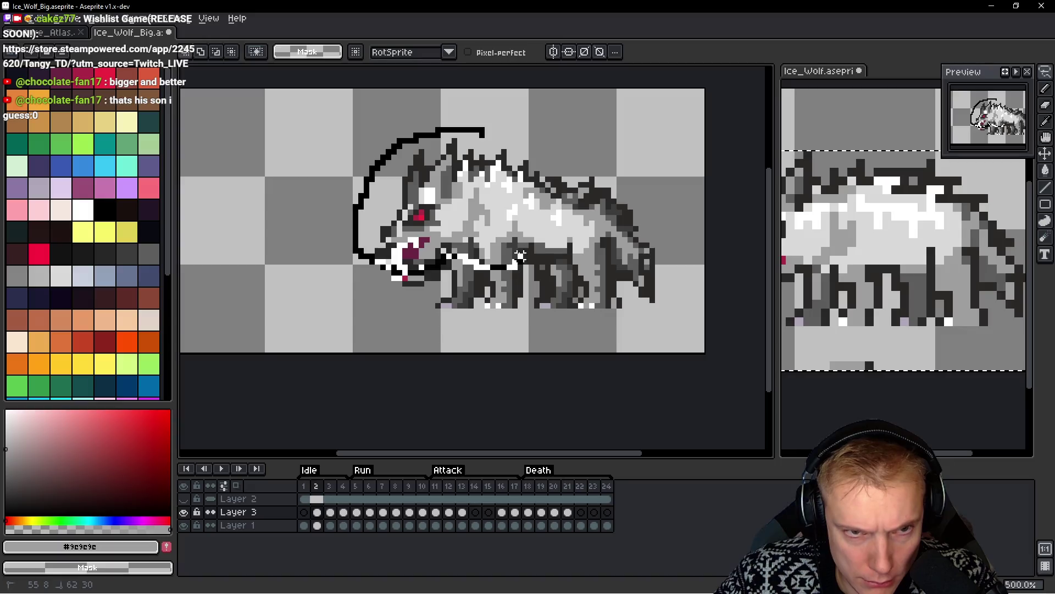
Lasso-select the wolf's head and move it down one pixel
left_click_drag(487, 134, 488, 135)
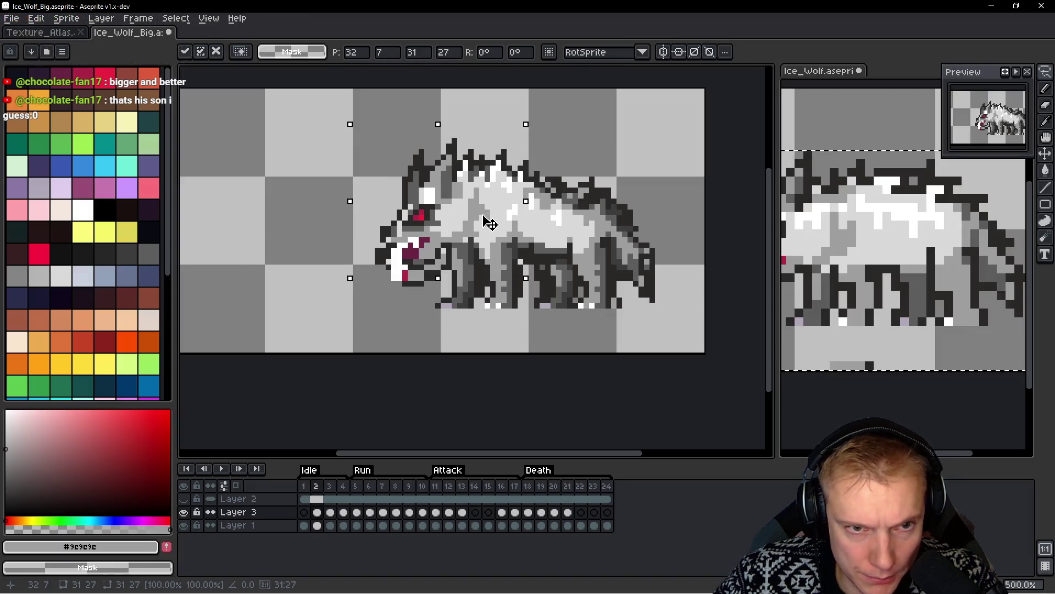
mouse_move(481, 225)
left_mouse_down()
mouse_move(492, 226)
mouse_move(476, 218)
left_mouse_up()
key("h")
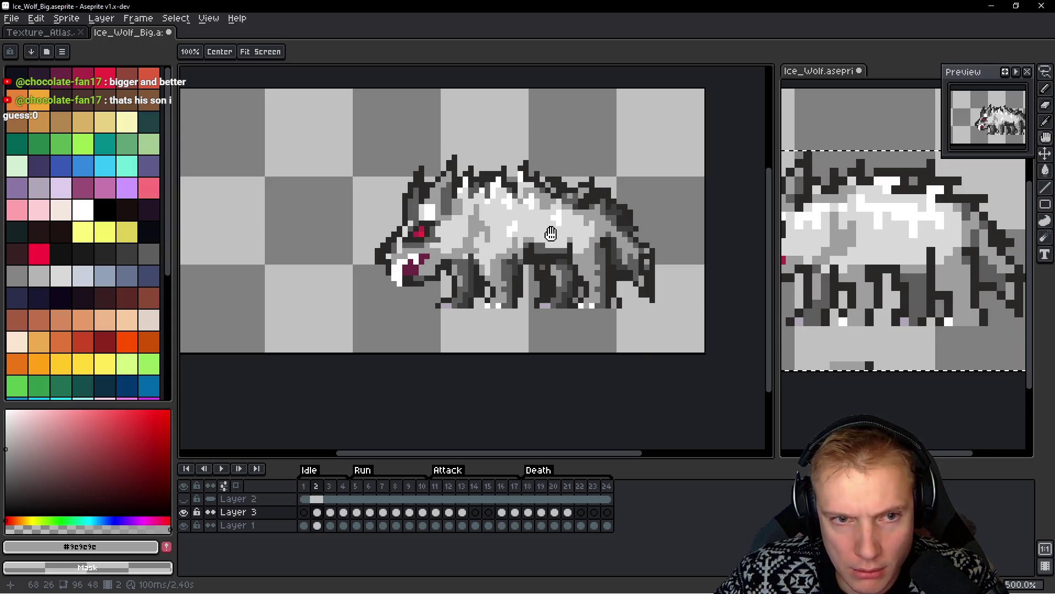
key("q")
Preview the animation with Layer 3 hidden, then show Layer 3 again and hide Layer 1
left_click(183, 512)
key("Return")
key("h")
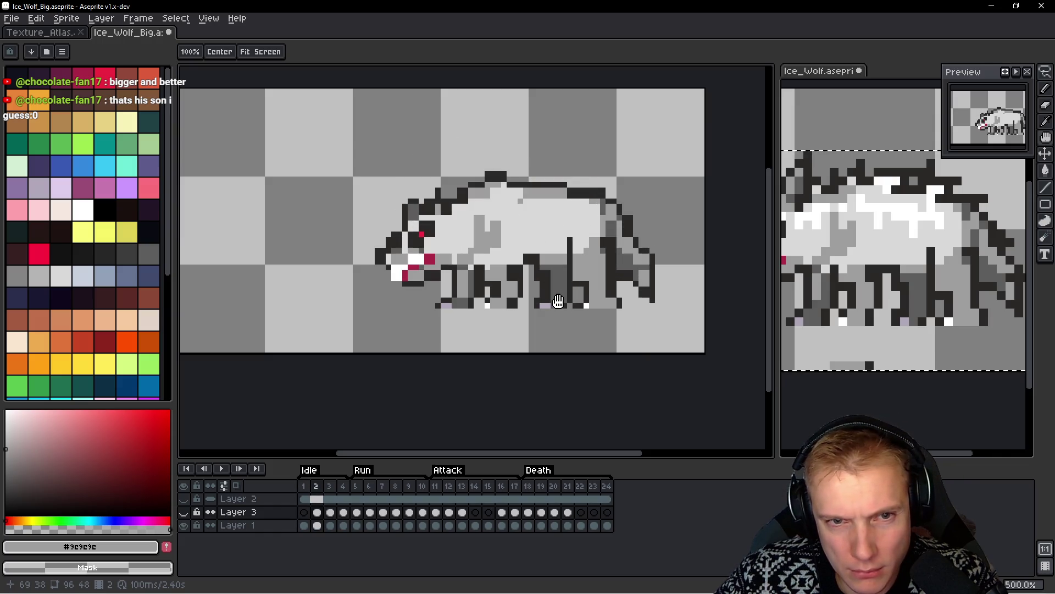
left_click(184, 512)
scroll(569, 201, "up", 1)
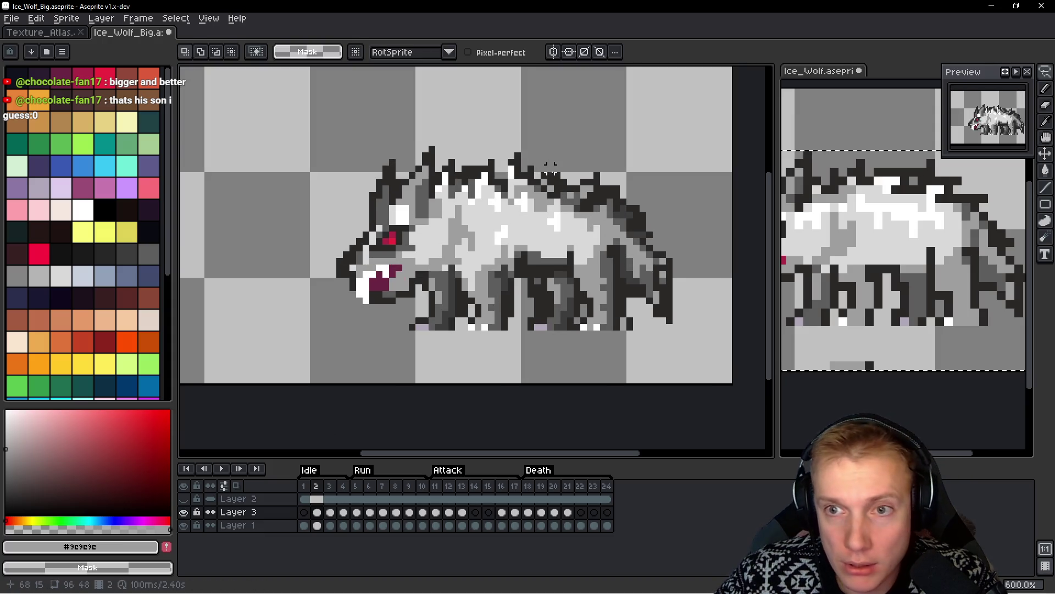
left_click_drag(550, 170, 507, 165)
left_click(184, 525)
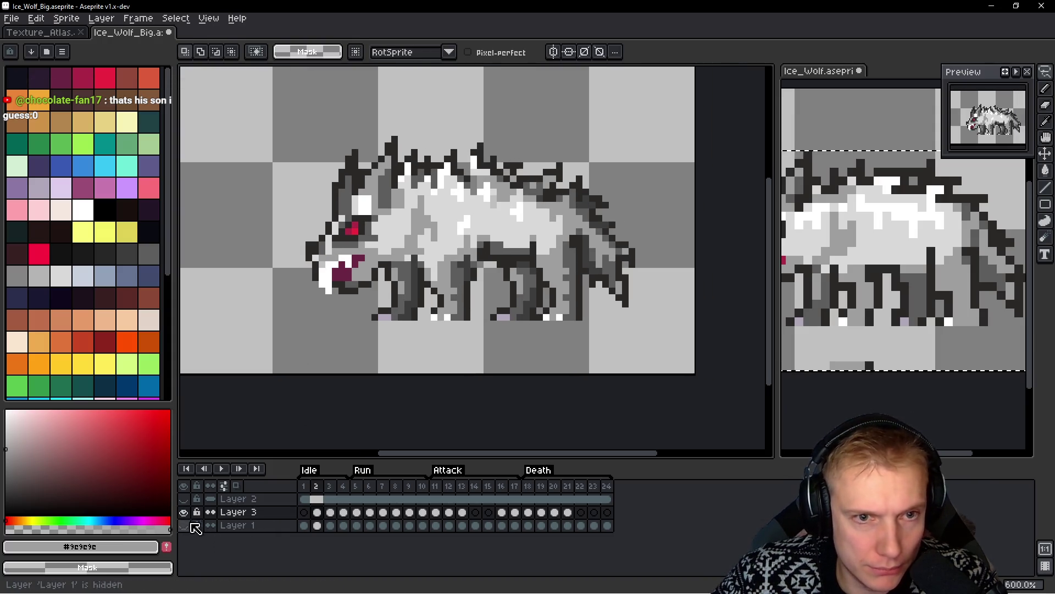
scroll(545, 158, "up", 1)
Try lasso outlines around the spiky fur on the wolf's back, discarding the unfinished one
mouse_move(494, 142)
left_mouse_down()
mouse_move(482, 132)
mouse_move(451, 140)
left_mouse_up()
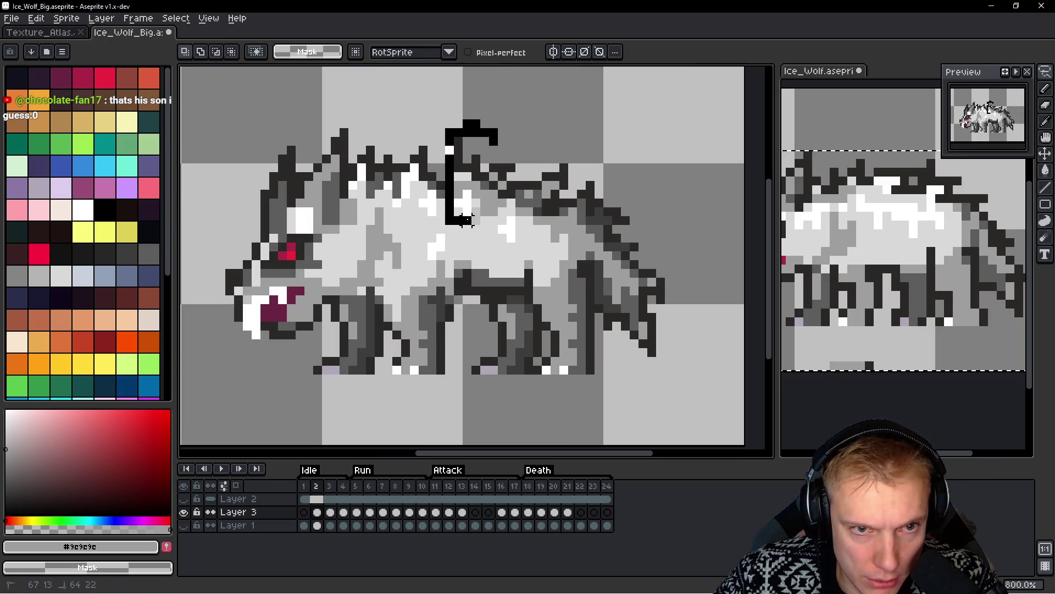
mouse_move(510, 199)
left_mouse_down()
mouse_move(536, 132)
mouse_move(511, 198)
left_mouse_up()
left_click(510, 198, "ctrl")
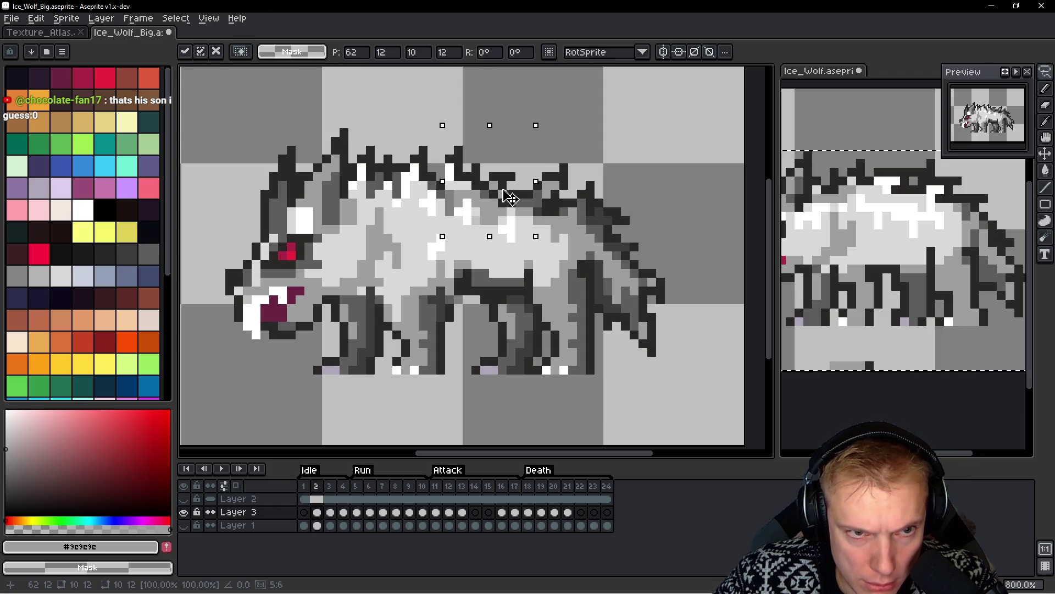
key("b")
mouse_move(467, 141)
left_mouse_down()
mouse_move(450, 157)
mouse_move(449, 218)
left_mouse_up()
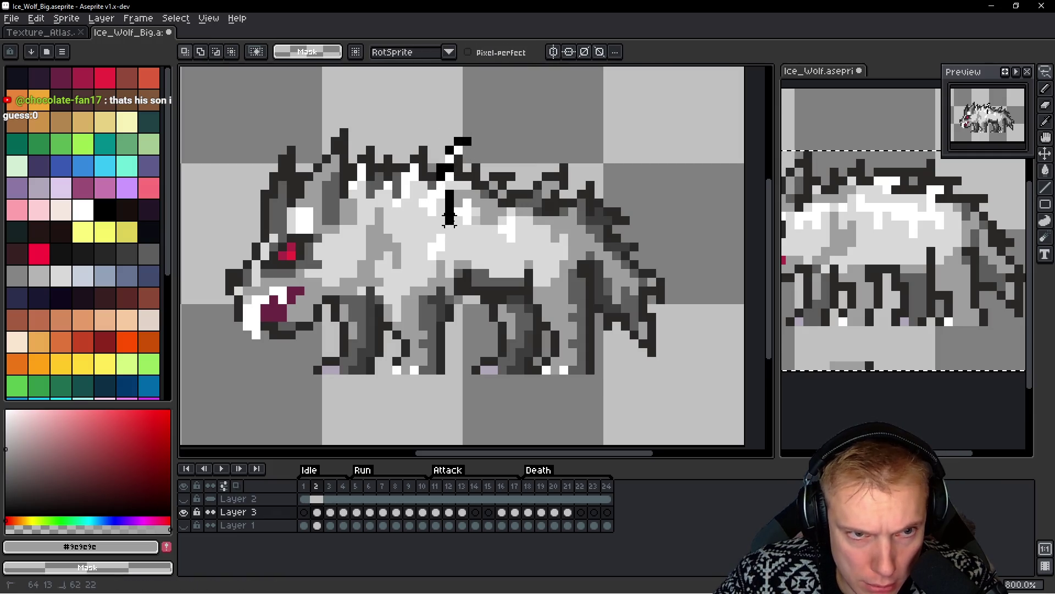
key("ctrl+z")
key("ctrl+z")
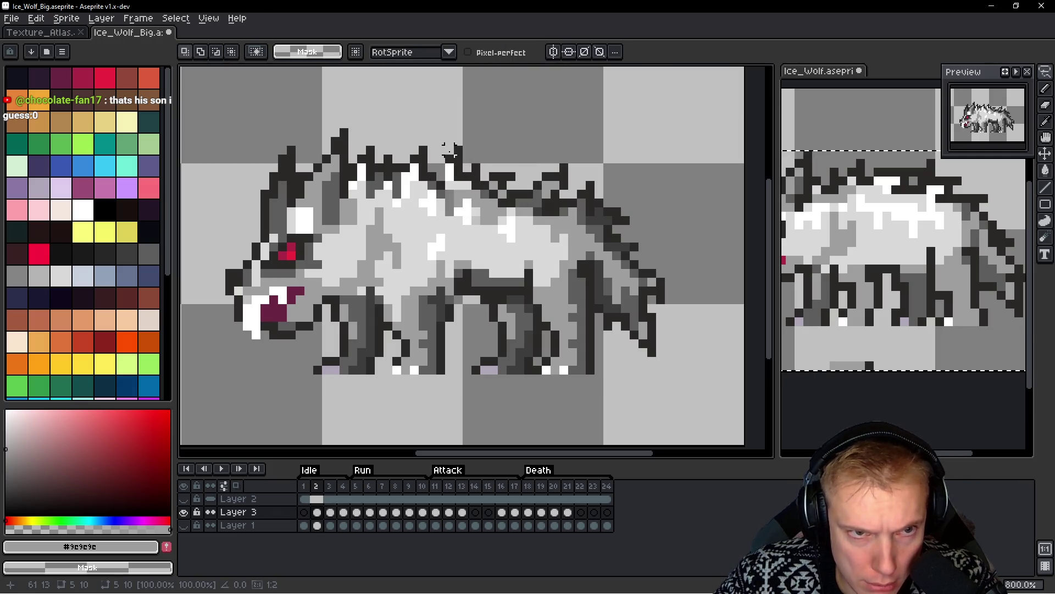
scroll(450, 151, "up", 2)
Lasso a strip of back fur and shift it down about 2 pixels
mouse_move(449, 151)
left_mouse_down()
mouse_move(448, 254)
mouse_move(489, 220)
mouse_move(503, 145)
left_mouse_up()
left_click(479, 208)
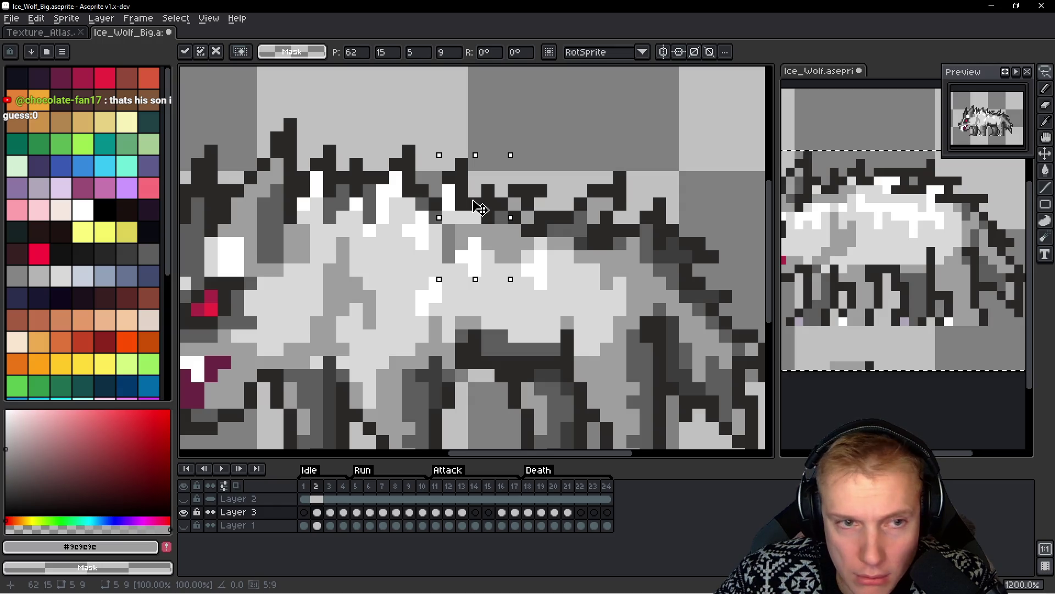
left_click(448, 151)
mouse_move(461, 151)
left_mouse_down()
mouse_move(436, 198)
mouse_move(449, 168)
mouse_move(445, 258)
mouse_move(478, 269)
mouse_move(468, 146)
left_mouse_up()
key("ctrl+z")
left_click_drag(470, 221, 450, 251)
Commit the moved fur, step to frame 1 and back to frame 2, and zoom out
key("Return")
key("Left")
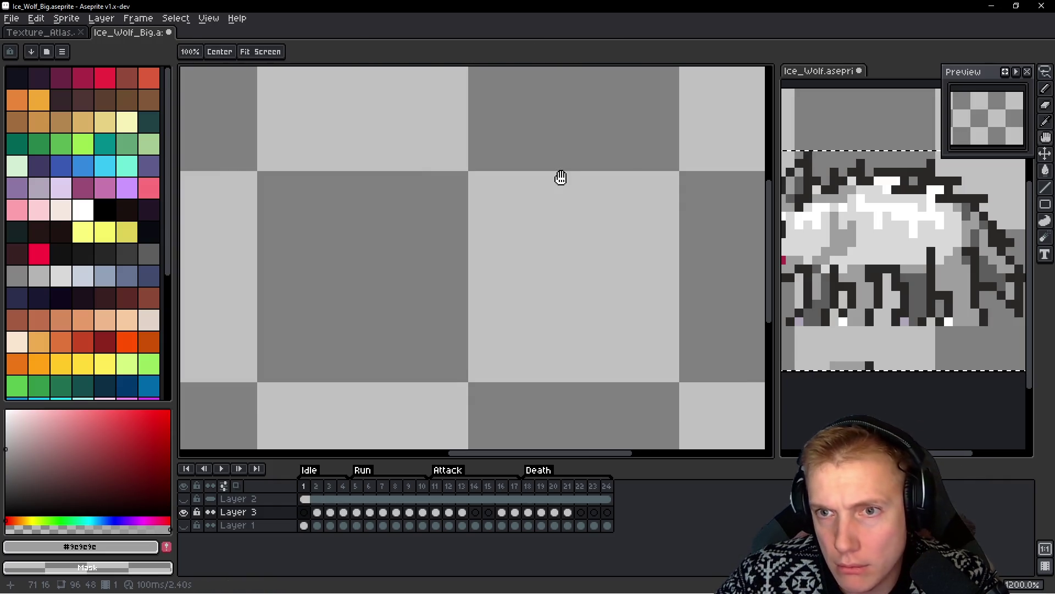
key("Right")
key("space")
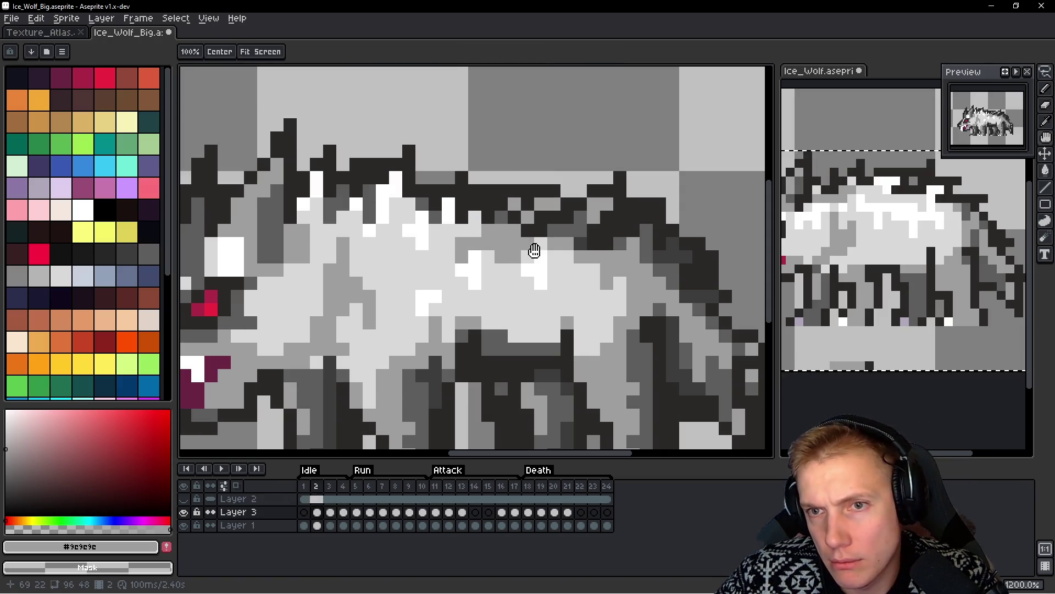
scroll(510, 270, "down", 2)
scroll(510, 269, "down", 1)
Flip between frames 1 and 2 to compare poses, then widen and zoom the Ice_Wolf side view
key("space")
key("Left")
key("Right")
key("Left")
key("Right")
key("Left")
key("Right")
key("Left")
key("Right")
key("Left")
key("Right")
key("Left")
key("Right")
key("Left")
key("Right")
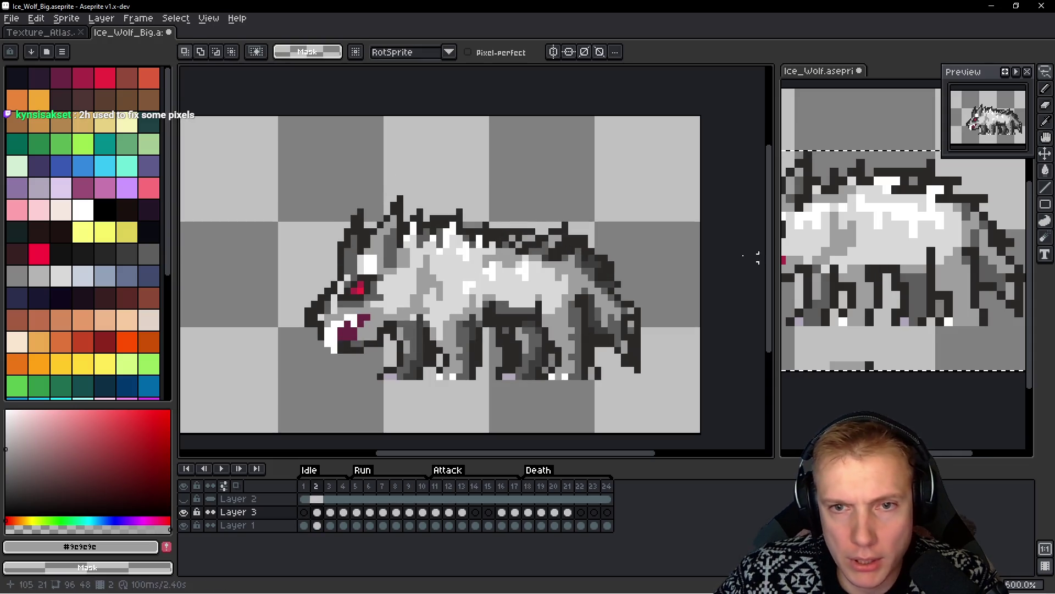
left_click_drag(776, 196, 629, 197)
scroll(677, 242, "up", 1)
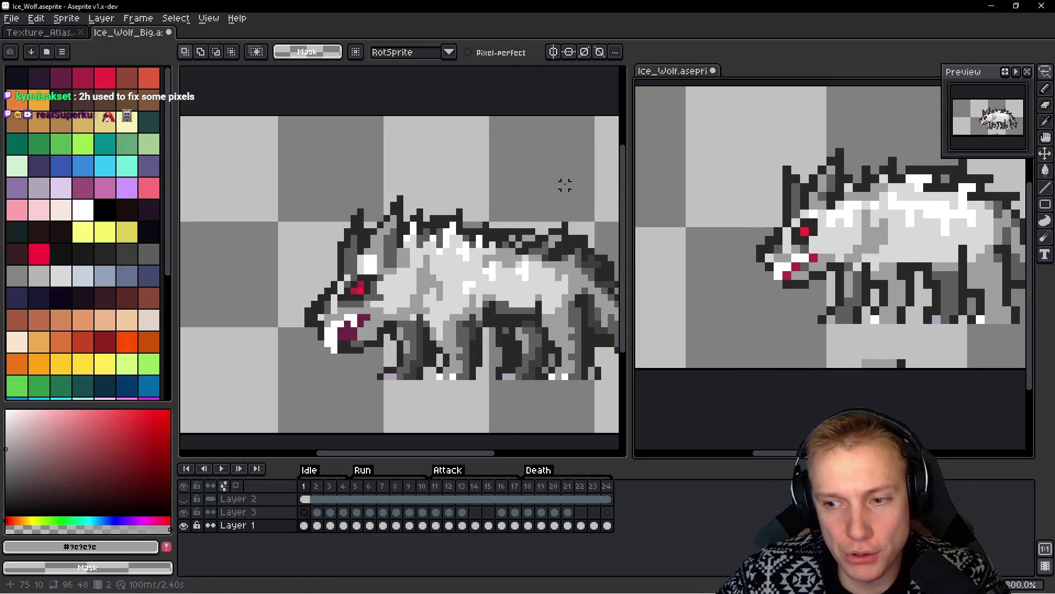
Open Wolf_2.aseprite from the file browser
left_click(11, 18)
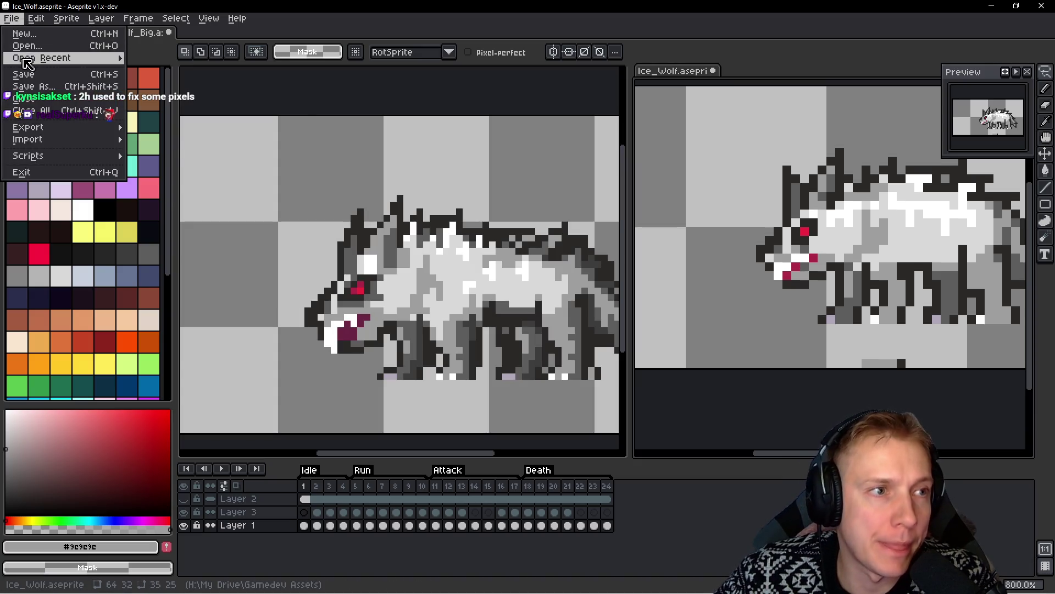
left_click(28, 47)
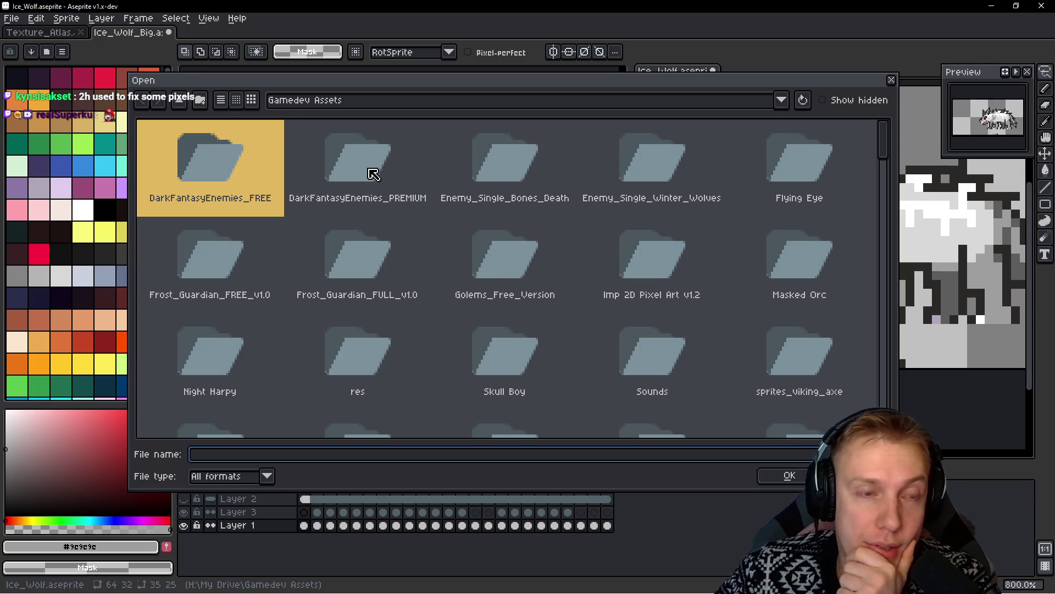
scroll(521, 240, "down", 10)
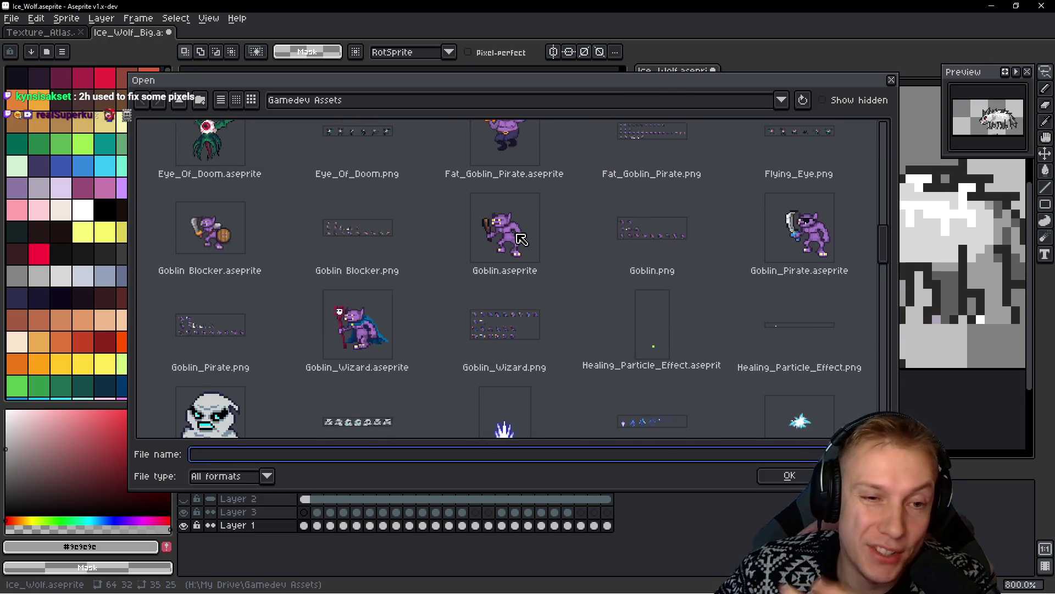
scroll(521, 239, "down", 10)
scroll(520, 251, "down", 10)
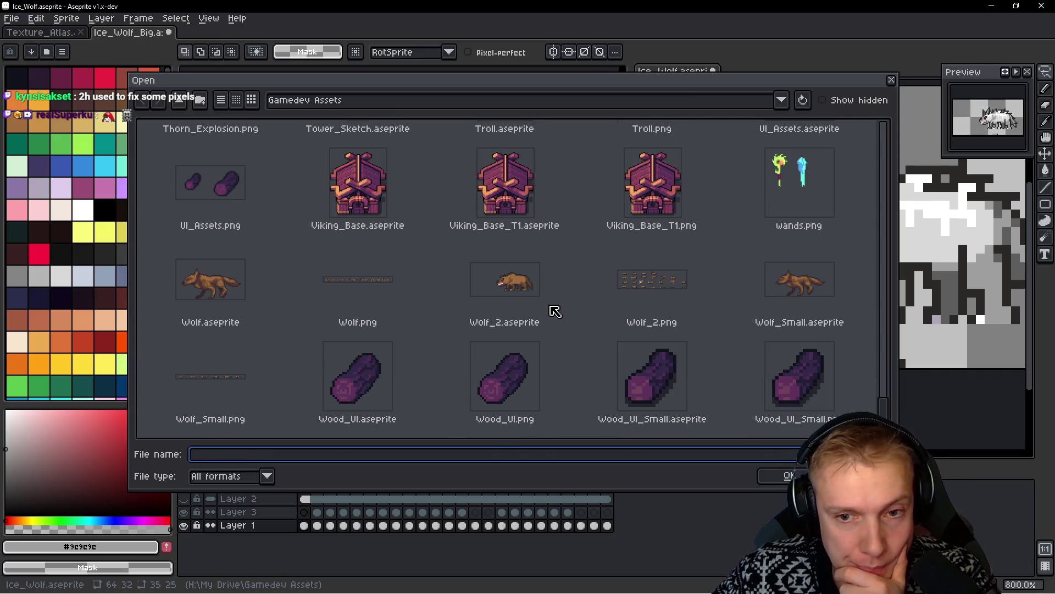
double_click(505, 282)
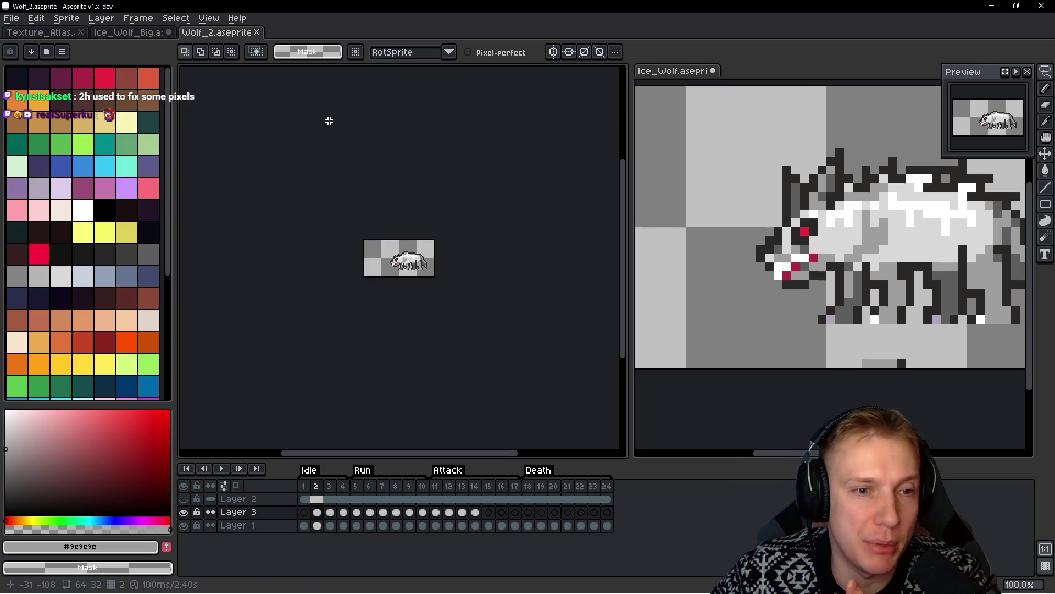
Dock Wolf_2 in the right-hand editor at 300% zoom and recentre the big wolf
mouse_move(245, 33)
left_mouse_down()
mouse_move(752, 86)
mouse_move(769, 79)
left_mouse_up()
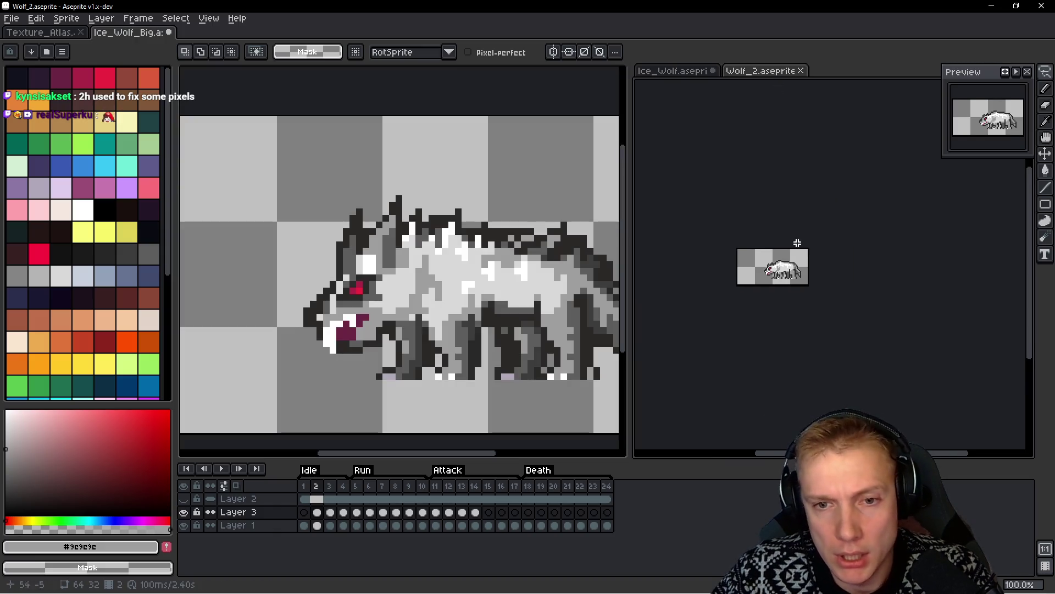
scroll(797, 241, "up", 2)
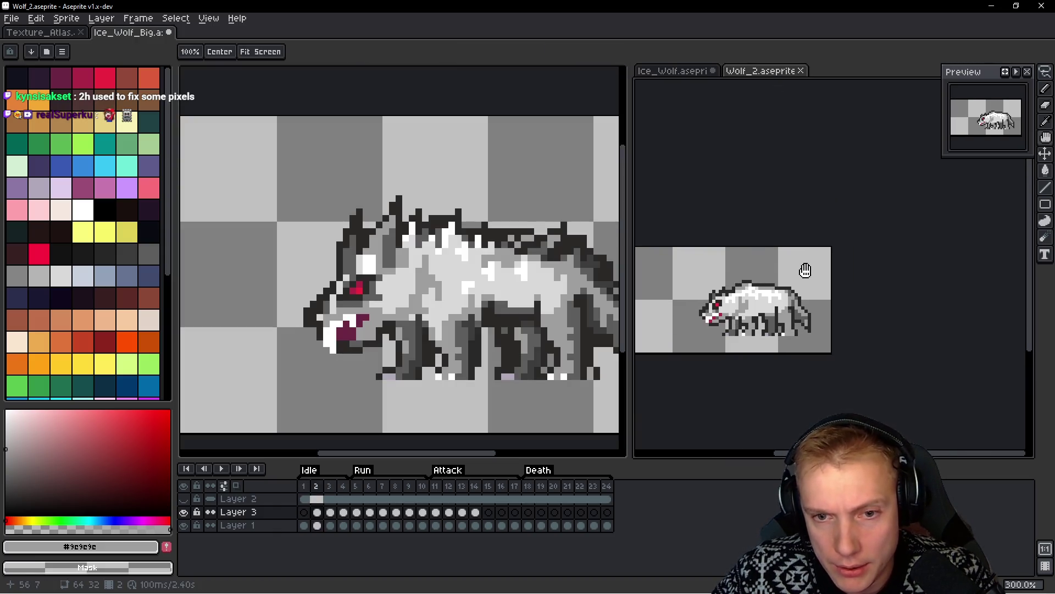
left_click_drag(553, 299, 533, 275)
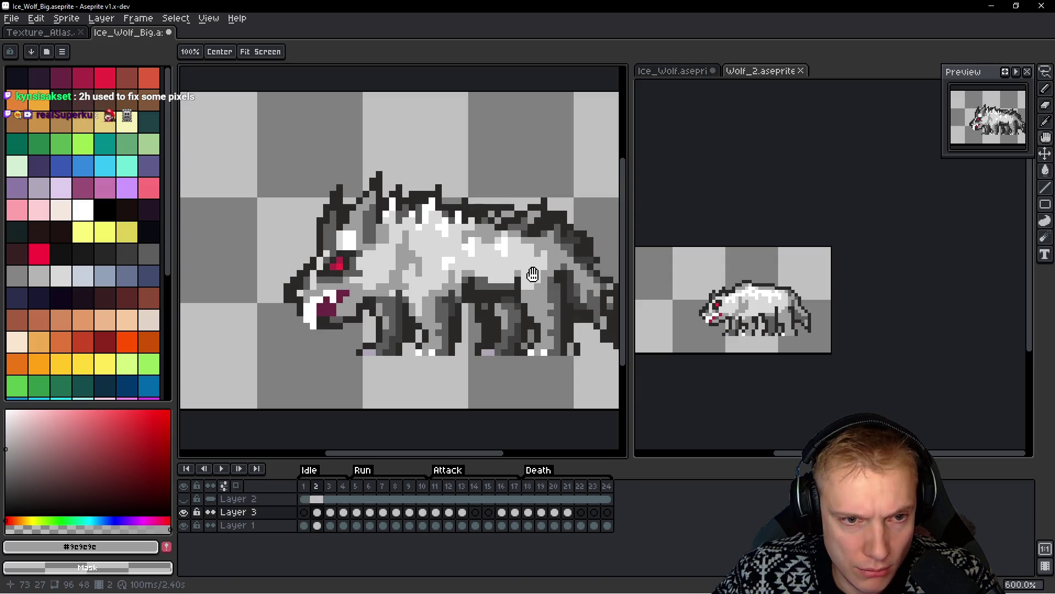
Clear Layer 1's content in frame 2 and play the run cycle to check it
key("m")
scroll(471, 285, "up", 1)
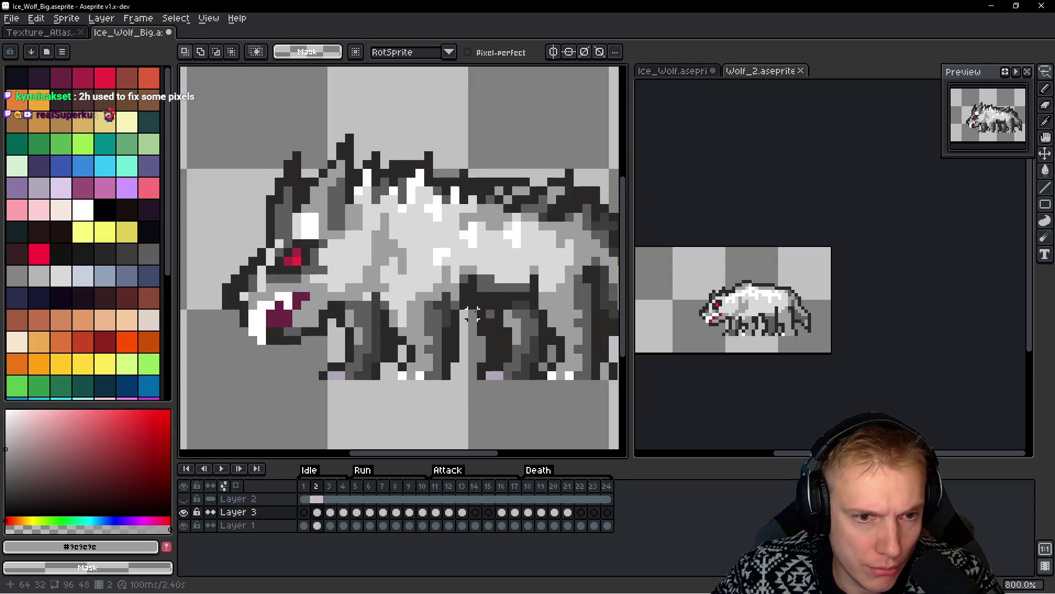
key("Down")
key("Delete")
key("m")
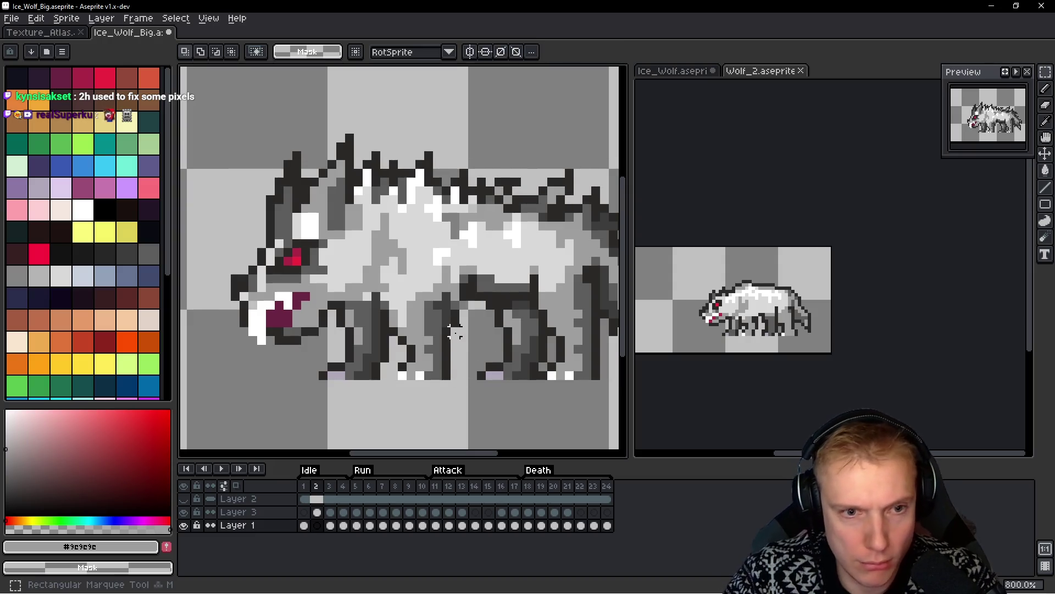
scroll(455, 331, "down", 2)
key("Return")
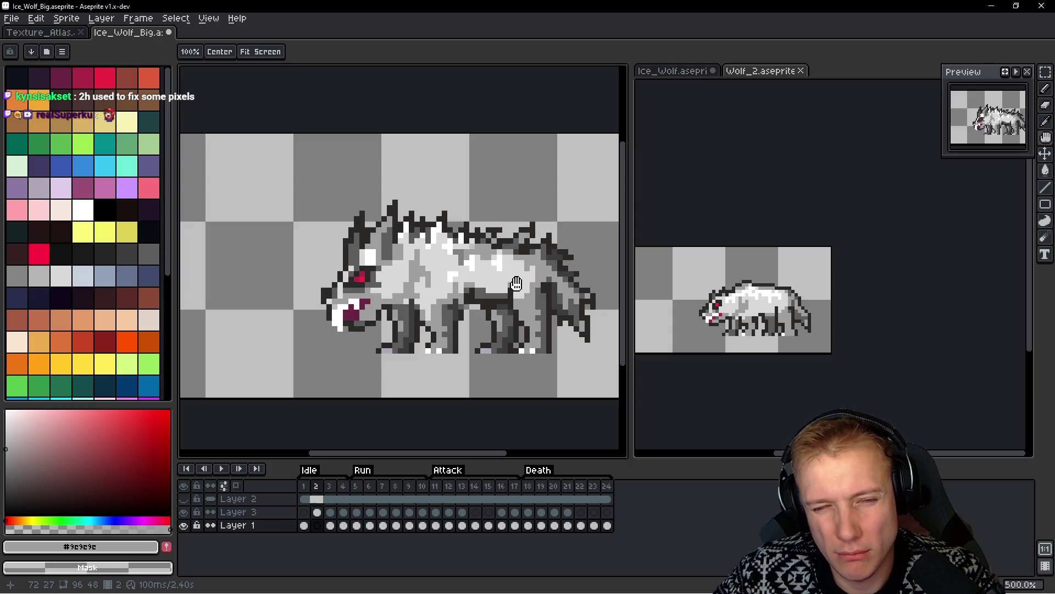
key("Return")
scroll(472, 313, "up", 7)
Select a thin column of leg pixels and raise it two pixels on Layer 3
left_click_drag(443, 342, 444, 189)
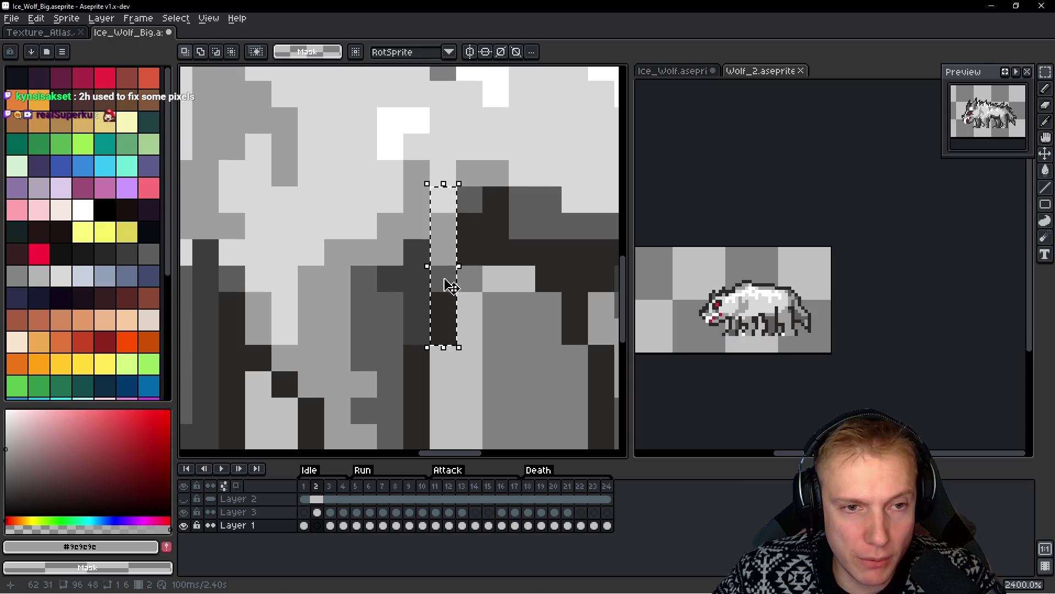
left_click(448, 281)
key("Up")
left_click(450, 279)
left_click_drag(450, 279, 452, 241)
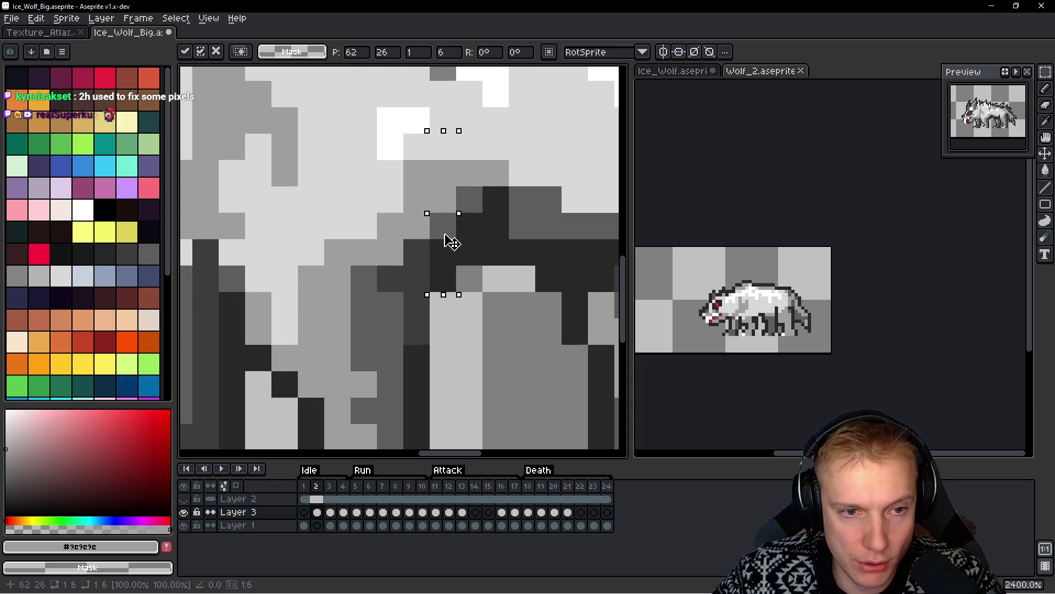
Pick the dark outline grey from the legs and zoom out to see the whole wolf
scroll(451, 241, "down", 7)
key("space")
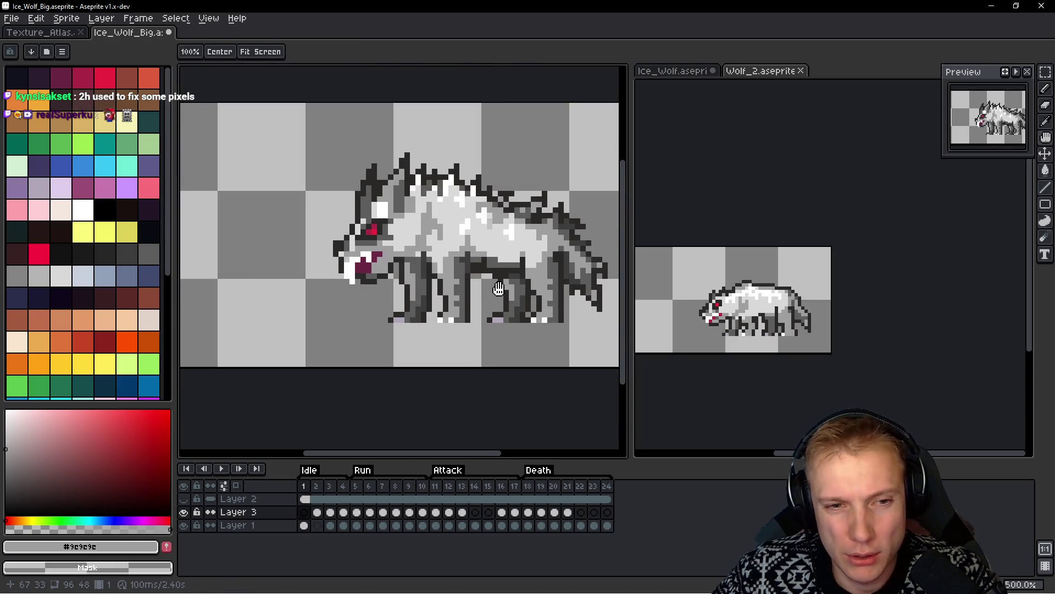
scroll(498, 288, "up", 4)
left_click(438, 268, "alt")
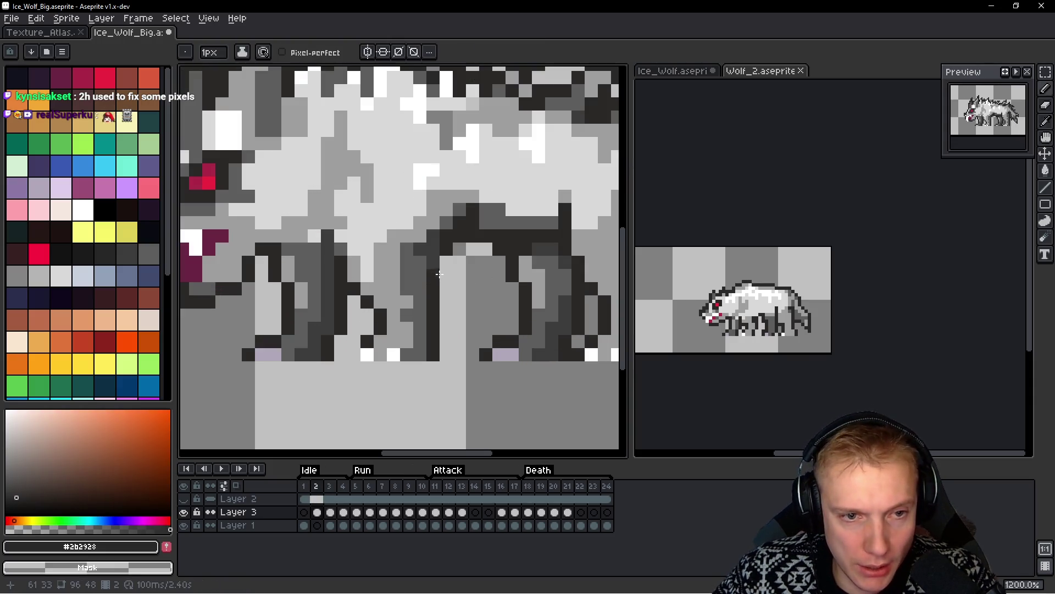
key("space")
scroll(490, 271, "down", 5)
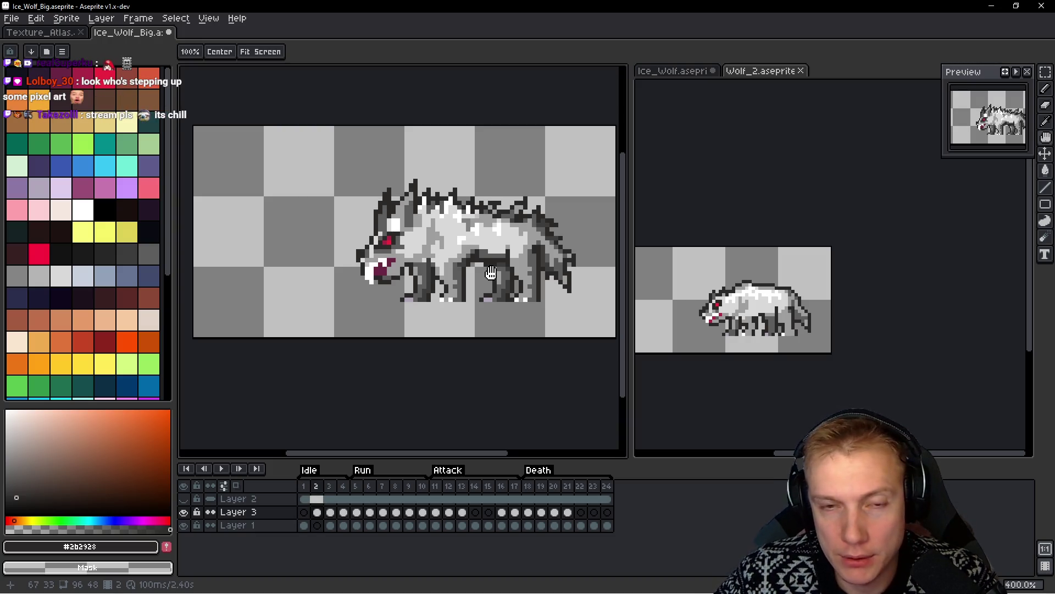
Zoom in on the wolf's head in frame 1 and ready the Pencil on Layer 1
key("q")
mouse_move(418, 176)
left_mouse_down()
mouse_move(357, 258)
mouse_move(455, 206)
left_mouse_up()
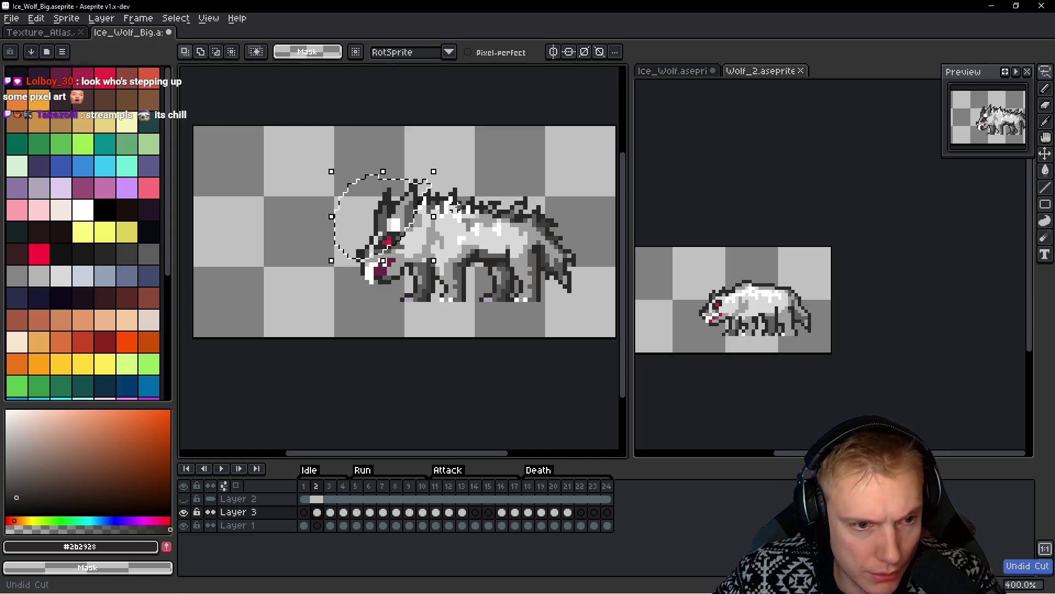
key("Tab")
key("h")
key("q")
key("ctrl+d")
scroll(415, 205, "up", 2)
key("Tab")
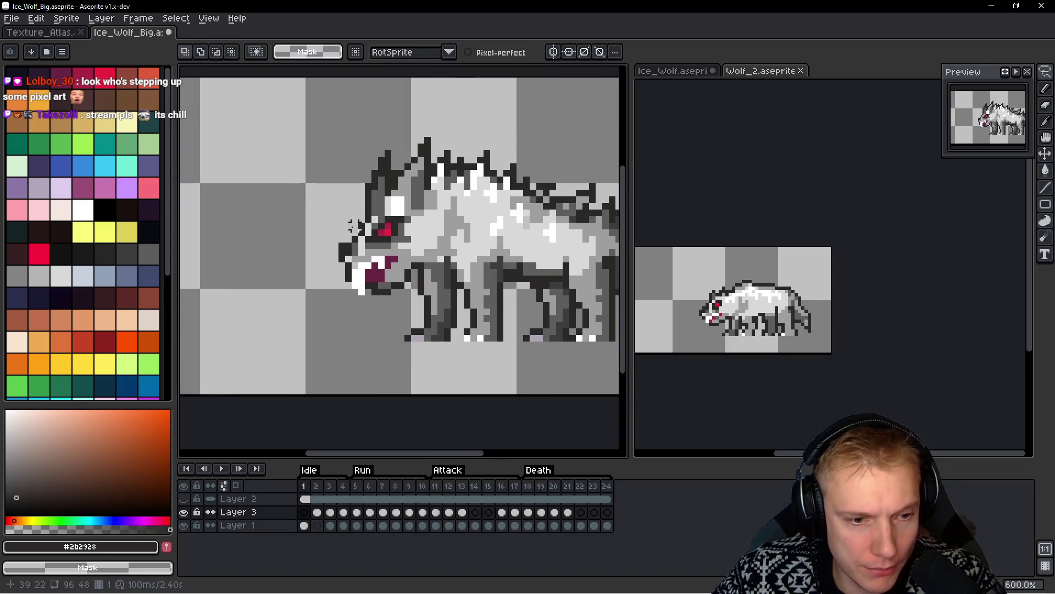
scroll(368, 212, "up", 3)
key("b")
left_click_drag(411, 210, 368, 237)
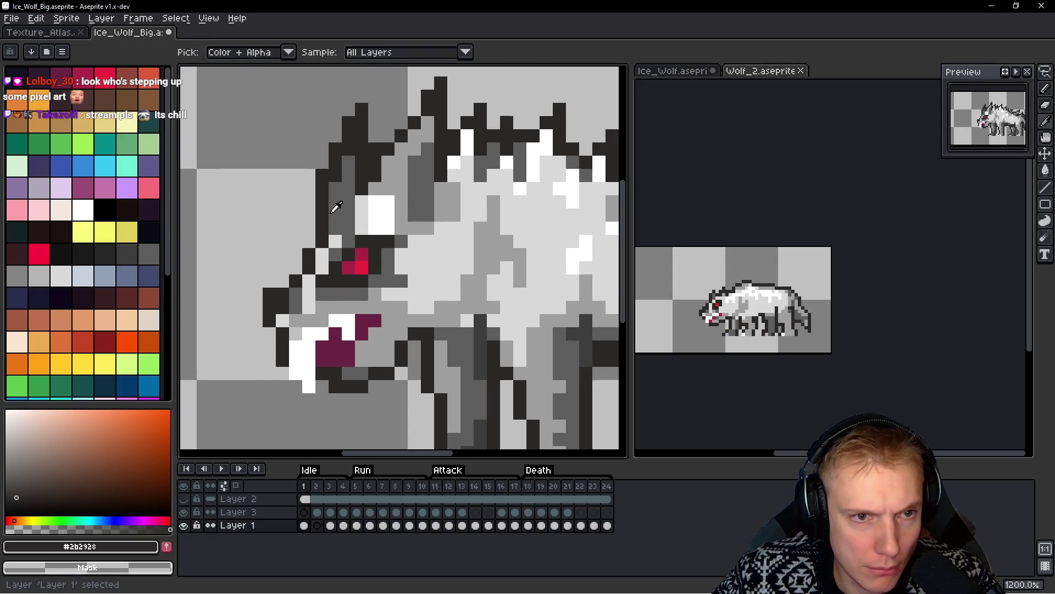
Repaint white forehead pixels mid and light grey and darken pixels around the eye
left_click(363, 220, "alt")
left_click(376, 202)
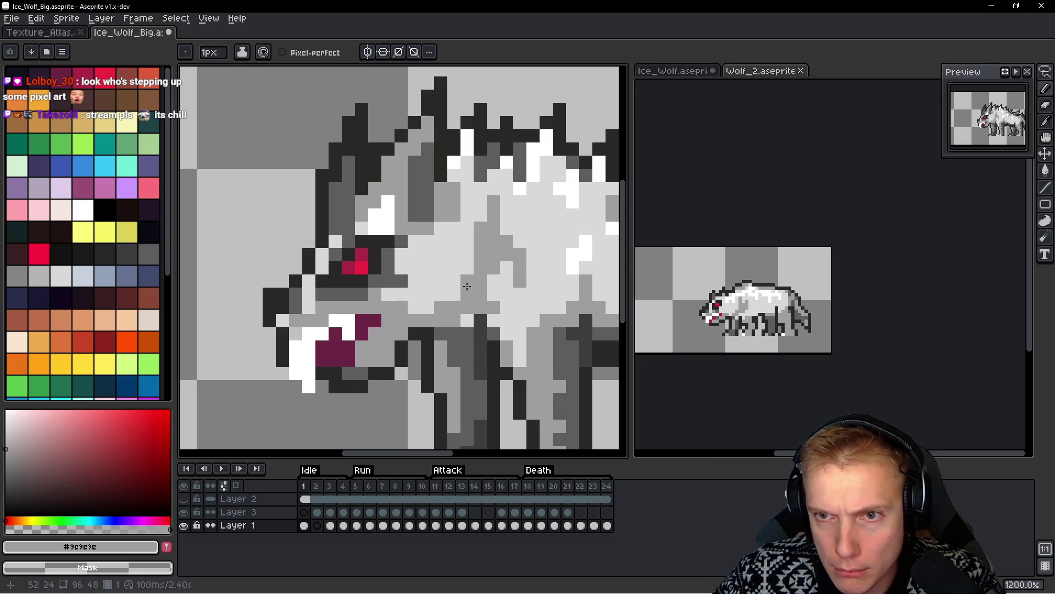
left_click(426, 247, "alt")
mouse_move(376, 227)
left_mouse_down()
mouse_move(388, 217)
mouse_move(363, 205)
mouse_move(389, 160)
mouse_move(390, 214)
left_mouse_up()
left_click(411, 188, "alt")
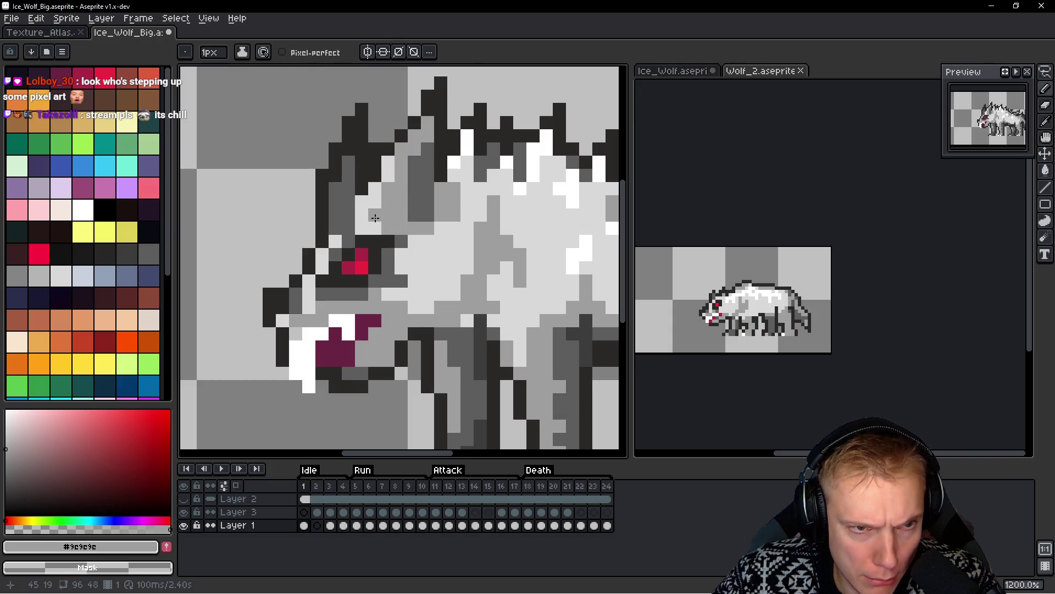
left_click(361, 201)
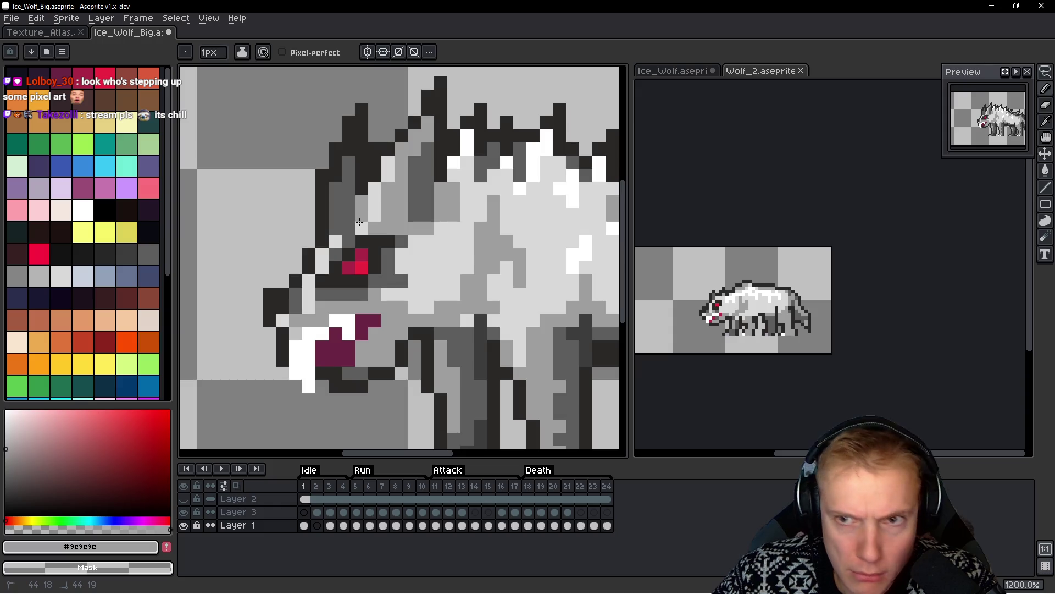
left_click_drag(359, 221, 360, 222)
key("alt")
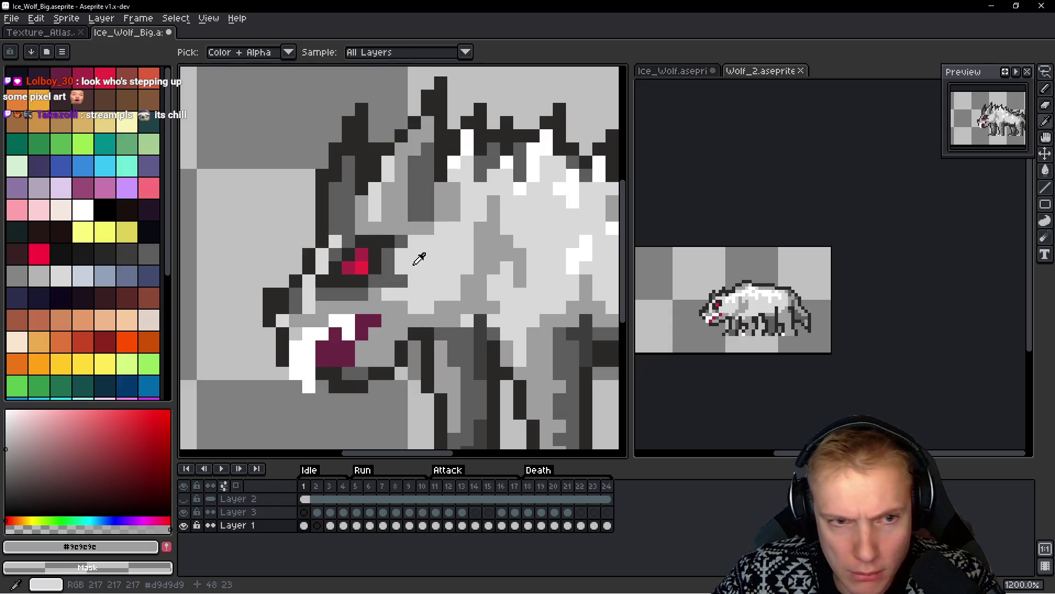
left_click(382, 224, "alt")
left_click(362, 220)
left_click(385, 228)
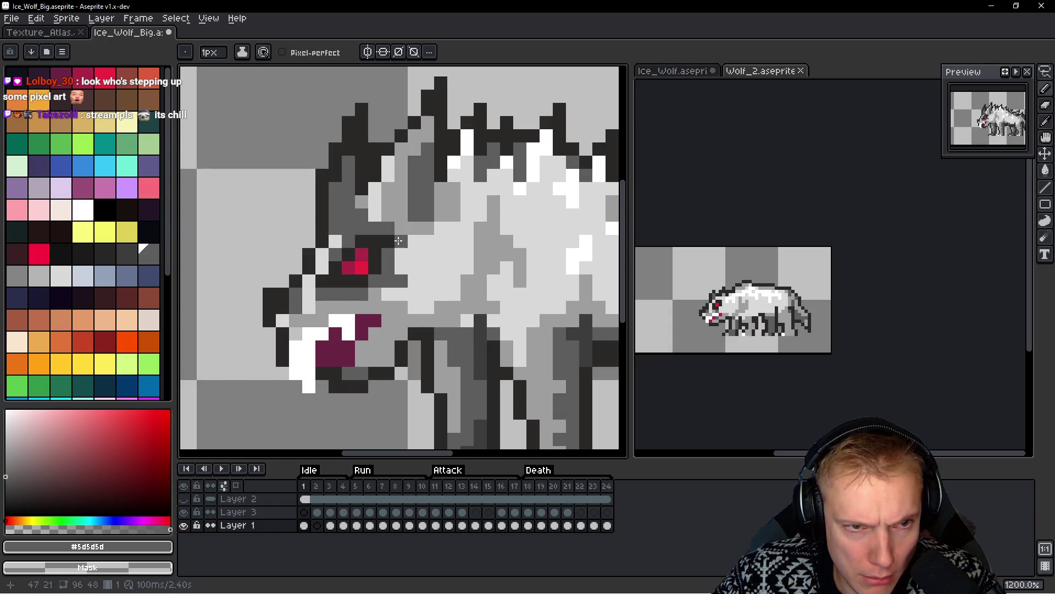
left_click(394, 240)
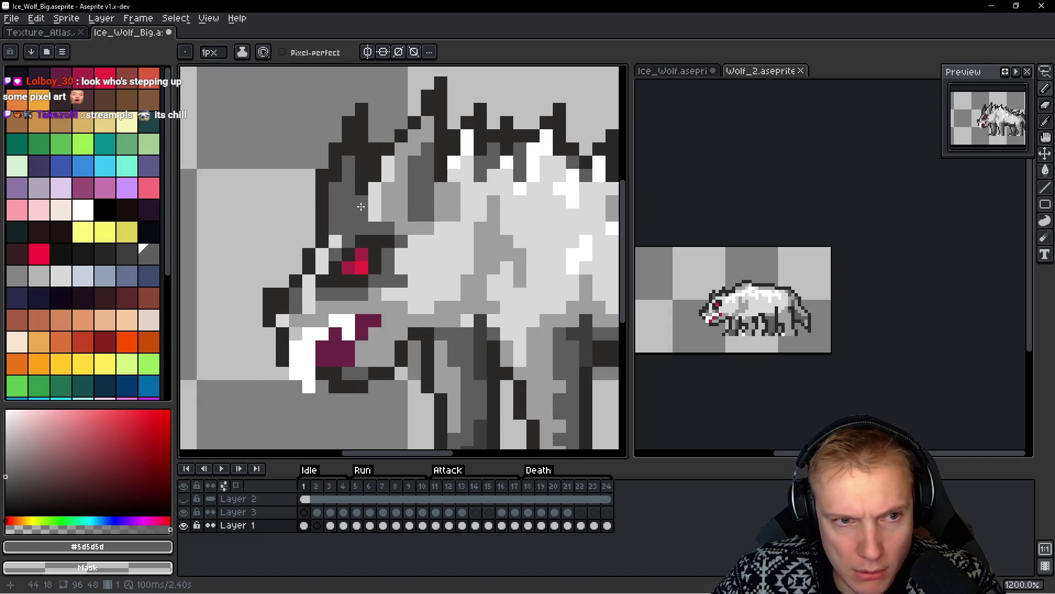
Add dark grey above the eye and brow, plus mid and light grey highlights by the eye and neck
left_click(483, 348, "alt")
mouse_move(363, 187)
left_mouse_down()
mouse_move(363, 223)
mouse_move(378, 233)
left_mouse_up()
left_click(348, 220)
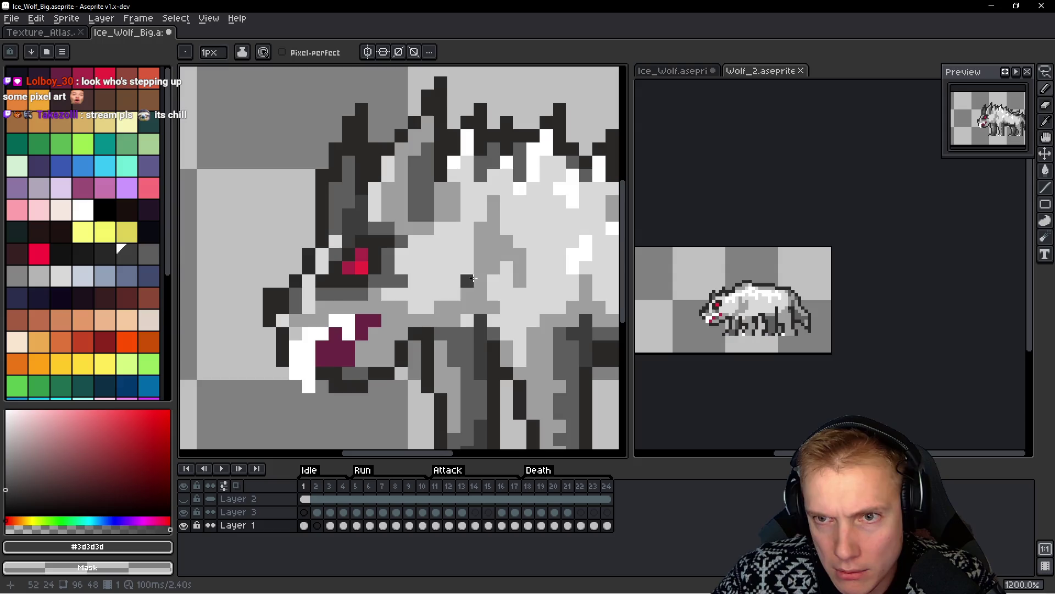
left_click(421, 227, "alt")
left_click(335, 242)
left_click(322, 269)
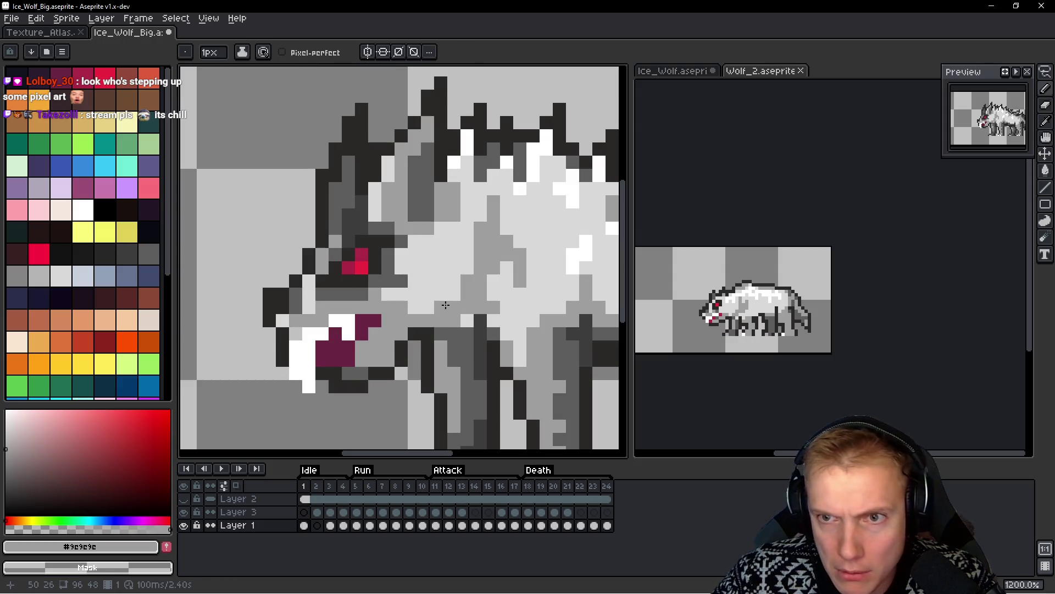
left_click(309, 288, "alt")
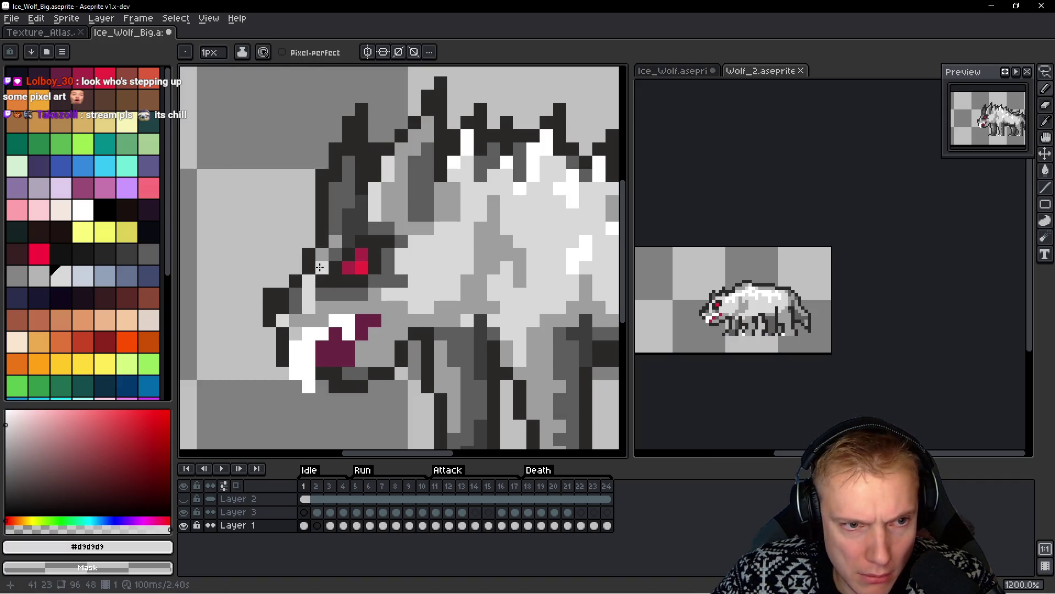
left_click(323, 254)
left_click(335, 241)
left_click(377, 297)
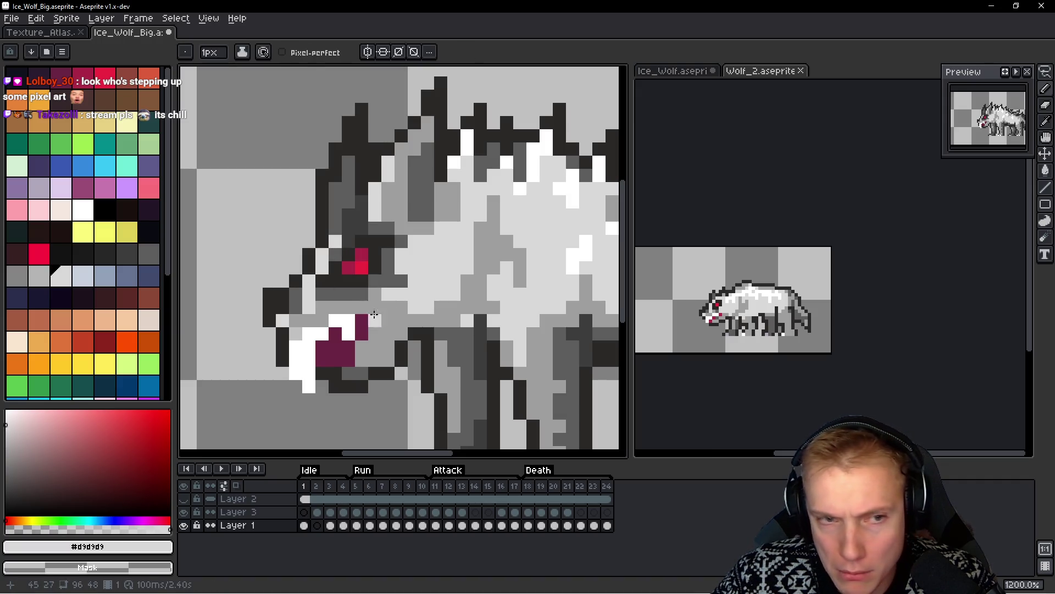
left_click(415, 219, "alt")
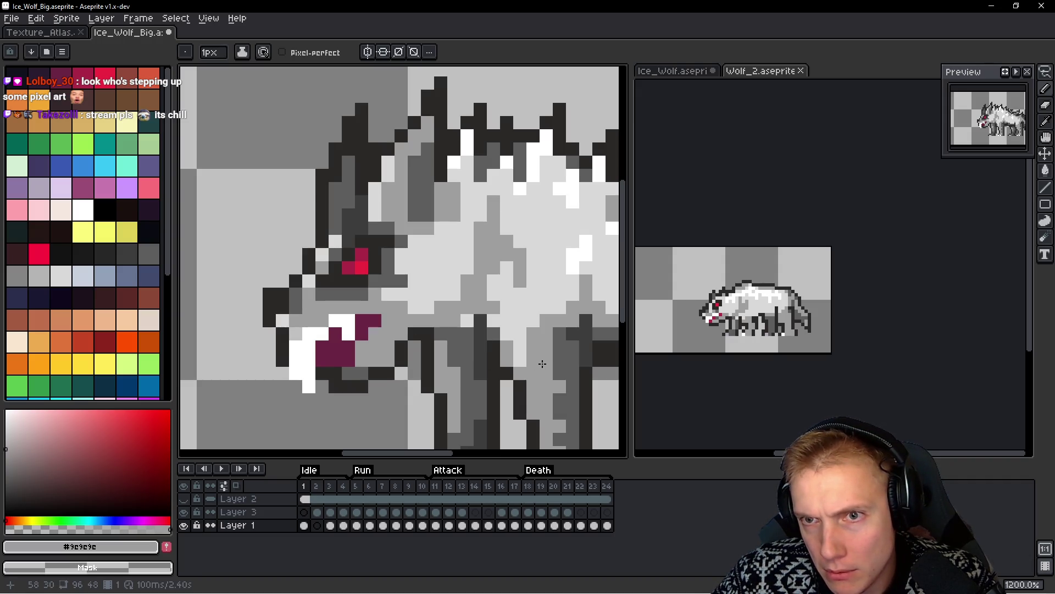
Lasso-select the whole head and snout and copy it
left_click_drag(543, 364, 586, 381)
key("q")
left_click_drag(401, 211, 386, 308)
mouse_move(440, 103)
left_mouse_down()
mouse_move(252, 275)
mouse_move(425, 252)
left_mouse_up()
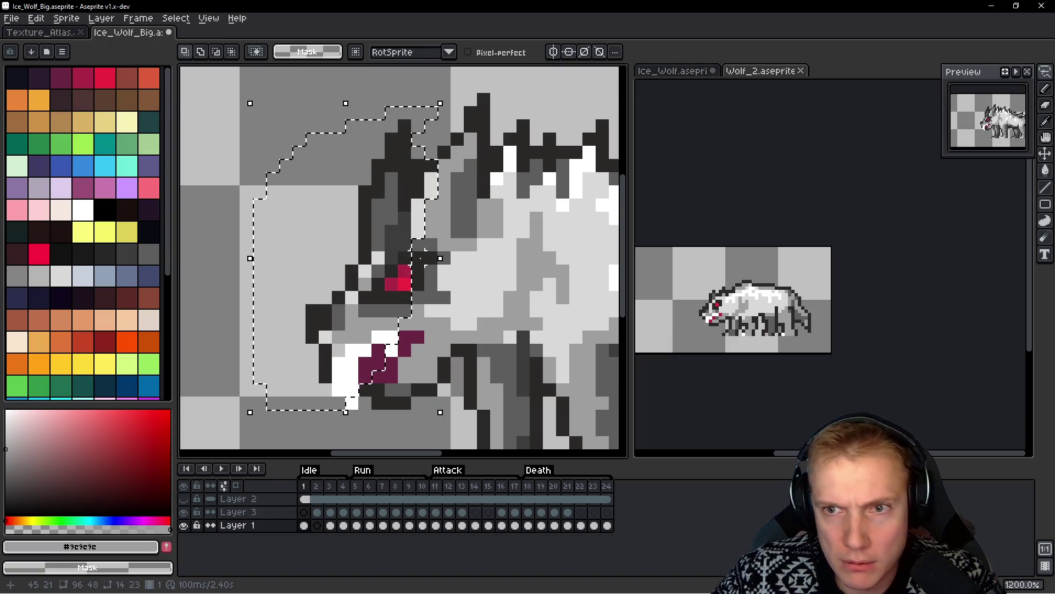
left_click(424, 253)
key("space")
Paste the head into frame 2, lower it 3 pixels and commit
key("Right")
key("ctrl+v")
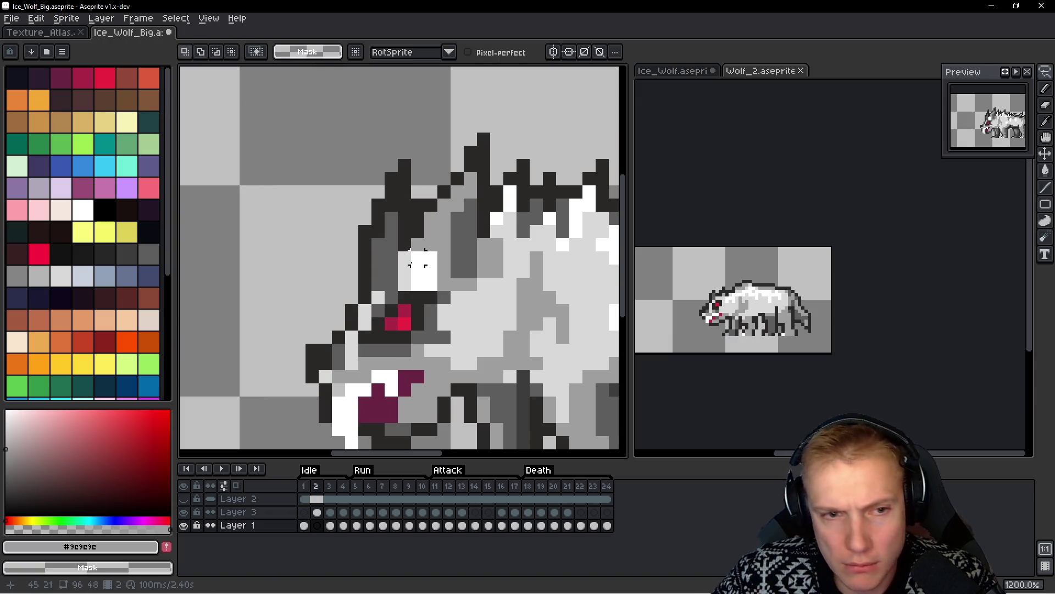
mouse_move(392, 276)
left_mouse_down()
mouse_move(400, 316)
mouse_move(406, 309)
mouse_move(337, 301)
mouse_move(316, 287)
mouse_move(398, 318)
left_mouse_up()
key("Return")
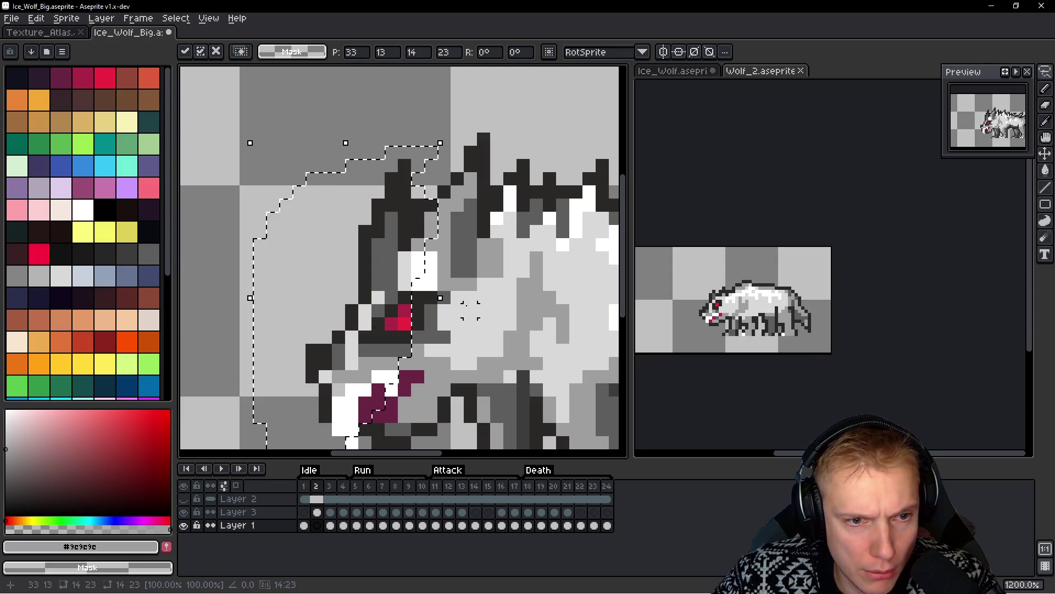
scroll(464, 305, "down", 3)
scroll(464, 316, "up", 3)
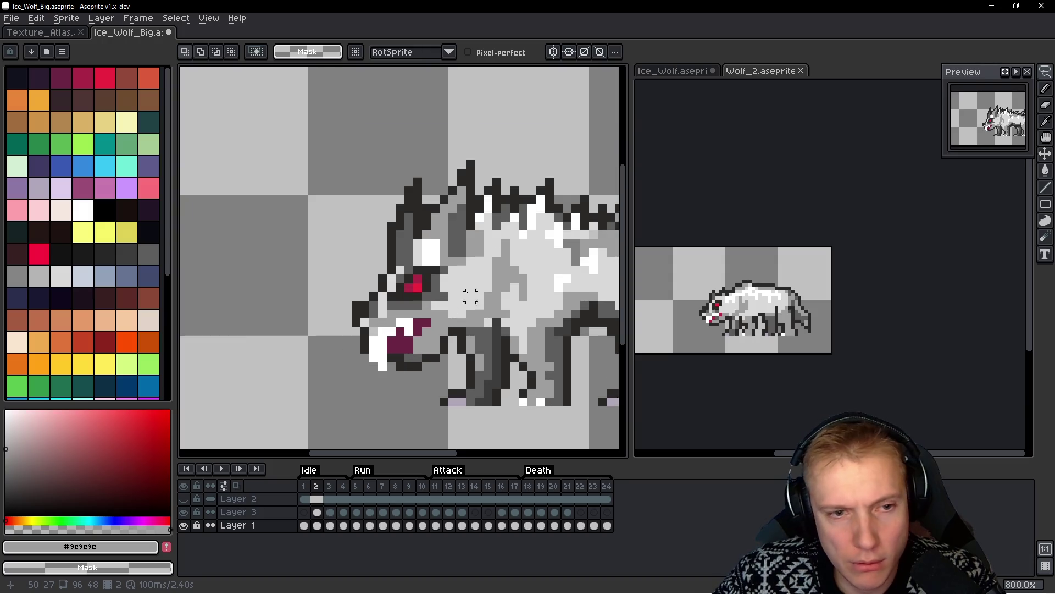
Select Layer 3's head pixels around the eye, shift them down and commit
key("Left")
scroll(465, 159, "up", 1)
mouse_move(458, 117)
left_mouse_down()
mouse_move(406, 311)
mouse_move(493, 119)
left_mouse_up()
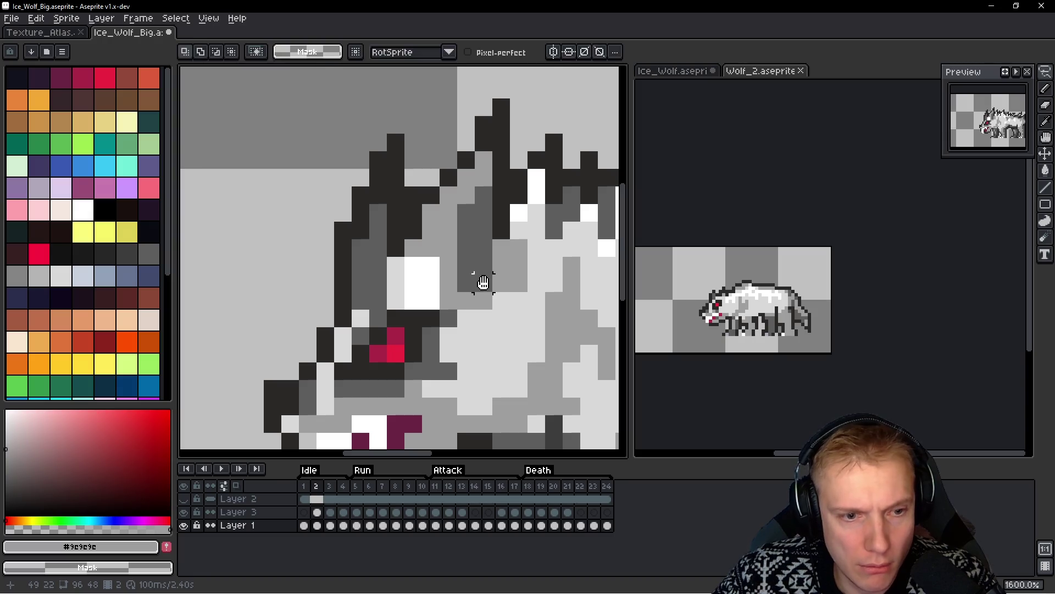
left_click(482, 281, "ctrl")
mouse_move(441, 227)
left_mouse_down()
mouse_move(432, 293)
mouse_move(443, 330)
mouse_move(436, 296)
left_mouse_up()
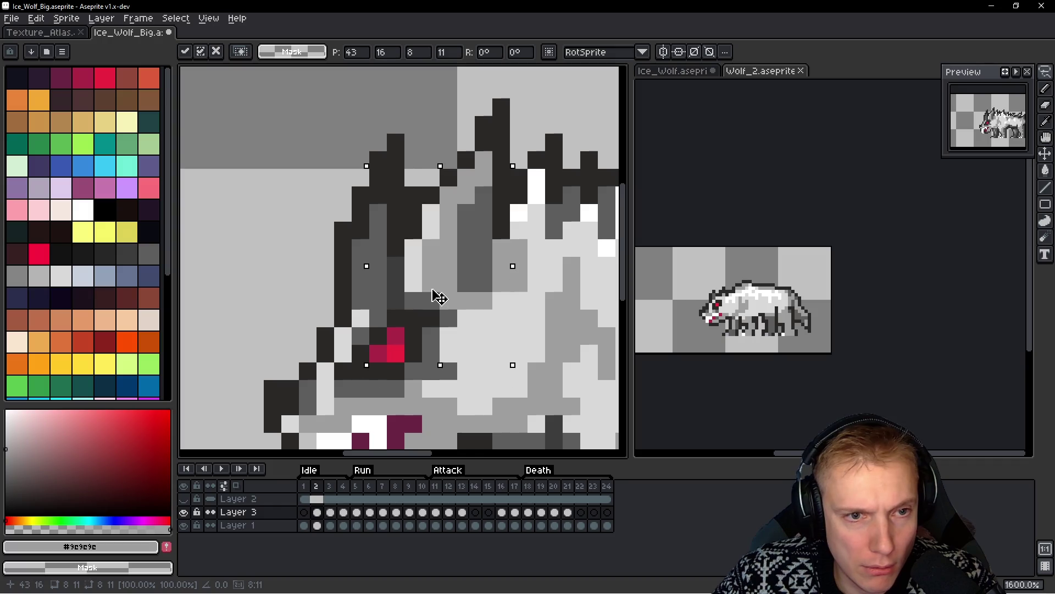
scroll(441, 291, "down", 3)
key("Return")
scroll(465, 280, "down", 1)
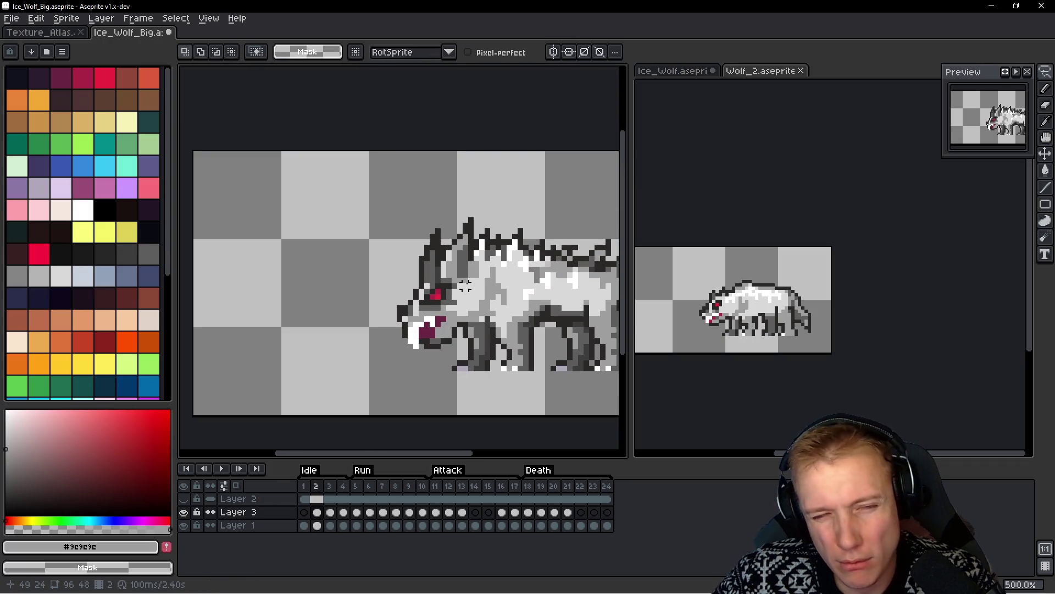
Play the run to check it, then clear Layer 3's frame 2 contents
key("Return")
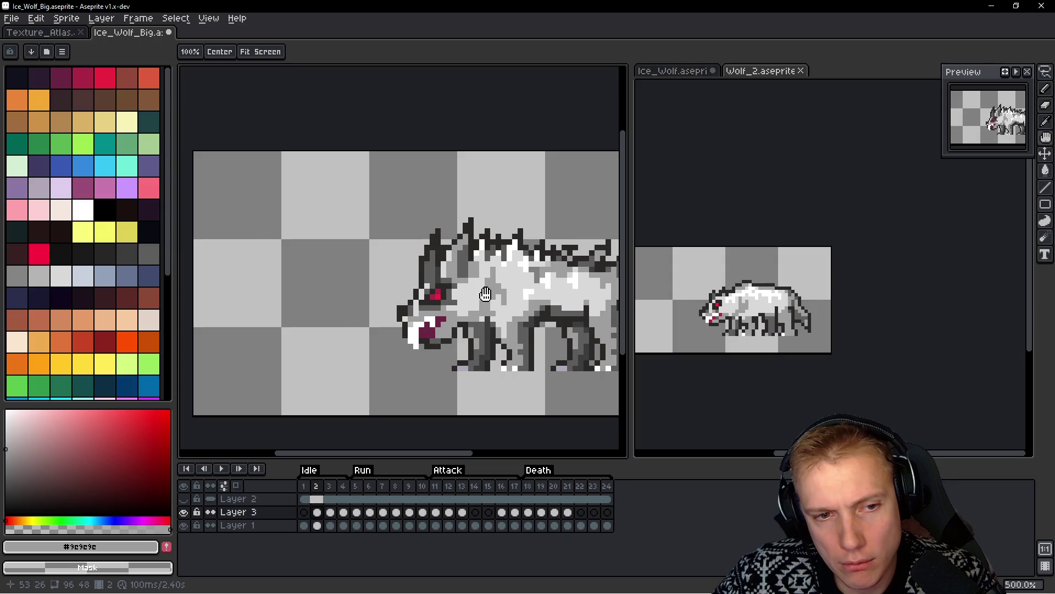
key("Return")
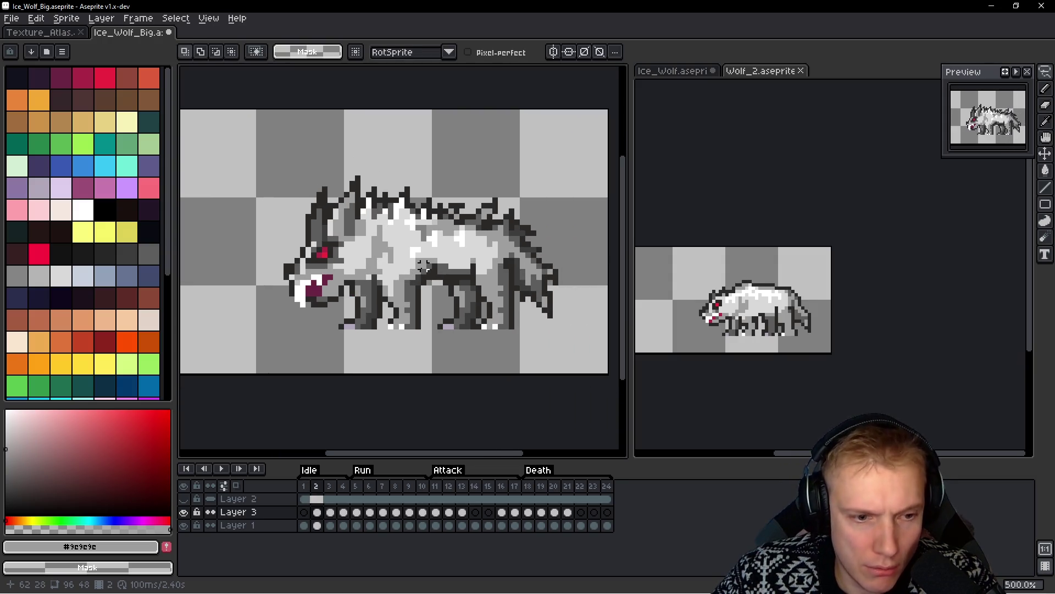
key("Down")
key("Up")
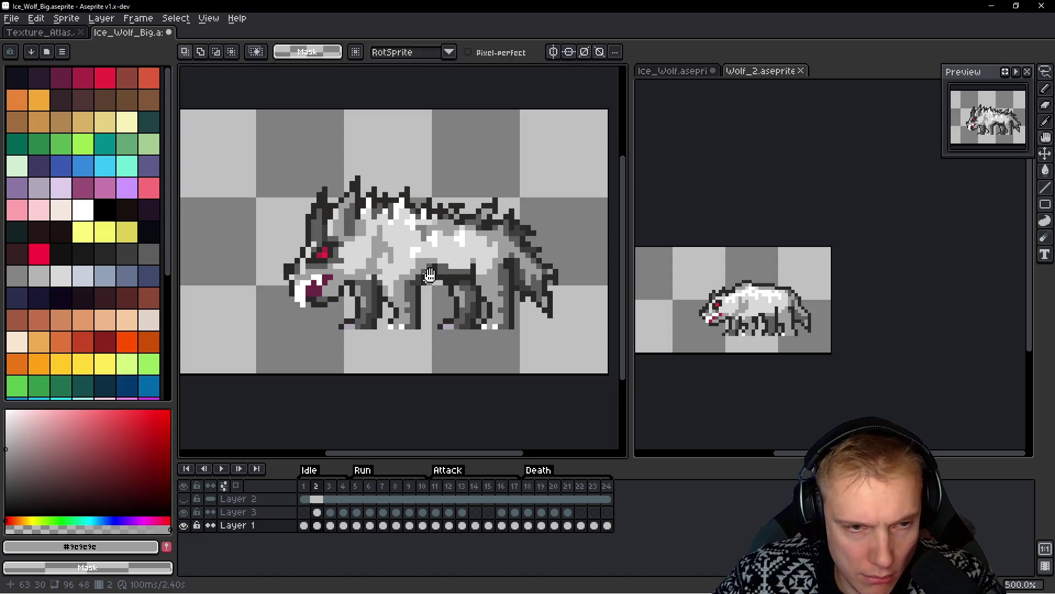
key("ctrl+a")
key("Delete")
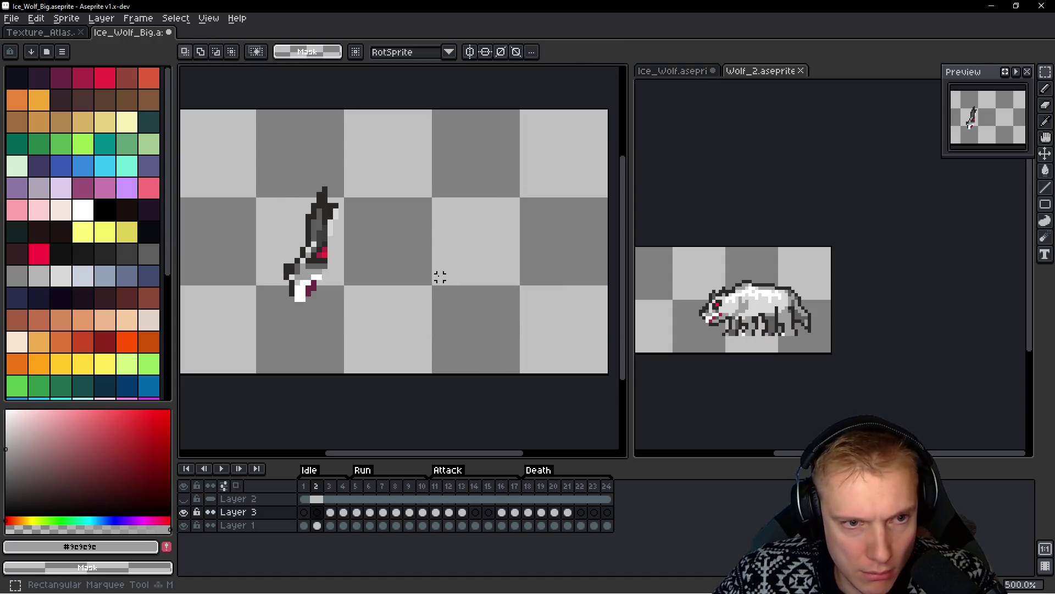
Paste the full wolf body onto Layer 1 and commit it
key("space")
key("Down")
key("ctrl+v")
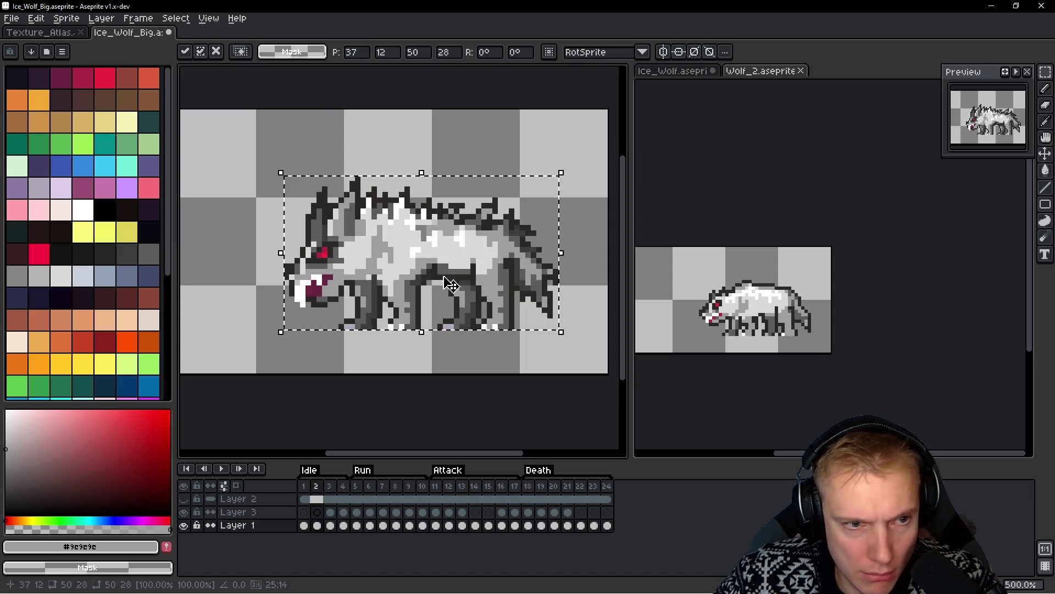
key("Return")
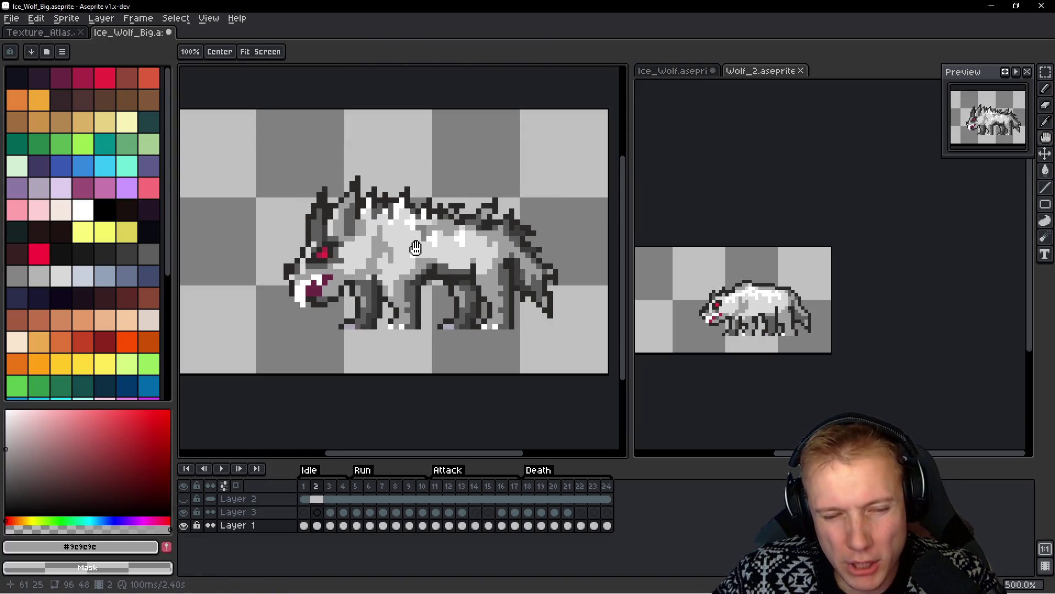
Insert a new frame after frame 2 of the big ice wolf
key("m")
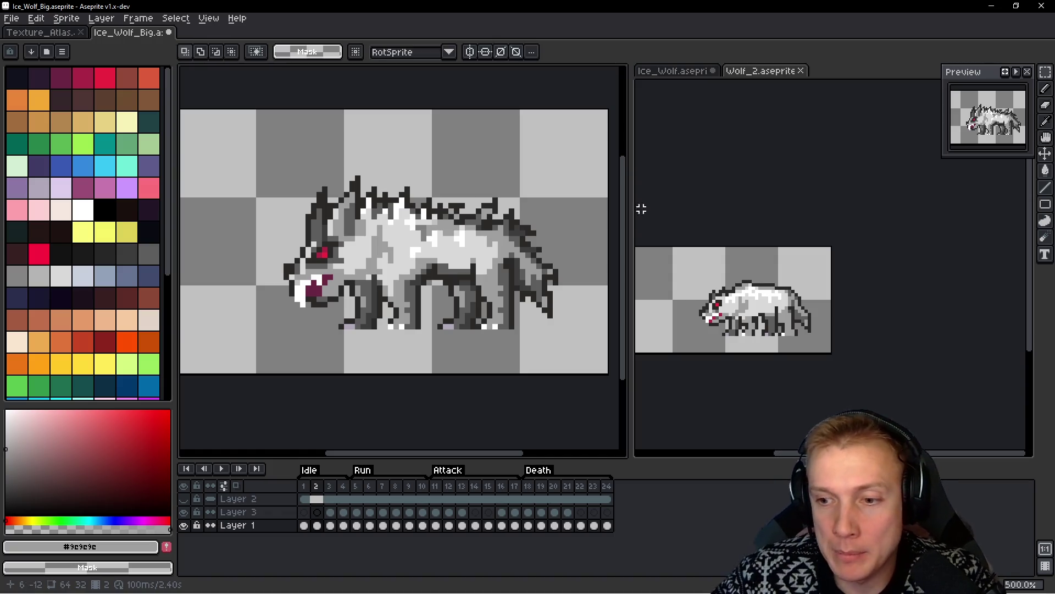
left_click_drag(765, 262, 780, 254)
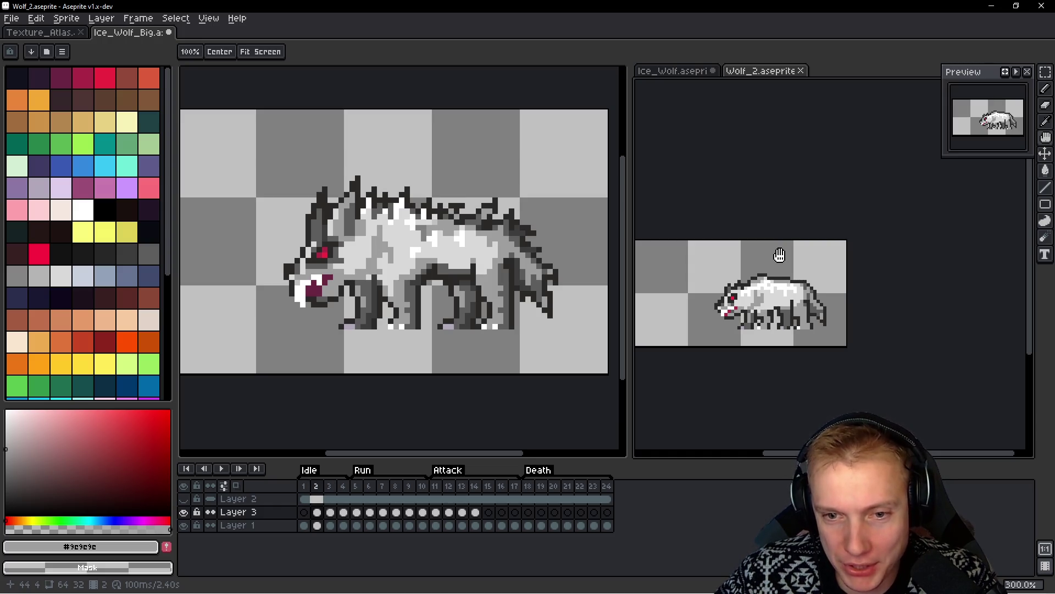
left_click(433, 257)
left_click_drag(433, 256, 403, 242)
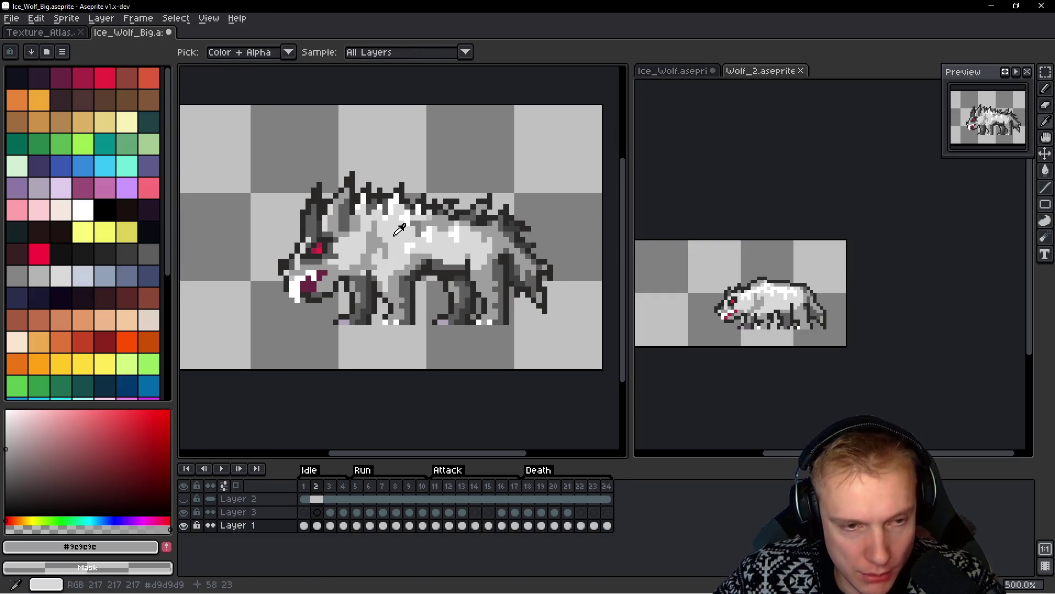
key("alt+n")
Lasso the whole wolf, deselect, and play the ice wolf animation before focusing Wolf_2
mouse_move(418, 151)
left_mouse_down()
mouse_move(241, 231)
mouse_move(313, 306)
left_mouse_up()
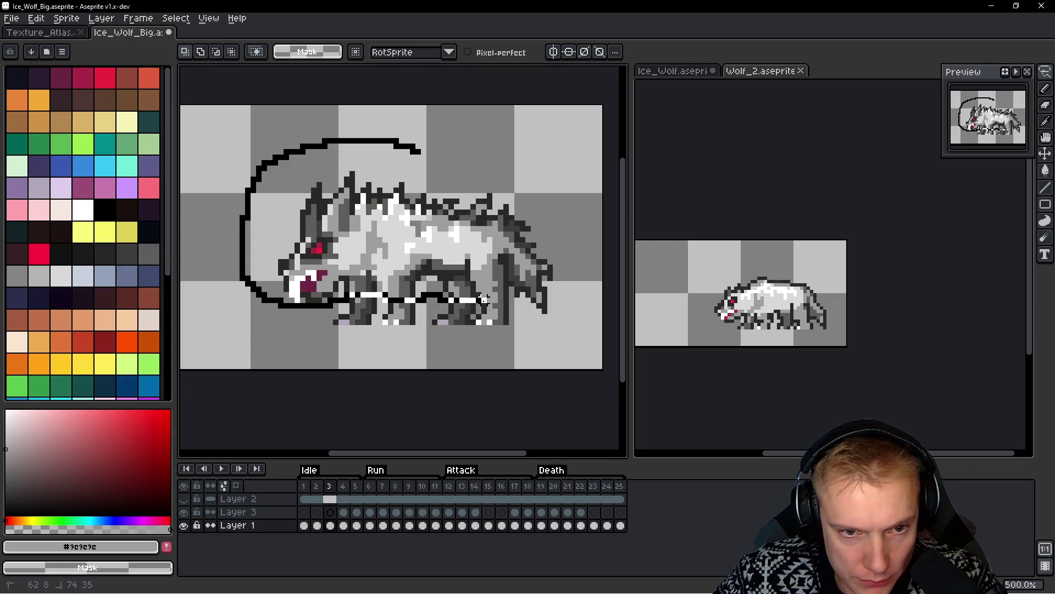
mouse_move(517, 306)
left_mouse_down()
mouse_move(550, 189)
mouse_move(403, 120)
left_mouse_up()
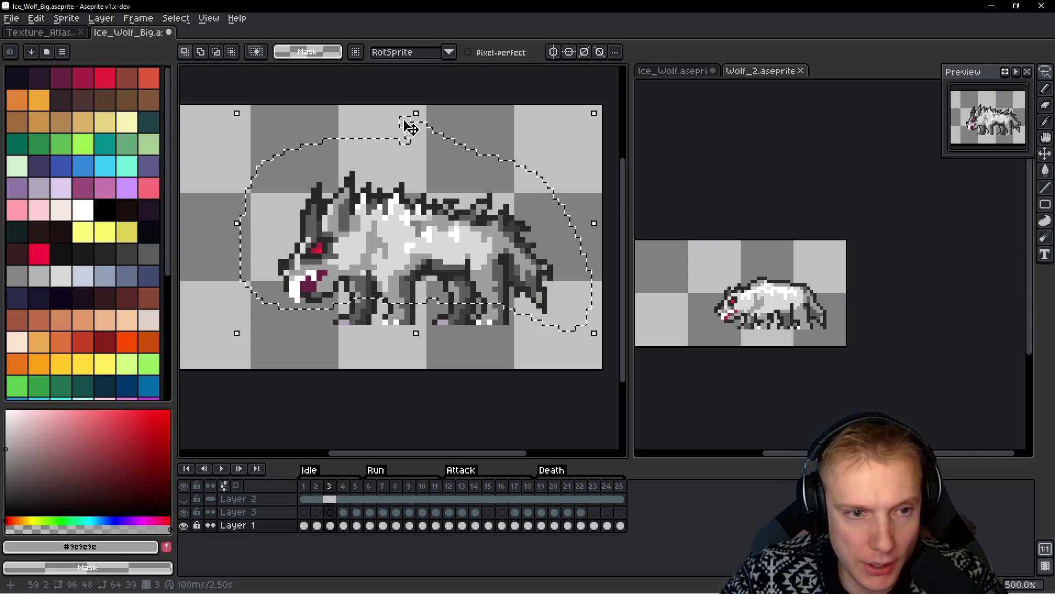
key("ctrl+d")
key("Return")
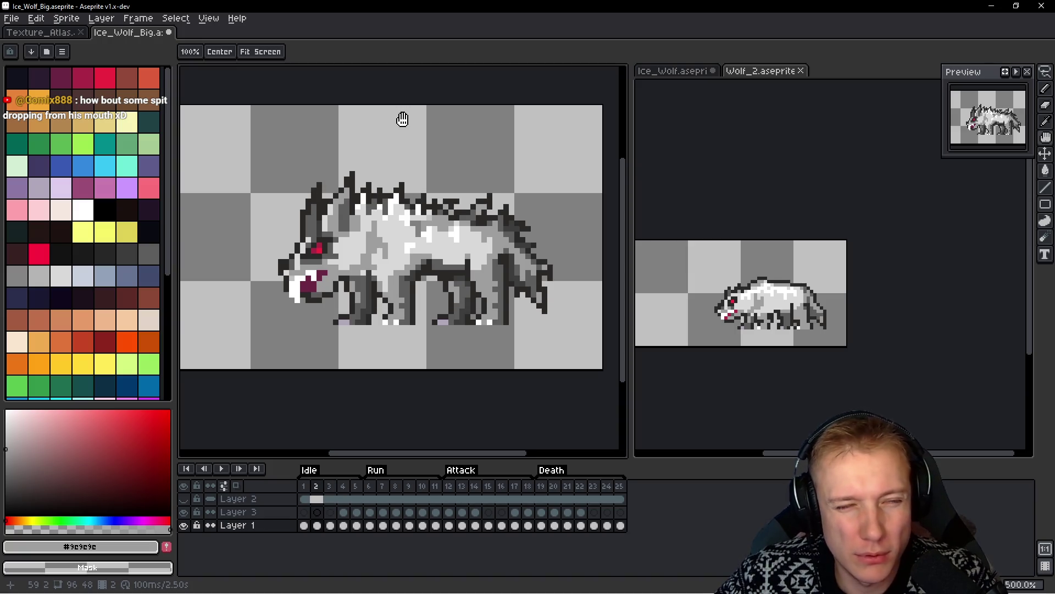
left_click_drag(749, 259, 751, 260)
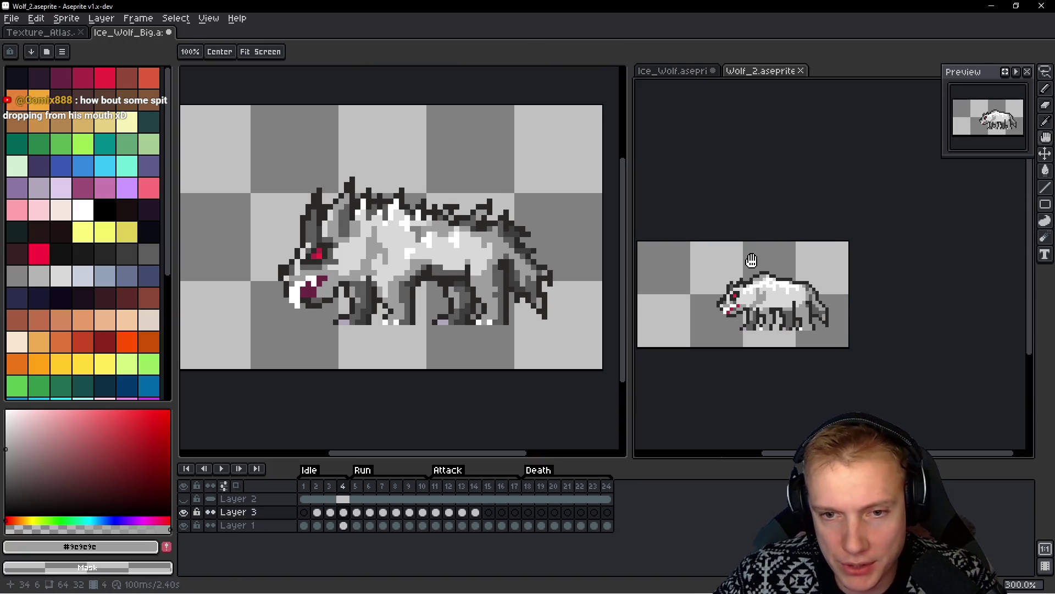
Stop the Wolf_2 playback and compare its frames 1 and 4
key("Return")
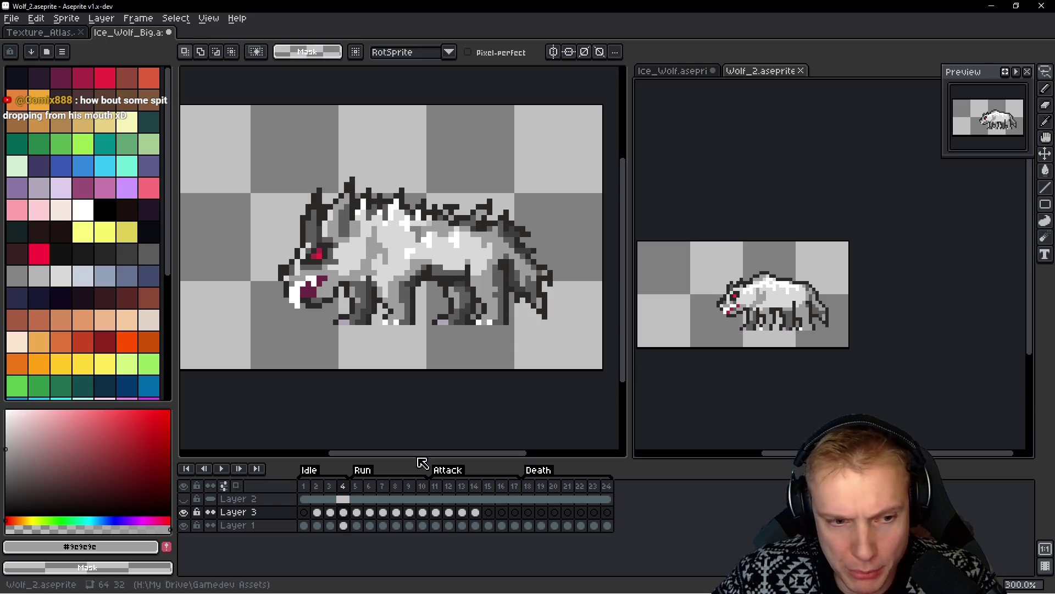
left_click(307, 487)
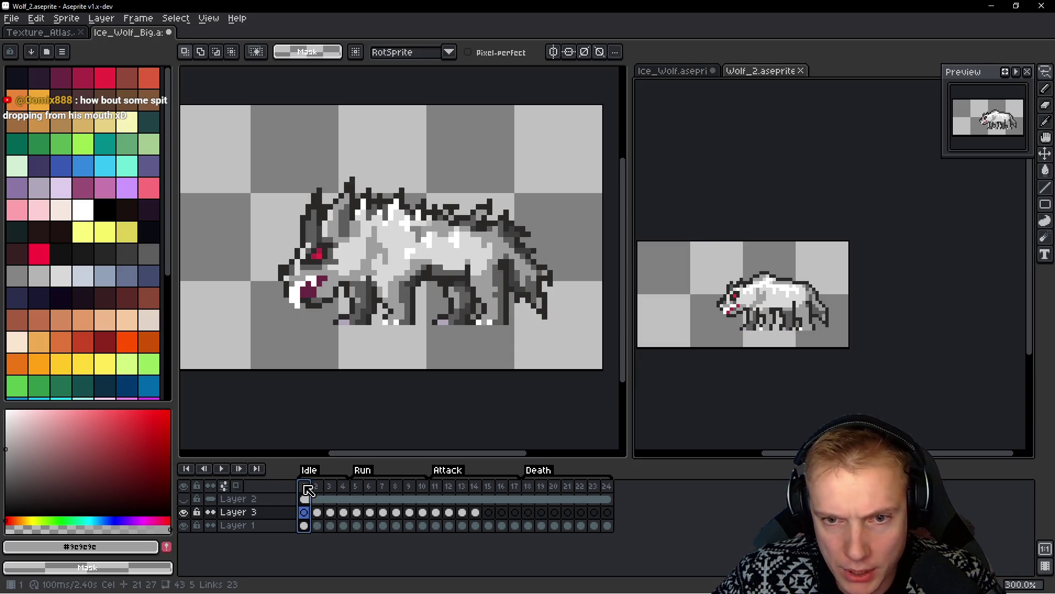
left_click(343, 486)
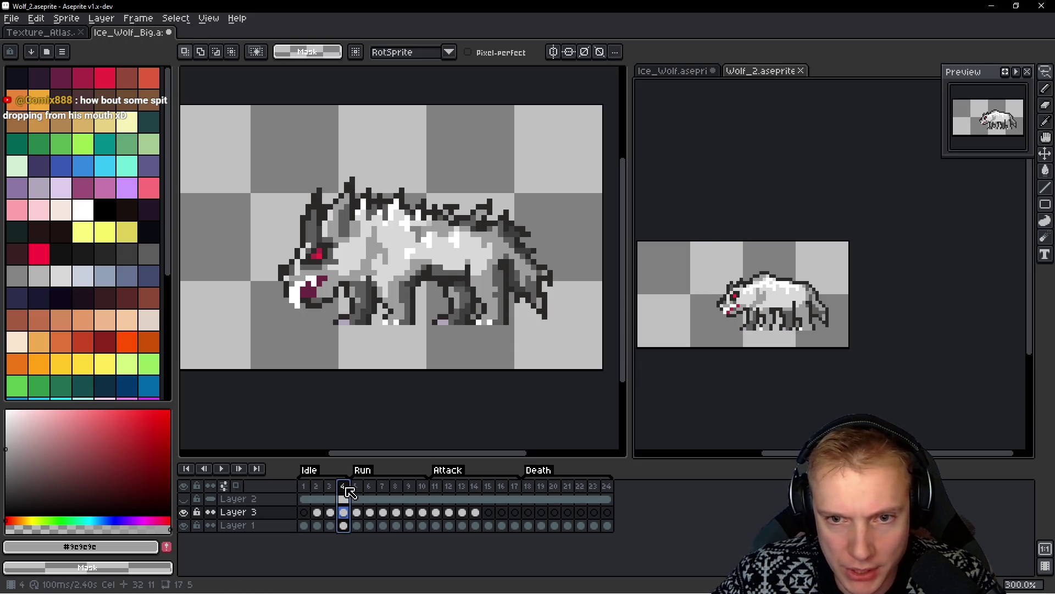
left_click(304, 486)
left_click(344, 487)
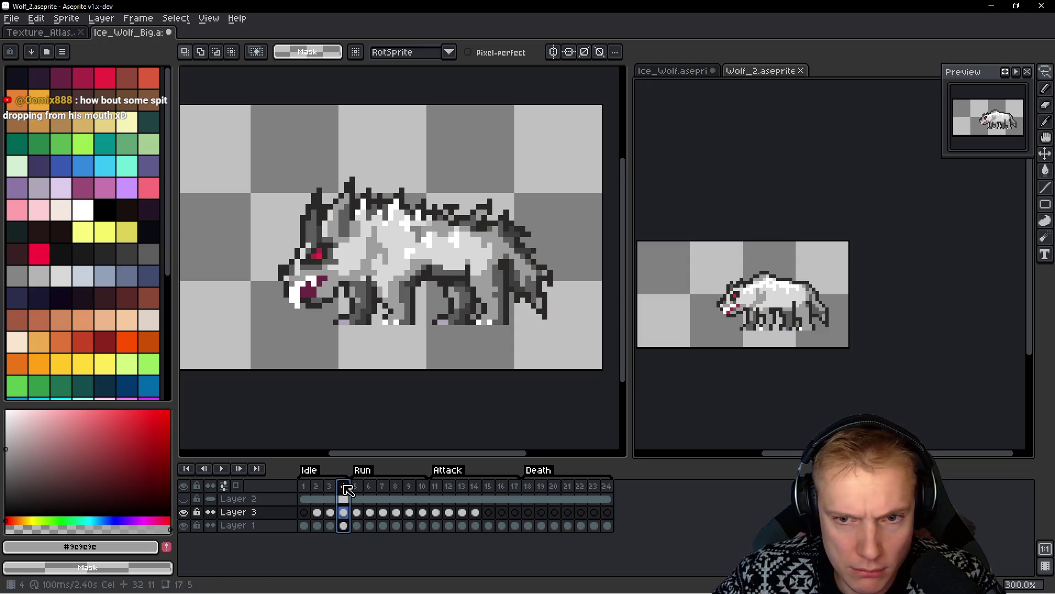
Play the big ice wolf, then insert a frame after frame 1, making 26 frames
left_click(389, 358)
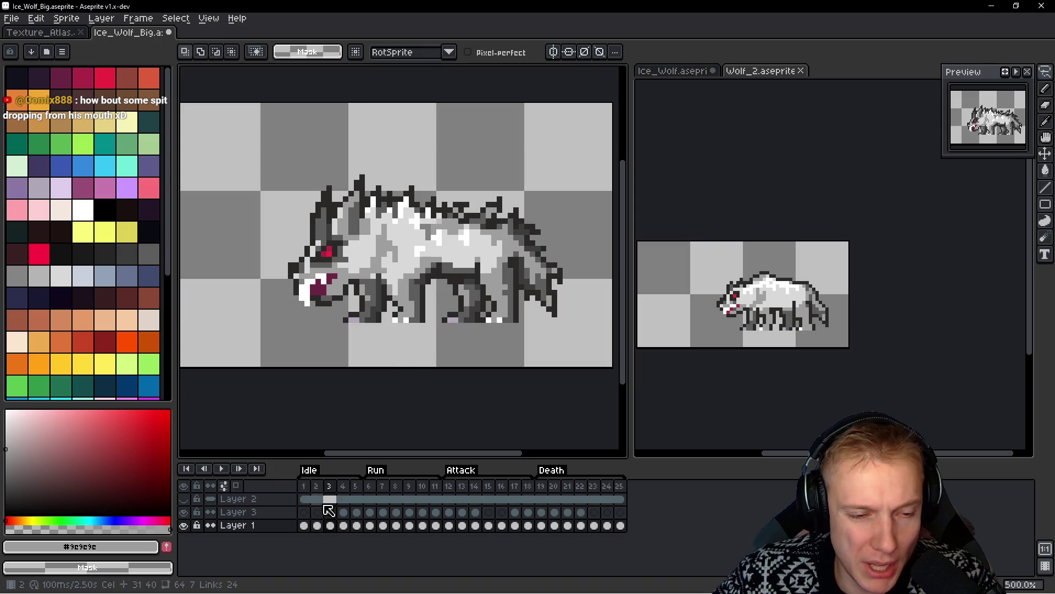
left_click_drag(395, 331, 405, 335)
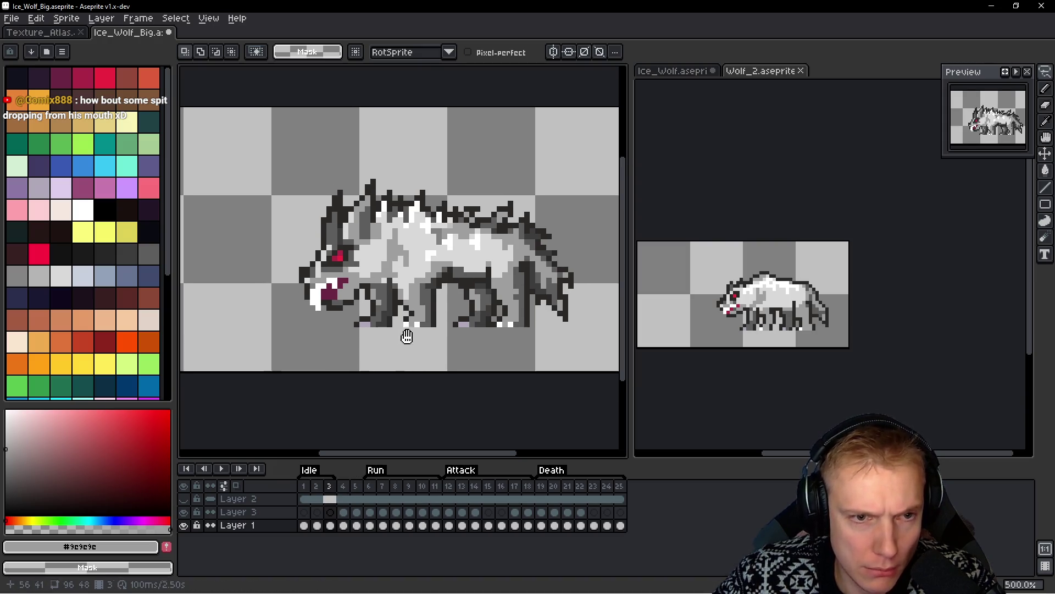
key("Return")
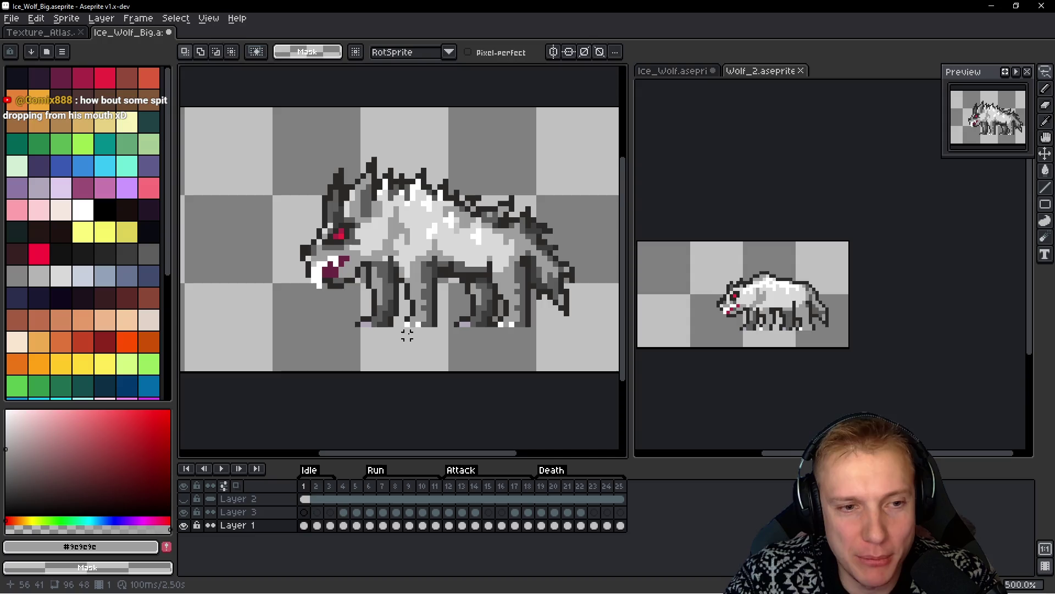
key("h")
key("Return")
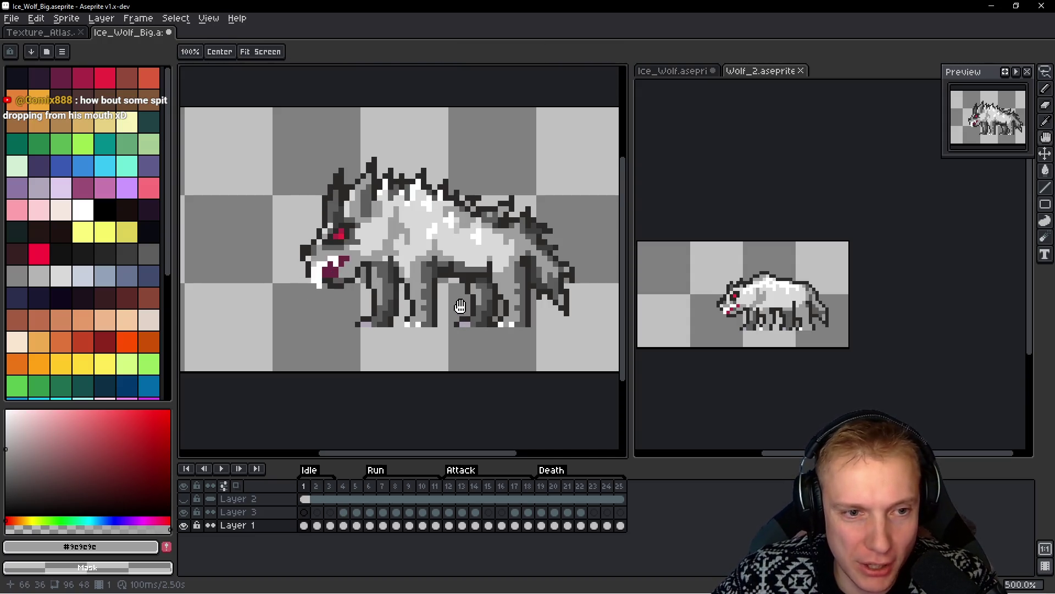
key("Left")
key("m")
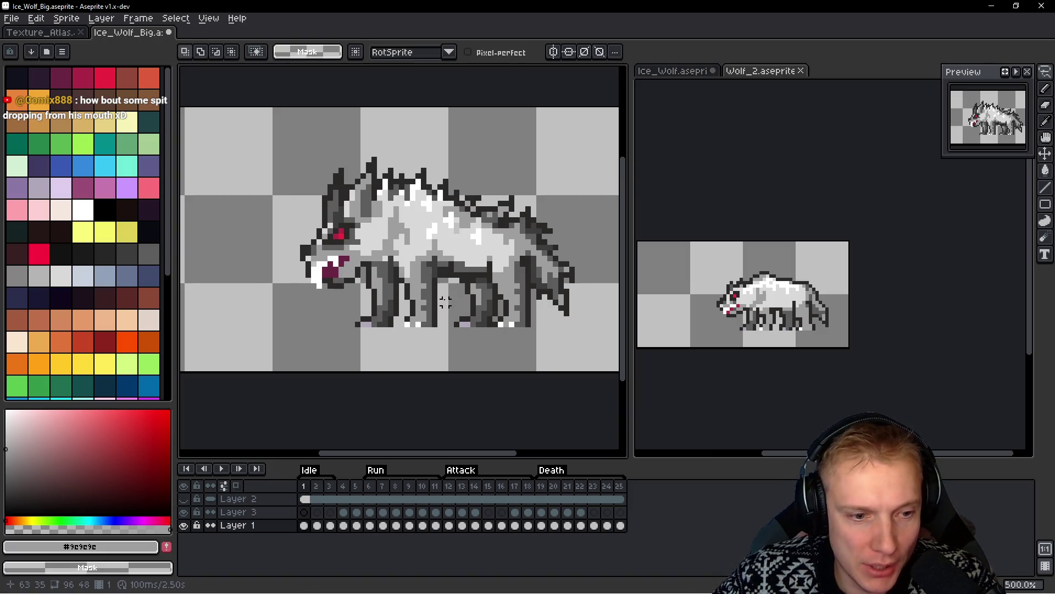
key("alt+n")
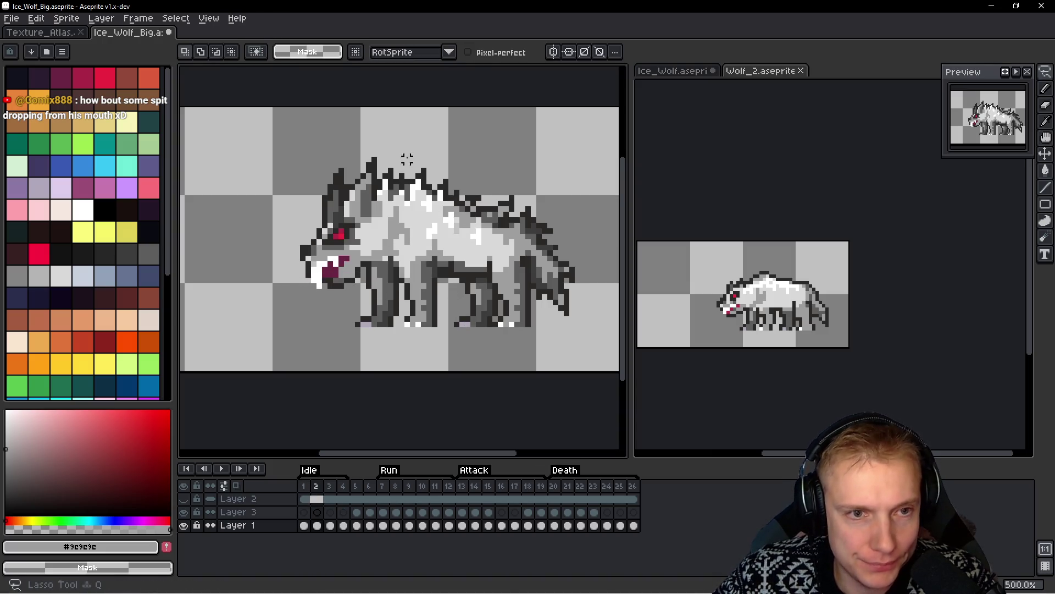
Lasso the wolf's head on frame 2 and move it down one pixel
scroll(435, 143, "up", 1)
mouse_move(478, 125)
left_mouse_down()
mouse_move(380, 118)
mouse_move(302, 329)
mouse_move(374, 302)
left_mouse_up()
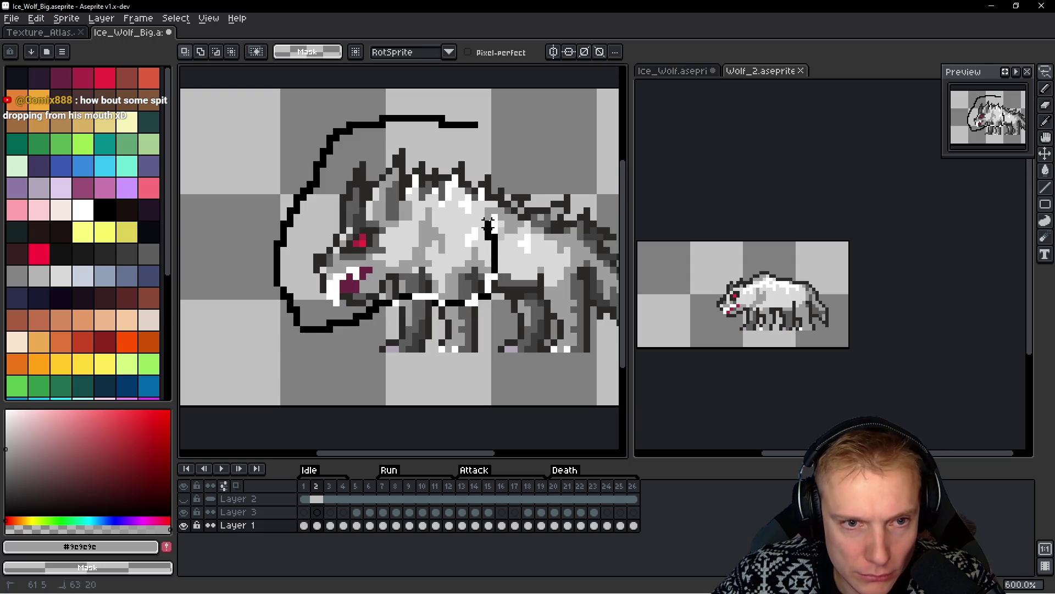
left_click_drag(478, 132, 476, 127)
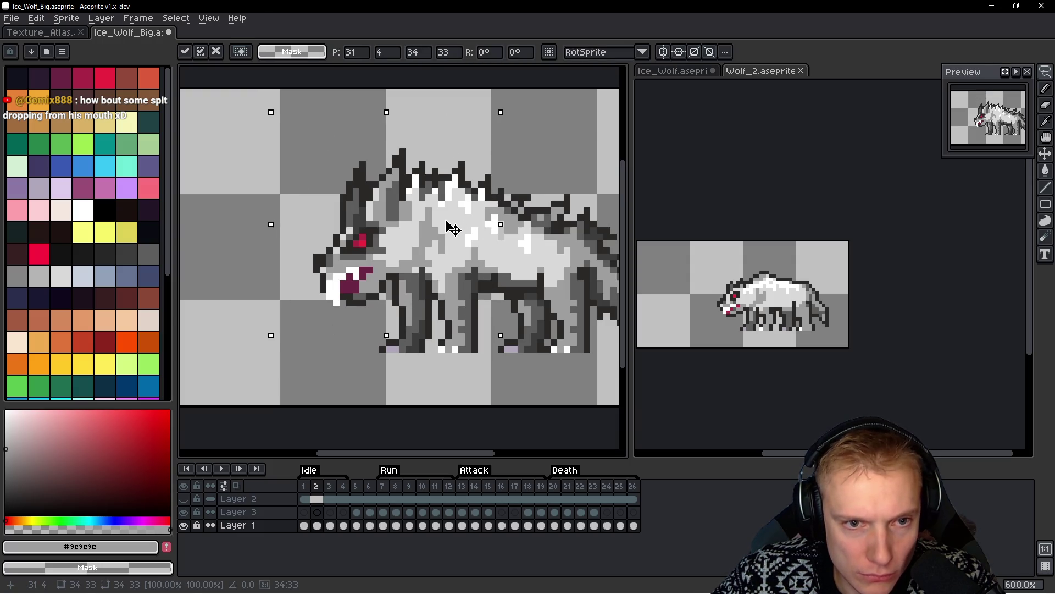
left_click_drag(451, 228, 452, 231)
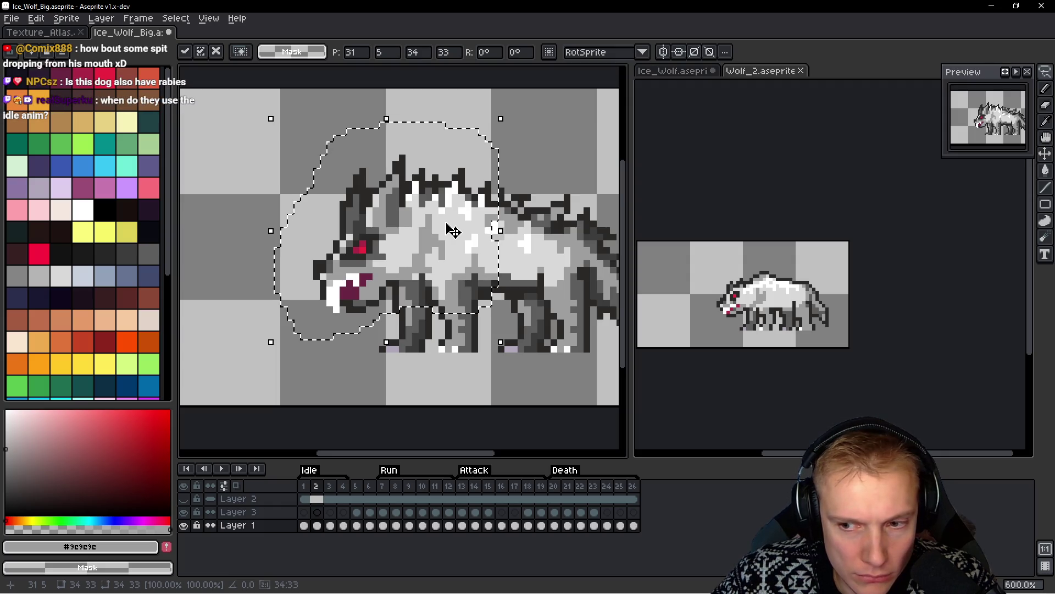
key("Return")
Reselect the wolf's head, commit the transform and deselect
scroll(486, 203, "up", 3)
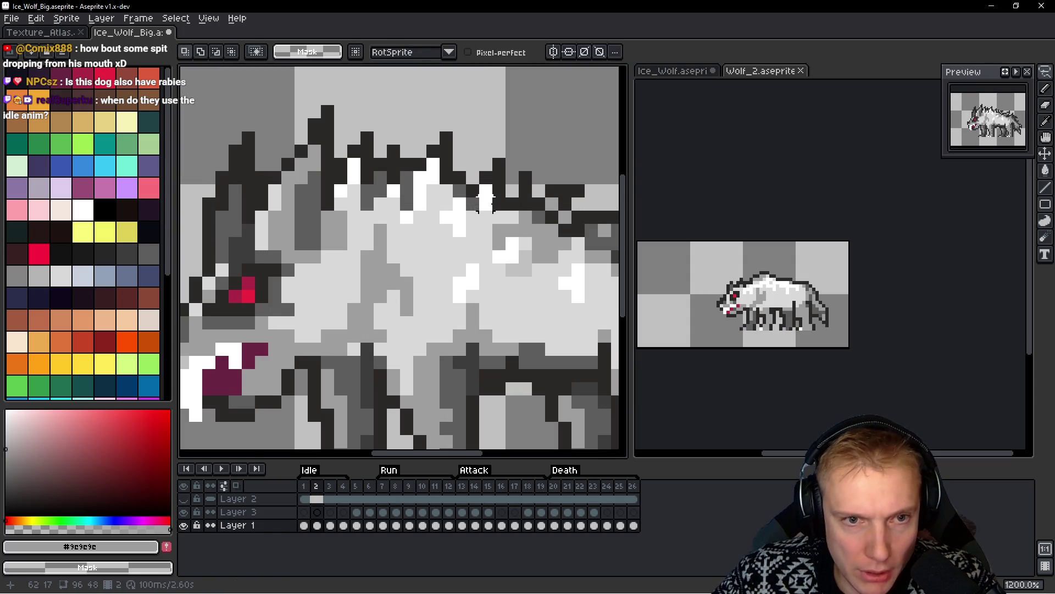
scroll(455, 152, "down", 4)
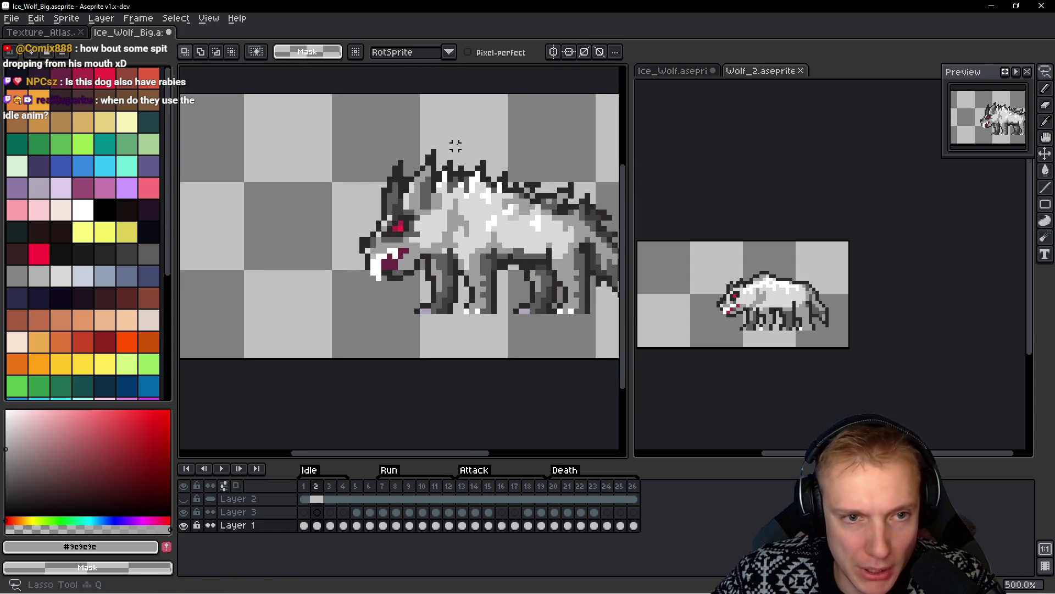
left_click_drag(457, 135, 340, 228)
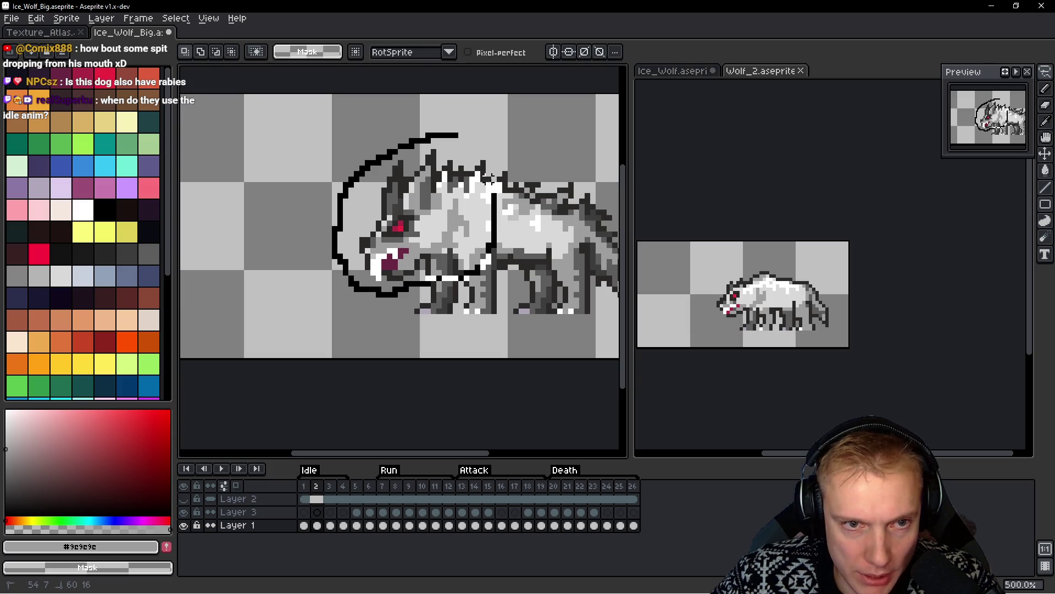
left_click_drag(475, 140, 476, 142)
key("Return")
key("ctrl+d")
Toggle between frames 1 and 2 to check the head bob
key("space")
key("Left")
key("Right")
key("Right")
key("Left")
key("Left")
key("Right")
key("Left")
key("Right")
Adjust a small fur spike on the wolf's back
left_click_drag(508, 207, 474, 204)
scroll(474, 204, "up", 5)
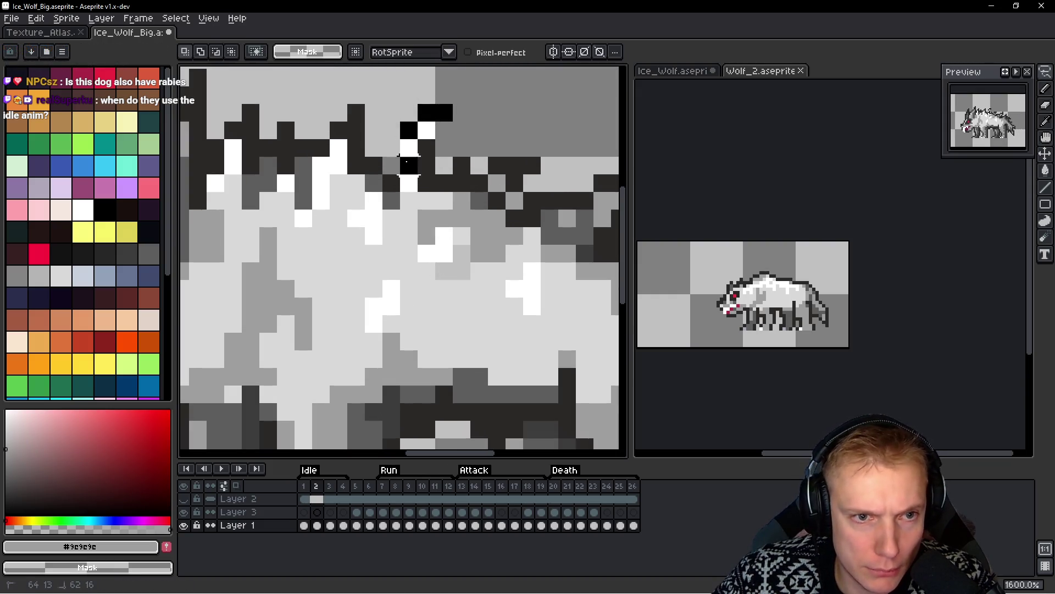
left_click_drag(416, 177, 442, 184)
key("ctrl+d")
scroll(424, 184, "down", 3)
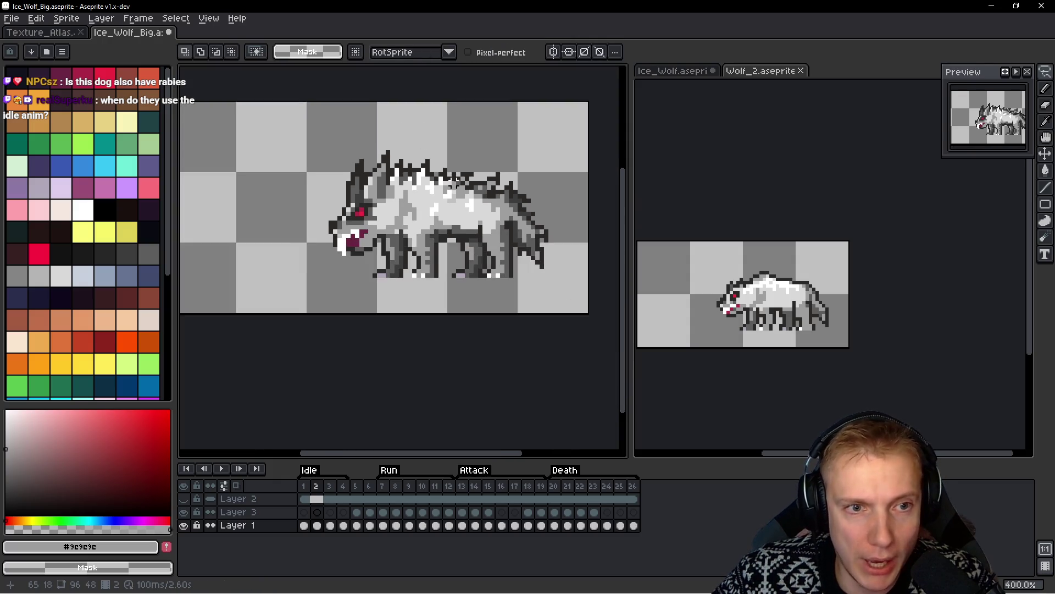
Flick between frames 1 and 2 to compare the lowered head
key("h")
key("Left")
key("Right")
key("Left")
key("Right")
key("Left")
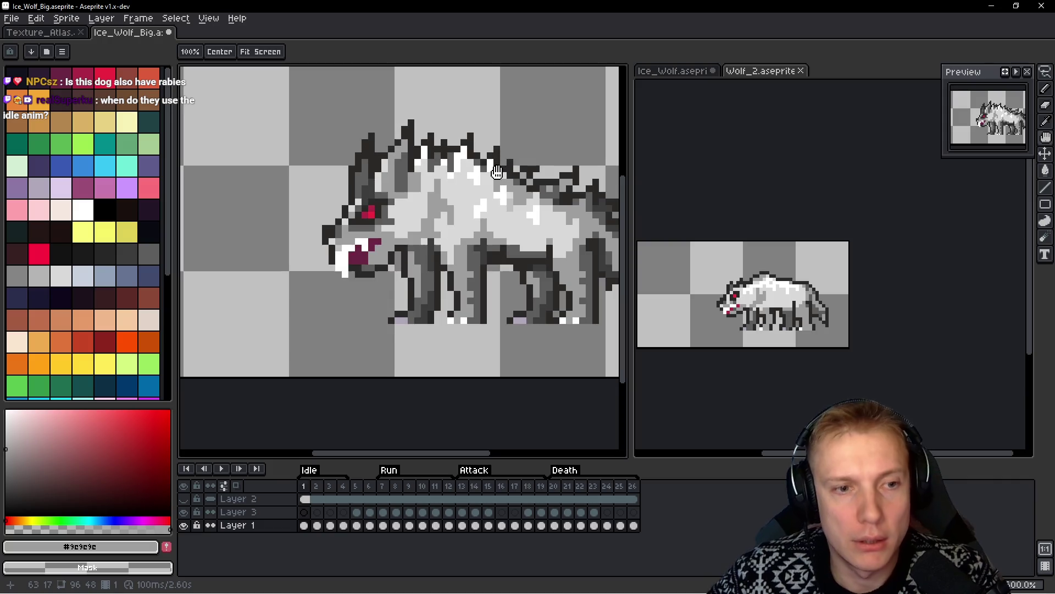
key("Right")
key("m")
scroll(424, 330, "up", 3)
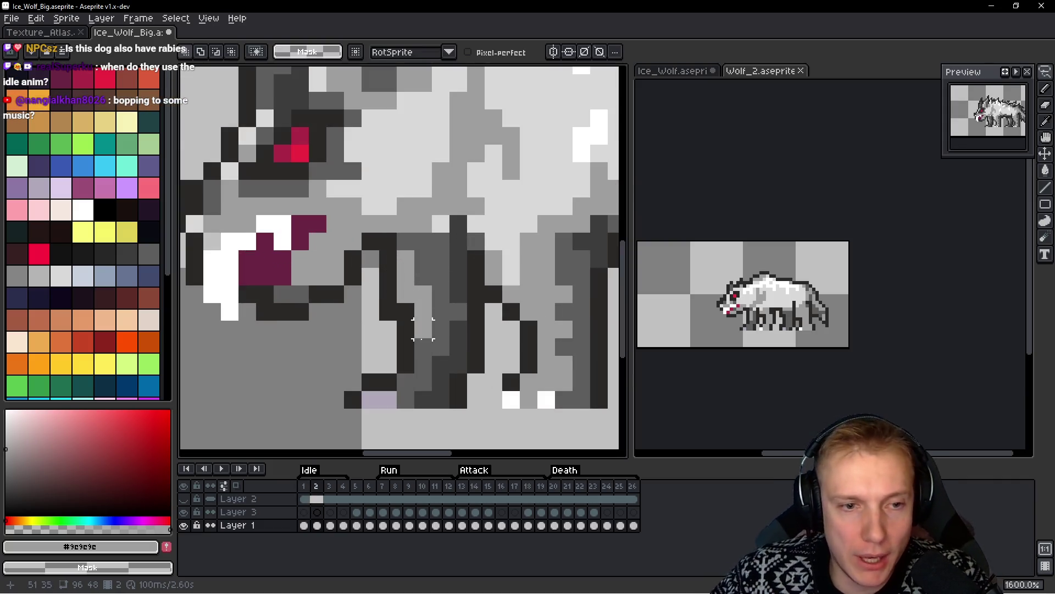
scroll(388, 311, "down", 5)
key("h")
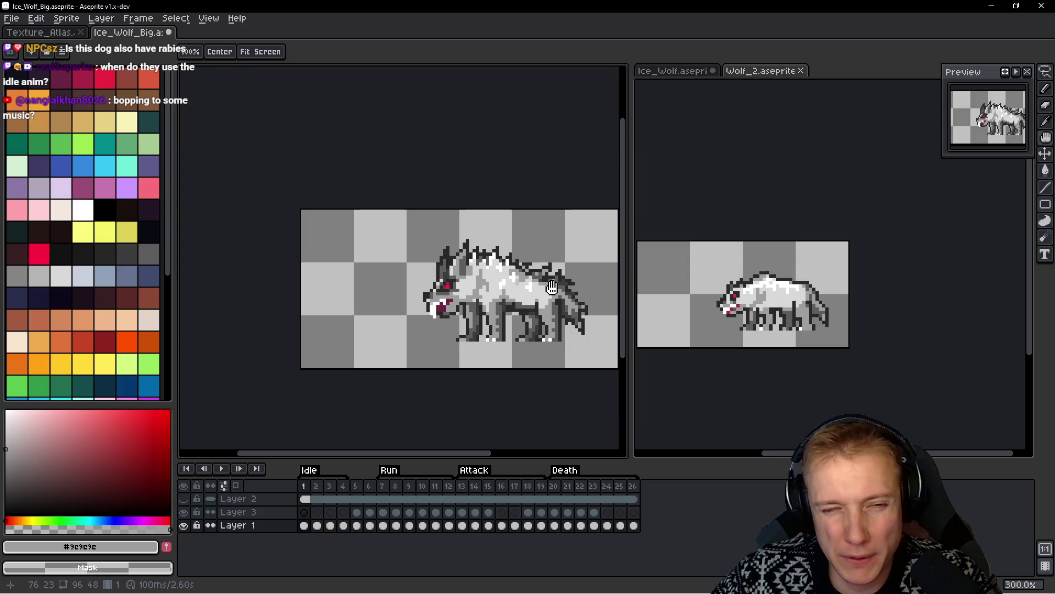
key("Left")
key("Right")
key("Left")
key("Right")
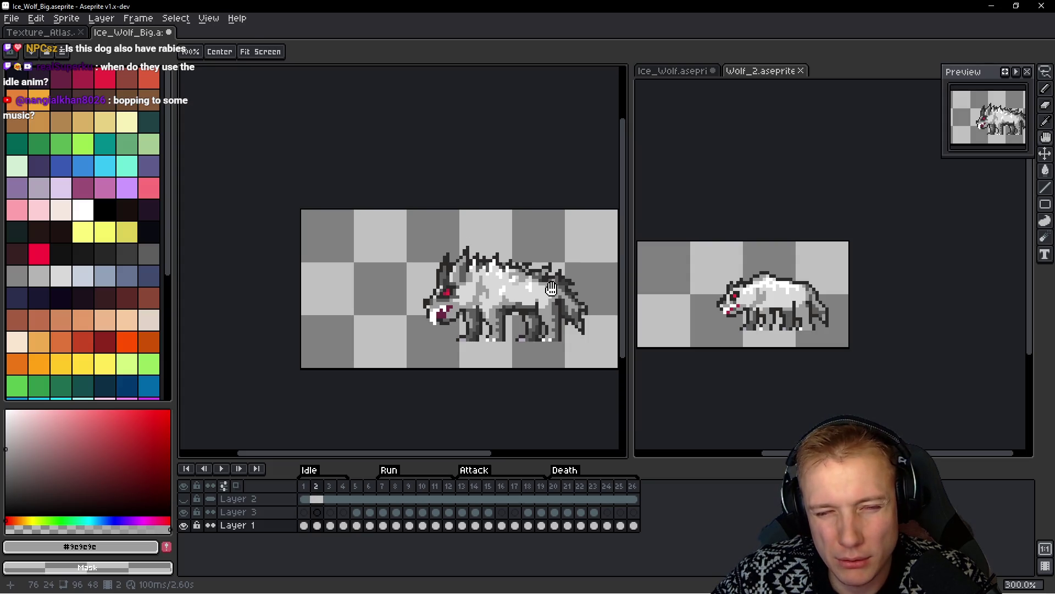
Stop the Wolf_2 reference playback and return to the big ice wolf
left_click_drag(546, 280, 506, 249)
key("b")
scroll(506, 249, "up", 1)
left_click(766, 296)
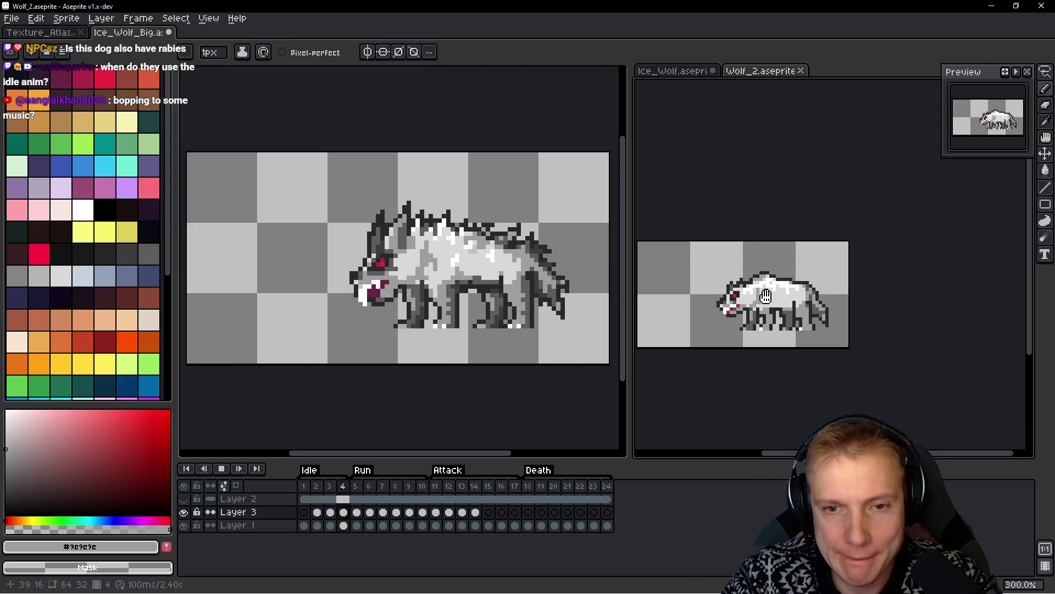
key("Return")
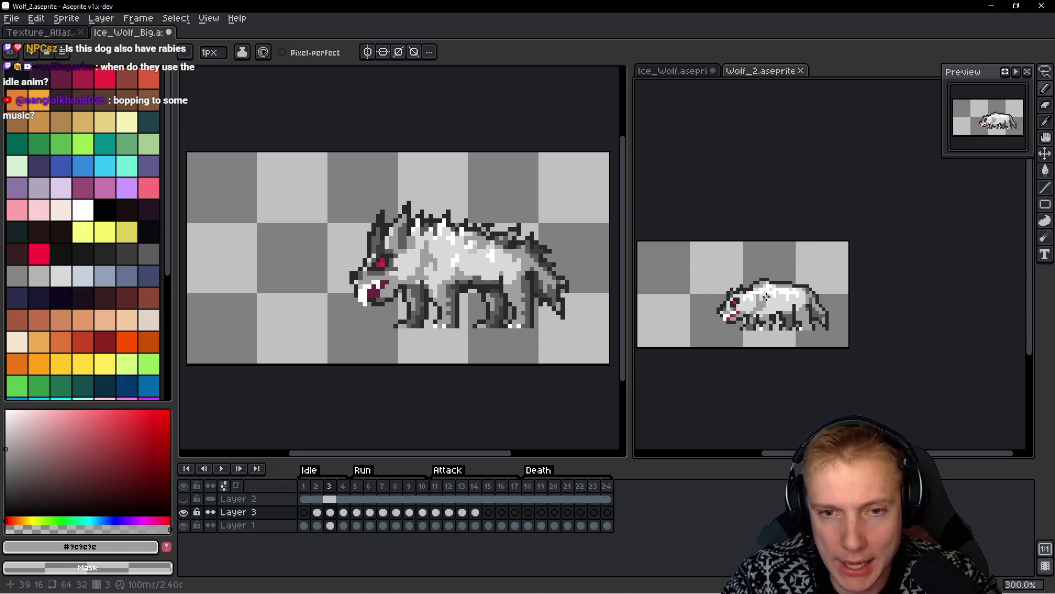
left_click(542, 255)
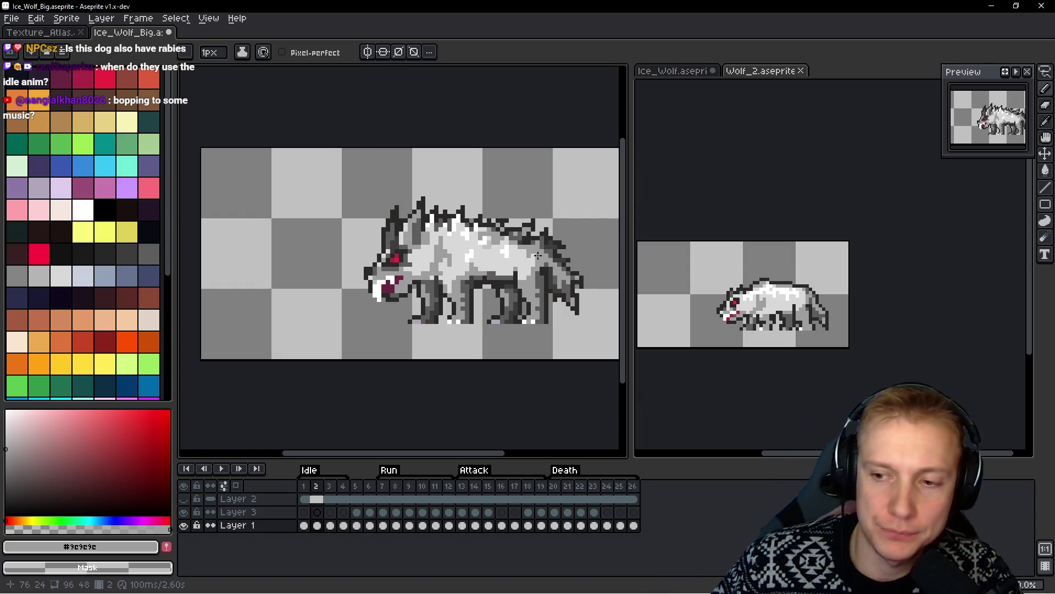
mouse_move(474, 240)
left_mouse_down()
mouse_move(466, 220)
mouse_move(421, 187)
mouse_move(445, 215)
left_mouse_up()
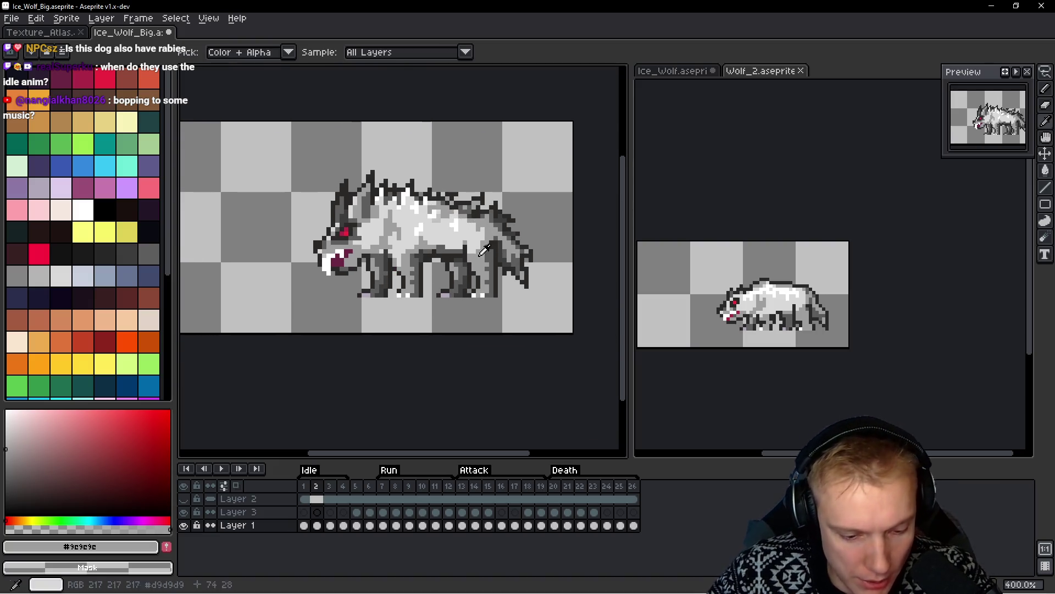
Add a frame after frame 2 and lower the wolf's upper body by one pixel
key("alt+n")
key("q")
mouse_move(483, 159)
left_mouse_down()
mouse_move(251, 256)
mouse_move(358, 279)
mouse_move(403, 273)
left_mouse_up()
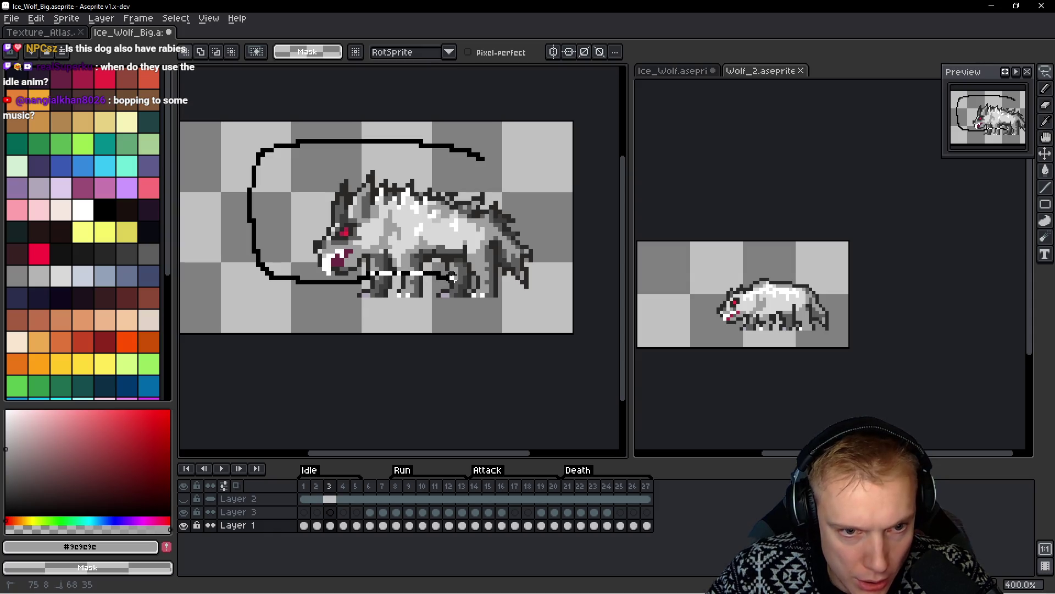
mouse_move(504, 277)
left_mouse_down()
mouse_move(564, 219)
mouse_move(488, 147)
left_mouse_up()
key("Down")
key("ctrl+d")
key("h")
key("Right")
Preview the idle animation from frame 1
key("Left")
key("Right")
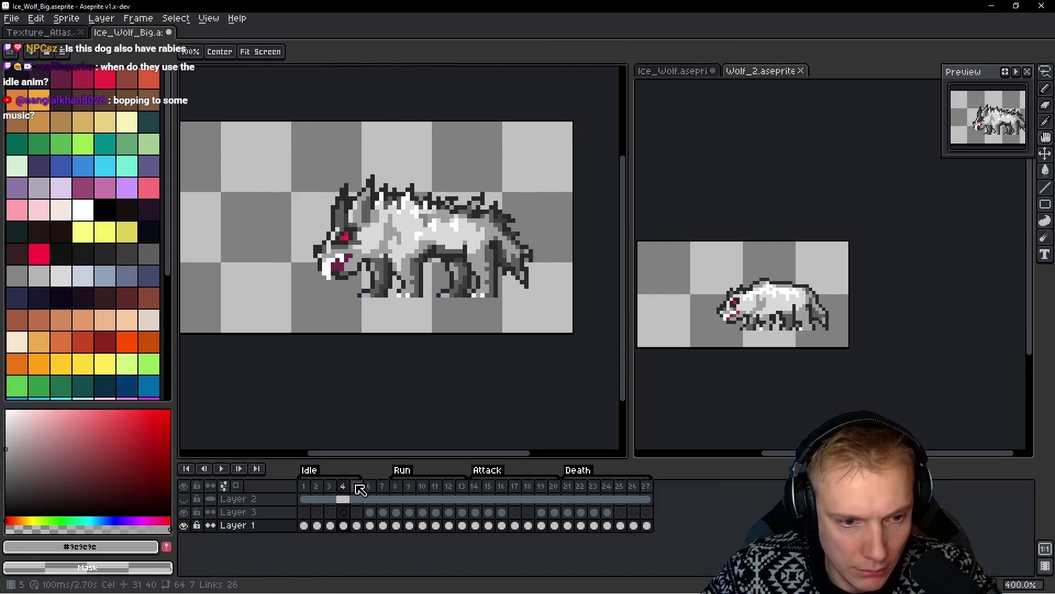
mouse_move(361, 490)
left_mouse_down()
mouse_move(336, 488)
mouse_move(362, 495)
left_mouse_up()
left_click(305, 487)
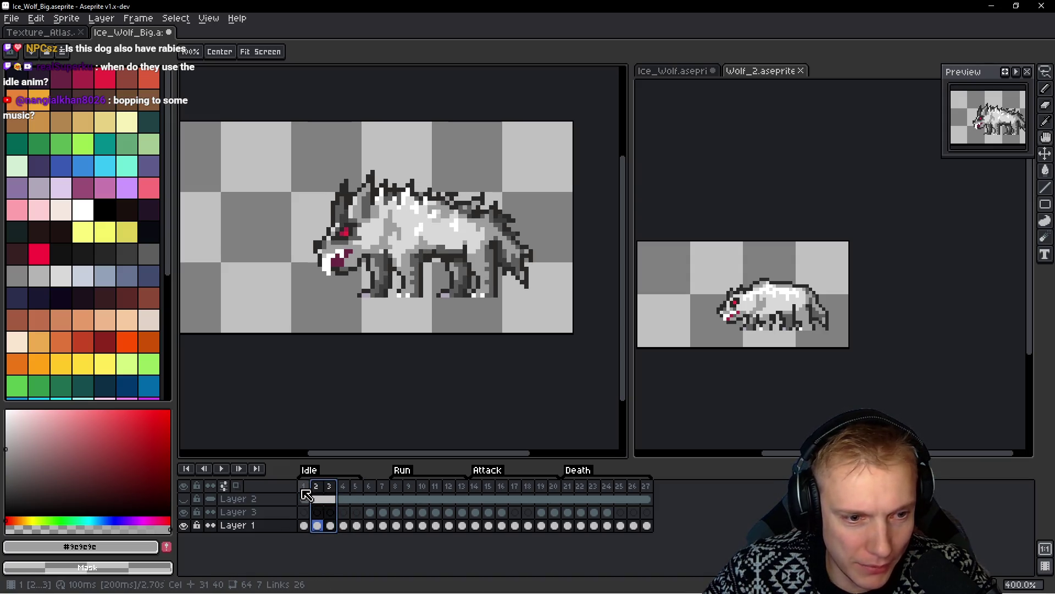
key("Return")
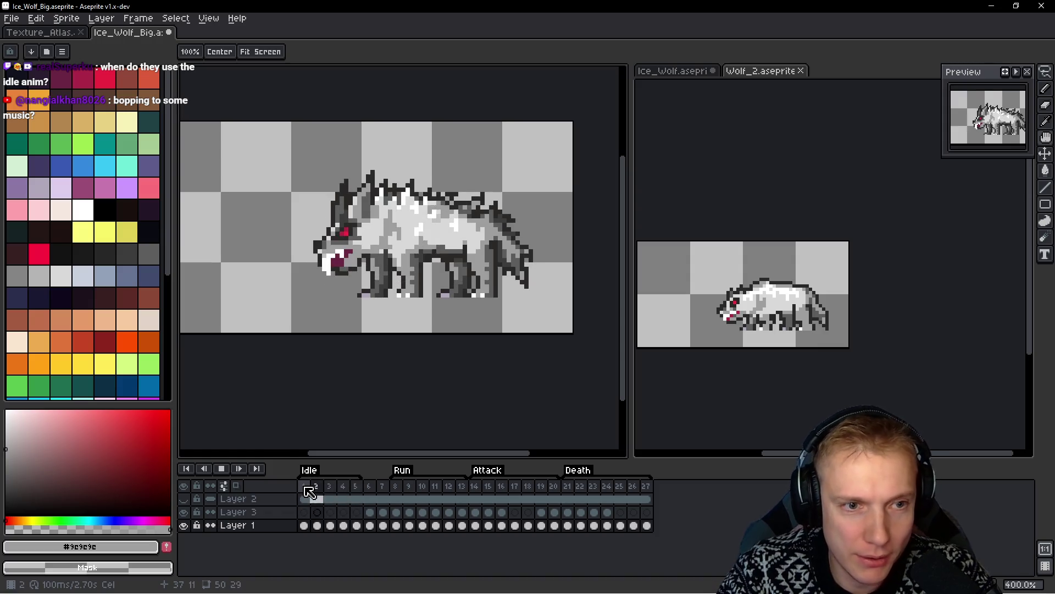
key("Return")
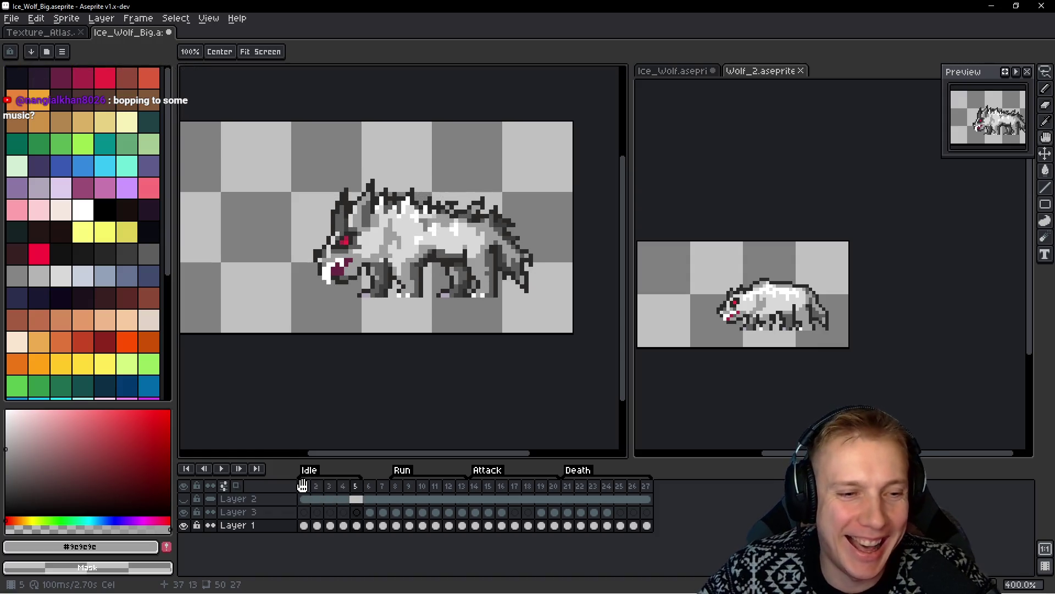
Remove frame 4 and another extra frame, then insert a frame after frame 1
left_click(344, 525)
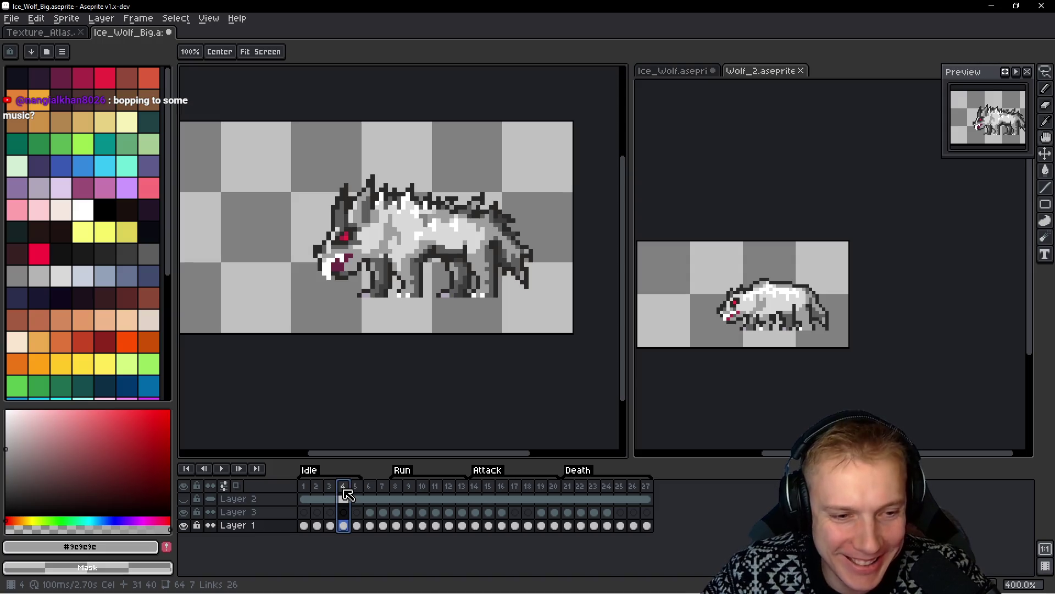
key("alt+c")
key("alt+c")
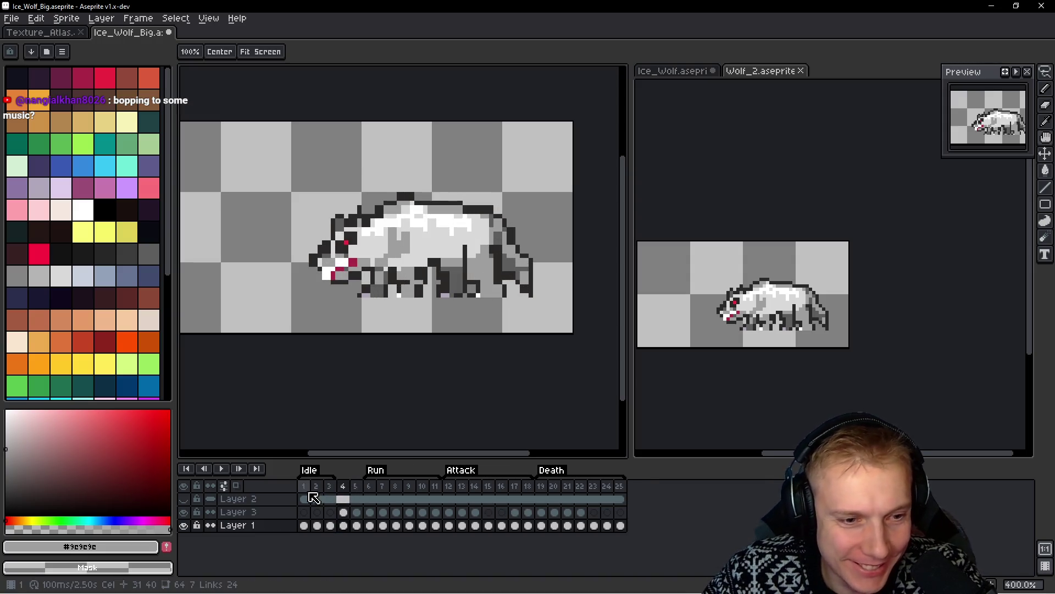
left_click(306, 489)
key("alt+n")
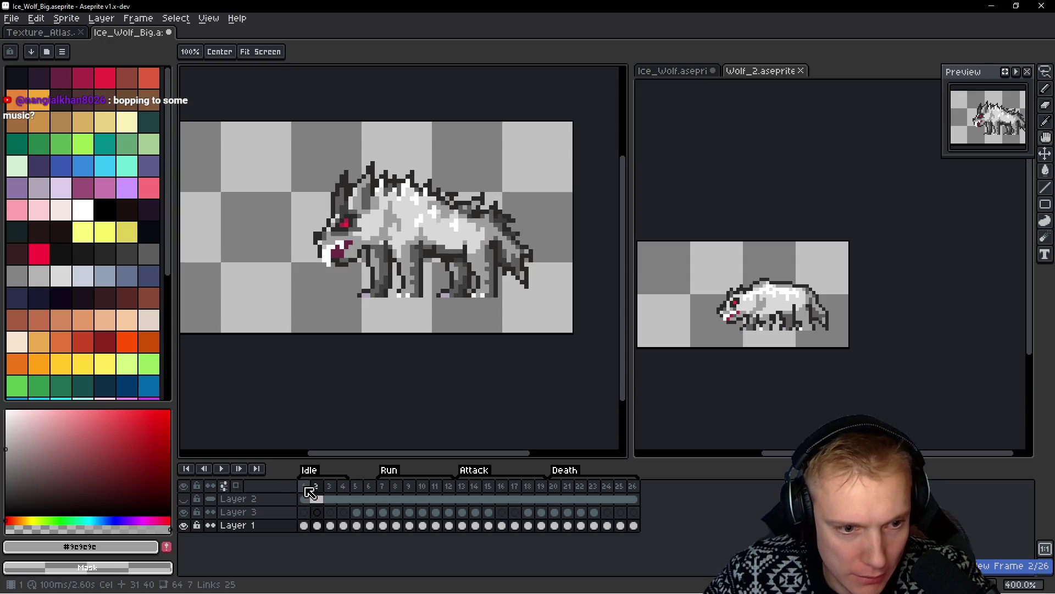
left_click(345, 490)
key("m")
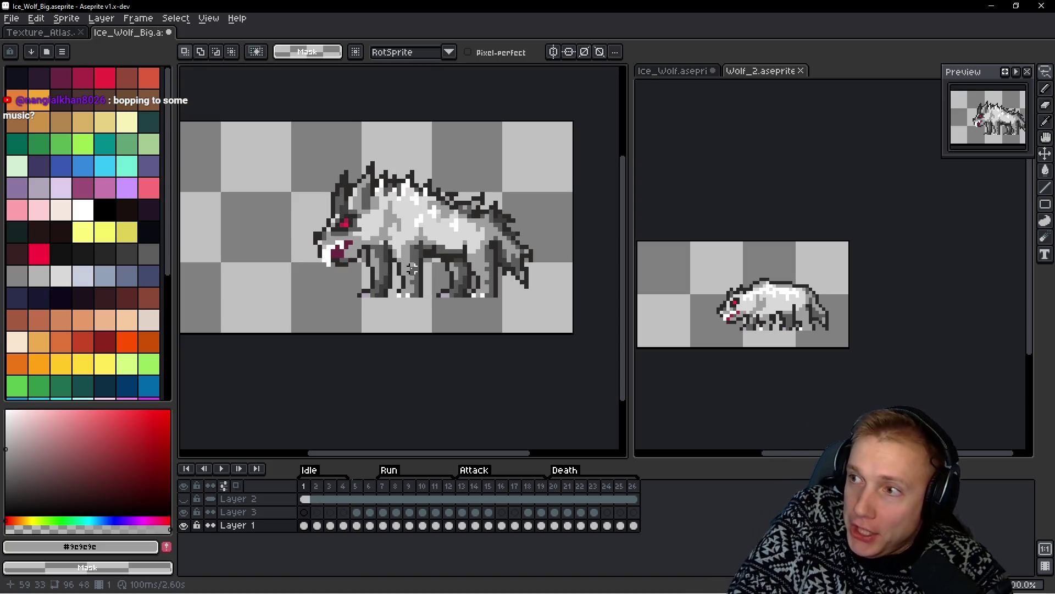
Save the ice wolf, then delete frame 5 and the next frame, leaving 24 frames
key("ctrl+s")
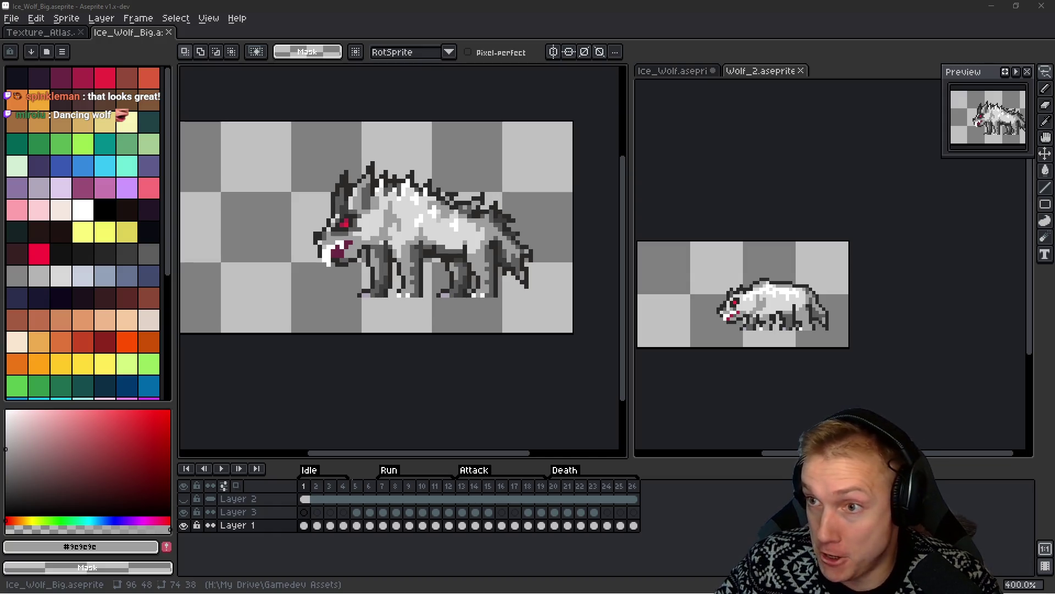
mouse_move(532, 205)
left_mouse_down()
mouse_move(504, 223)
mouse_move(530, 219)
left_mouse_up()
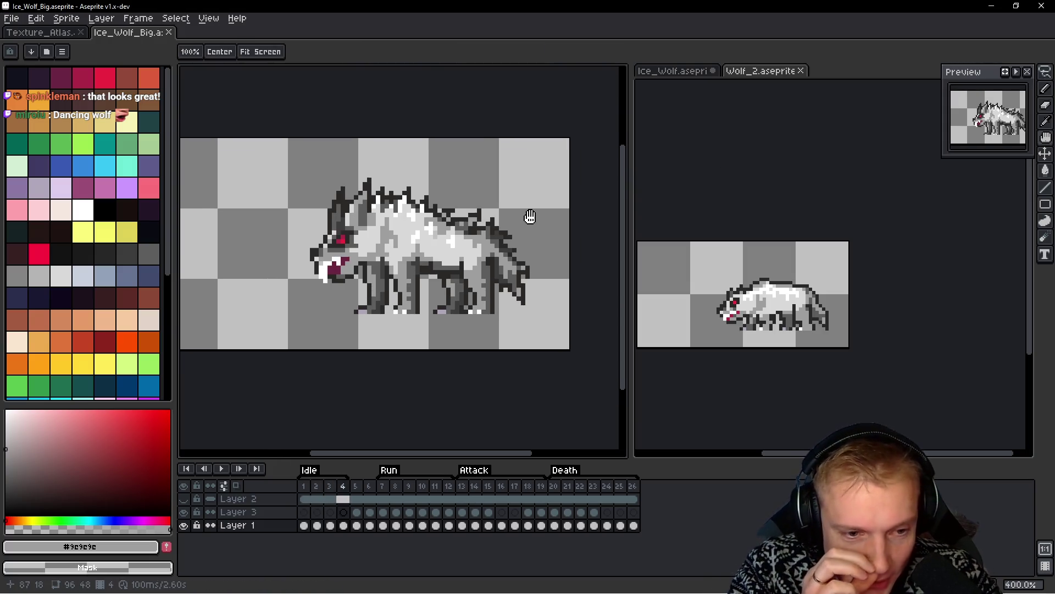
key("period")
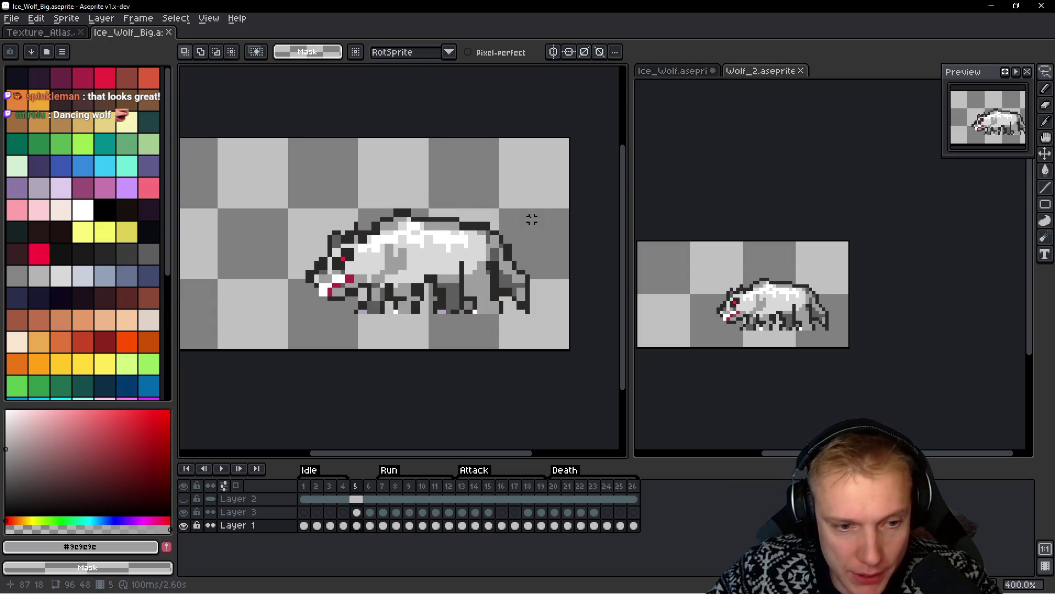
left_click(356, 486)
key("Delete")
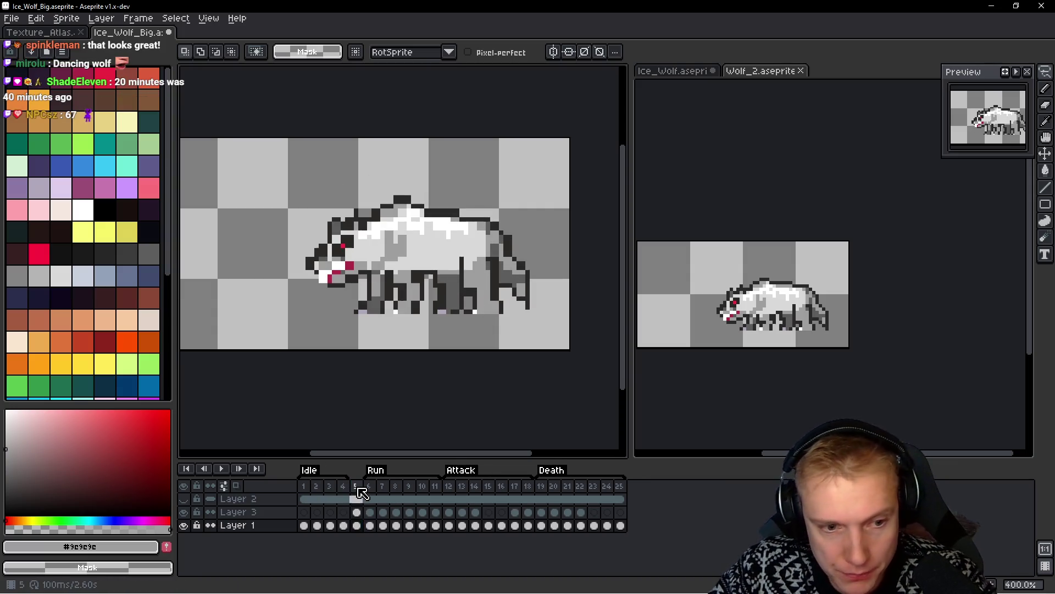
left_click(357, 486)
key("Delete")
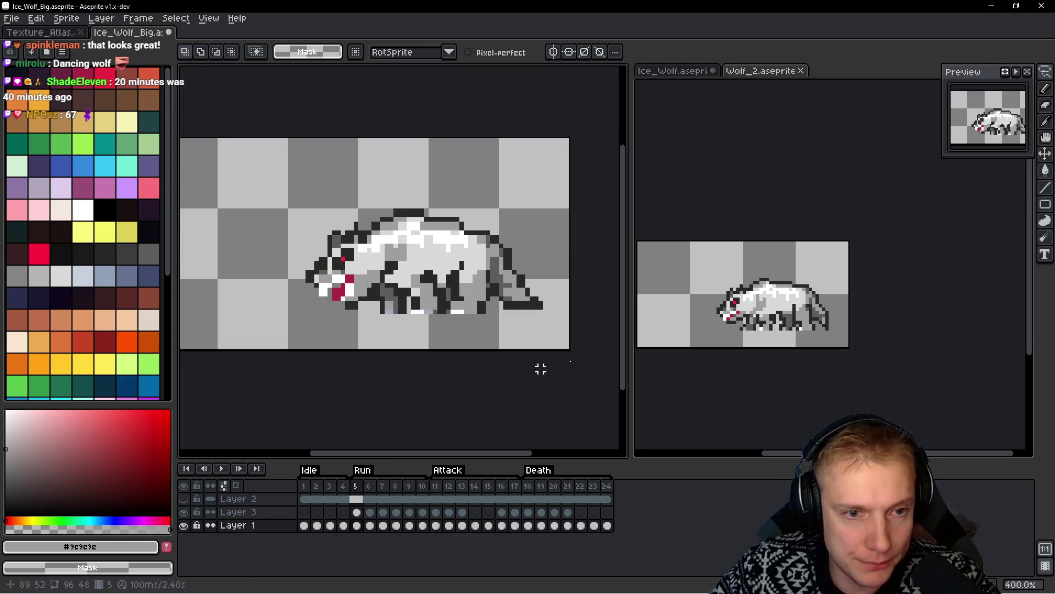
left_click(850, 270)
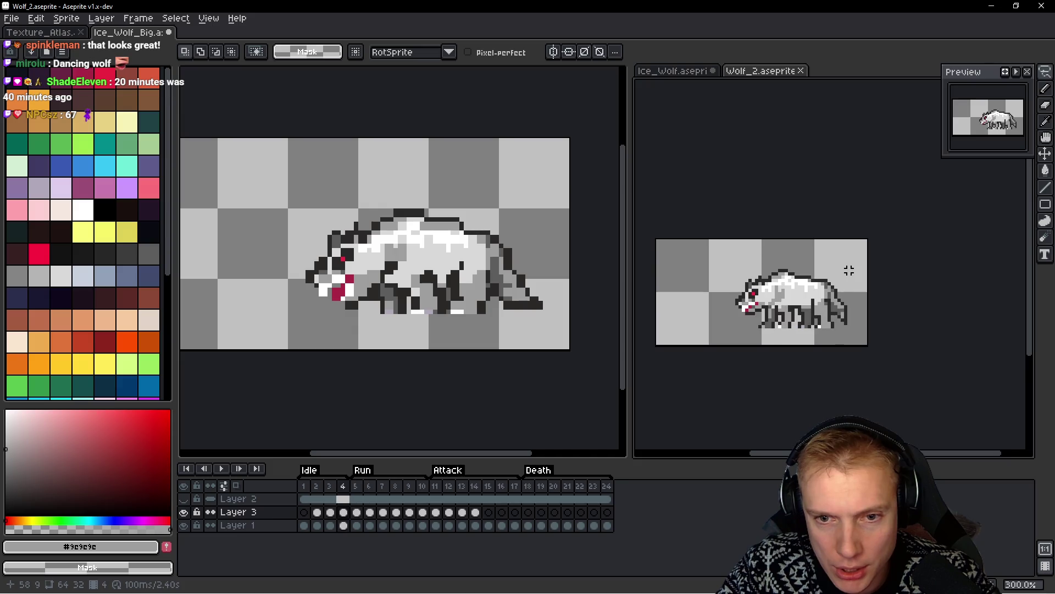
key("Right")
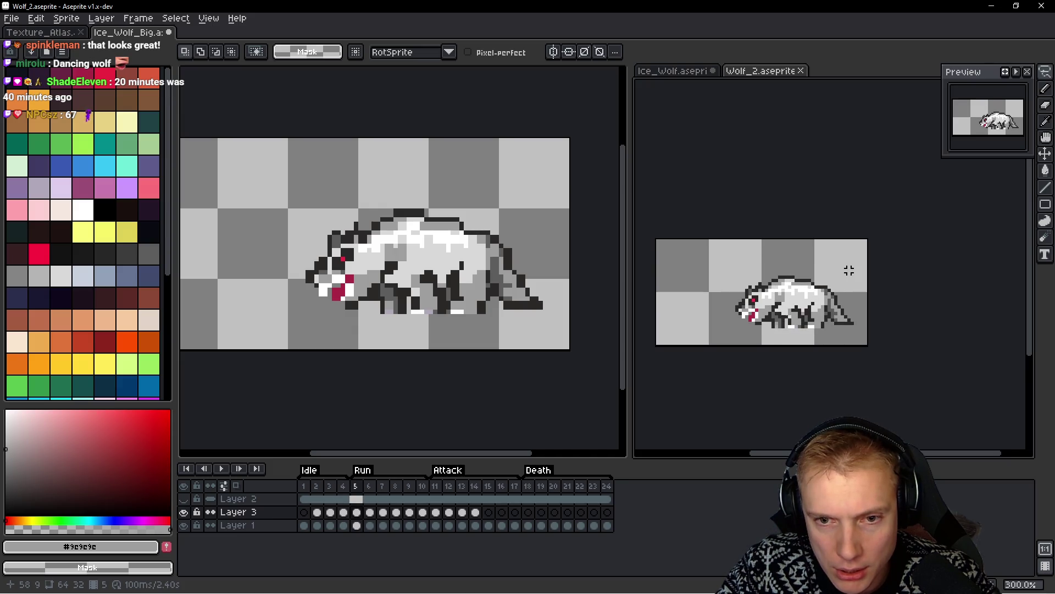
key("Left")
key("Left")
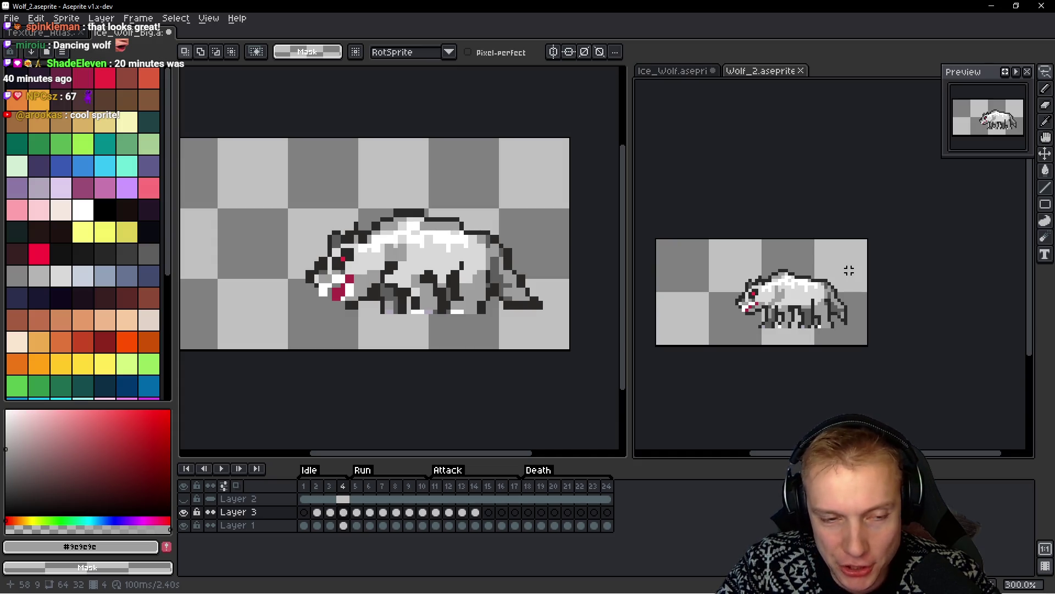
key("Left")
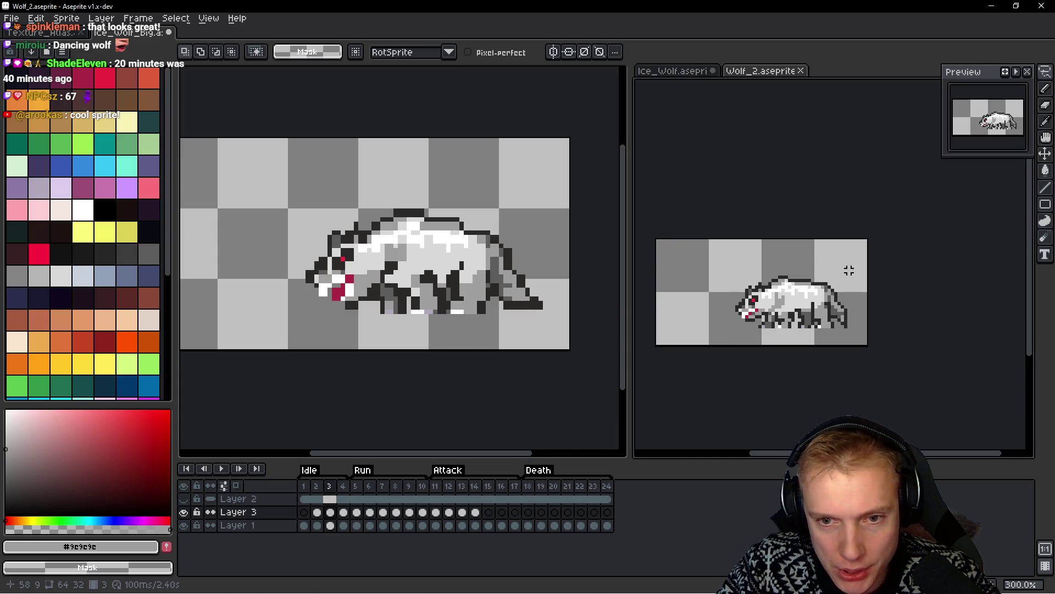
key("Right")
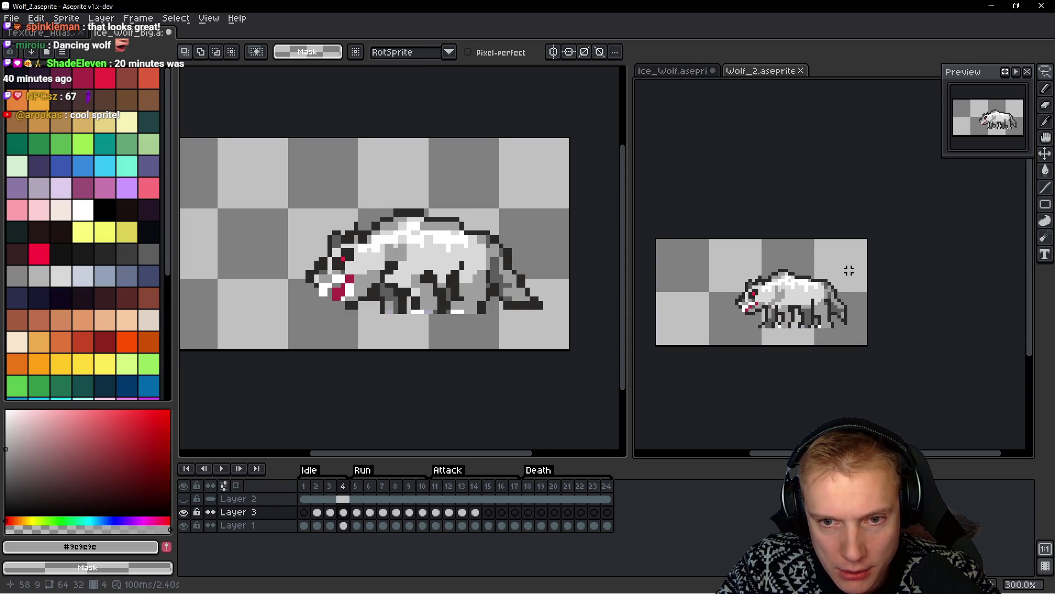
key("Right")
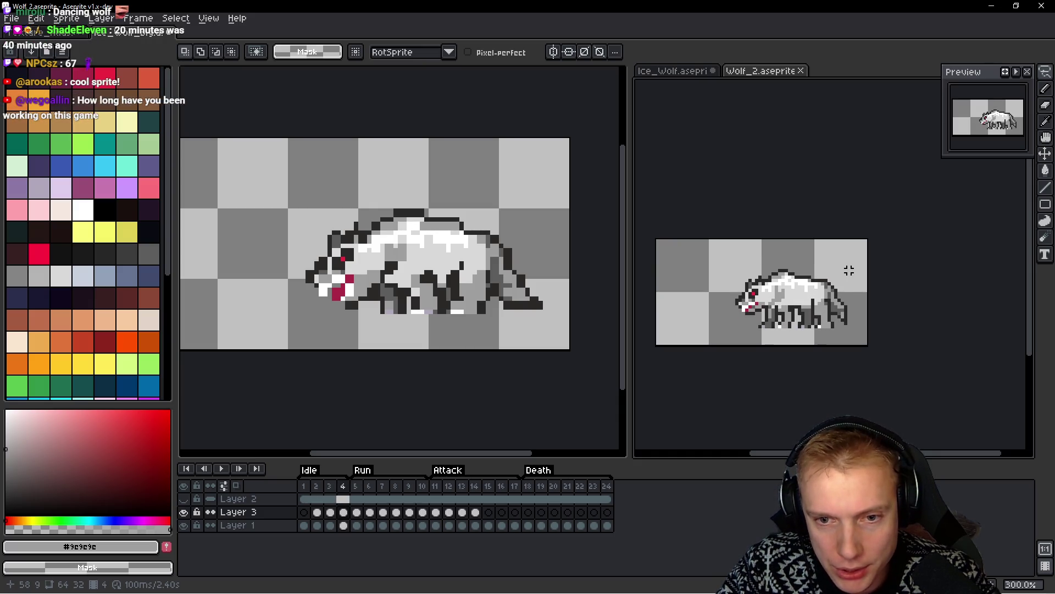
key("Left")
key("Right")
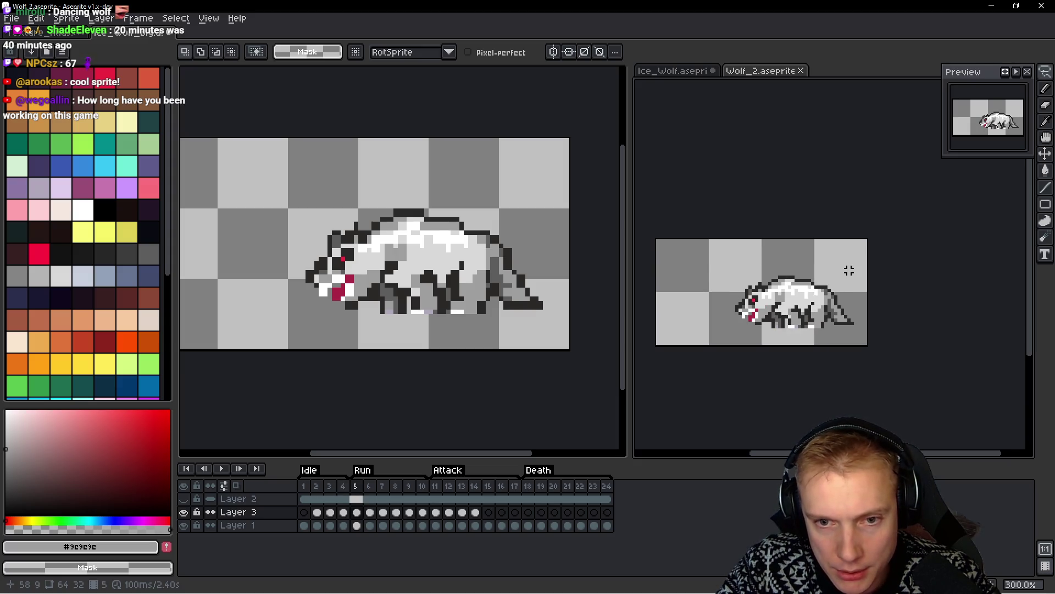
left_click(471, 237)
key("space")
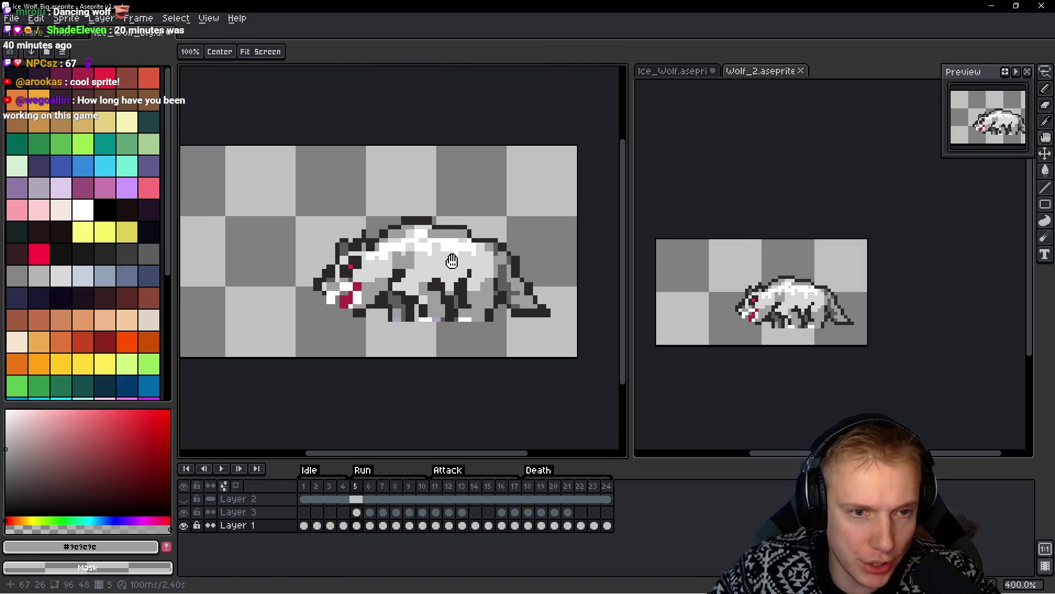
Step through the idle frames, then select the whole wolf and nudge it right
key("Left")
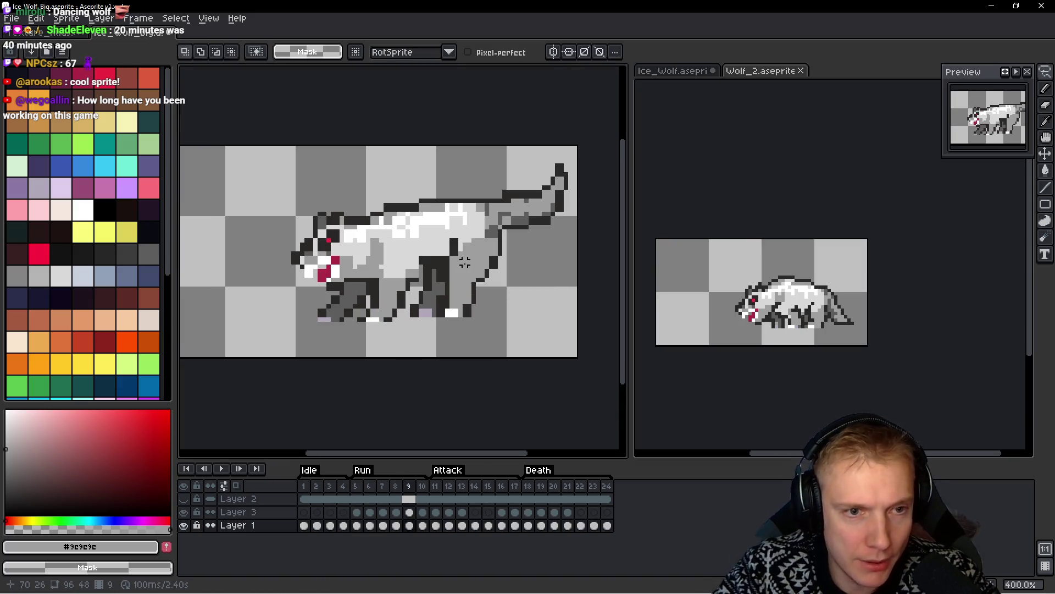
key("Left")
key("Left")
key("Left")
key("Left")
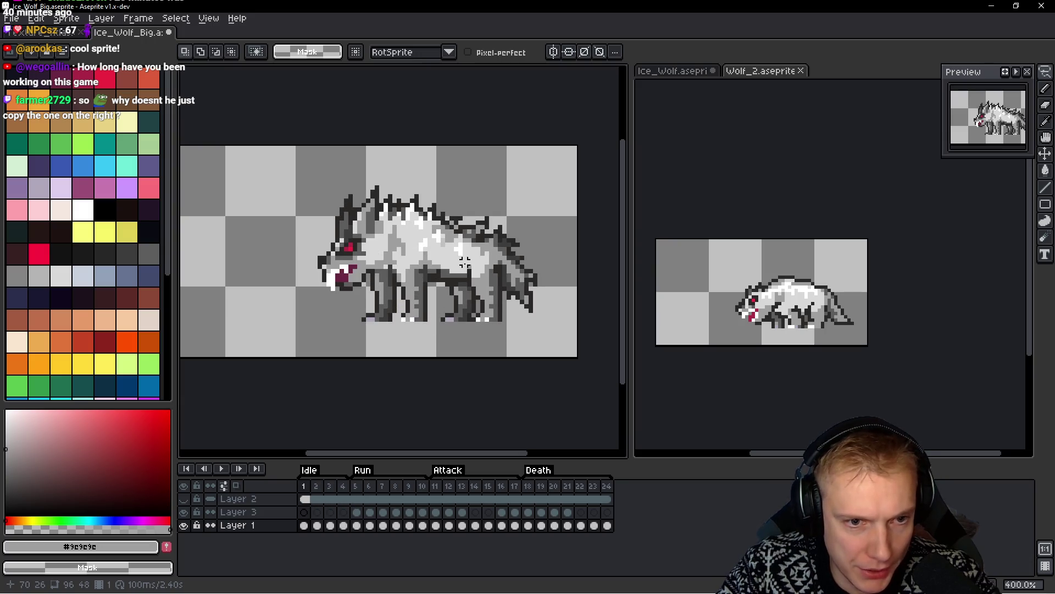
key("Right")
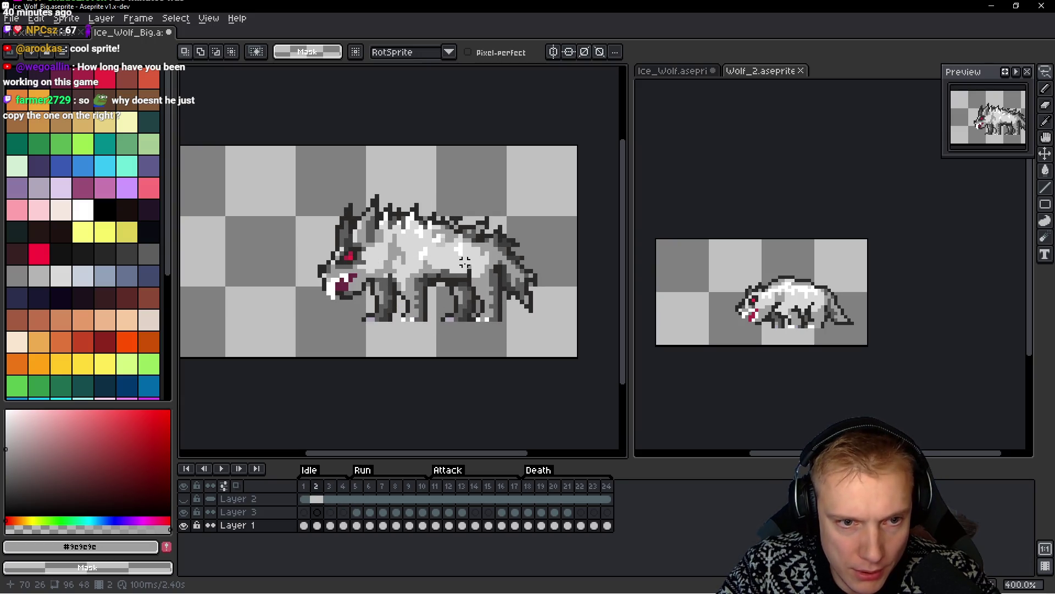
key("Right")
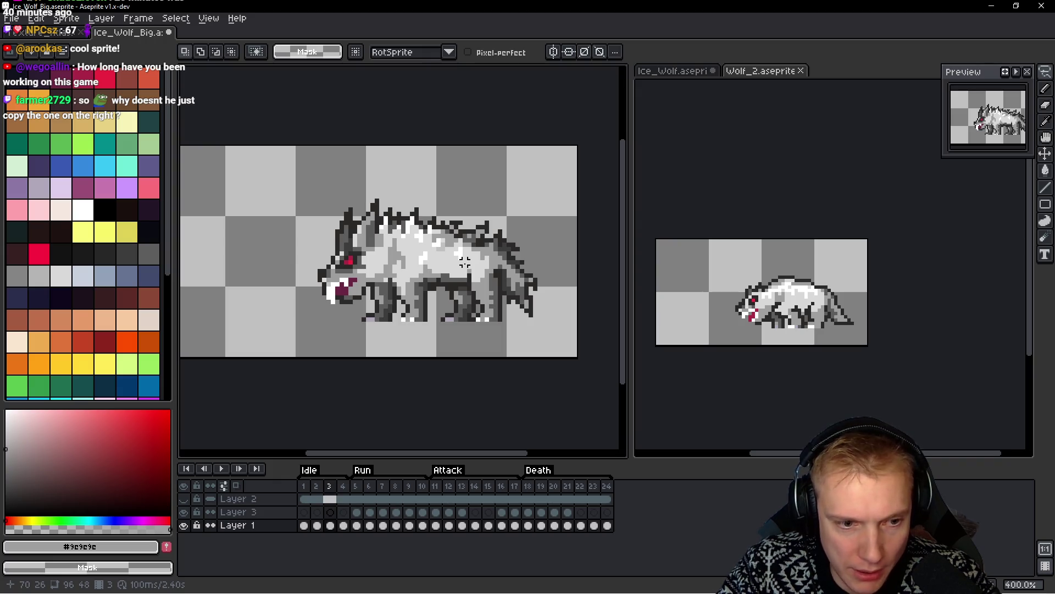
key("ctrl+shift+d")
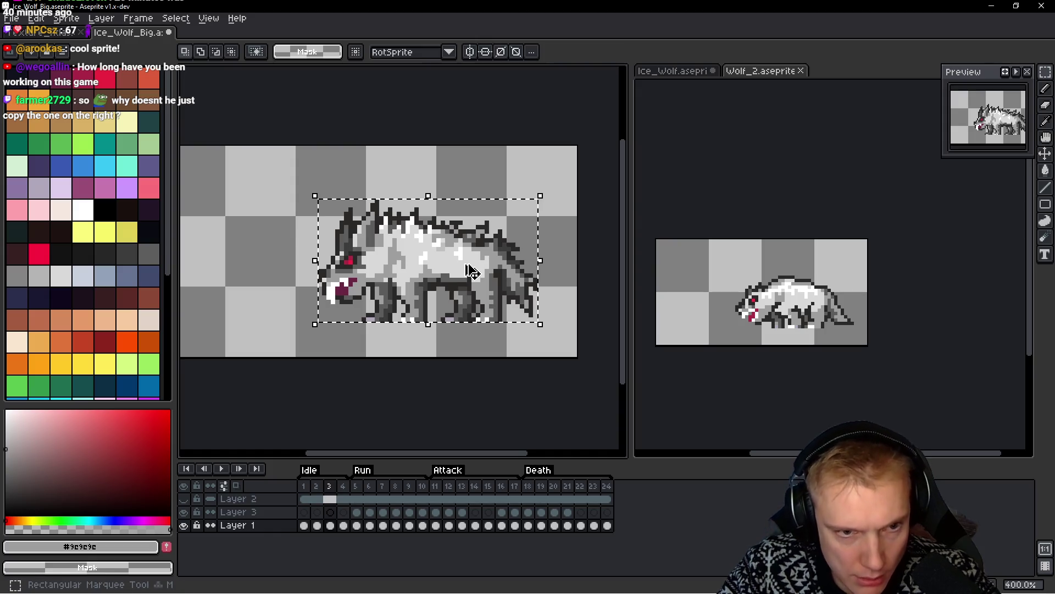
key("Right")
key("Right")
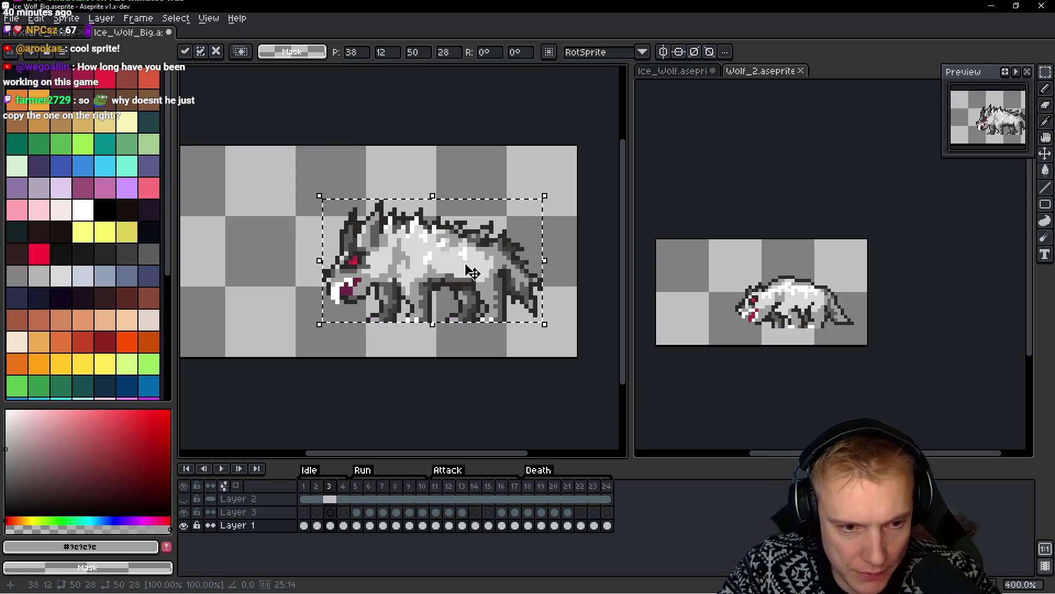
key("Return")
Paste the wolf into a new empty frame and move it ahead of frame 5
key("Right")
key("Right")
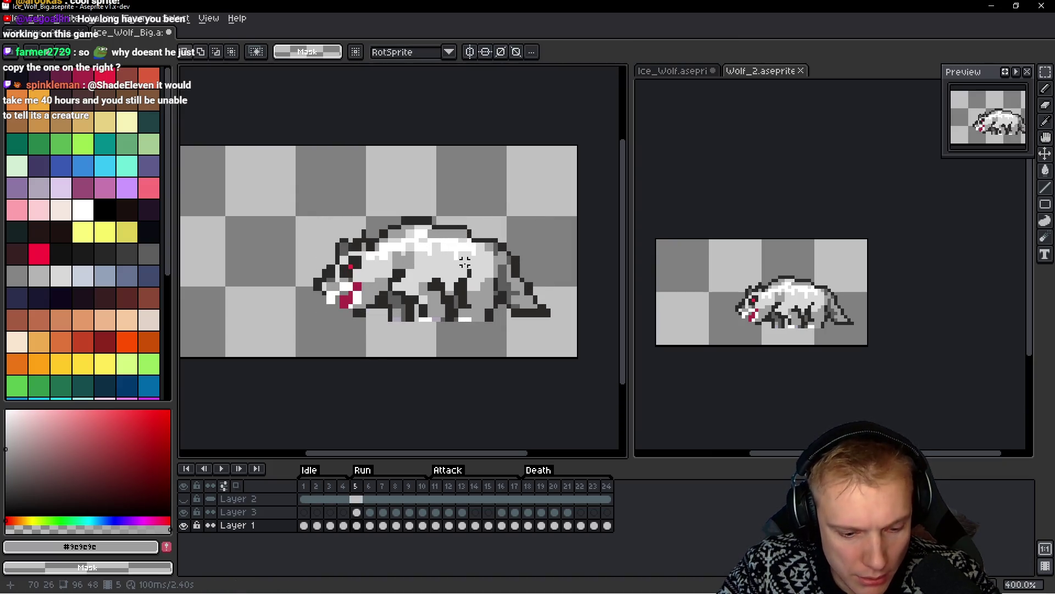
key("alt+b")
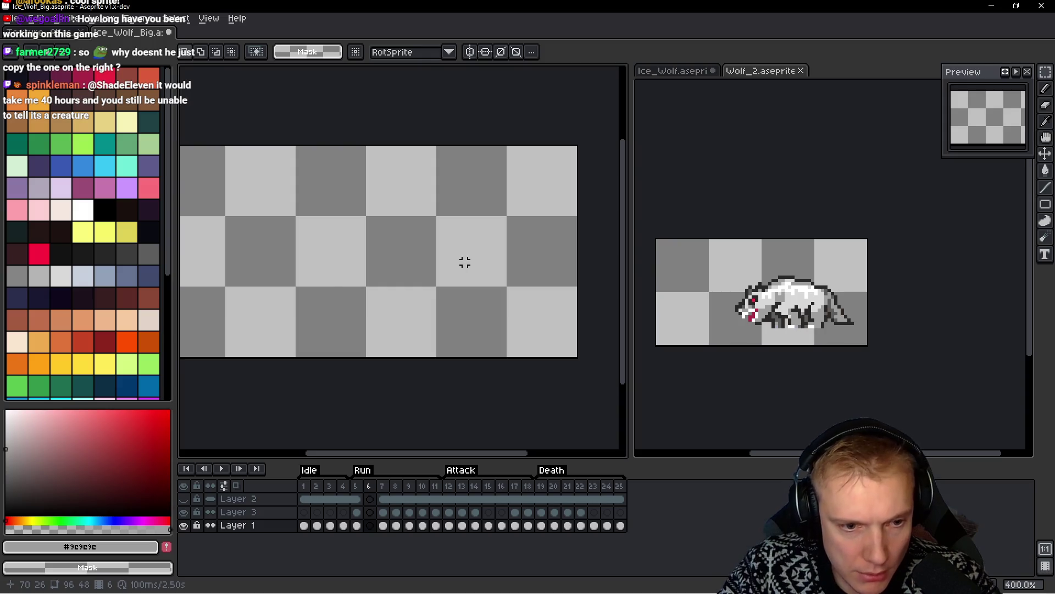
key("ctrl+v")
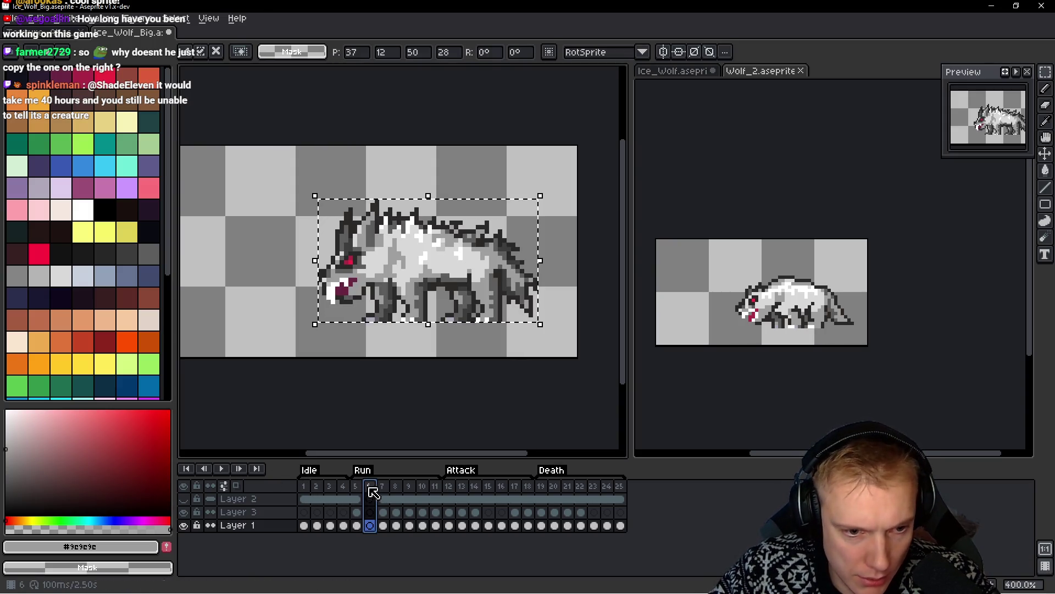
left_click(436, 402)
key("Escape")
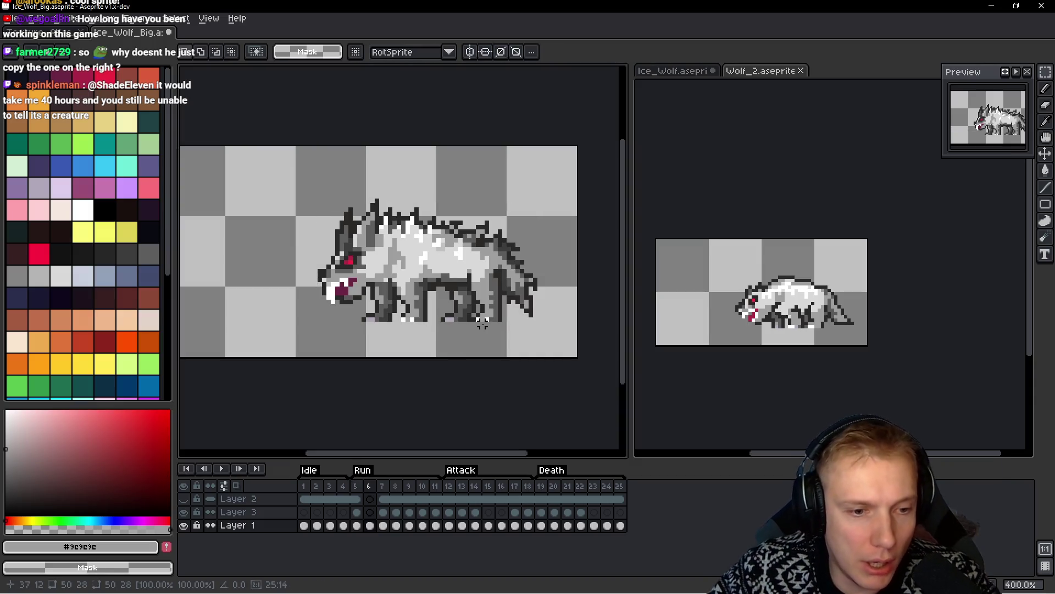
left_click_drag(372, 491, 355, 488)
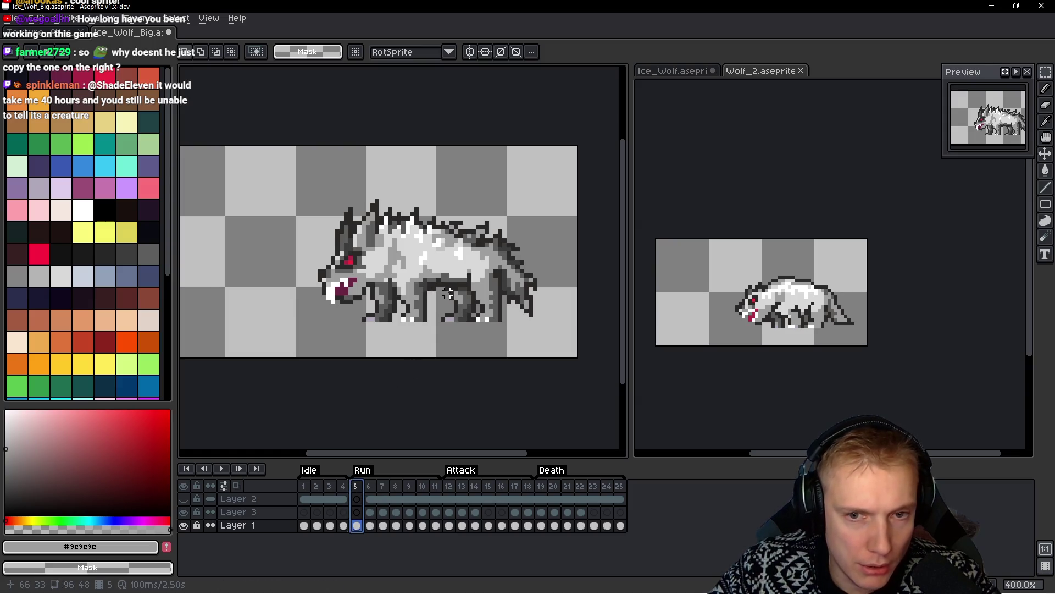
Zoom in on the wolf's legs and compare them with frame 6
scroll(379, 321, "up", 1)
scroll(379, 322, "up", 1)
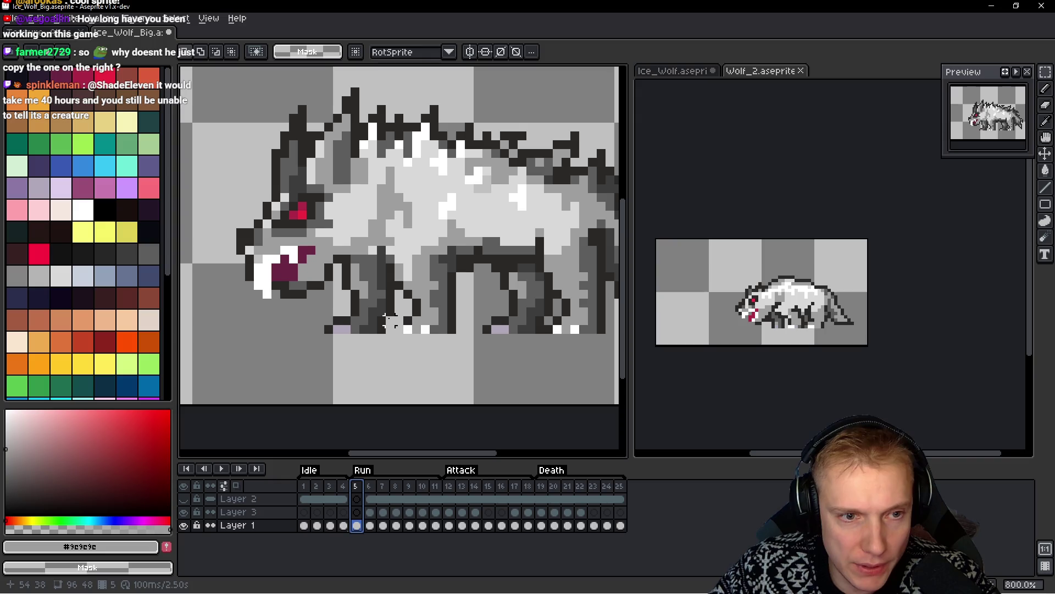
scroll(379, 321, "up", 2)
left_click_drag(352, 313, 426, 363)
scroll(426, 363, "down", 1)
left_click_drag(452, 327, 442, 326)
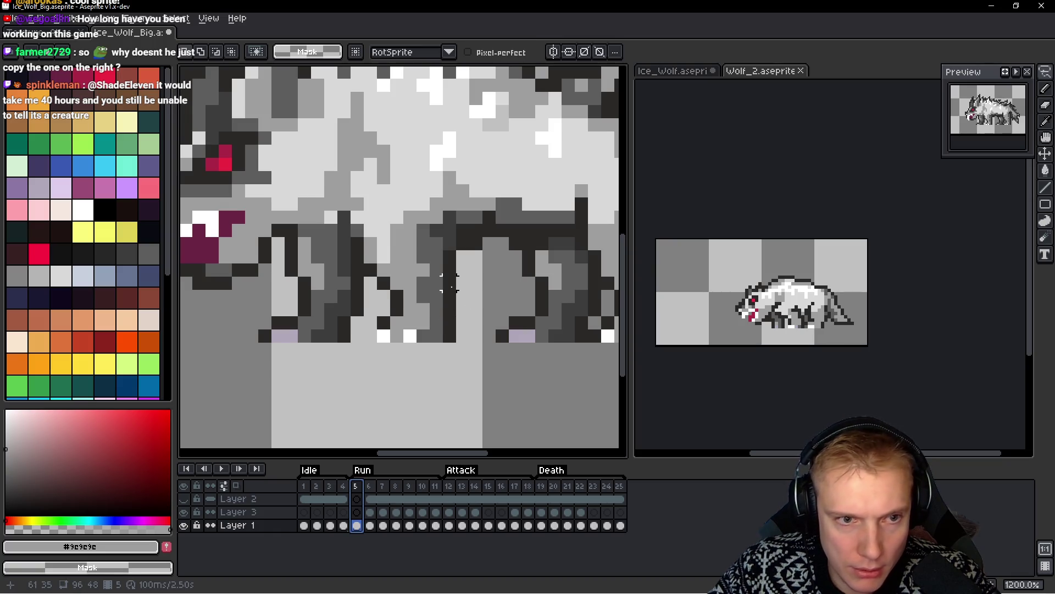
scroll(450, 285, "down", 4)
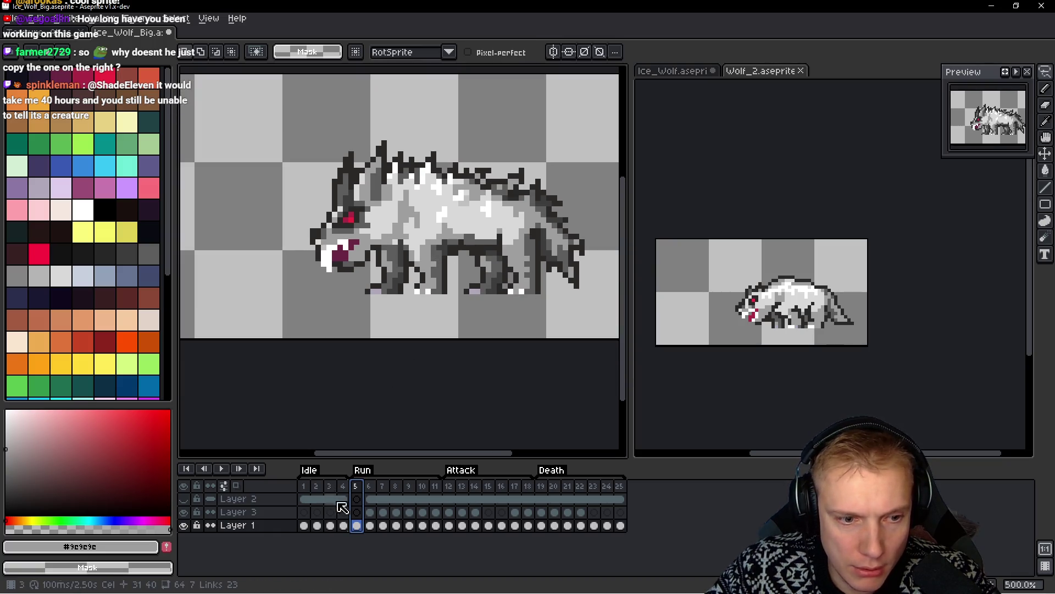
left_click(371, 487)
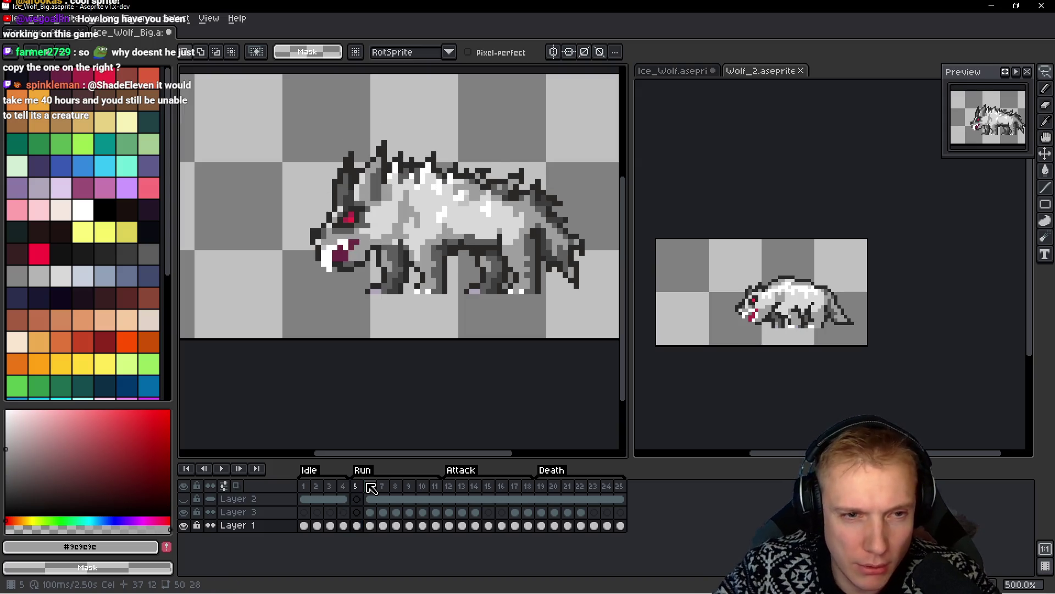
scroll(415, 276, "up", 5)
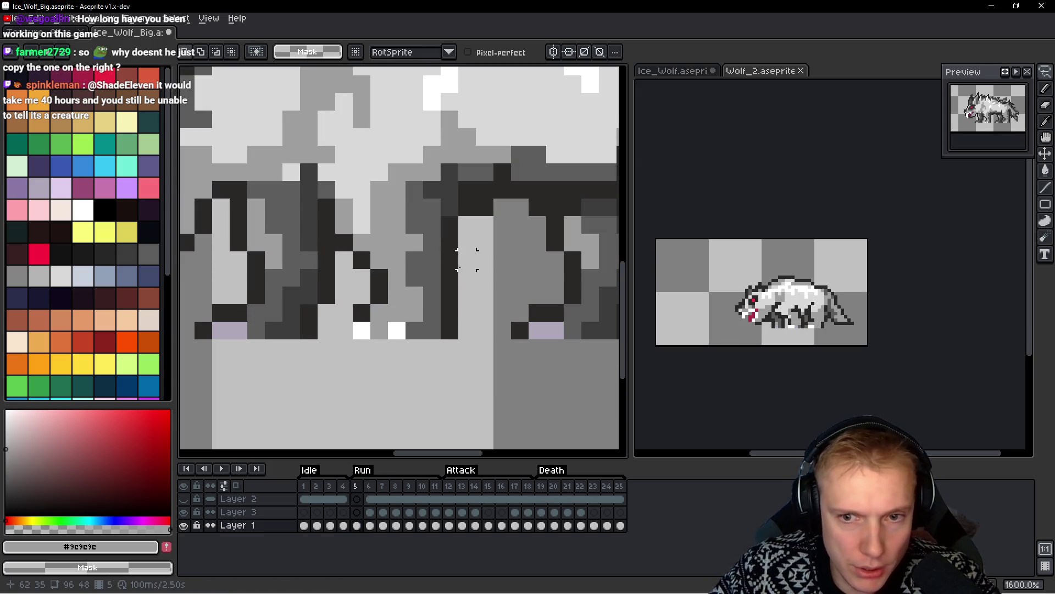
Redraw a leg line lower, then shift lower leg and paw pixels one pixel right
left_click_drag(459, 264, 379, 254)
key("ctrl+z")
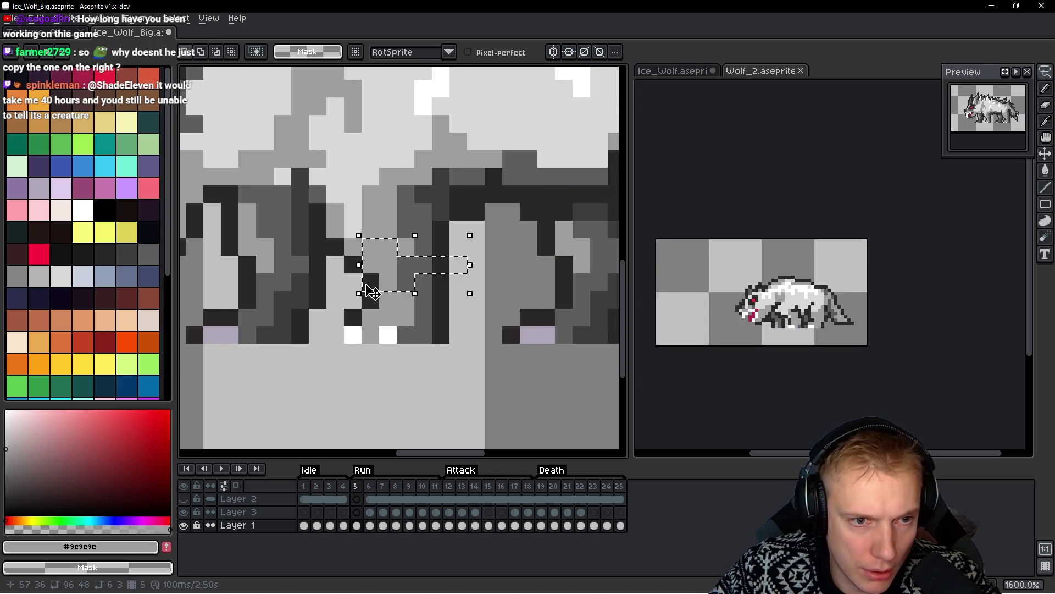
mouse_move(459, 300)
left_mouse_down()
mouse_move(353, 299)
mouse_move(465, 314)
mouse_move(468, 297)
left_mouse_up()
left_click_drag(436, 330, 447, 335)
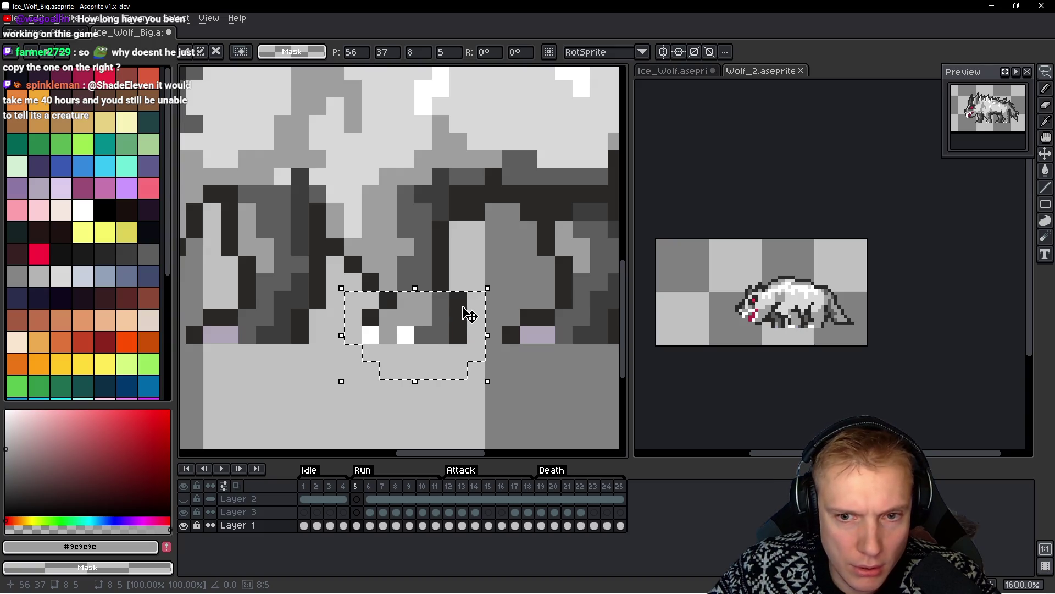
left_click(476, 281)
mouse_move(470, 286)
left_mouse_down()
mouse_move(344, 278)
mouse_move(472, 296)
mouse_move(478, 278)
left_mouse_up()
left_click_drag(425, 324, 442, 324)
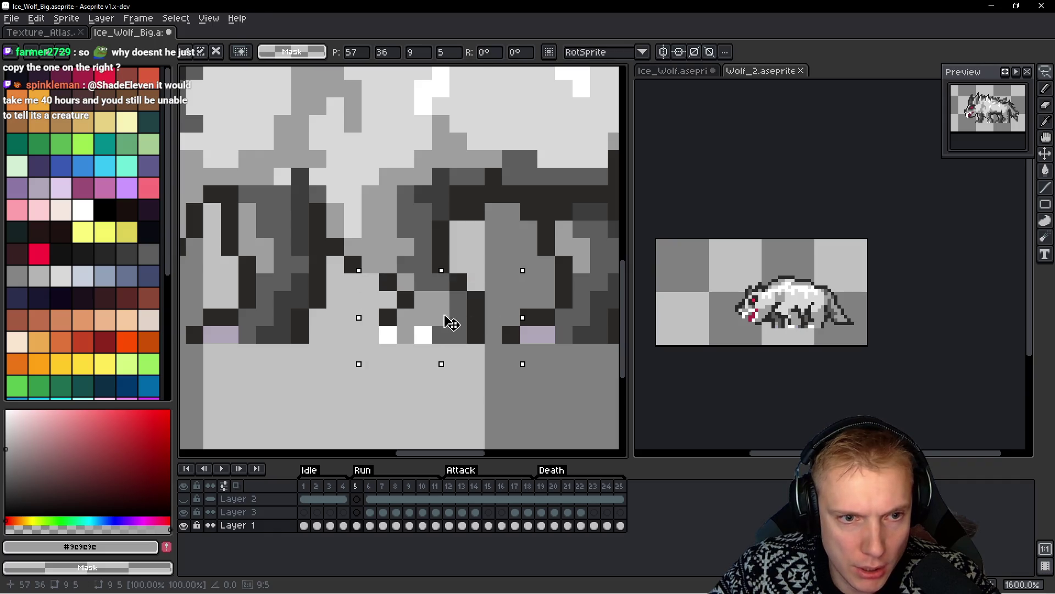
Touch up the leg outline with dark pixels and lighten a stray dark pixel
key("b")
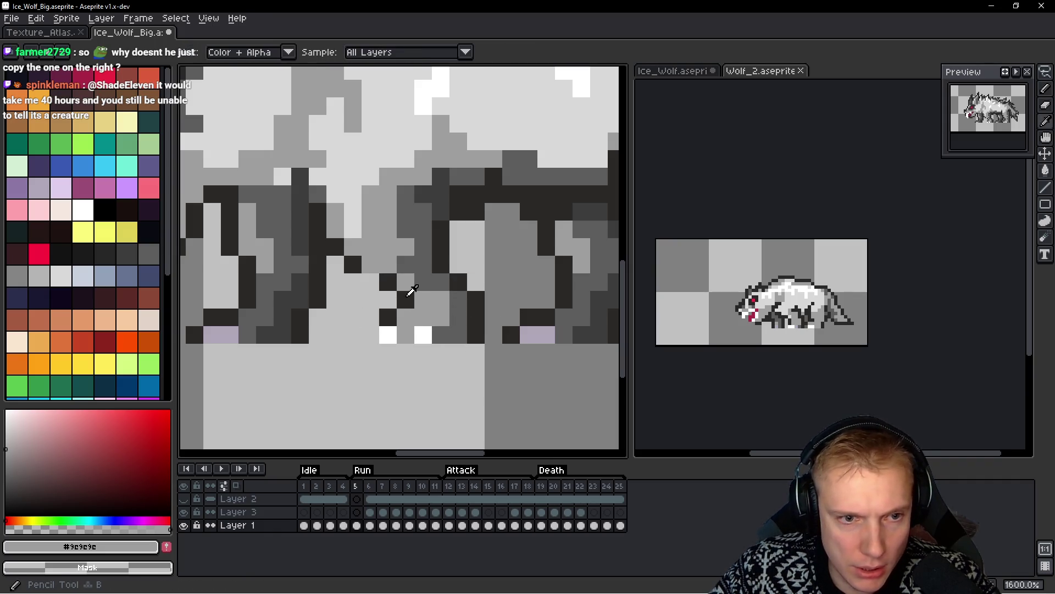
left_click(411, 292, "alt")
left_click(370, 264)
right_click(388, 282)
left_click(388, 264)
left_click_drag(362, 237, 367, 297)
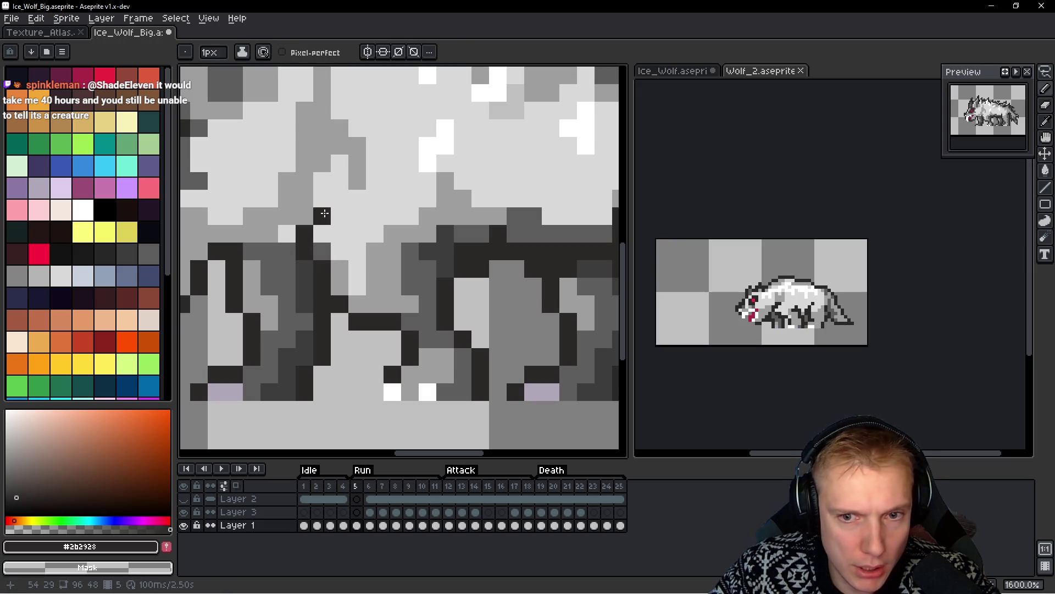
left_click_drag(324, 213, 358, 198)
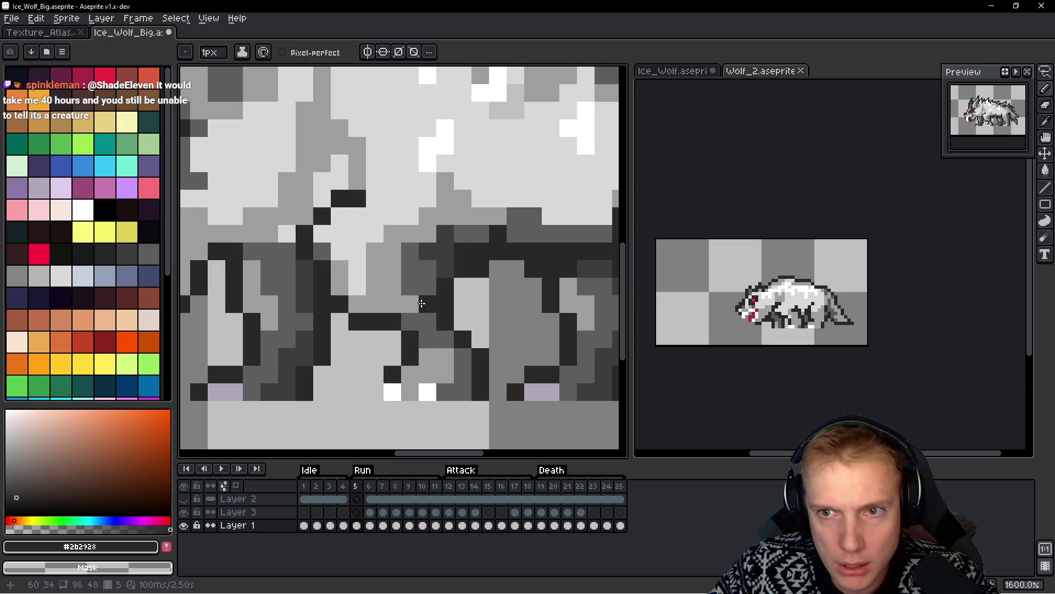
Flip back and forth between run frames 4 and 5 to compare the legs
key("comma")
key("period")
key("comma")
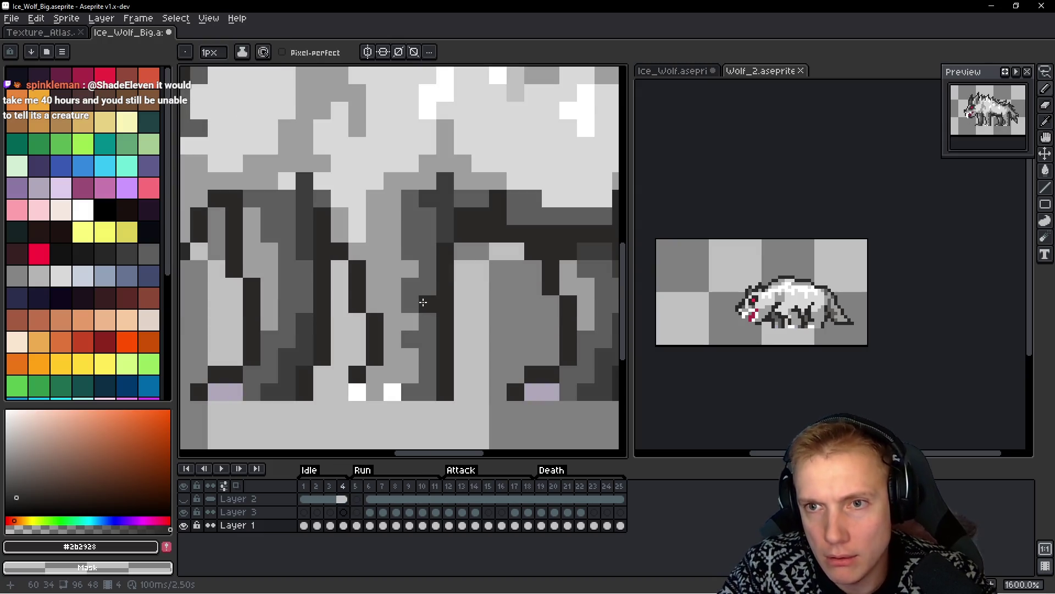
key("period")
key("comma")
key("period")
key("comma")
key("period")
Sample the mid-grey fur colour and compare frames 4 and 5 again, ending on frame 5
scroll(423, 302, "down", 1)
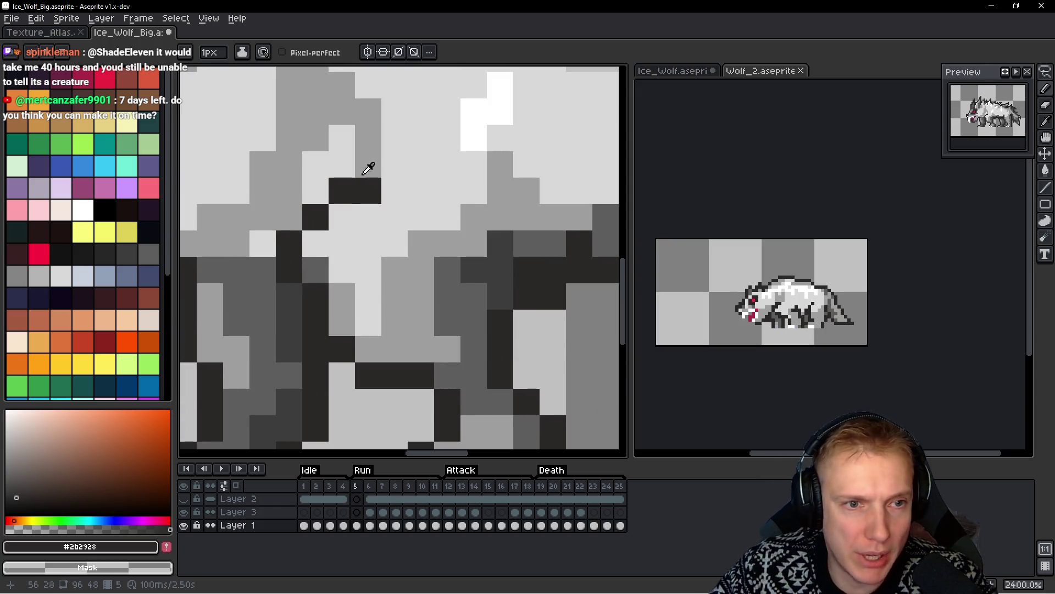
left_click(353, 181, "alt")
key("comma")
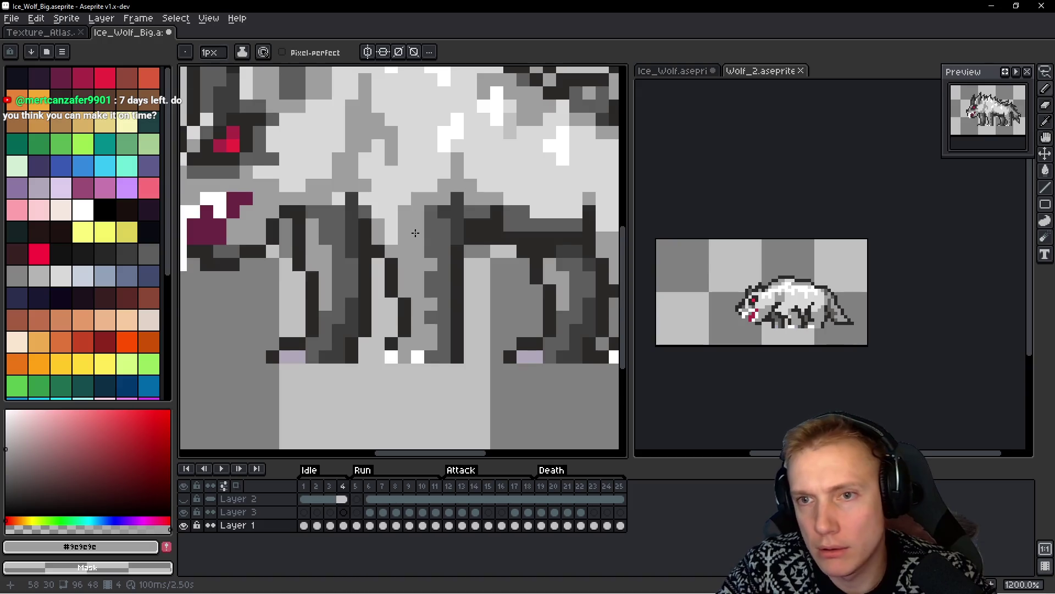
key("period")
key("comma")
key("period")
key("comma")
key("period")
key("comma")
key("period")
key("comma")
key("period")
key("comma")
key("period")
key("comma")
key("period")
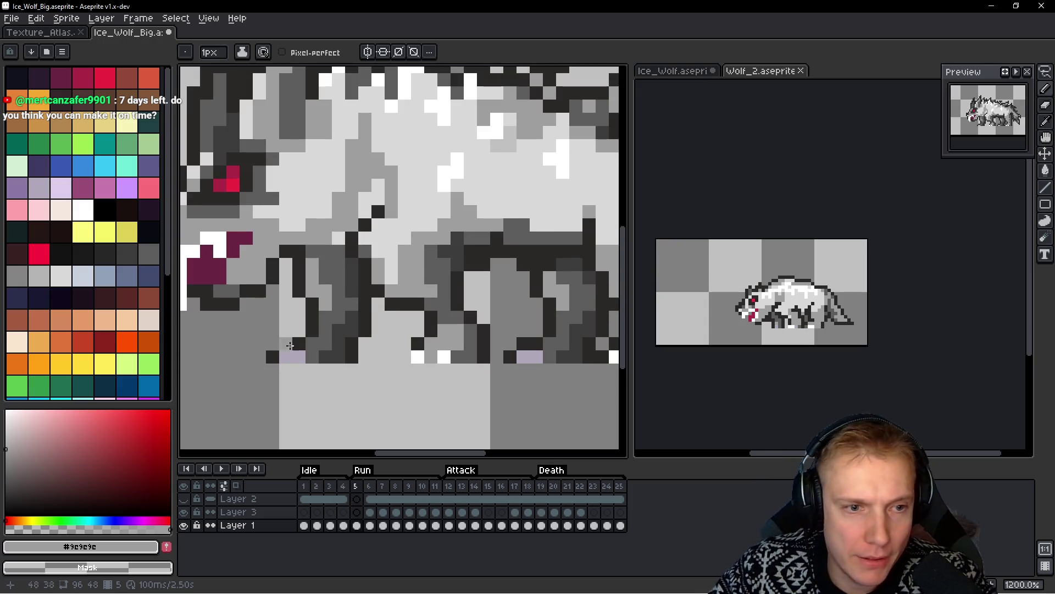
Try painting a leg pixel with the dark outline colour, then undo it
left_click_drag(318, 326, 349, 320)
key("m")
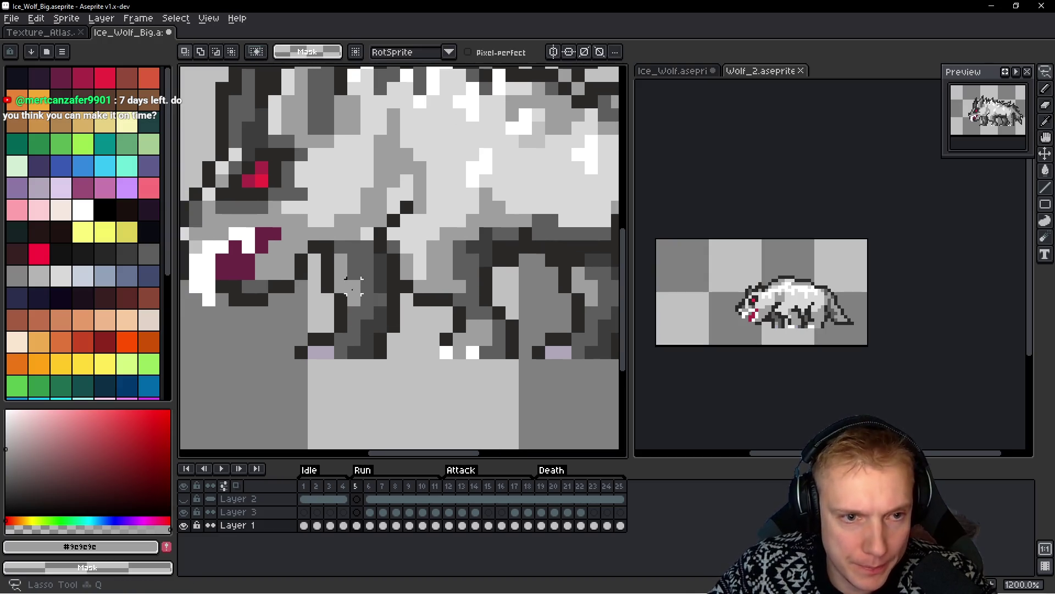
scroll(377, 308, "up", 1)
scroll(404, 312, "down", 2)
scroll(404, 312, "down", 1)
scroll(358, 268, "up", 6)
key("b")
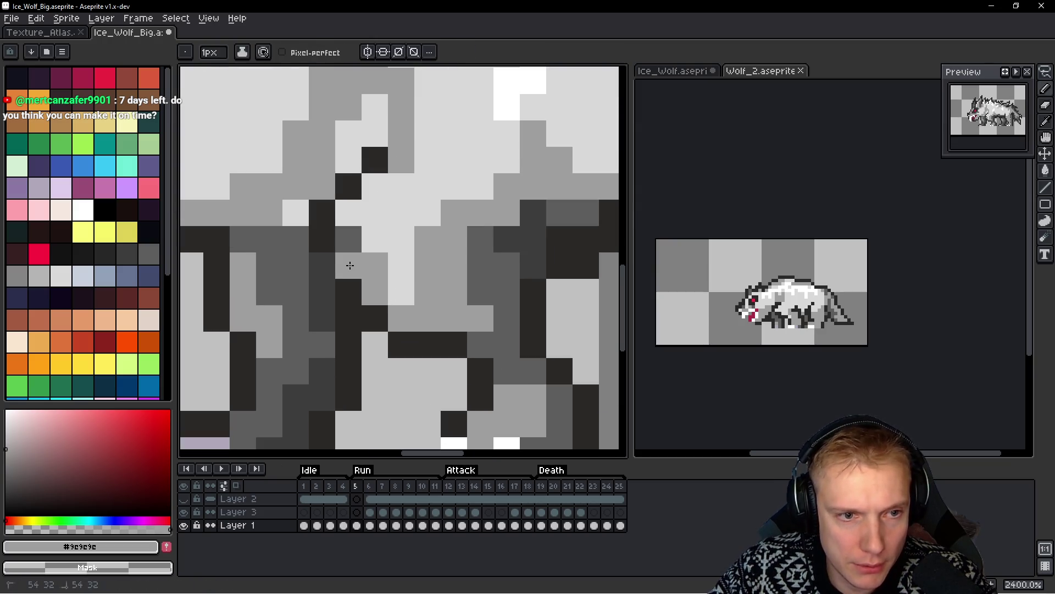
left_click(328, 258, "alt")
left_click(405, 325)
key("ctrl+z")
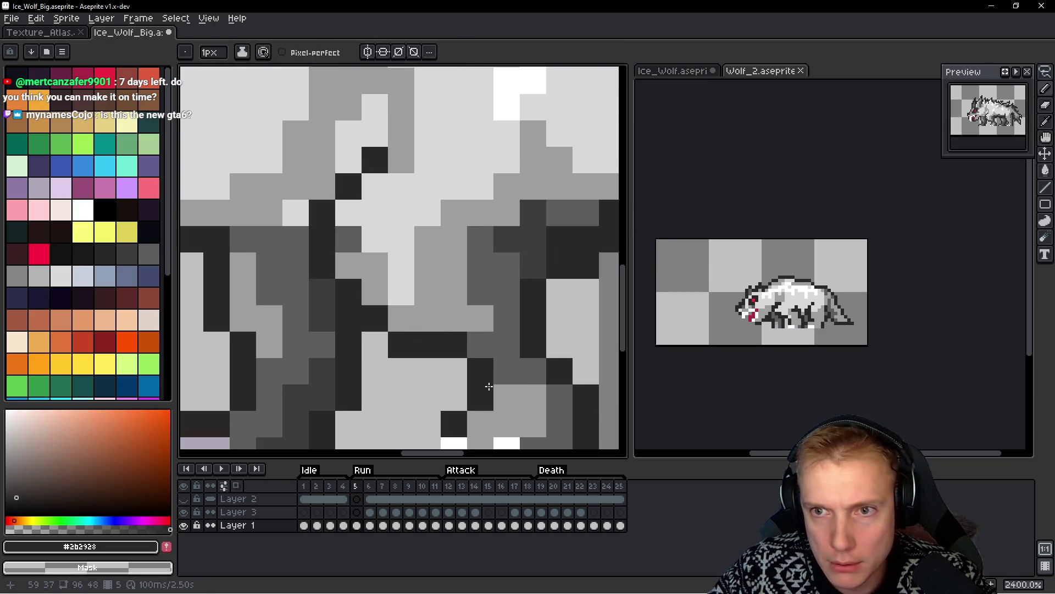
Sample the dark-grey and mid-grey shades and lighten a dark pixel in the leg bar
left_click(350, 233, "alt")
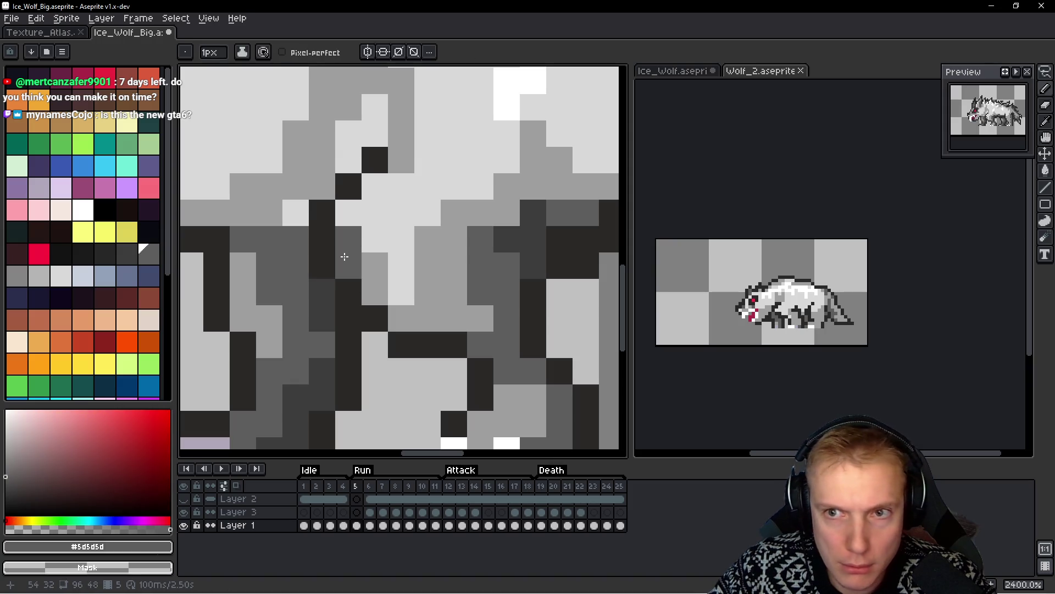
left_click(369, 265, "alt")
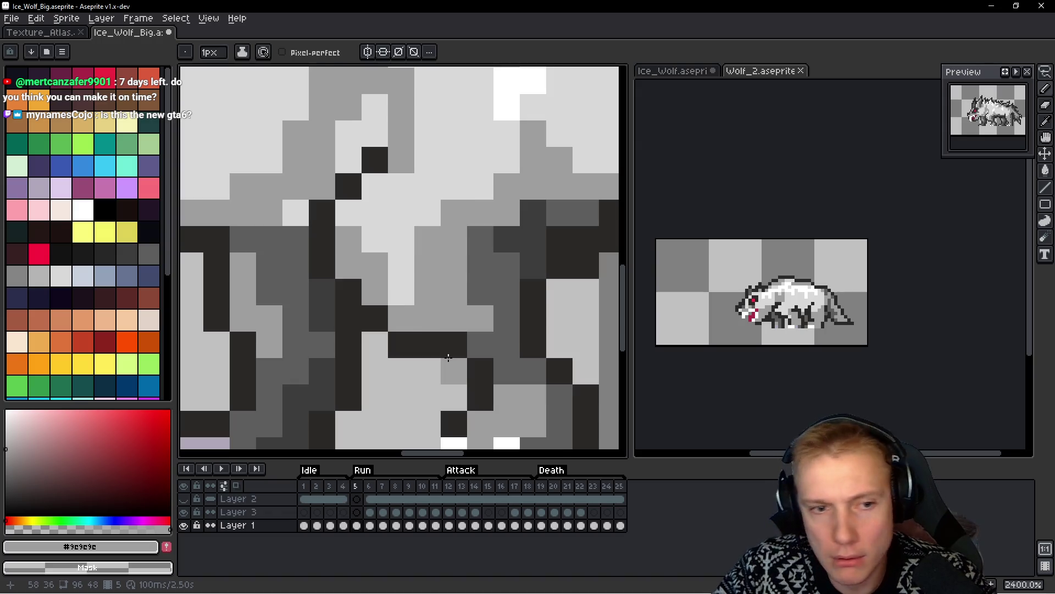
scroll(456, 349, "down", 5)
scroll(459, 344, "up", 3)
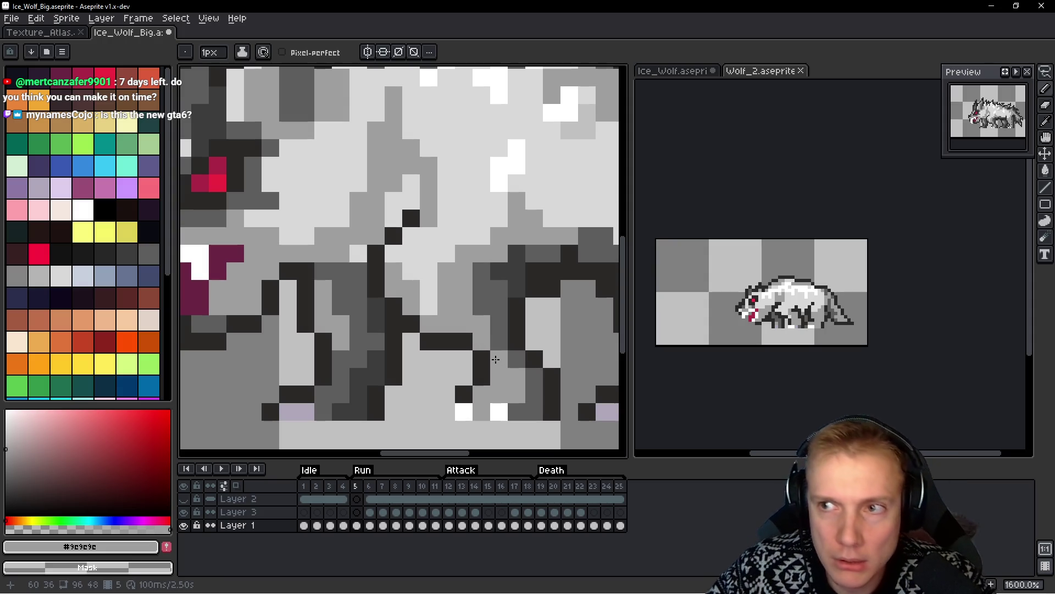
left_click(450, 348)
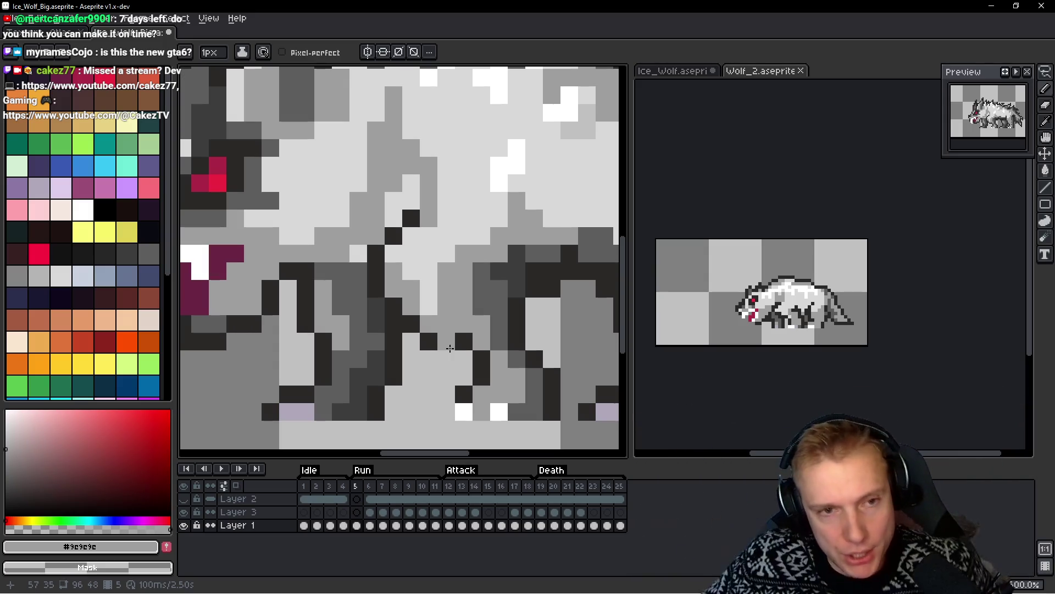
Widen the sprite editing area, centre the whole wolf, and switch to the browser
scroll(586, 165, "down", 5)
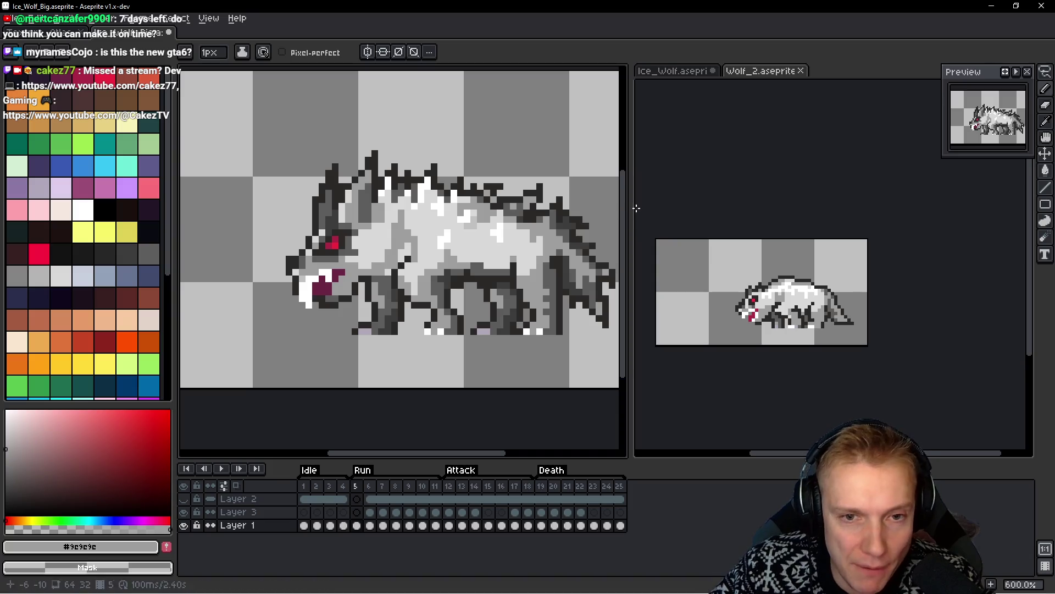
left_click_drag(629, 206, 709, 207)
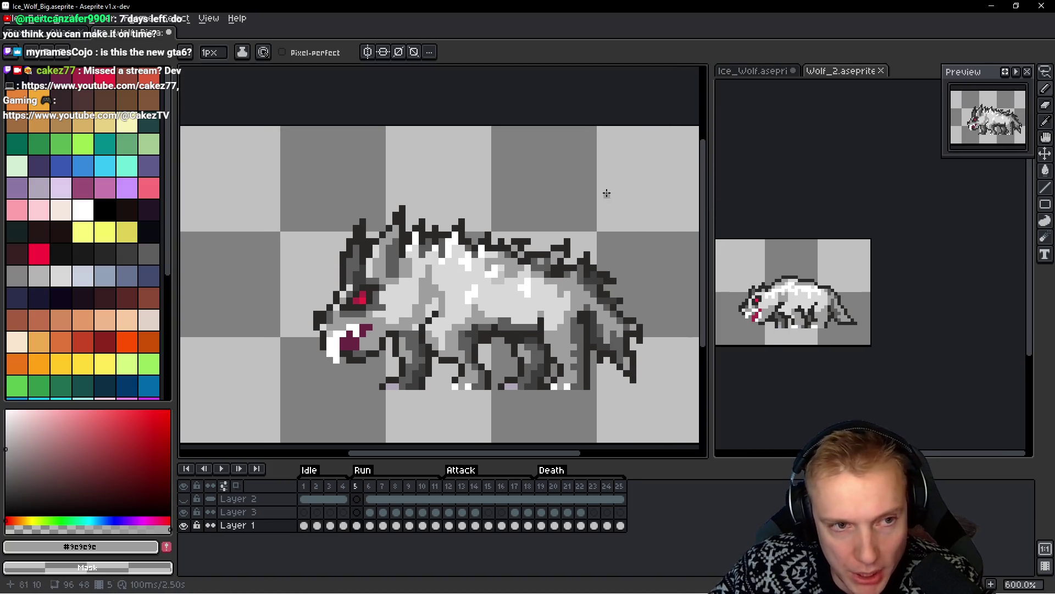
left_click_drag(453, 193, 413, 194)
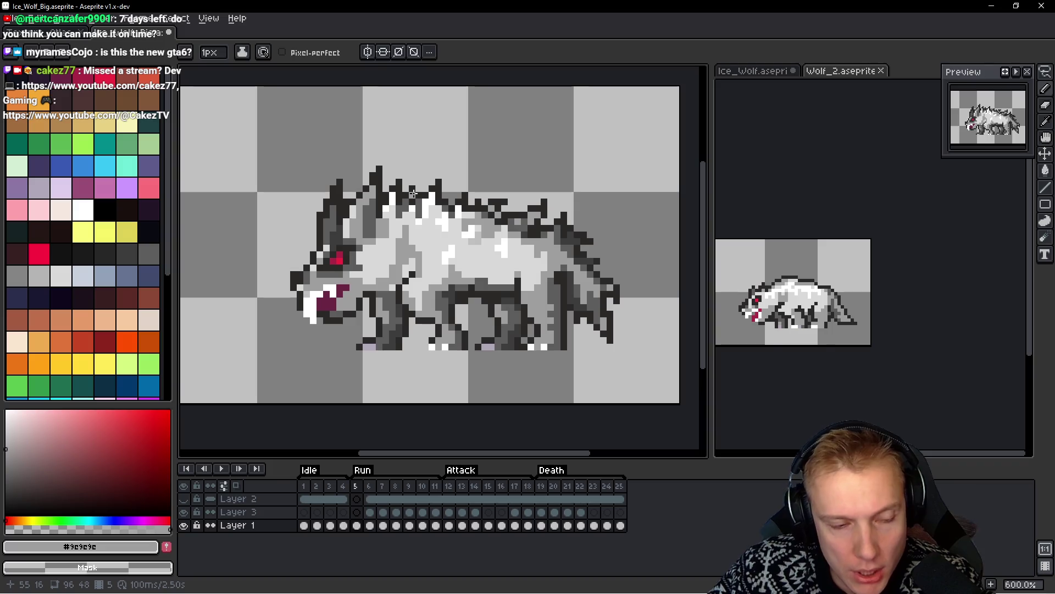
key("alt")
key("alt+Tab")
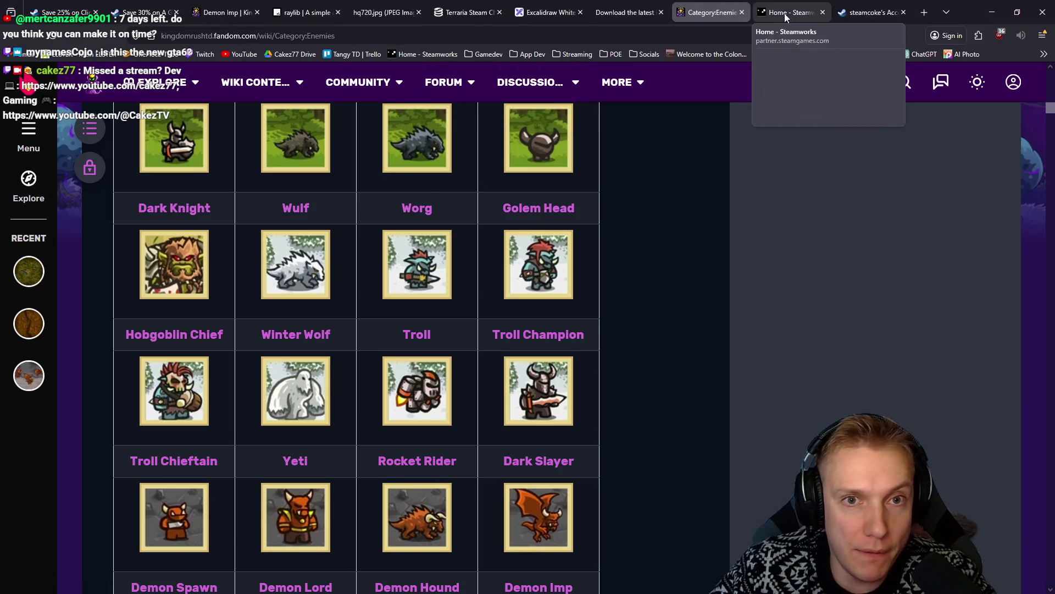
Switch to the itch.io tab and open the Sales & bundles dashboard
left_click(650, 5)
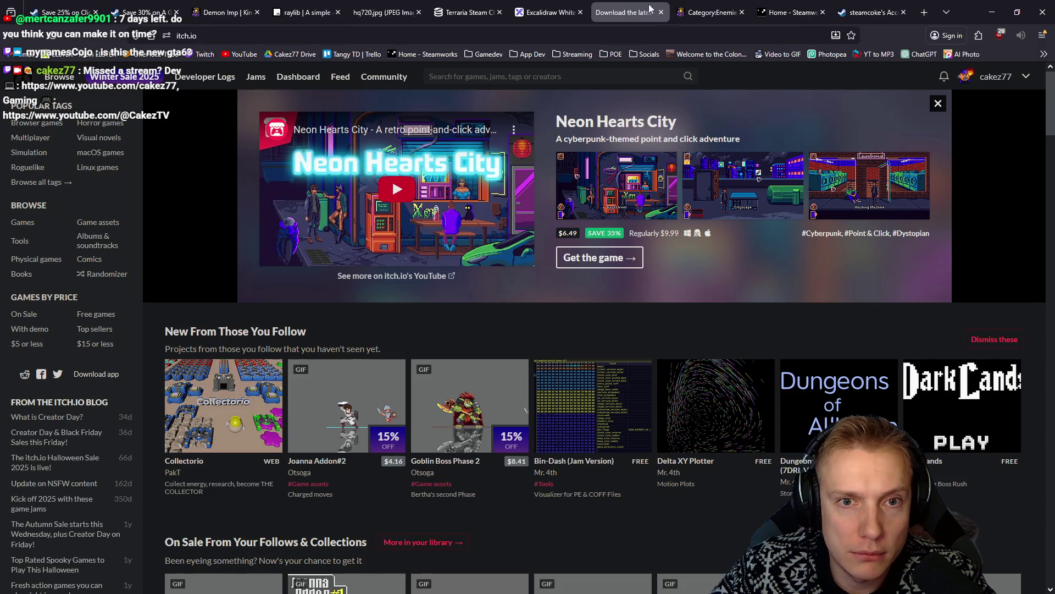
left_click(987, 78)
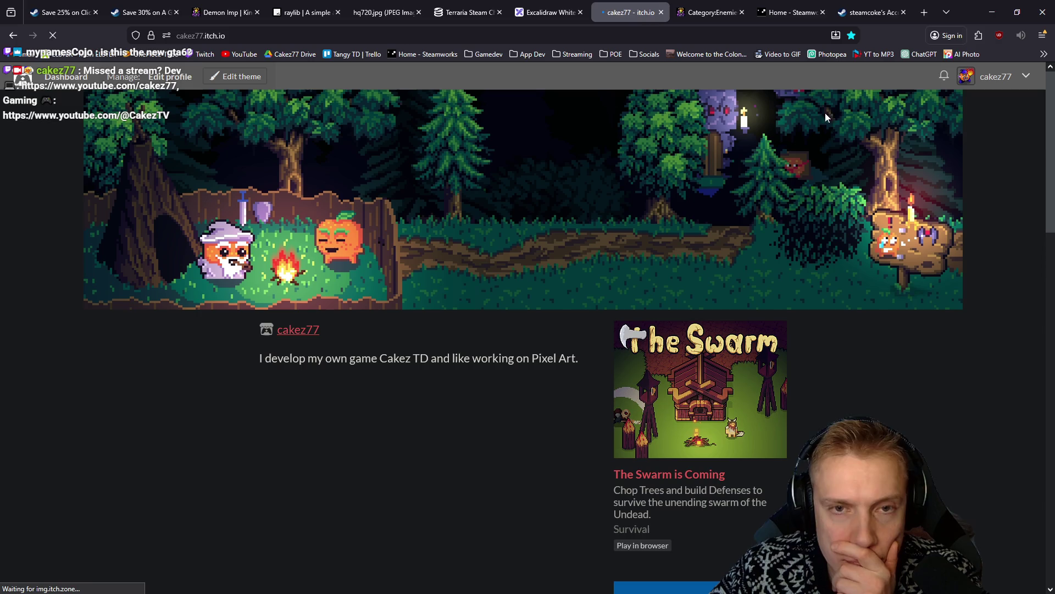
left_click(1027, 78)
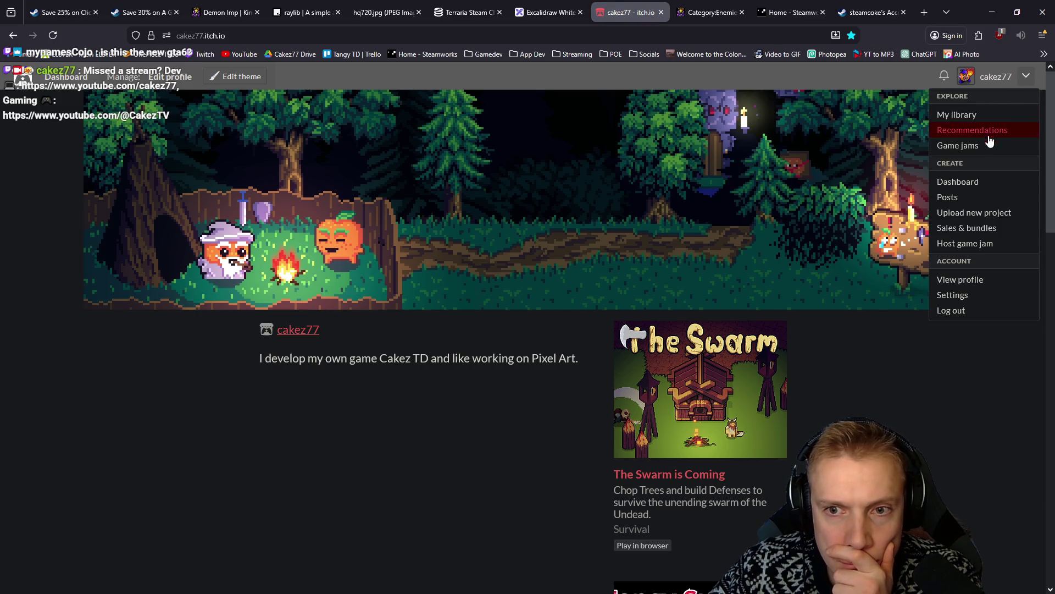
left_click(975, 232)
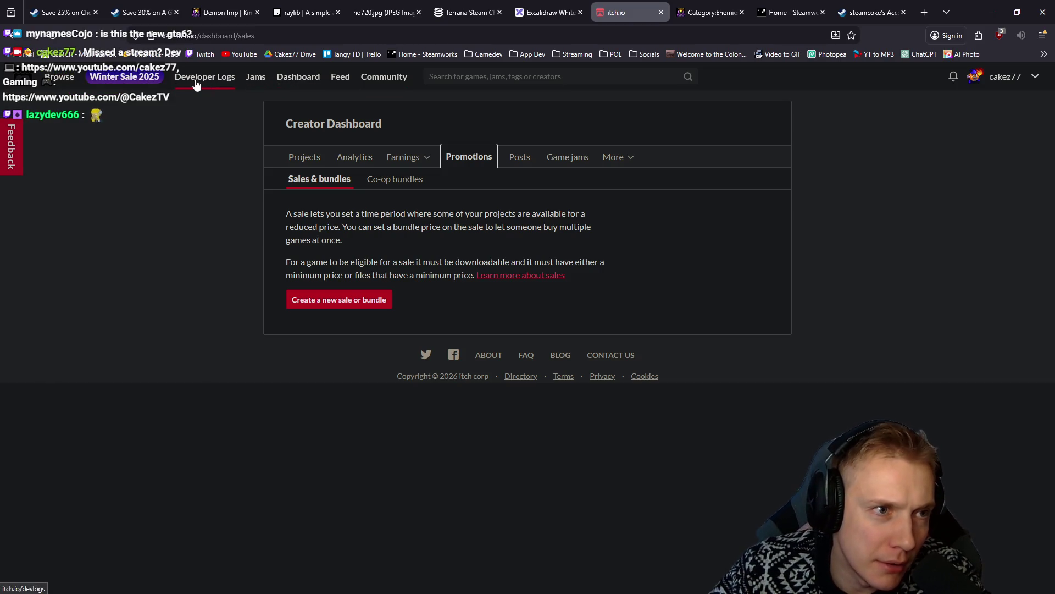
Browse the bundles on sale, then open My library from the account menu
mouse_move(70, 83)
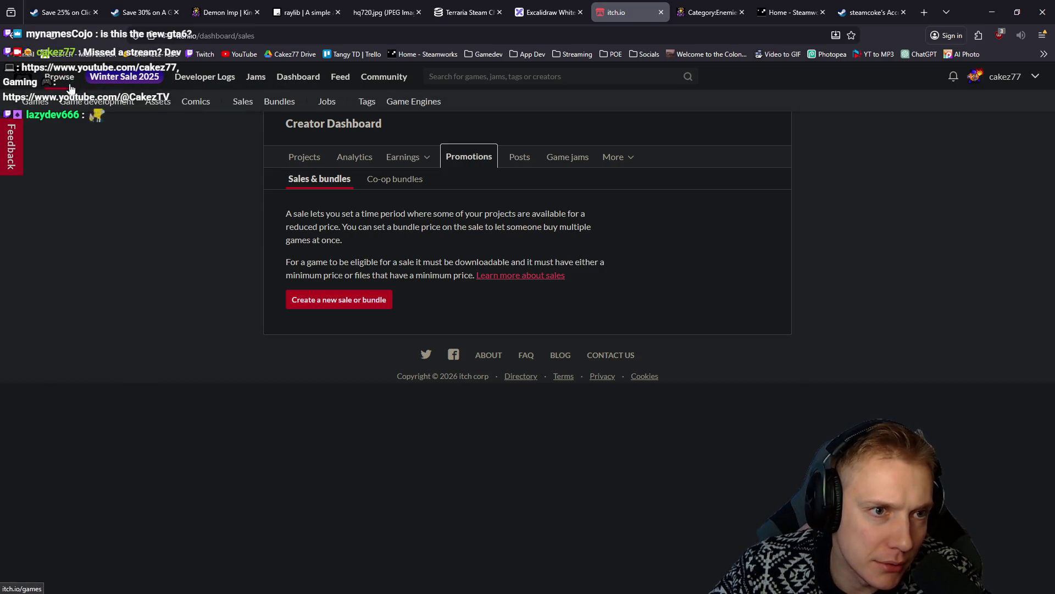
left_click(282, 107)
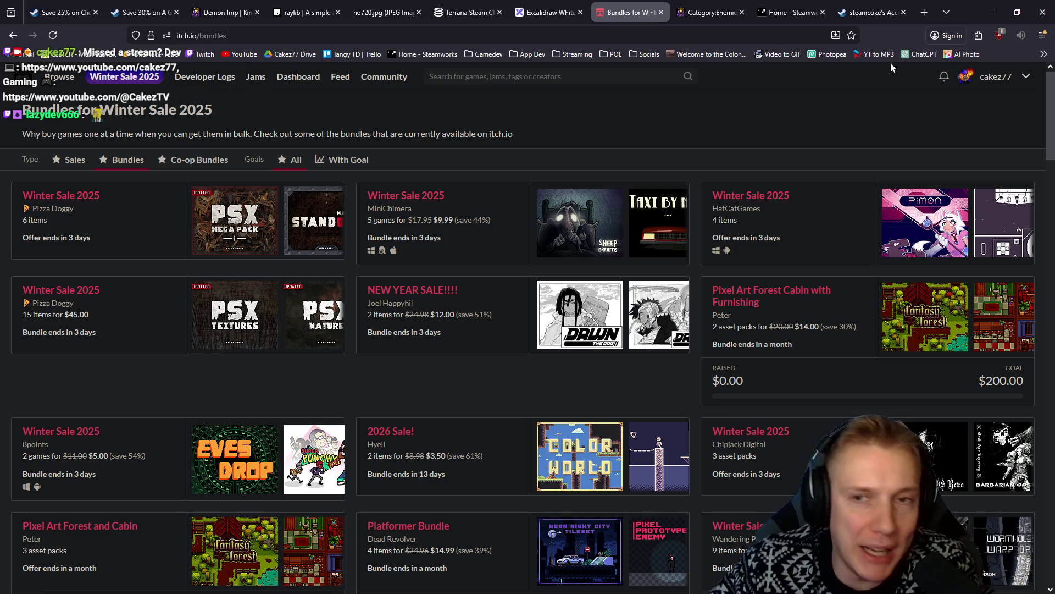
left_click(1027, 77)
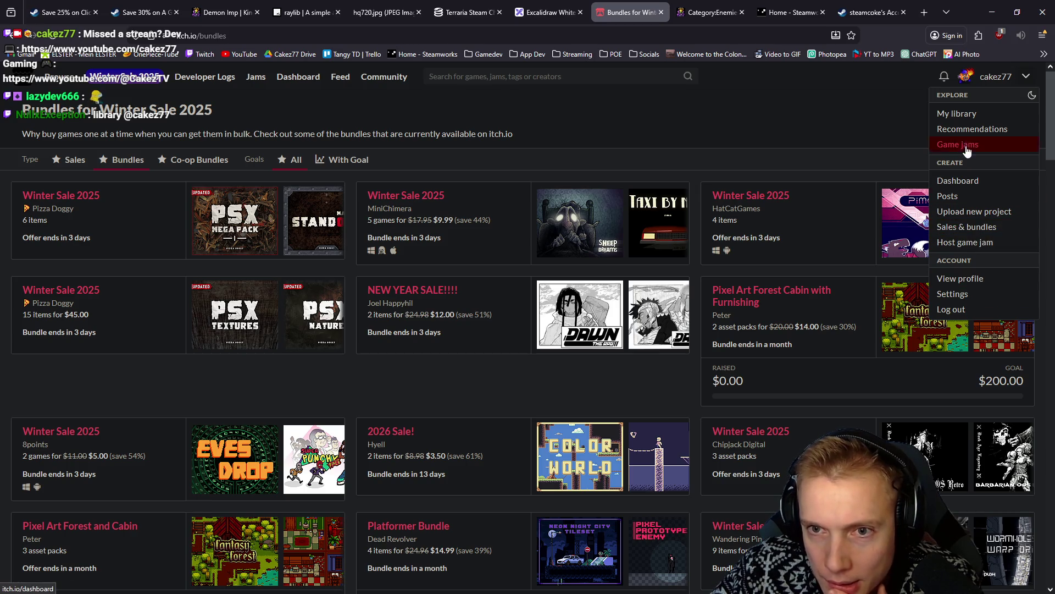
left_click(968, 111)
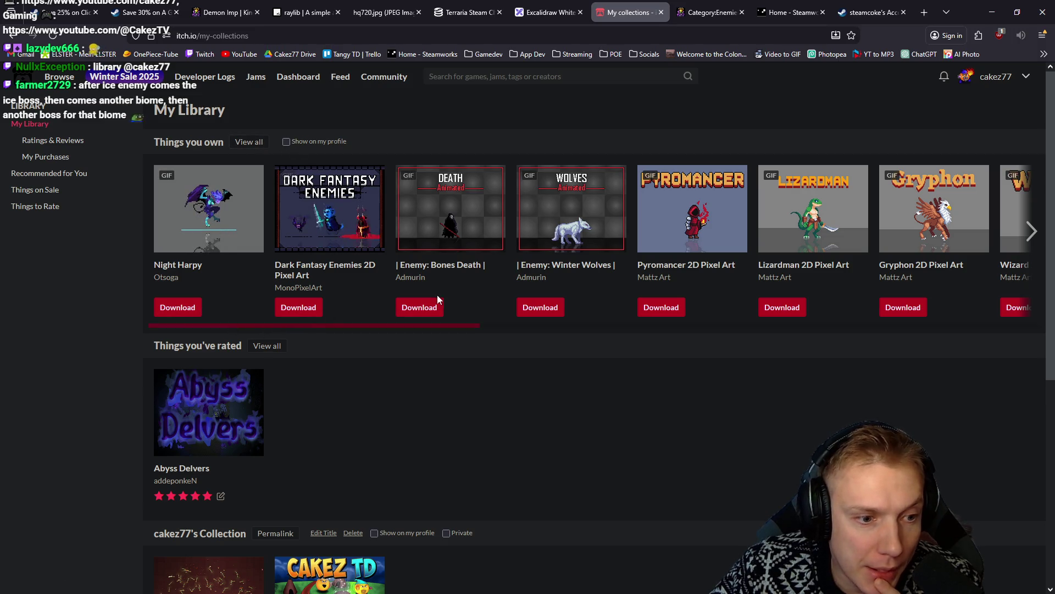
Open My Purchases to list all purchased assets
scroll(437, 295, "down", 2)
scroll(437, 287, "up", 2)
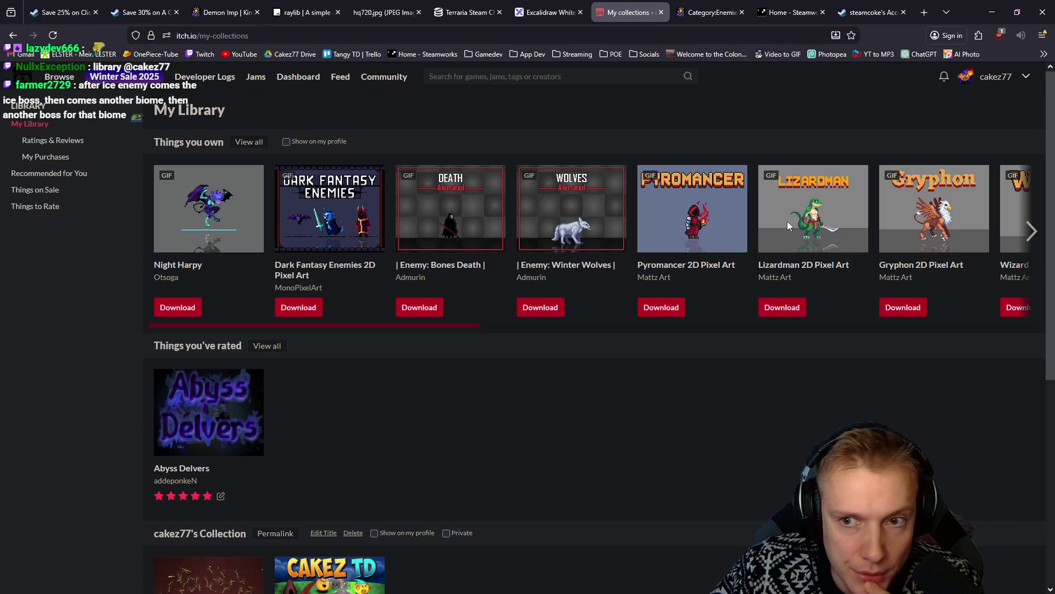
left_click(248, 142)
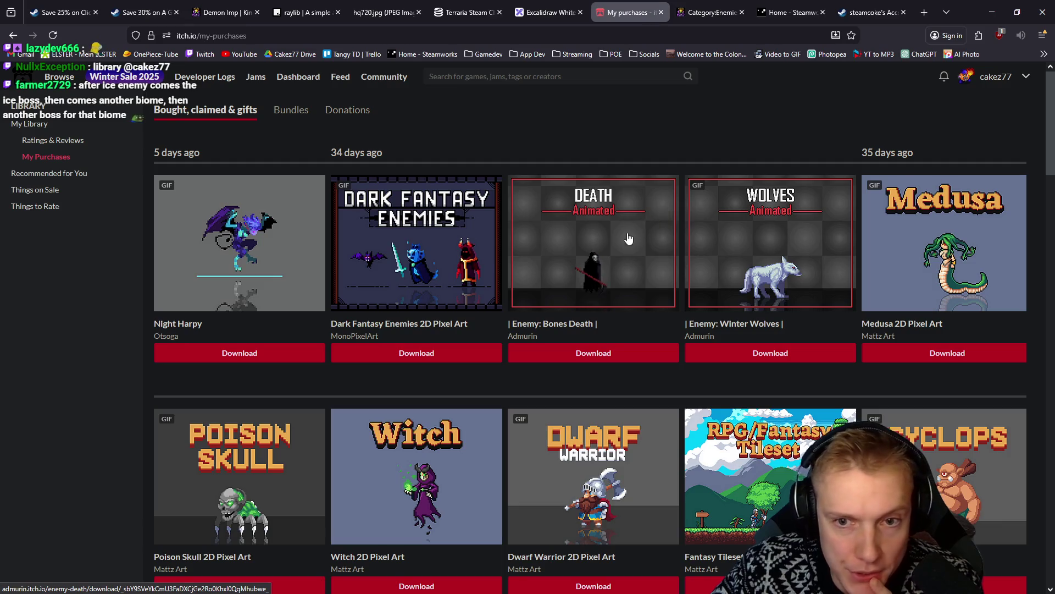
scroll(637, 225, "down", 1)
mouse_move(656, 204)
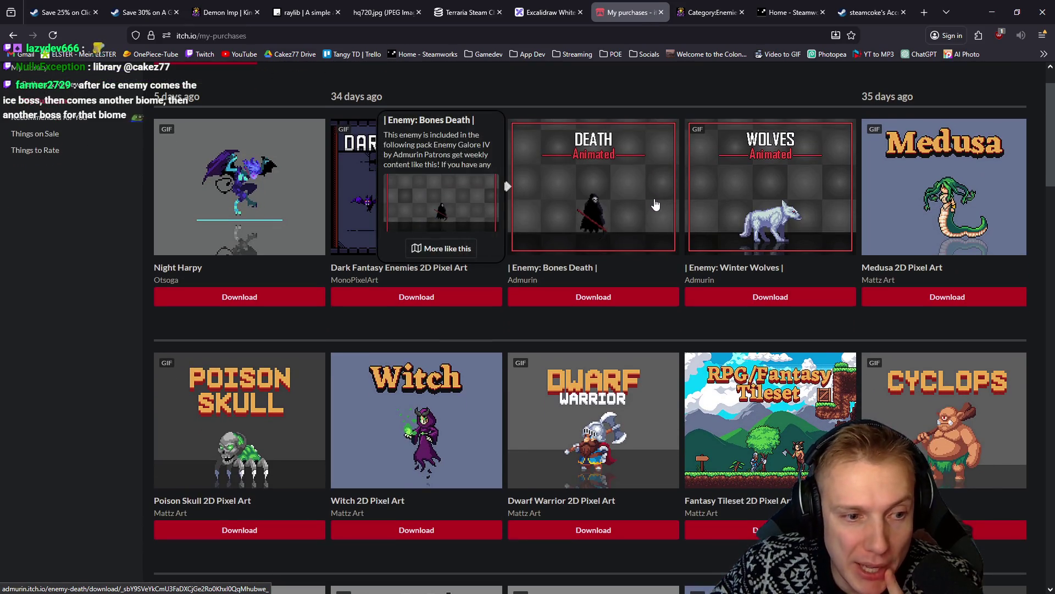
Scroll the purchased assets down to Frost Guardian and Wolf_Ver1, previewing thumbnails
scroll(562, 94, "down", 3)
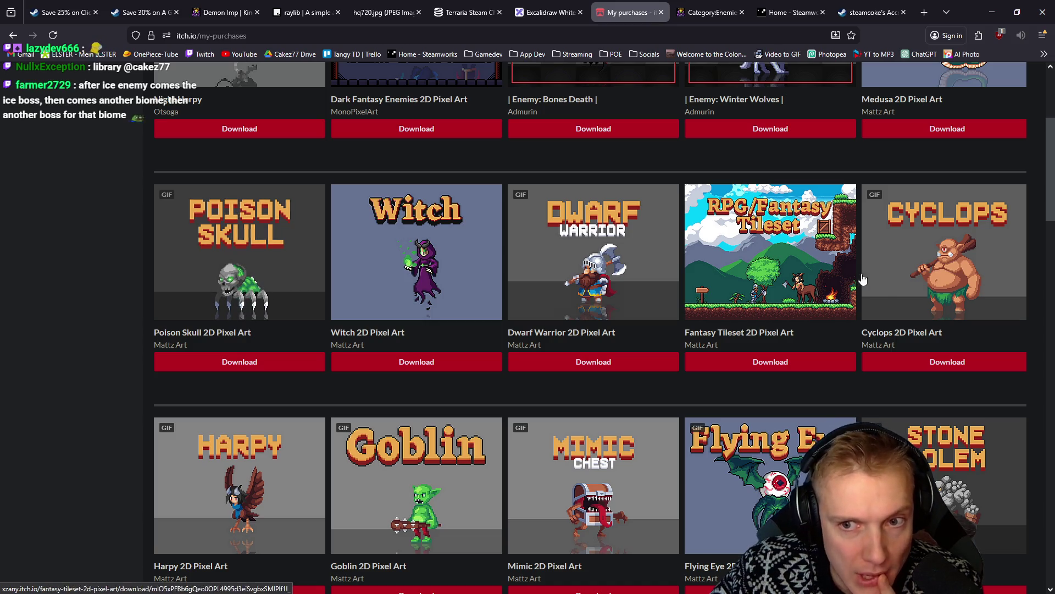
mouse_move(959, 259)
scroll(962, 231, "down", 1)
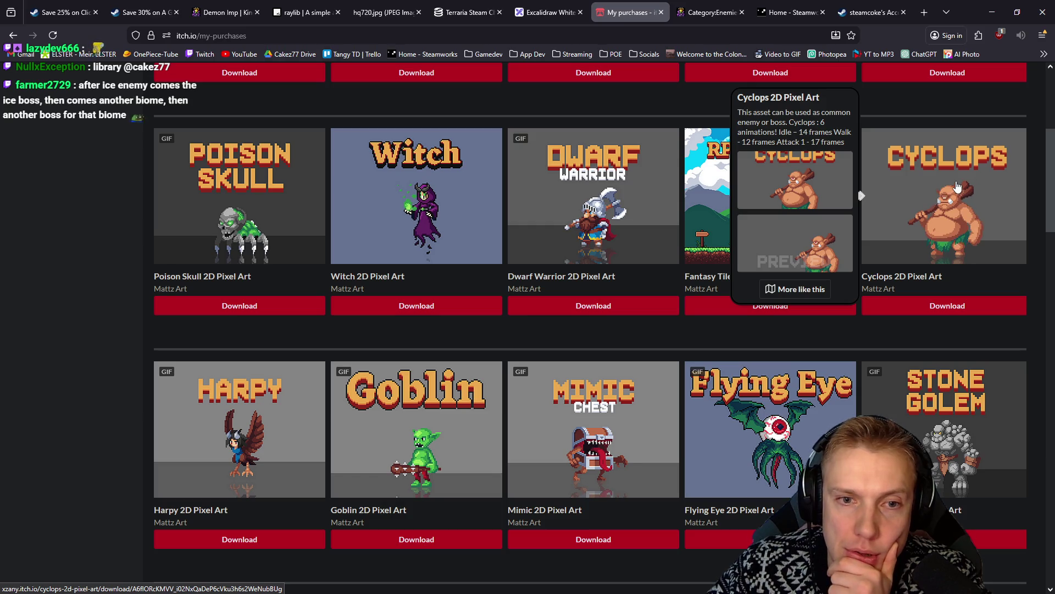
scroll(956, 185, "down", 4)
scroll(948, 183, "down", 5)
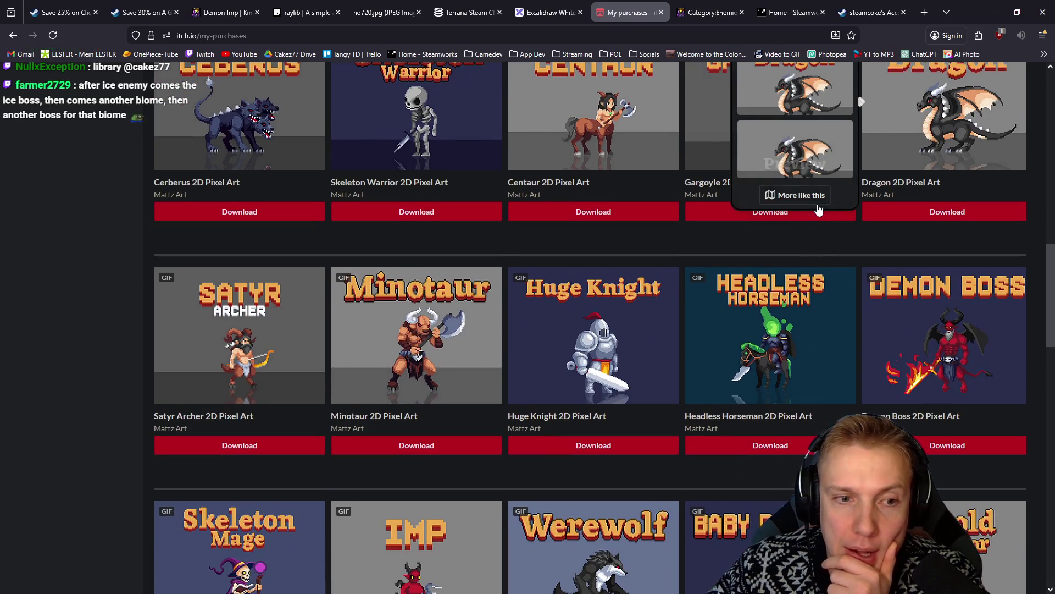
scroll(808, 227, "down", 5)
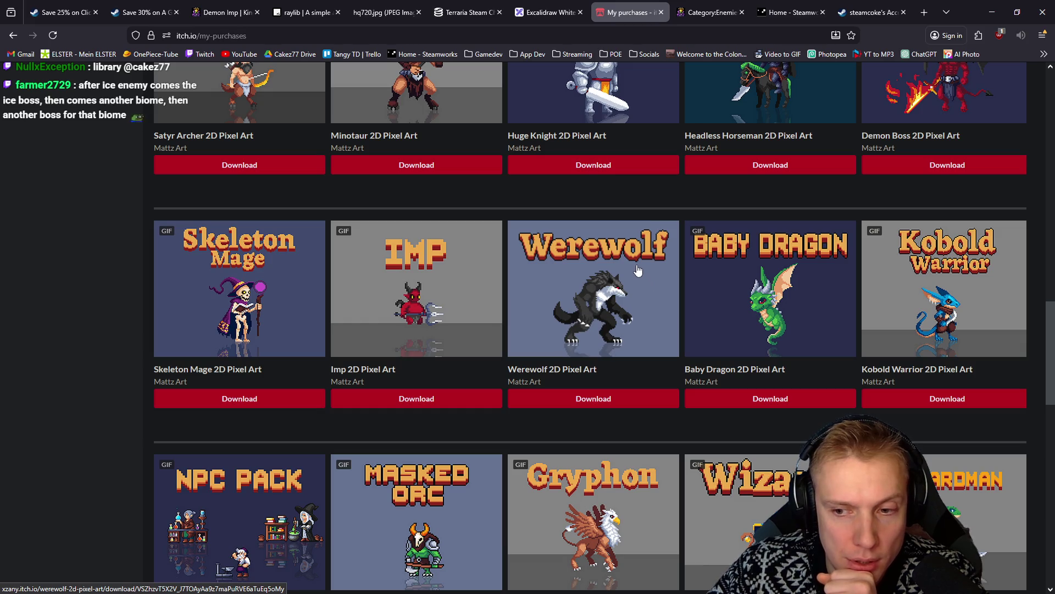
mouse_move(614, 302)
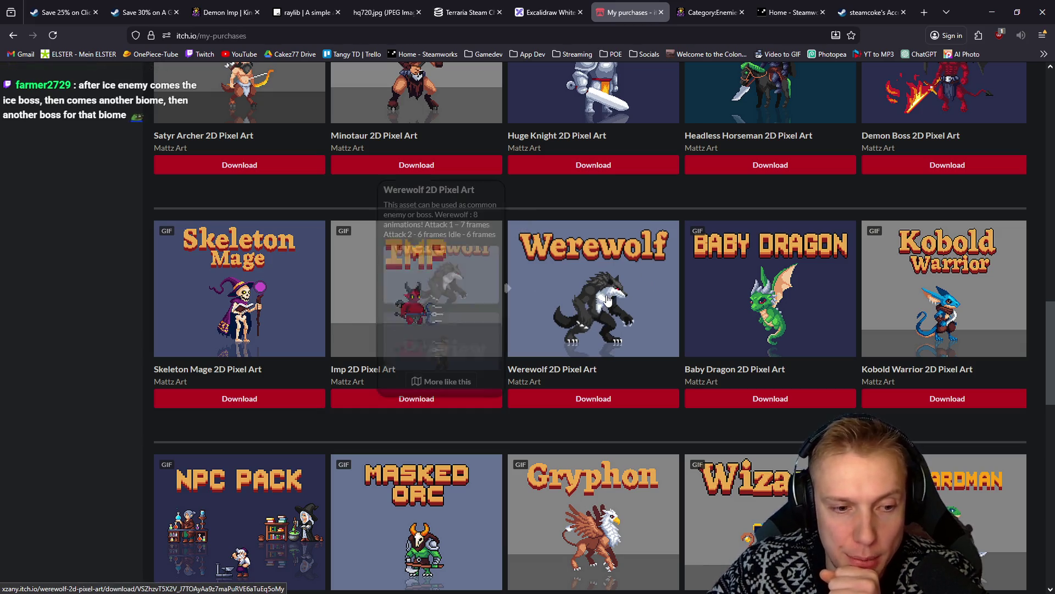
scroll(608, 297, "down", 2)
scroll(607, 297, "down", 1)
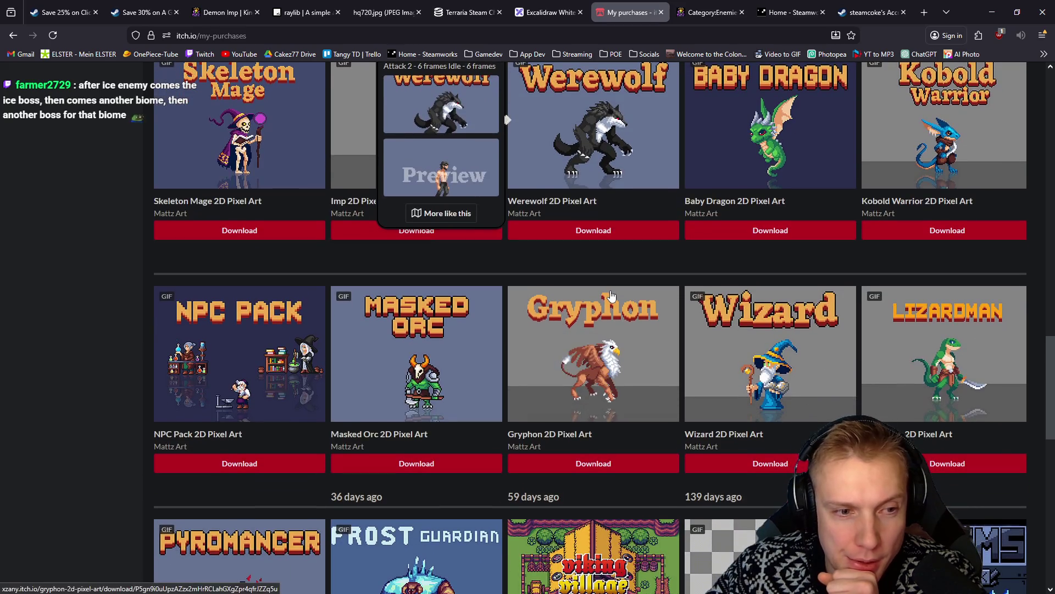
scroll(613, 298, "down", 1)
scroll(616, 297, "down", 6)
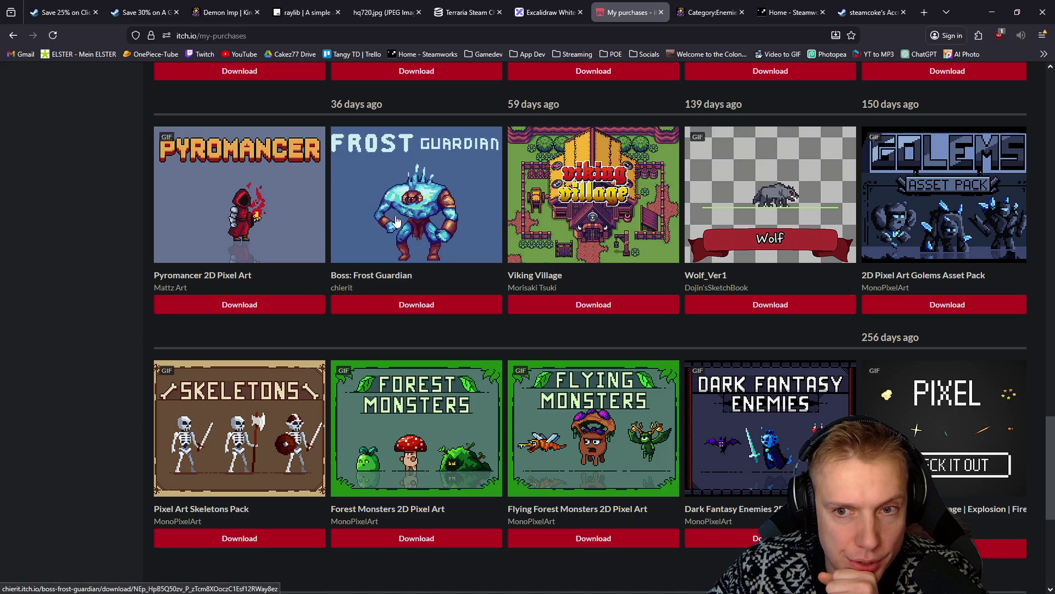
mouse_move(562, 237)
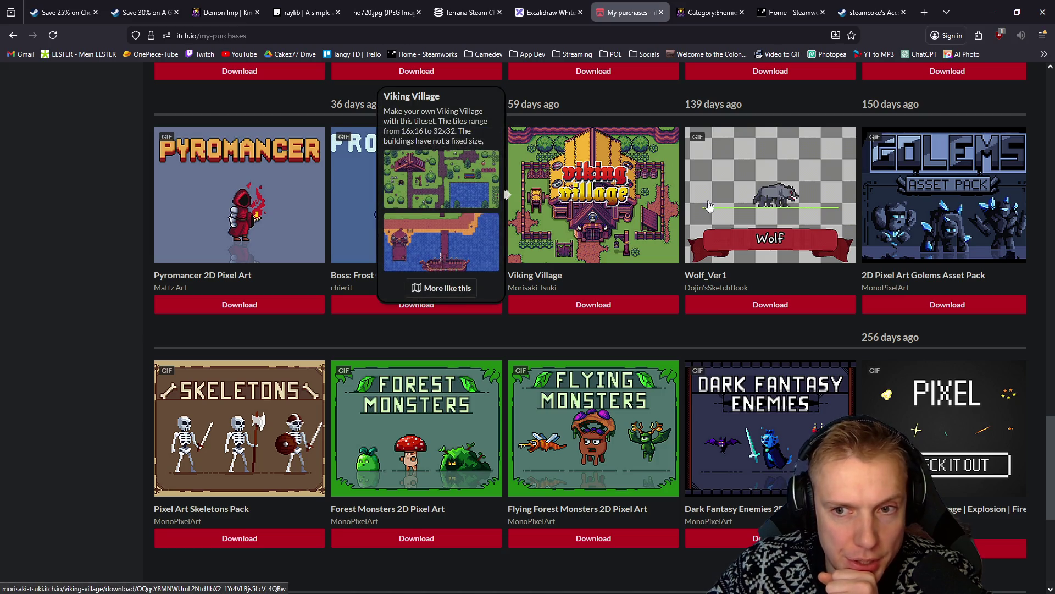
mouse_move(957, 216)
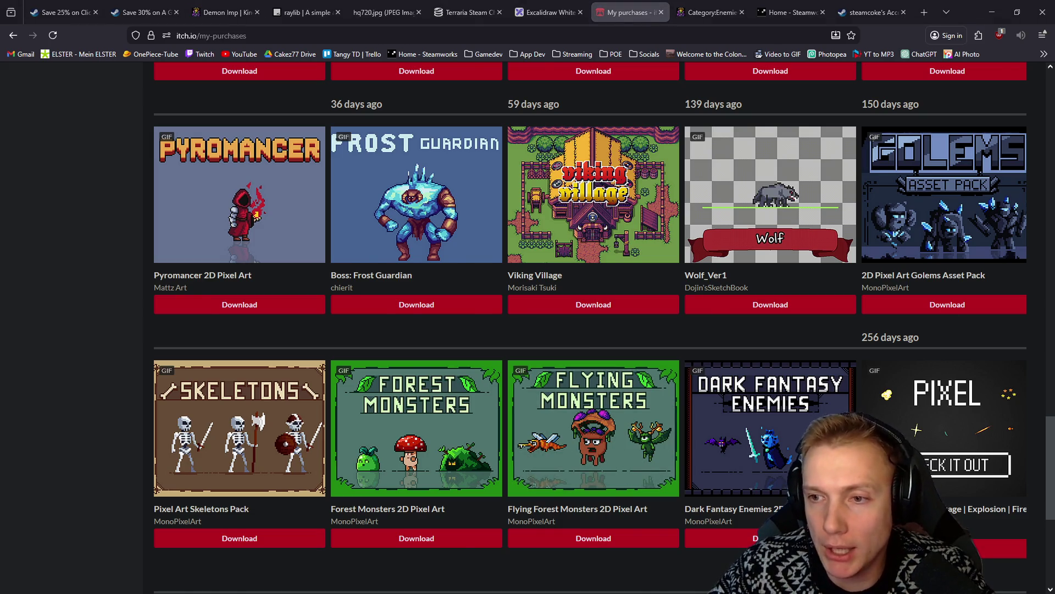
key("Escape")
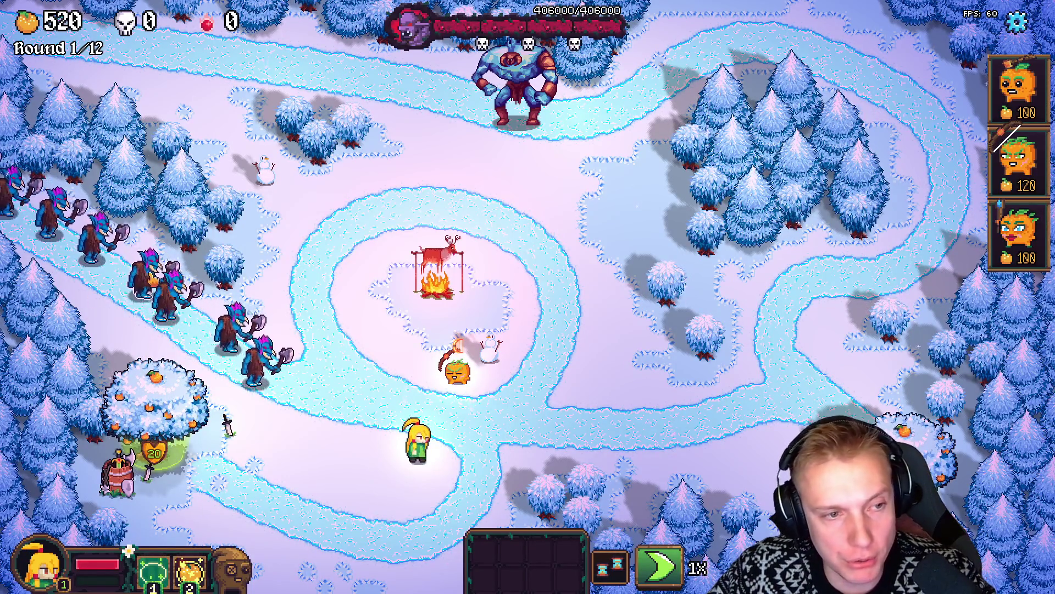
Leave Cakez TD via its options screen and alt-tab back to the Ice_Wolf_Big sprite
key("Escape")
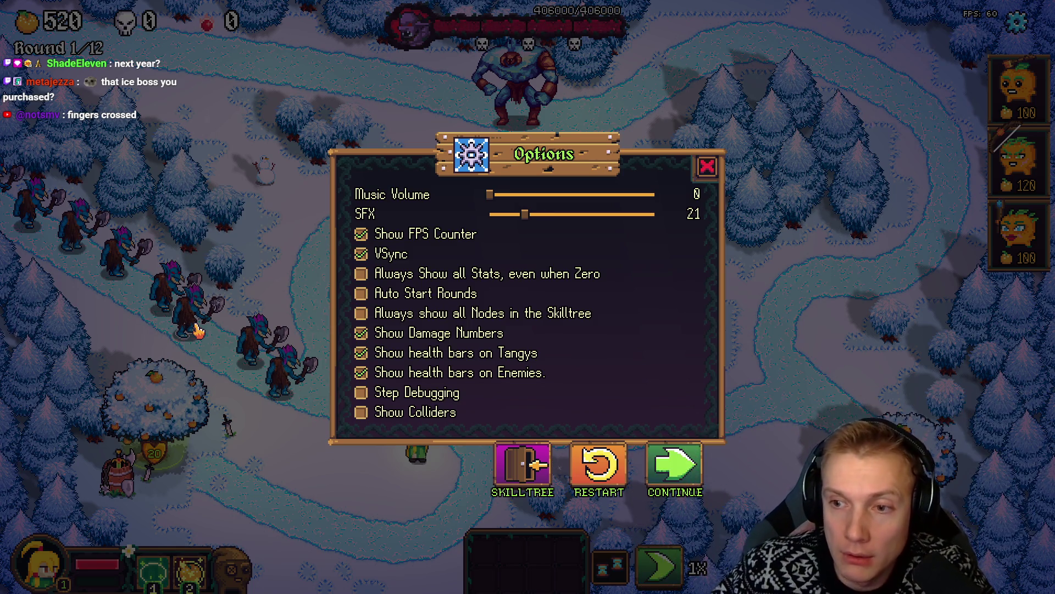
key("alt+Tab")
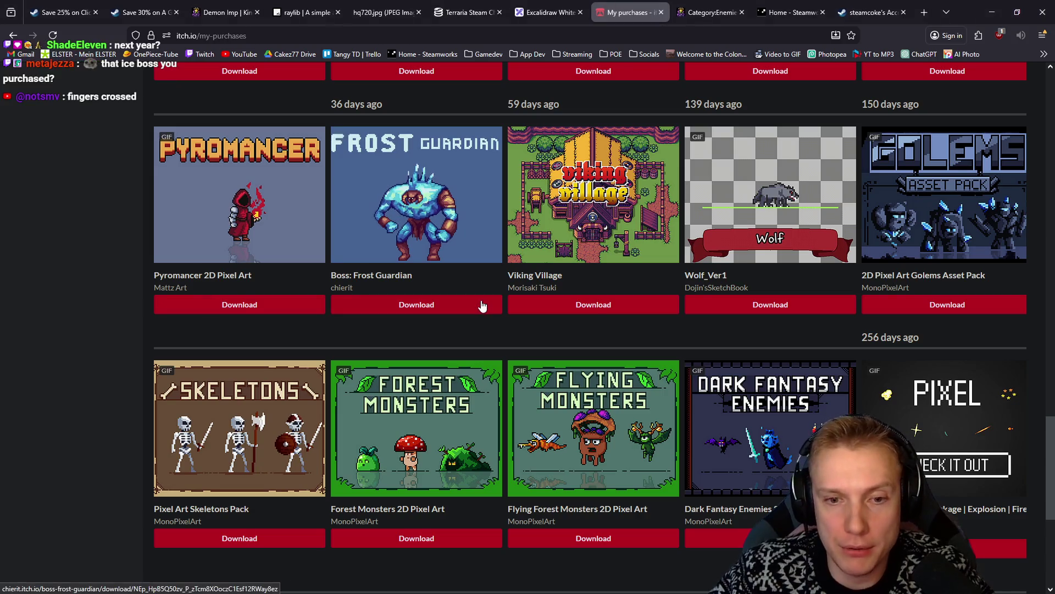
scroll(481, 301, "up", 4)
scroll(514, 299, "up", 1)
scroll(512, 303, "down", 1)
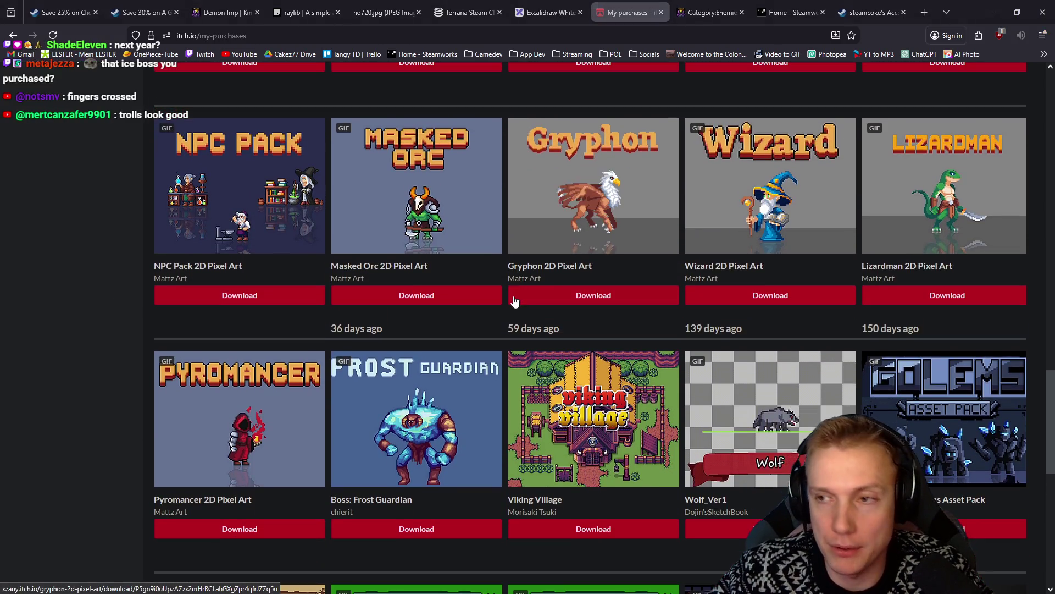
key("alt+Tab")
scroll(497, 300, "up", 4)
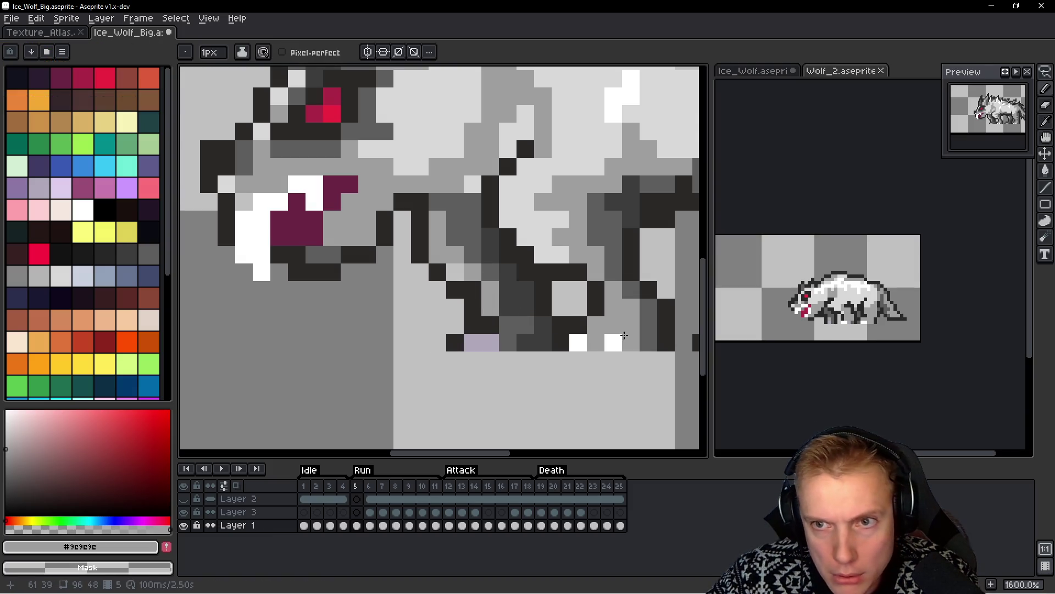
Darken a leg pixel with #5d5d5d and compare the legs across frames 4 and 5
left_click(494, 272, "alt")
left_click(490, 305)
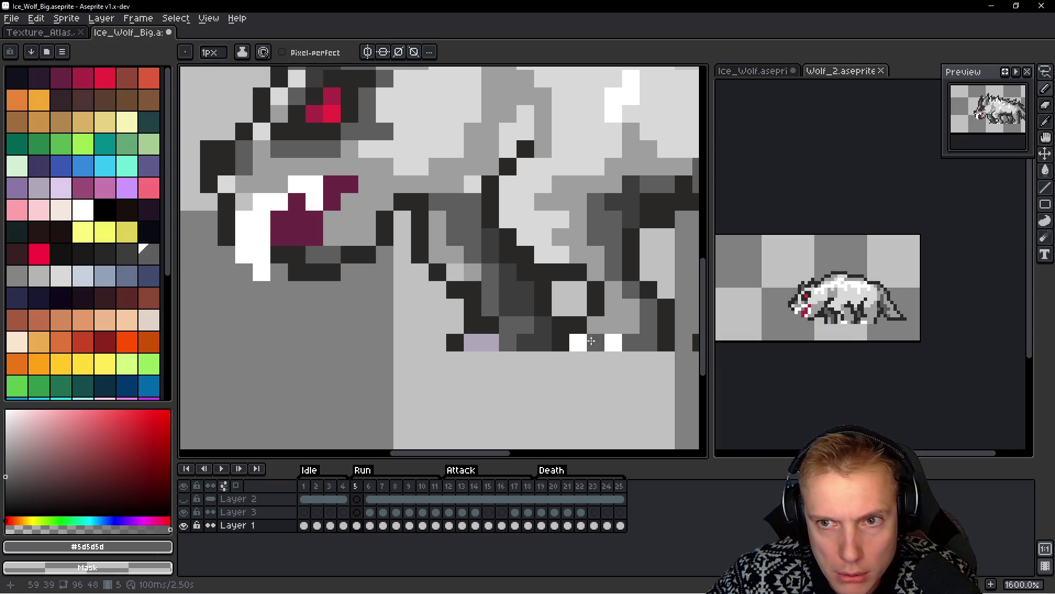
key("comma")
scroll(590, 343, "down", 3)
key("period")
key("comma")
key("period")
key("comma")
key("period")
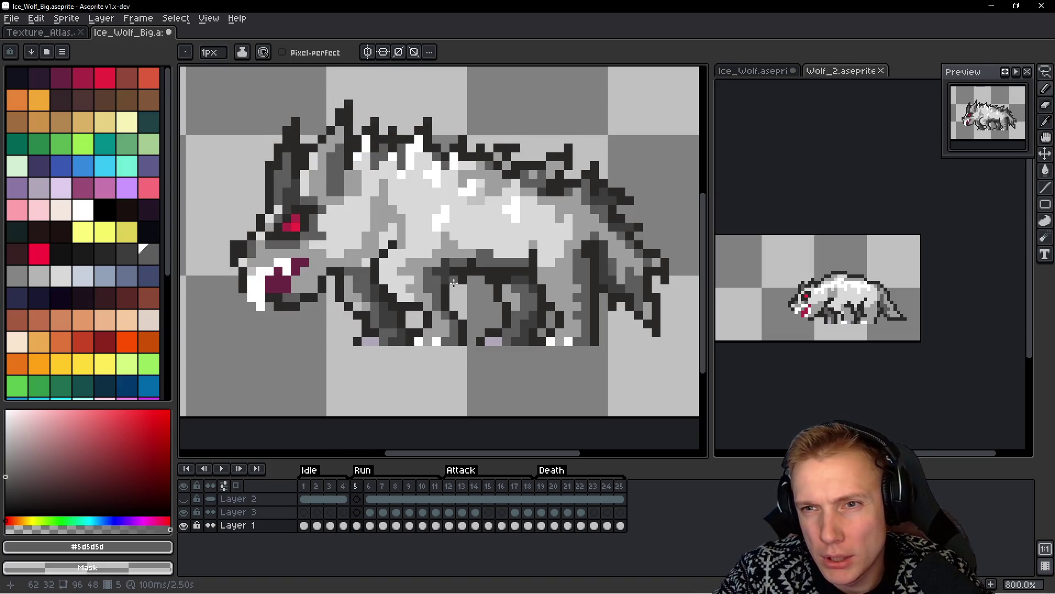
key("comma")
key("period")
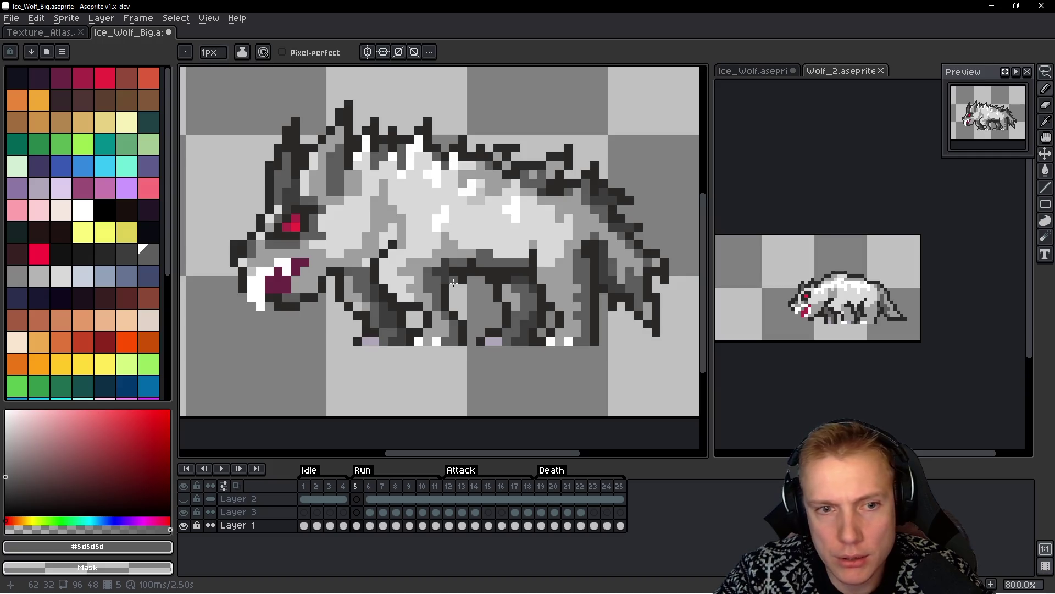
Lasso the lower leg pixels and shift them one pixel left
scroll(523, 268, "right", 2)
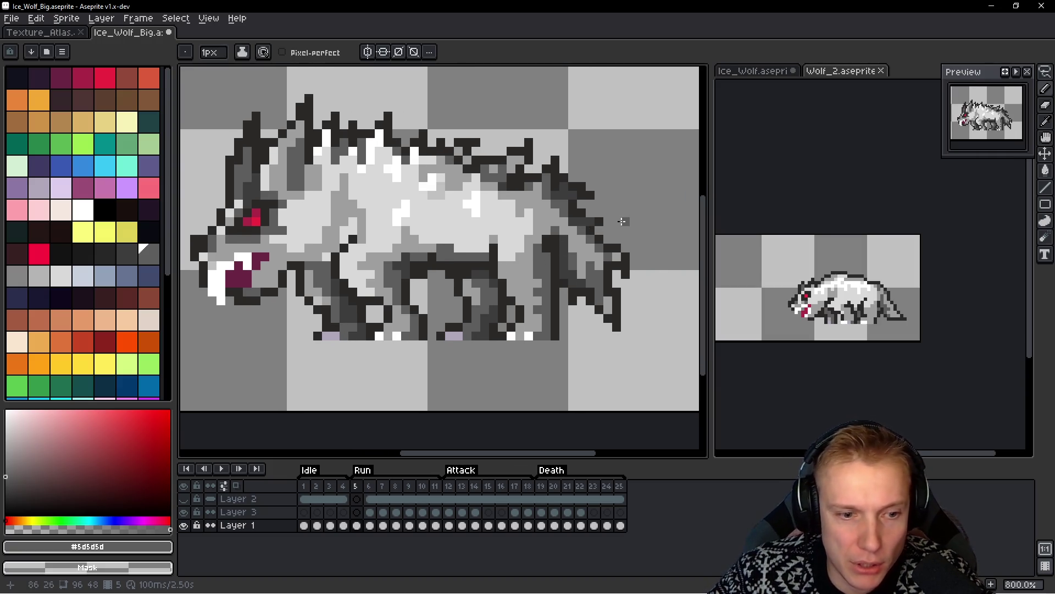
key("q")
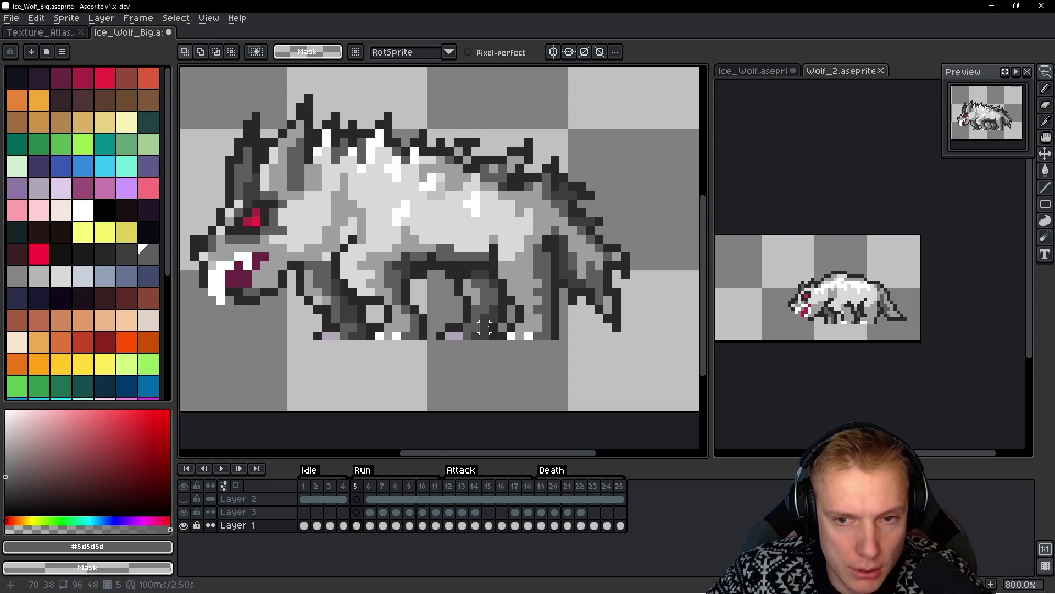
scroll(483, 326, "up", 2)
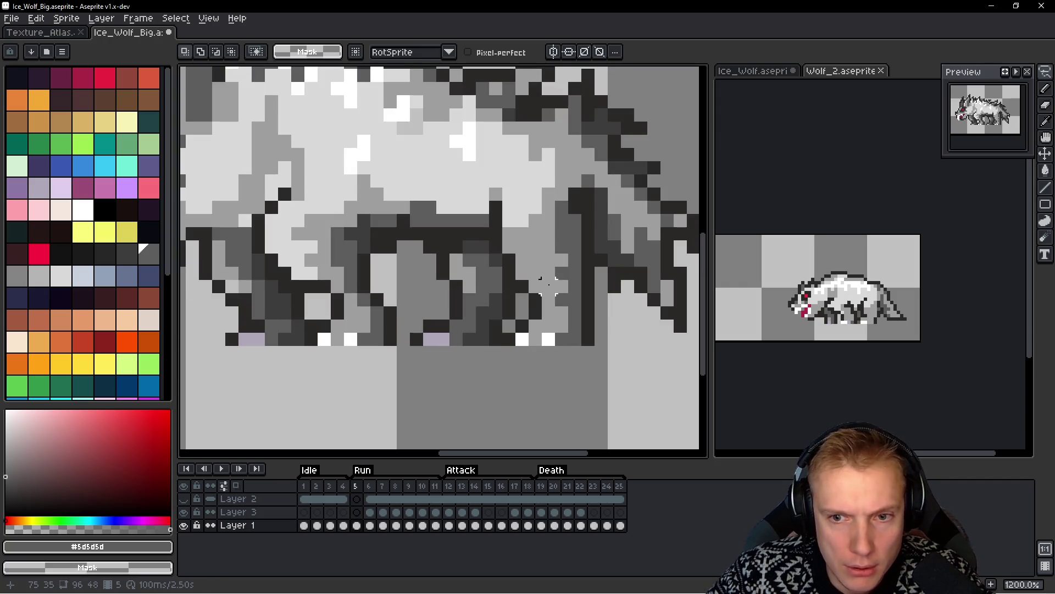
scroll(574, 286, "up", 1)
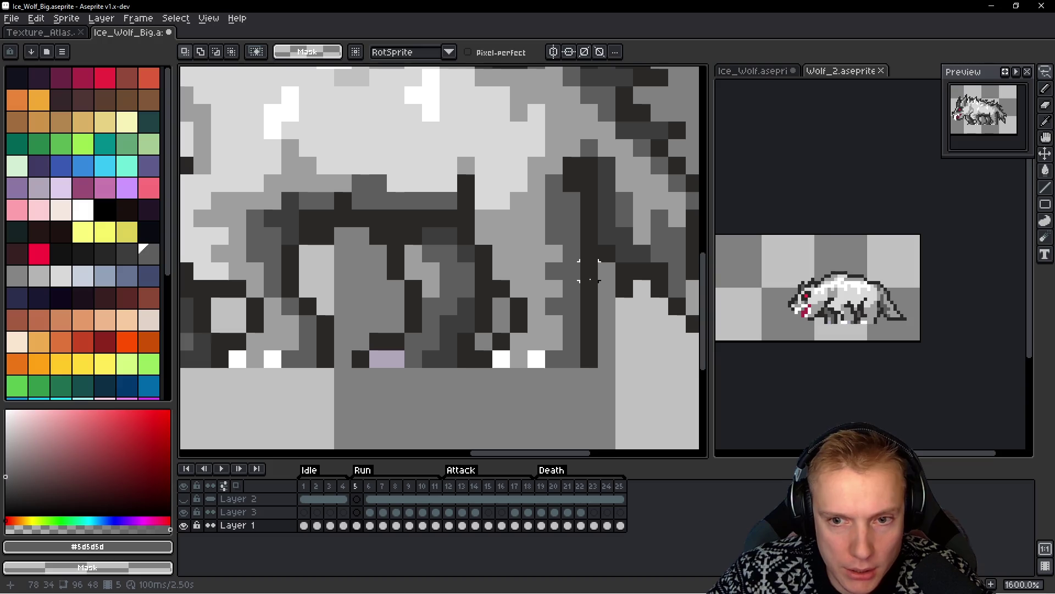
left_click_drag(587, 293, 500, 306)
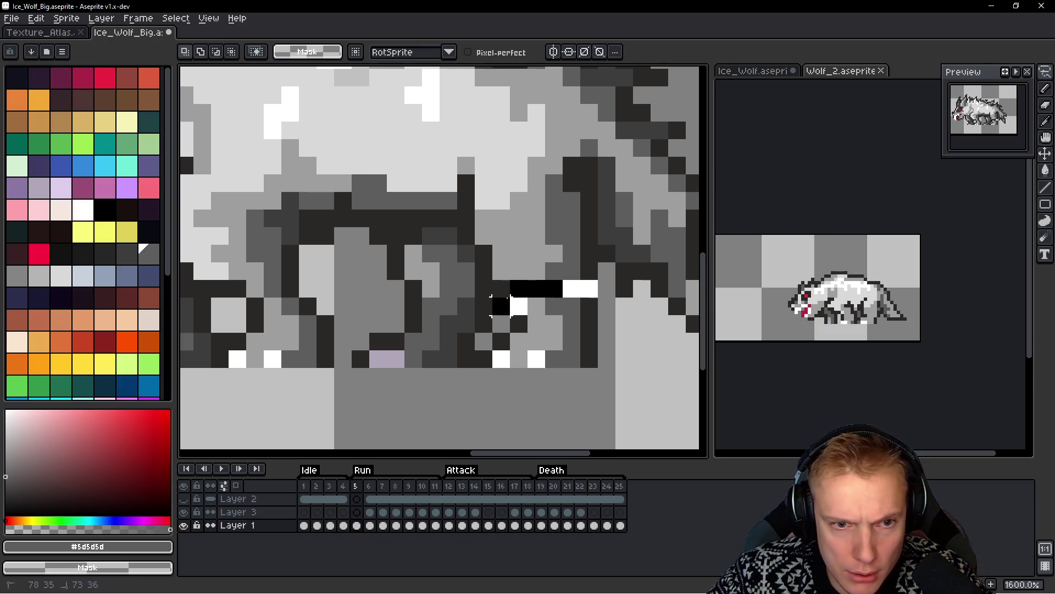
mouse_move(497, 362)
left_mouse_down()
mouse_move(648, 300)
mouse_move(599, 297)
left_mouse_up()
mouse_move(603, 344)
left_mouse_down()
mouse_move(588, 365)
mouse_move(558, 365)
left_mouse_up()
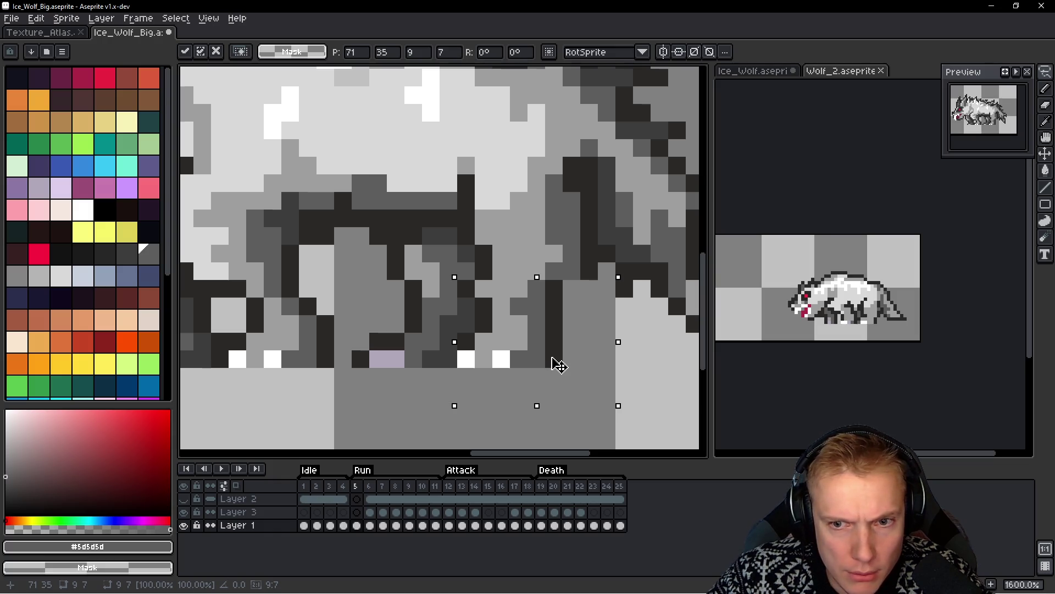
scroll(558, 365, "down", 2)
scroll(448, 294, "down", 3)
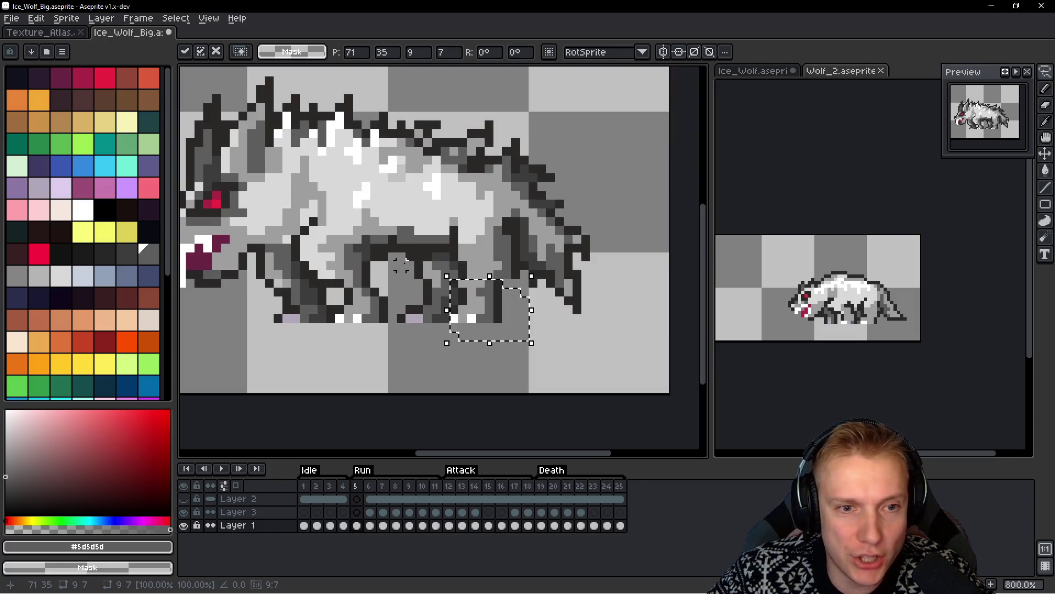
scroll(491, 257, "up", 6)
left_click(490, 258)
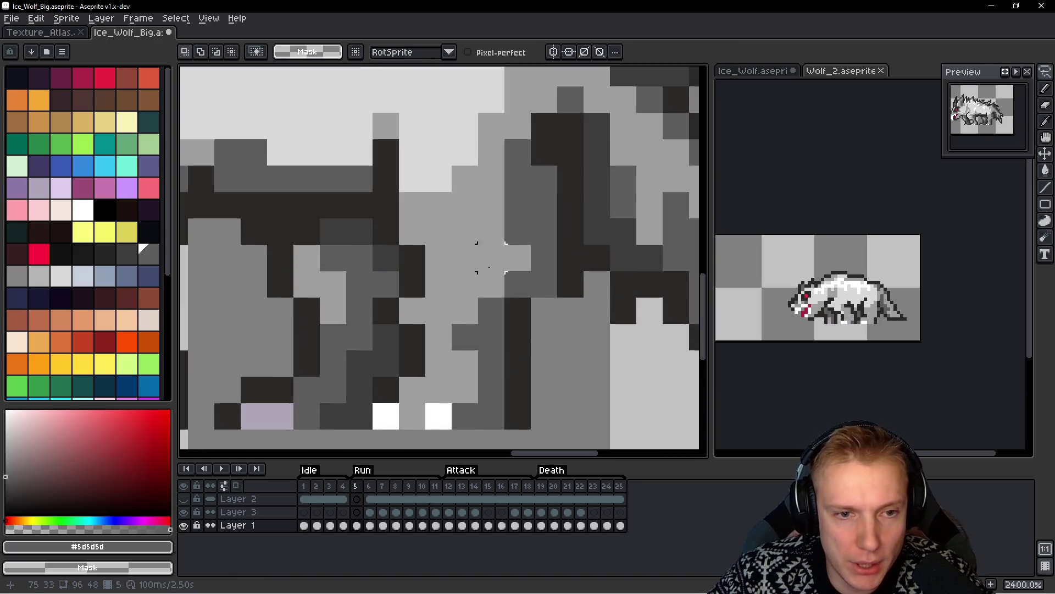
Lasso a strip of leg pixels, move it left onto the leg, and commit
scroll(570, 232, "down", 1)
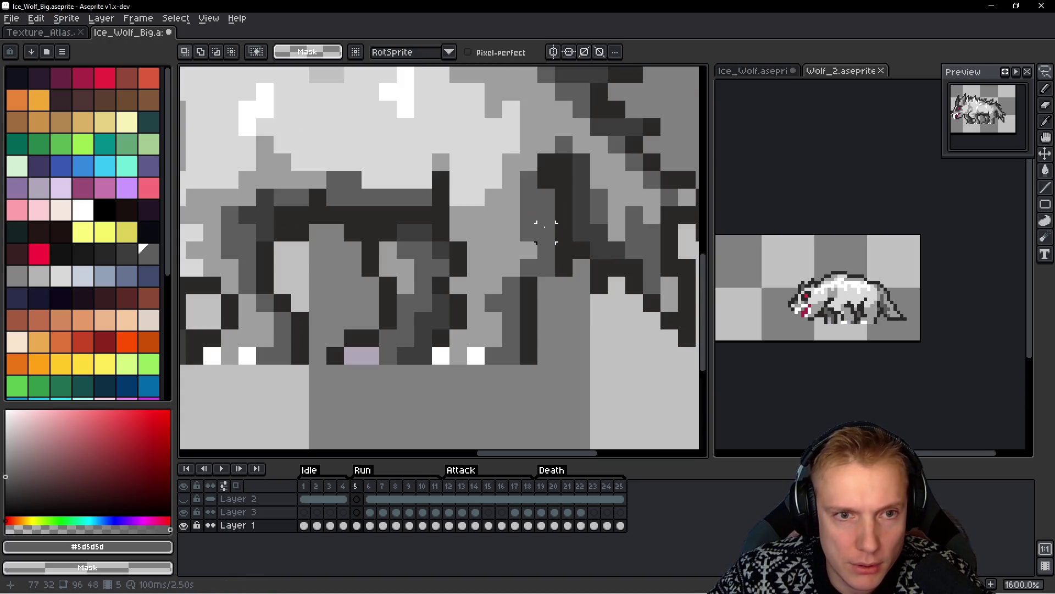
left_click_drag(559, 202, 494, 207)
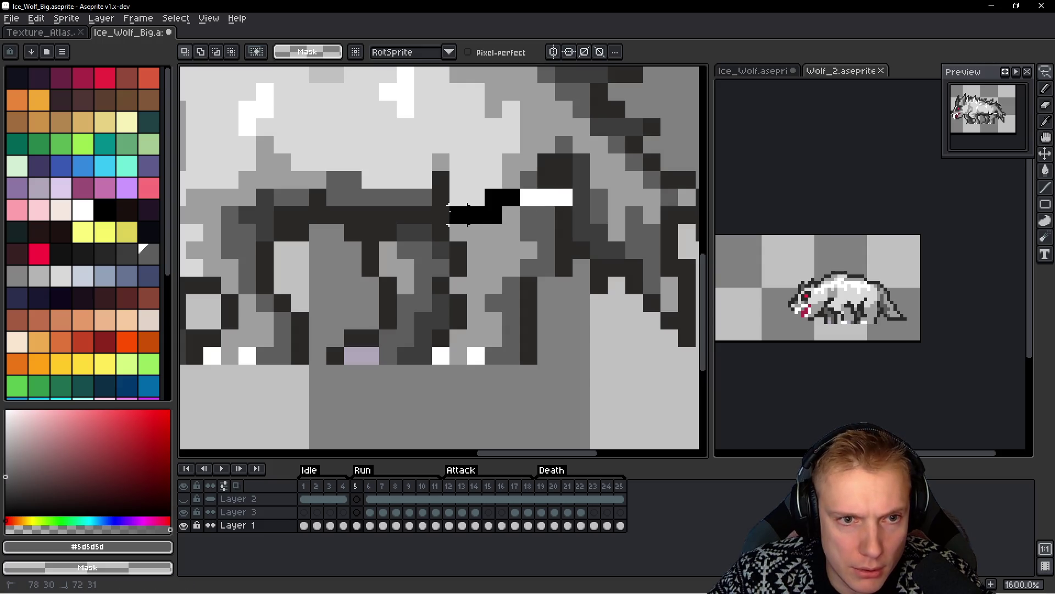
mouse_move(431, 214)
left_mouse_down()
mouse_move(541, 275)
mouse_move(566, 208)
left_mouse_up()
left_click_drag(523, 254, 440, 252)
mouse_move(545, 250)
left_mouse_down()
mouse_move(476, 251)
mouse_move(483, 269)
mouse_move(549, 268)
mouse_move(536, 272)
left_mouse_up()
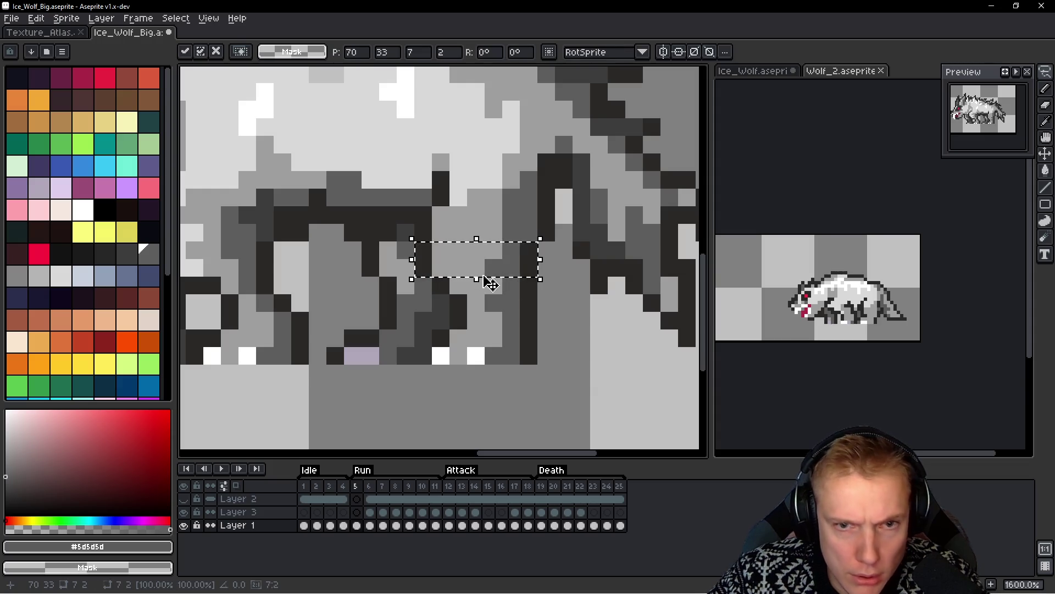
key("Return")
key("Right")
Compare run frame 5 against its neighbouring frame, ending on frame 5
key("Left")
key("Right")
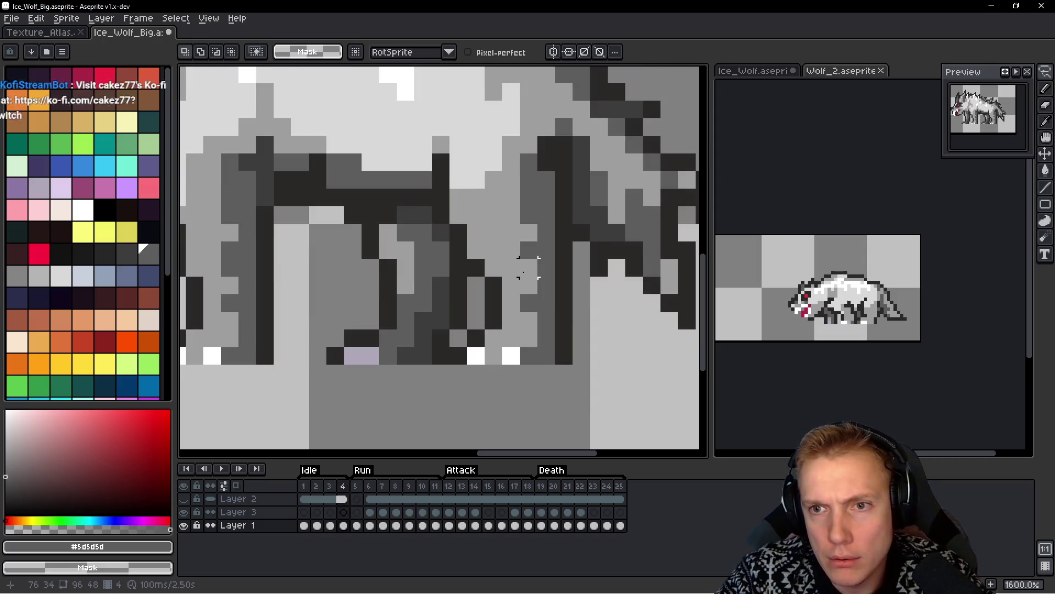
key("Left")
key("Right")
key("Left")
key("Right")
key("Left")
Lasso the wolf's rear half around the hind legs, then deselect
scroll(476, 196, "down", 3)
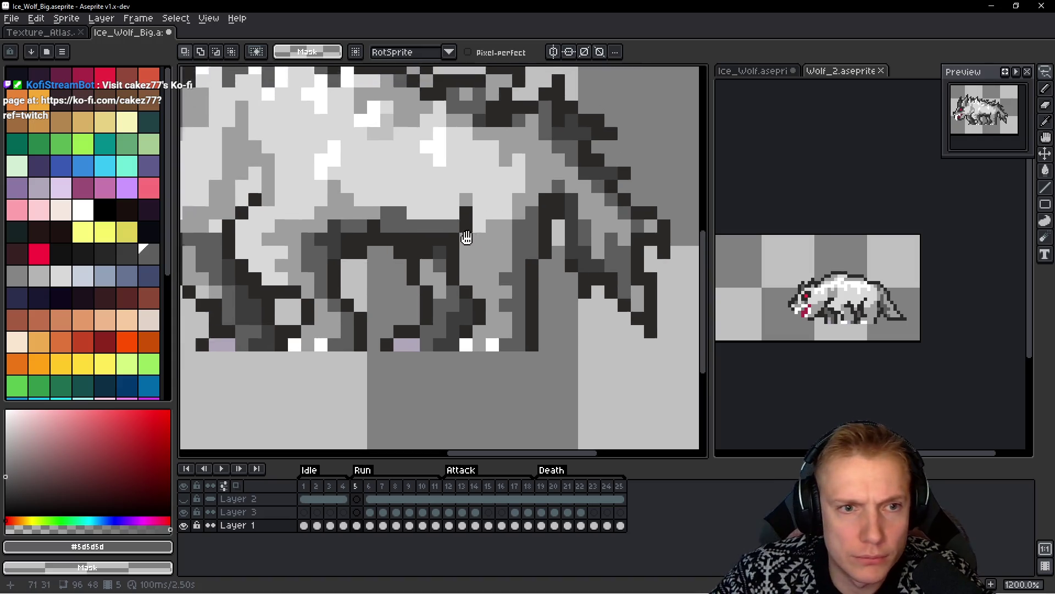
left_click_drag(599, 126, 533, 99)
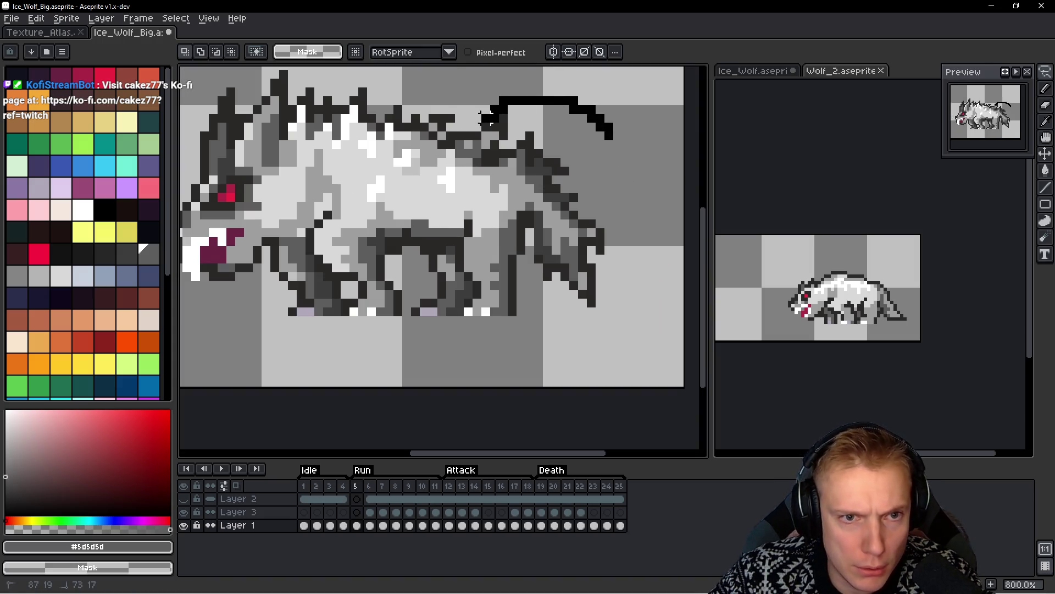
left_click_drag(451, 215, 416, 265)
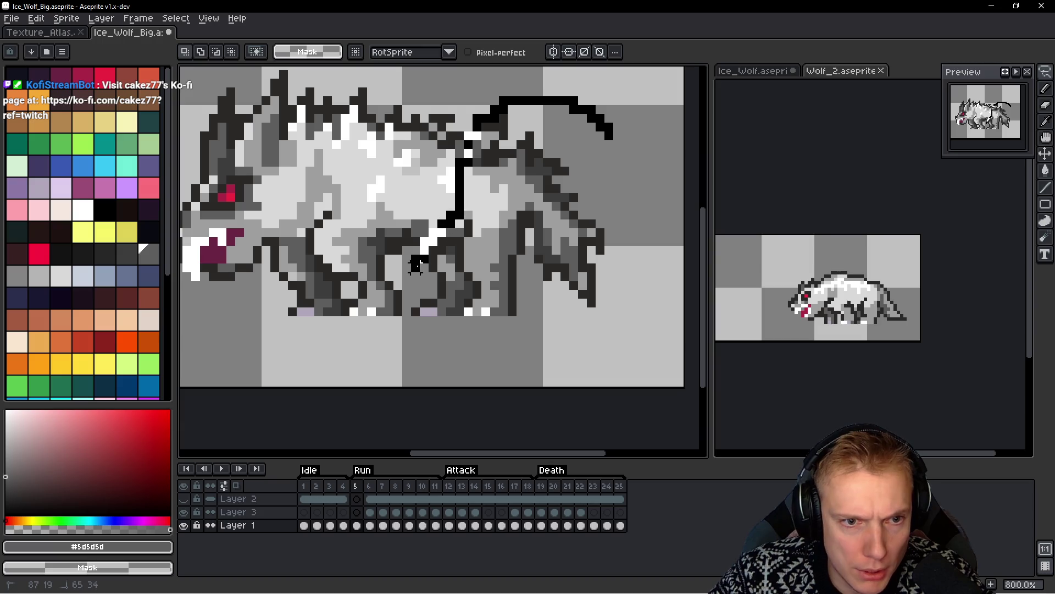
mouse_move(415, 303)
left_mouse_down()
mouse_move(517, 347)
mouse_move(619, 106)
mouse_move(627, 113)
left_mouse_up()
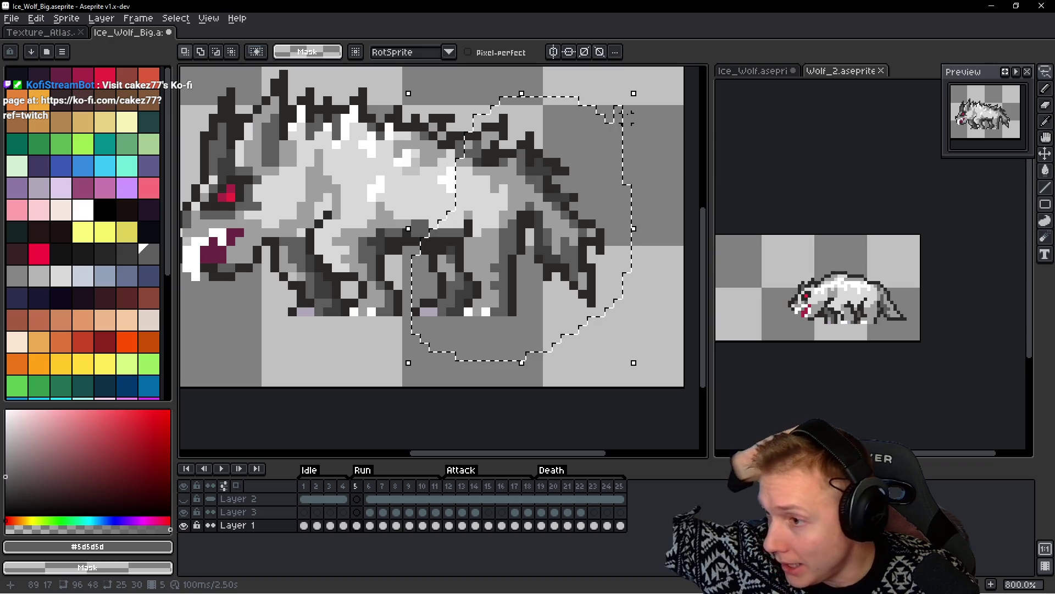
key("ctrl+d")
scroll(629, 115, "up", 1)
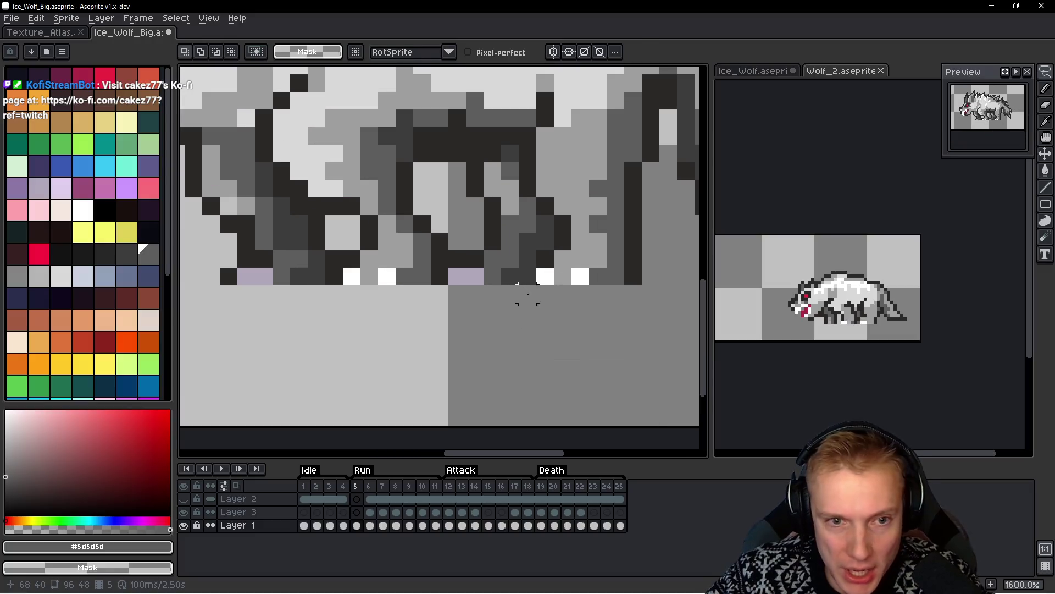
scroll(620, 255, "up", 1)
scroll(528, 262, "down", 3)
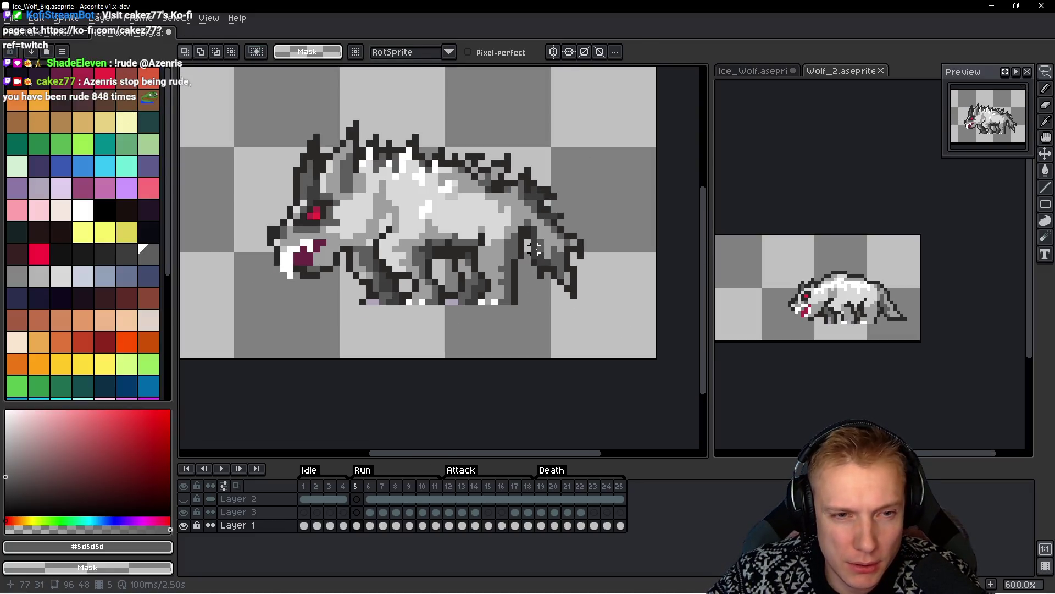
scroll(528, 262, "up", 3)
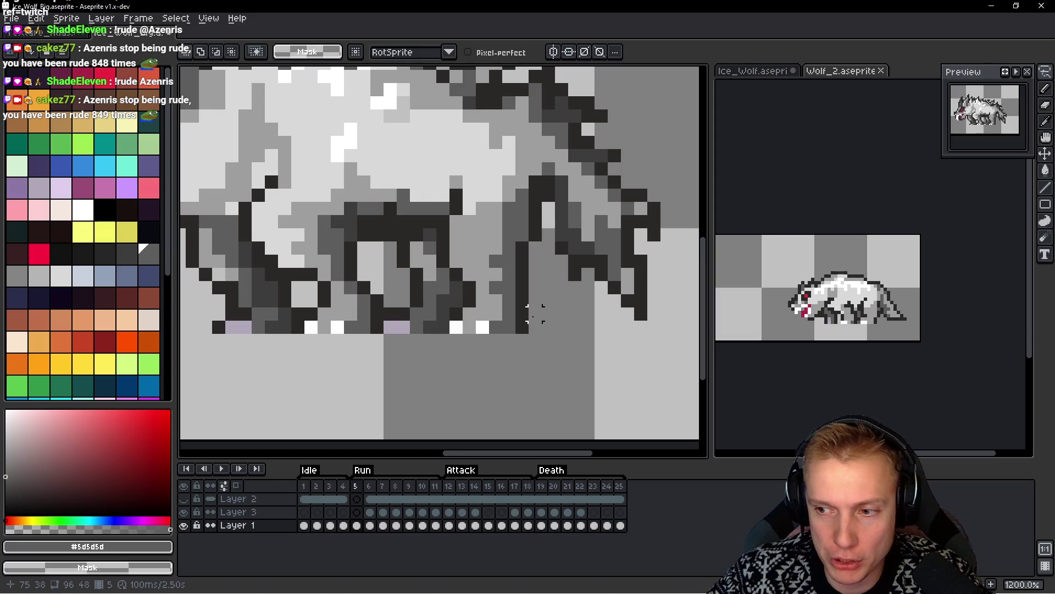
scroll(535, 314, "up", 1)
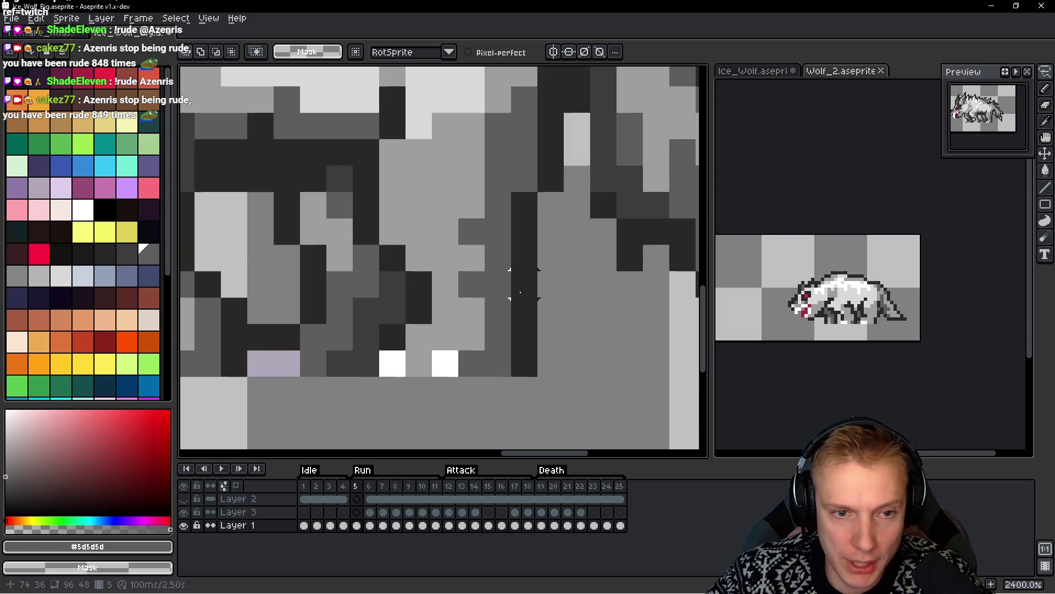
left_click_drag(524, 311, 498, 310)
right_click(472, 311)
right_click(445, 311)
left_click(419, 310)
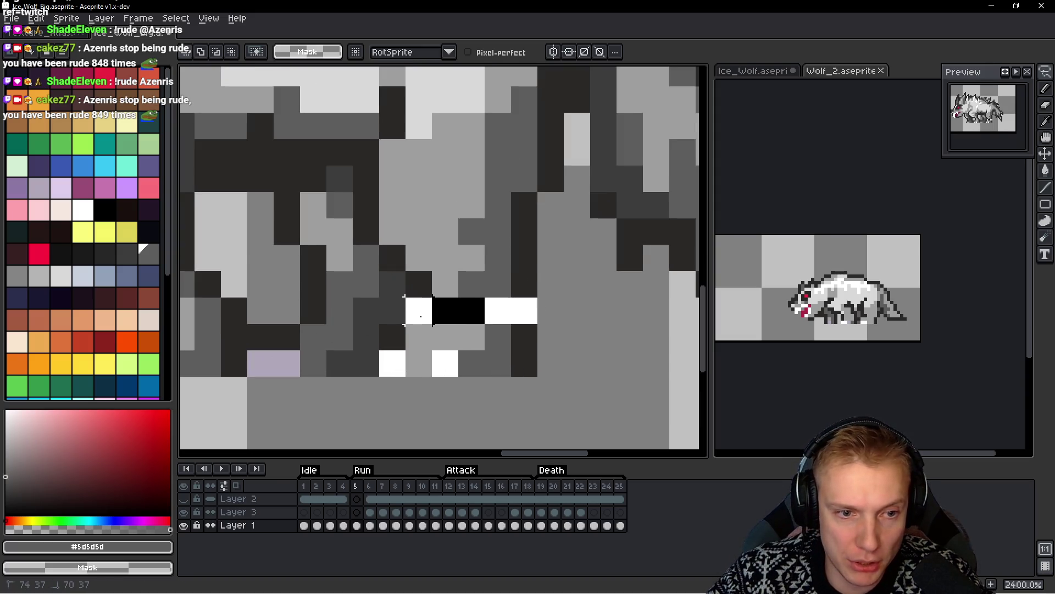
right_click(419, 337)
left_click(393, 337)
left_click_drag(385, 302, 577, 390)
mouse_move(495, 365)
left_mouse_down()
mouse_move(452, 363)
mouse_move(556, 370)
left_mouse_up()
key("Return")
key("ctrl+d")
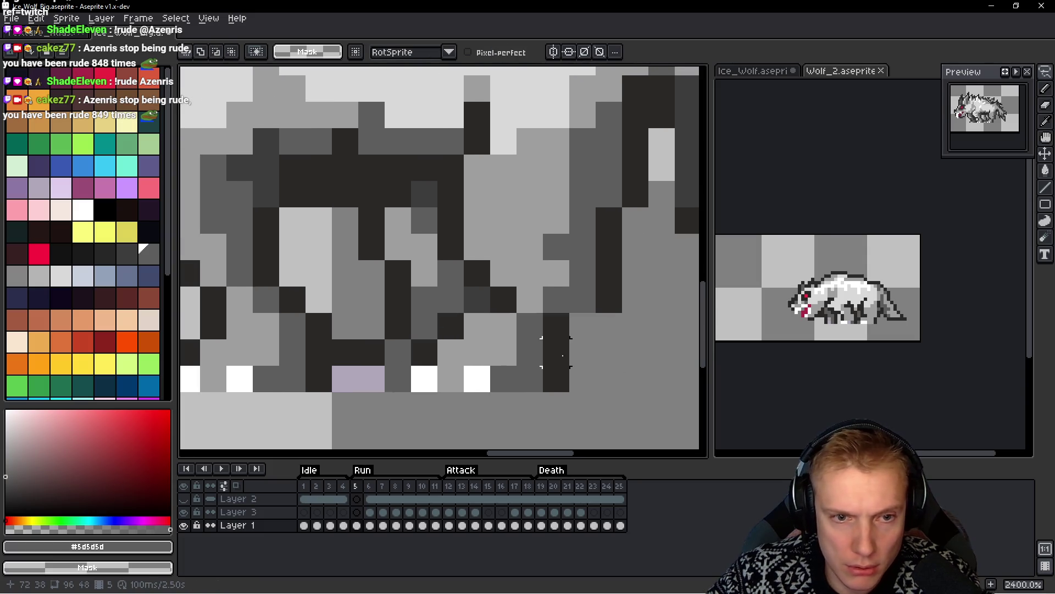
key("ctrl+d")
key("b")
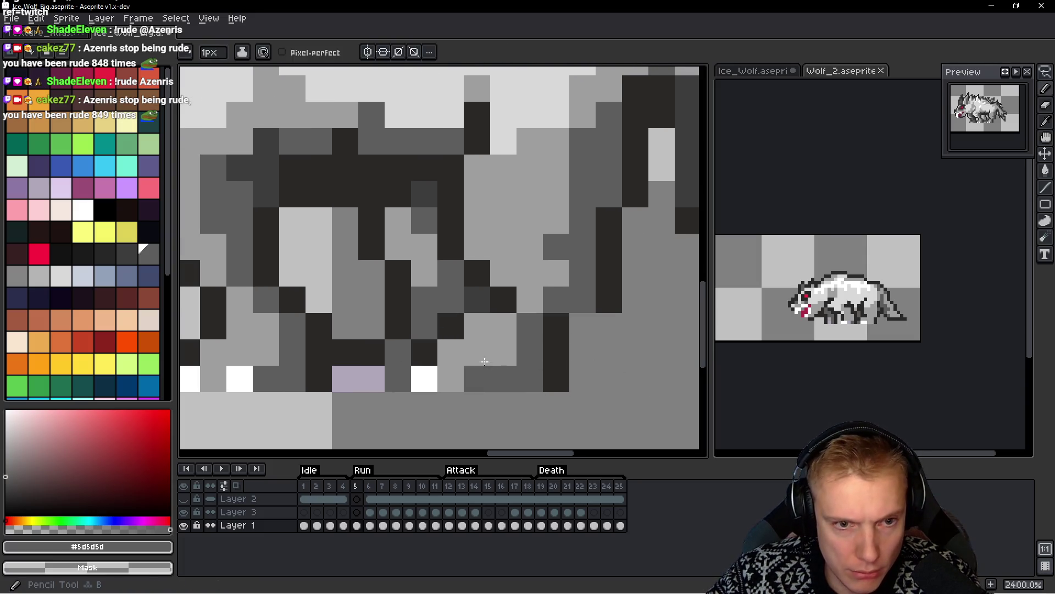
left_click(447, 322, "alt")
left_click(598, 314)
key("ctrl+z")
left_click(585, 301)
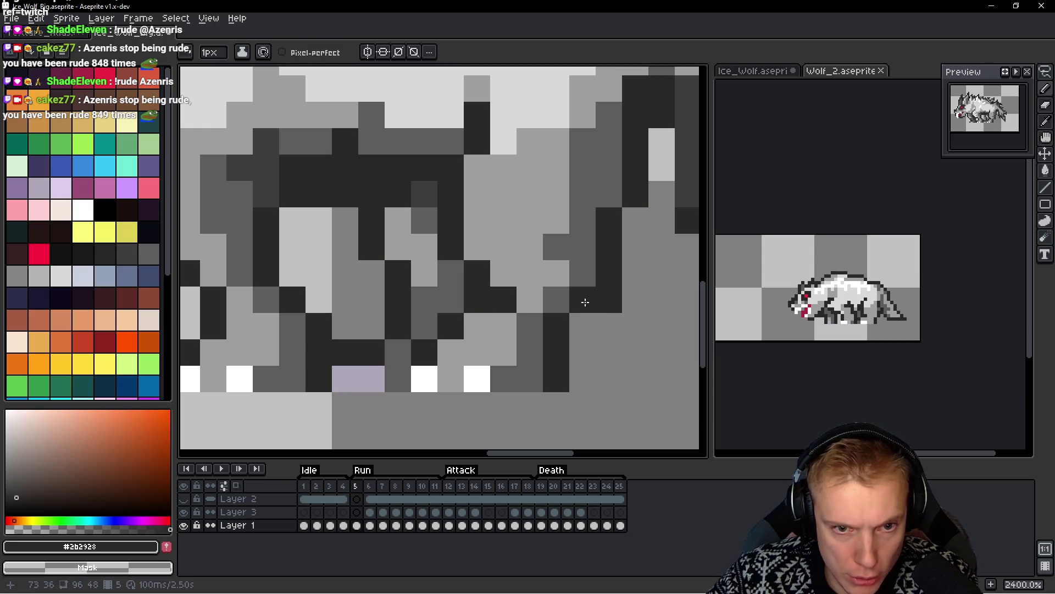
scroll(632, 302, "down", 5)
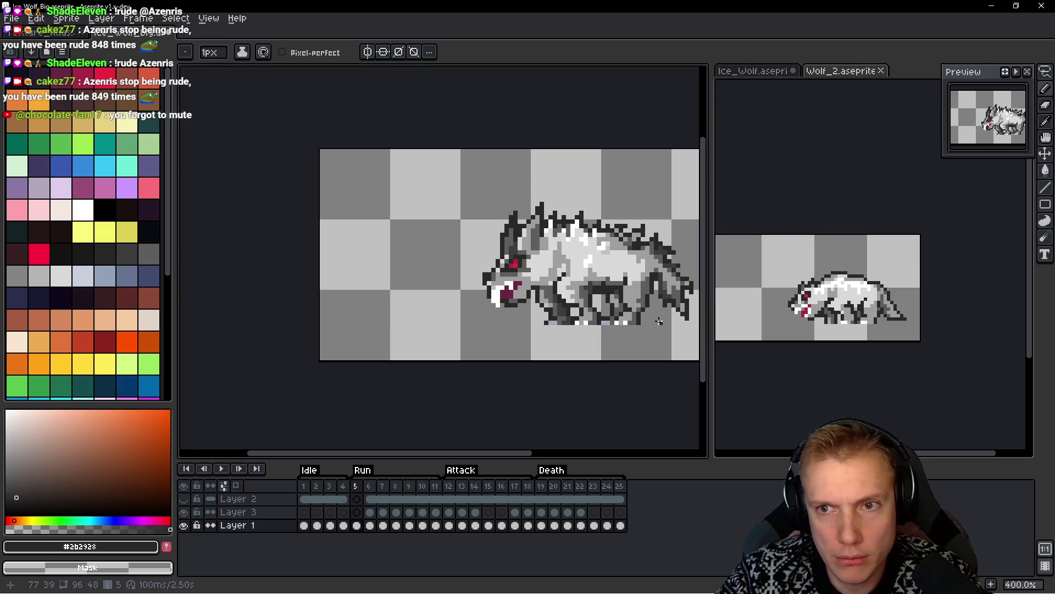
key("Return")
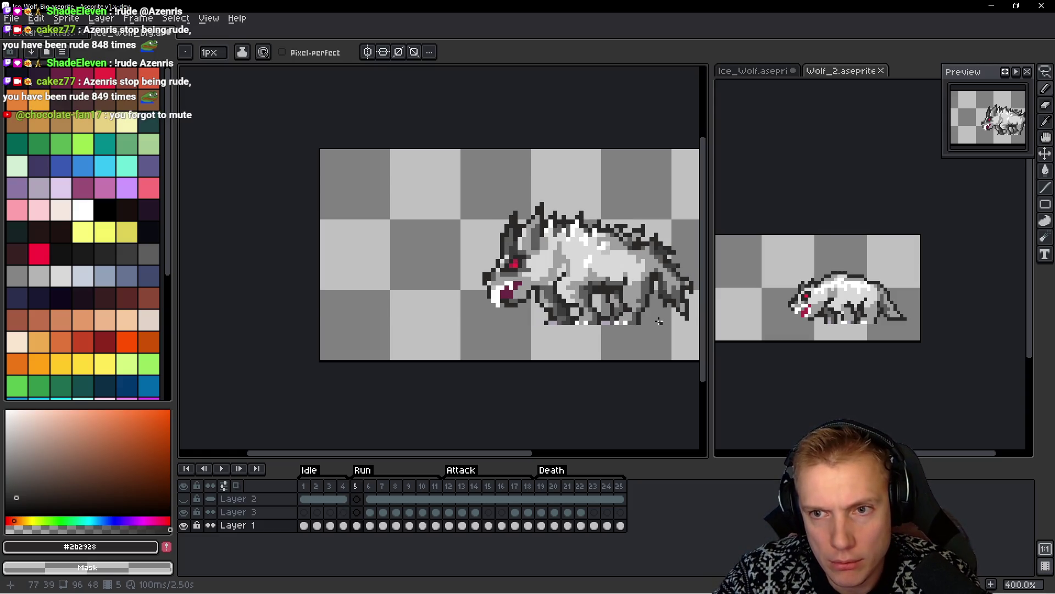
left_click_drag(584, 289, 477, 263)
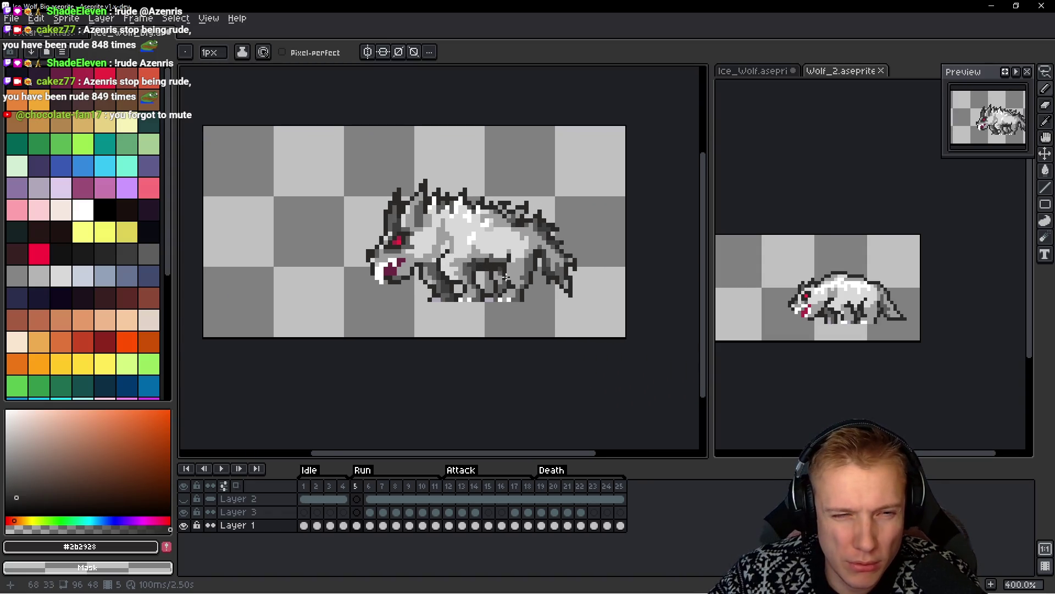
scroll(506, 273, "up", 2)
key("Return")
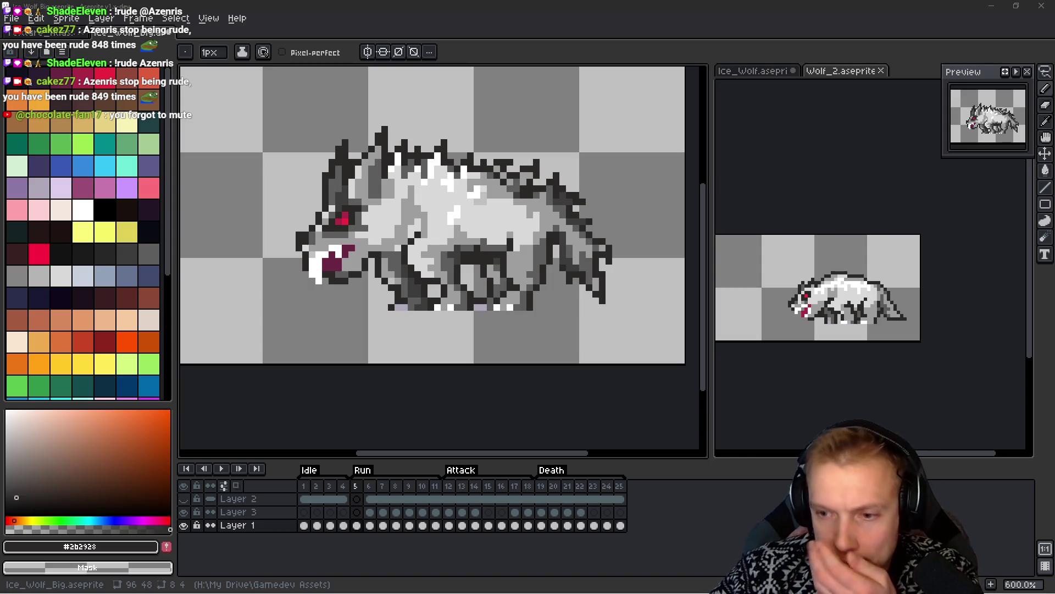
Lasso the wolf's body behind the head and lower it a few pixels
left_click(487, 207)
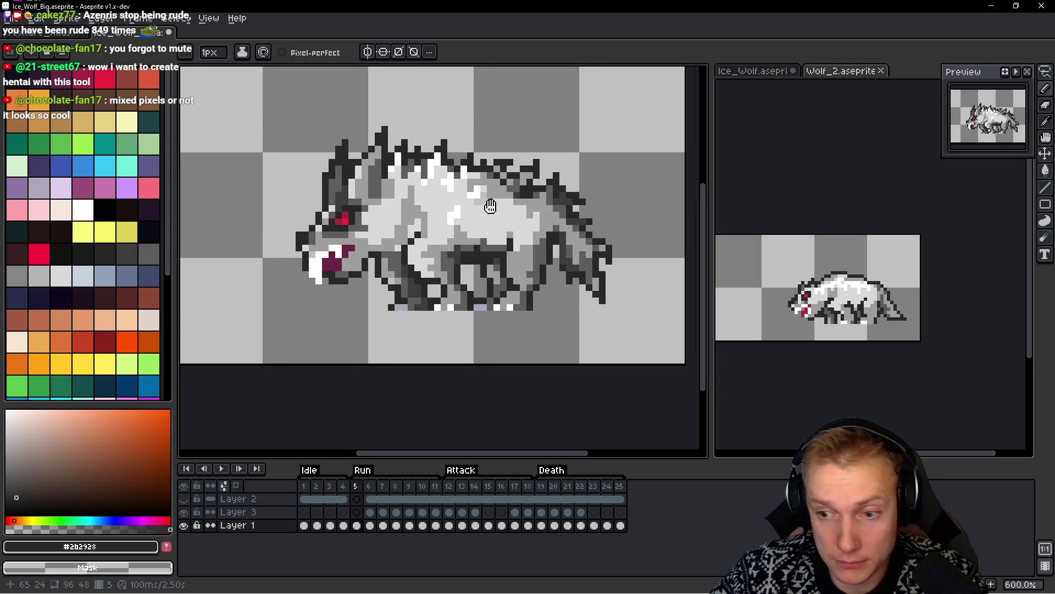
left_click_drag(487, 207, 498, 207)
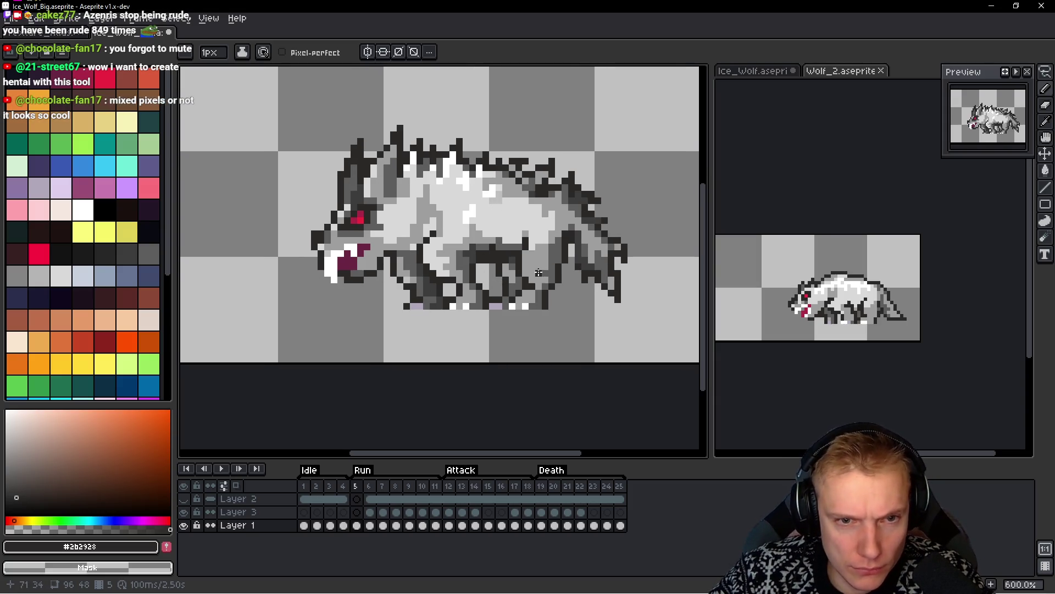
scroll(539, 267, "up", 3)
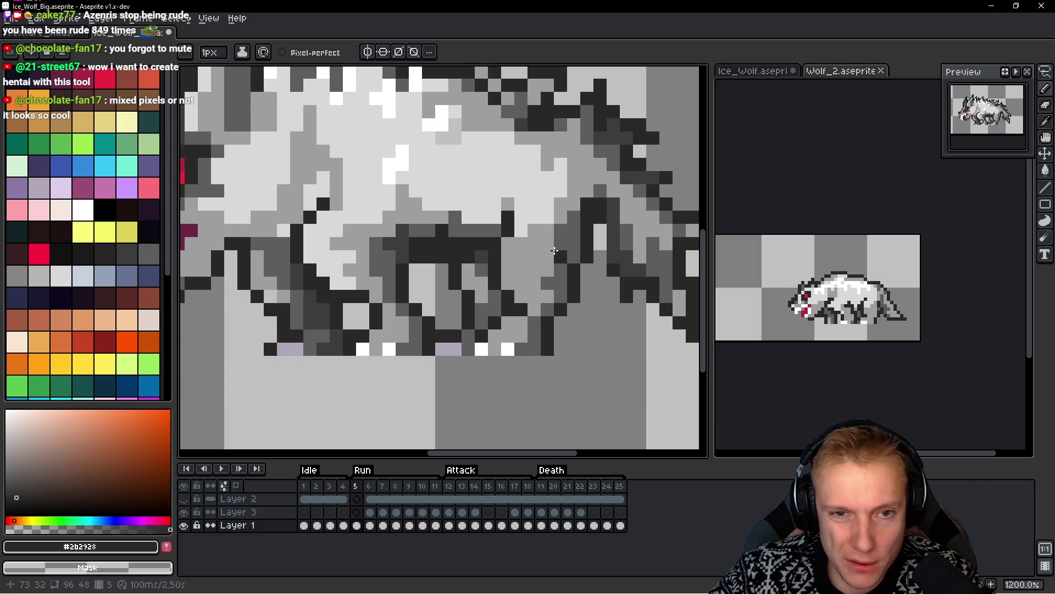
key("q")
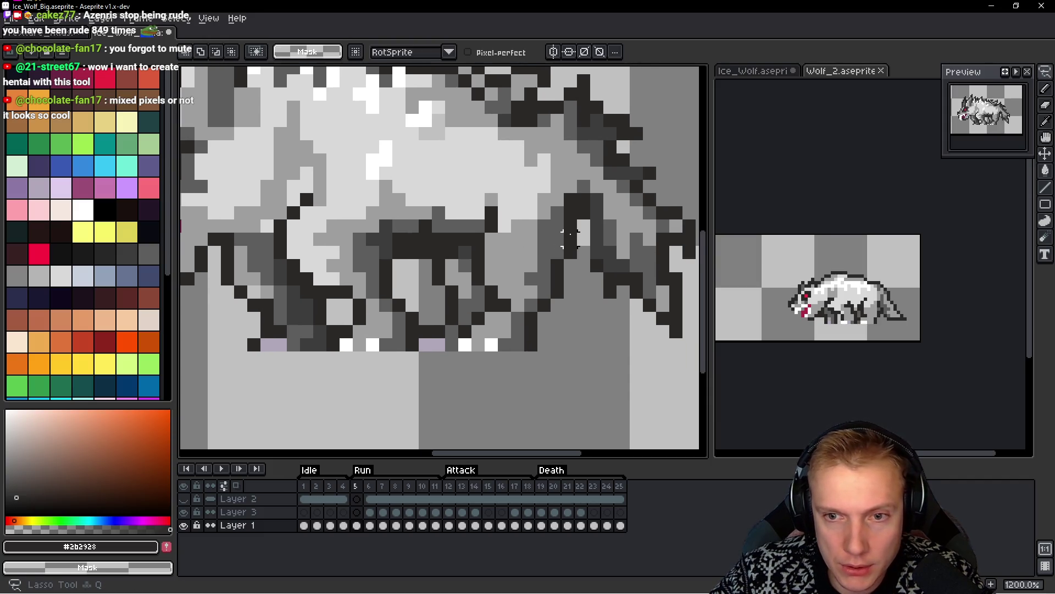
scroll(571, 234, "down", 5)
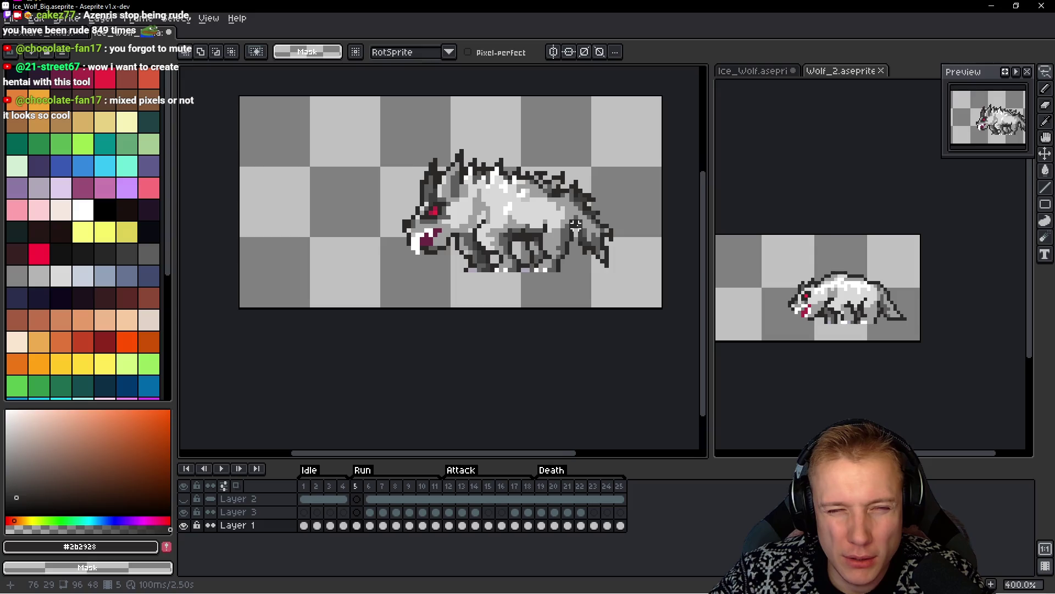
scroll(575, 224, "up", 1)
mouse_move(610, 129)
left_mouse_down()
mouse_move(412, 77)
mouse_move(315, 285)
mouse_move(415, 257)
mouse_move(577, 265)
mouse_move(662, 220)
mouse_move(591, 116)
left_mouse_up()
left_click_drag(566, 186, 566, 190)
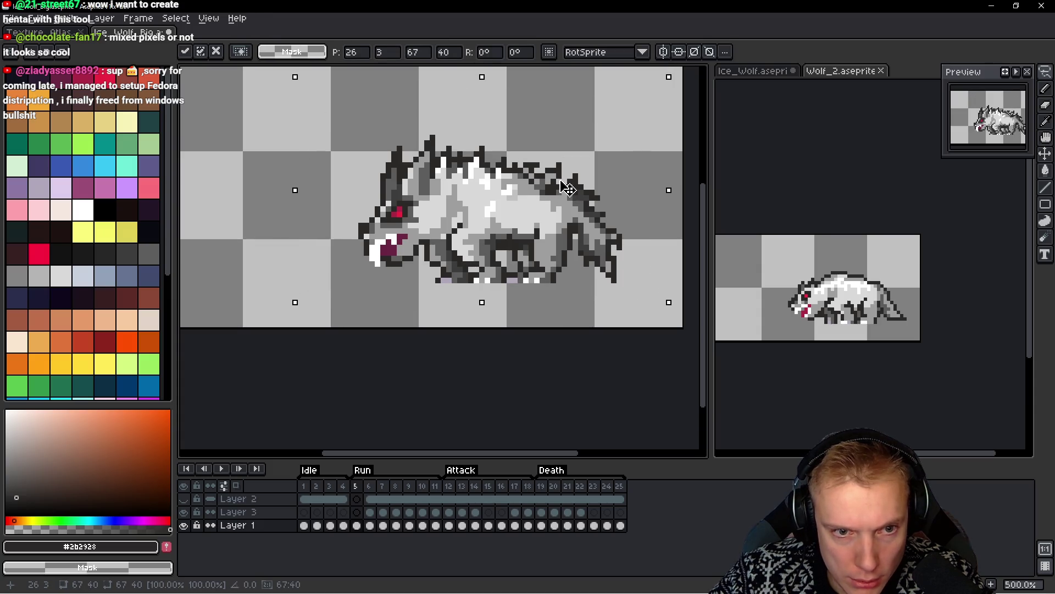
key("Return")
key("Return")
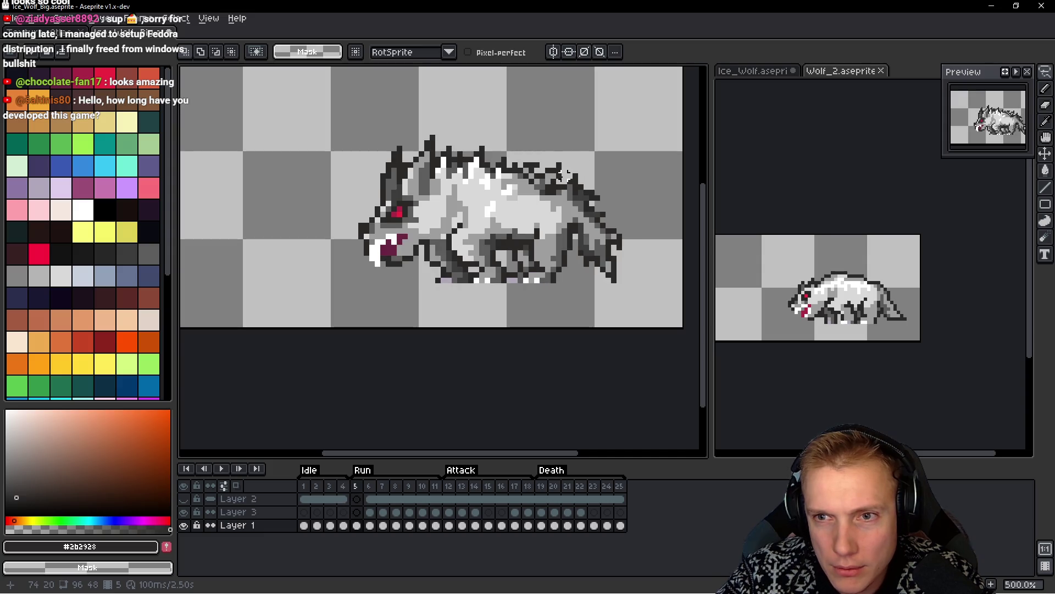
Zoom out and make Wolf_2 the active sprite
scroll(548, 248, "down", 1)
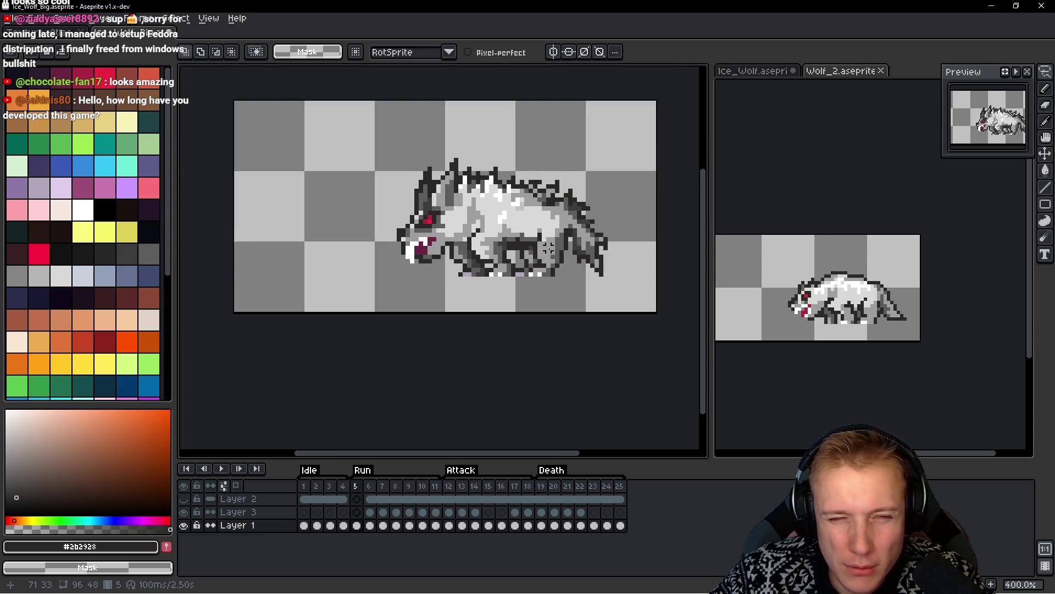
scroll(548, 248, "down", 2)
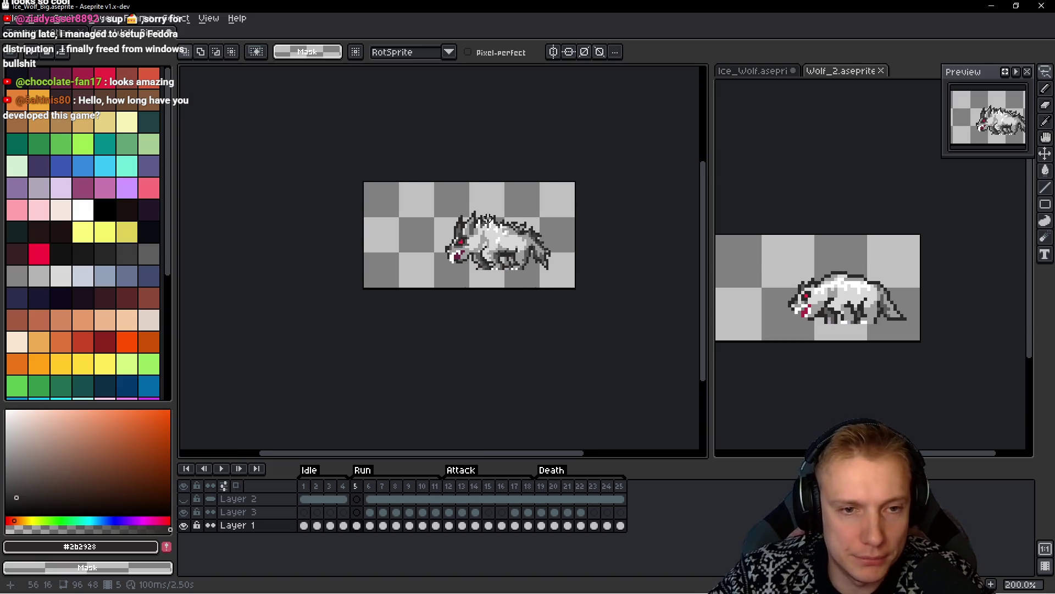
left_click(830, 263)
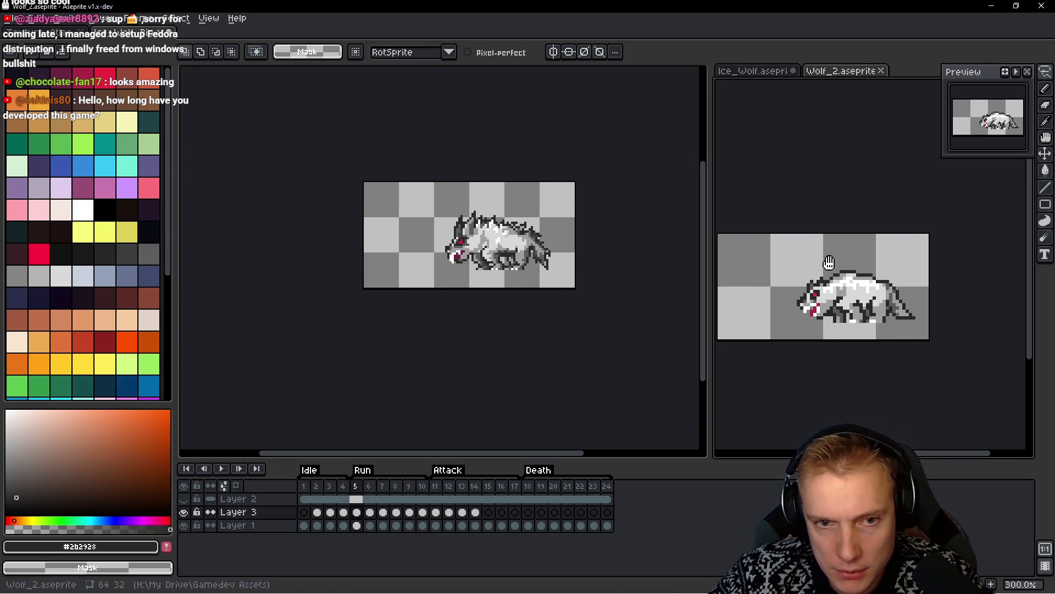
Lasso-select the big ice wolf's head and shift it into a new position on the run frame
left_click(460, 216)
scroll(459, 215, "up", 1)
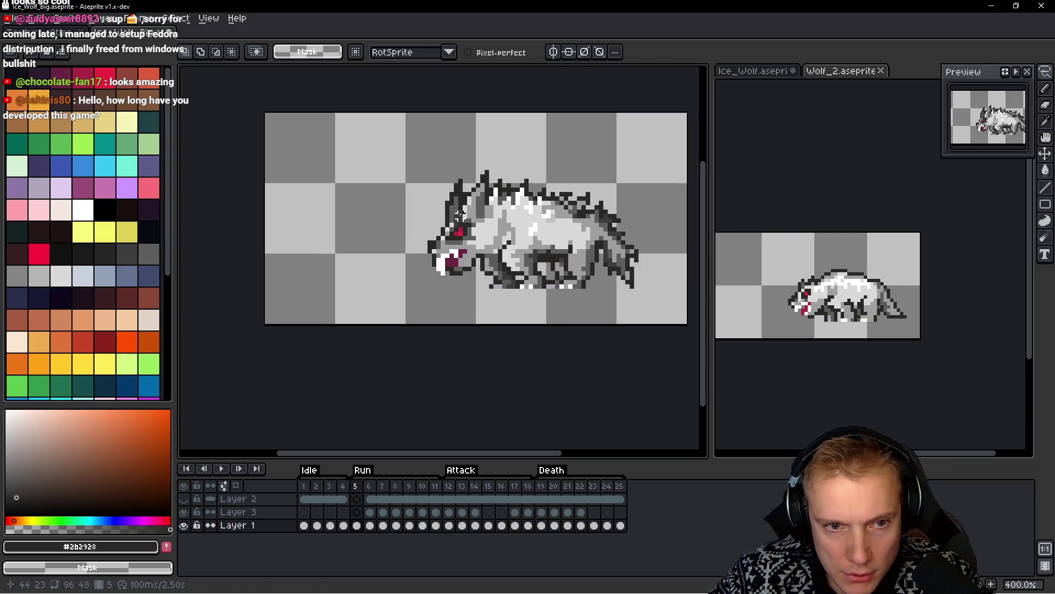
scroll(460, 216, "up", 1)
mouse_move(477, 141)
left_mouse_down()
mouse_move(408, 291)
mouse_move(448, 288)
left_mouse_up()
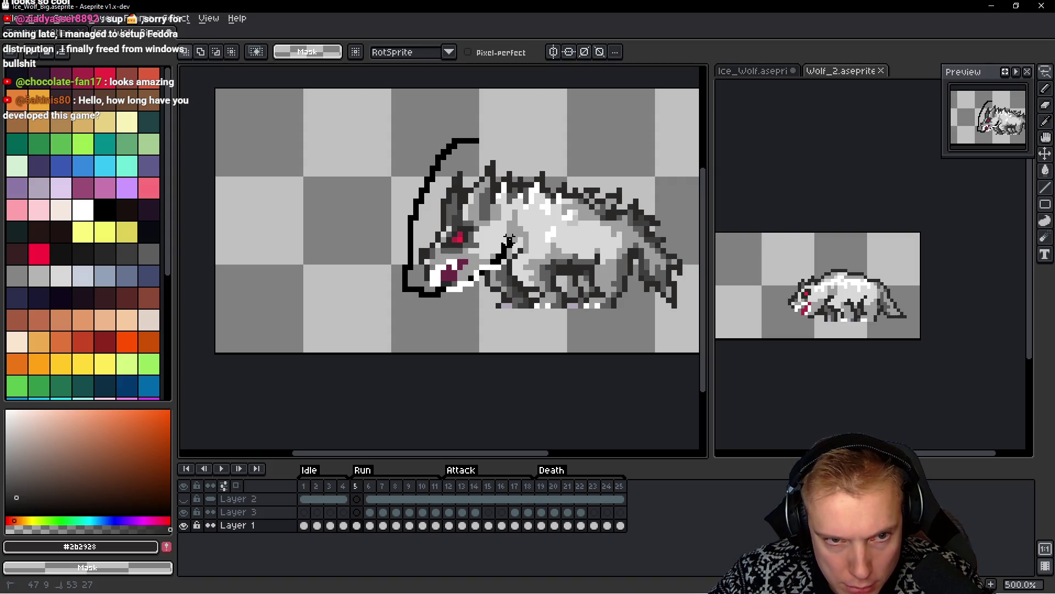
mouse_move(509, 201)
left_mouse_down()
mouse_move(514, 168)
mouse_move(467, 137)
left_mouse_up()
key("Delete")
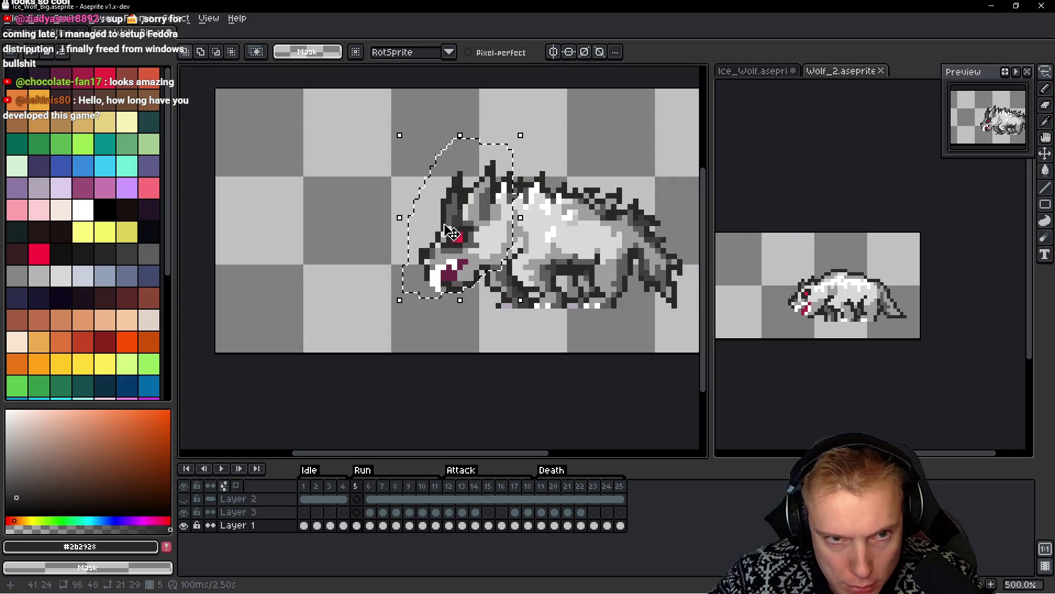
left_click_drag(453, 233, 444, 227)
scroll(467, 219, "down", 2)
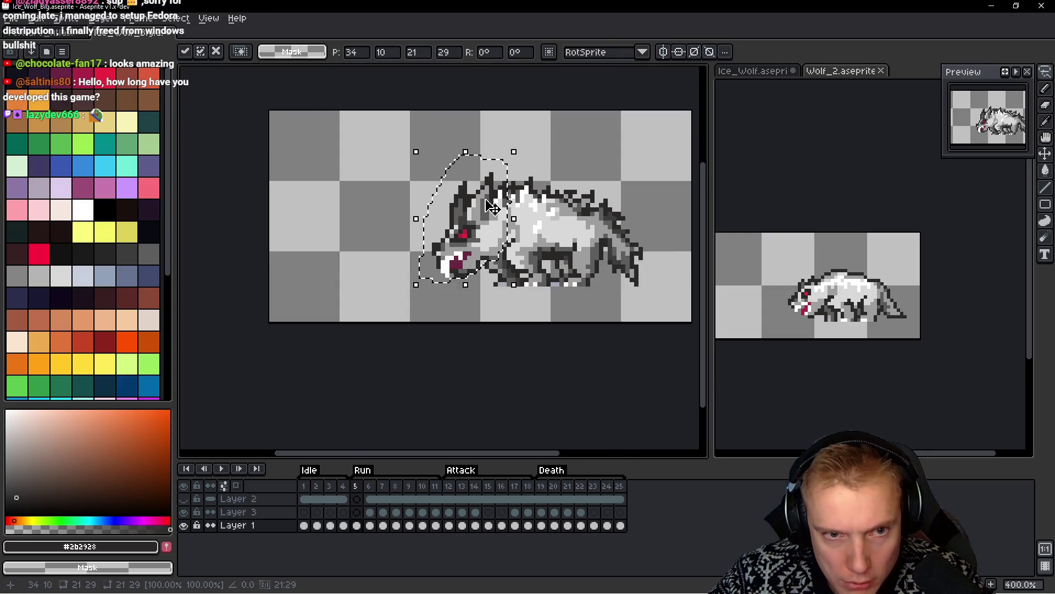
key("ctrl+d")
Flip between neighbouring run frames to compare the repositioned head against run frame 5
key("comma")
key("period")
key("comma")
key("period")
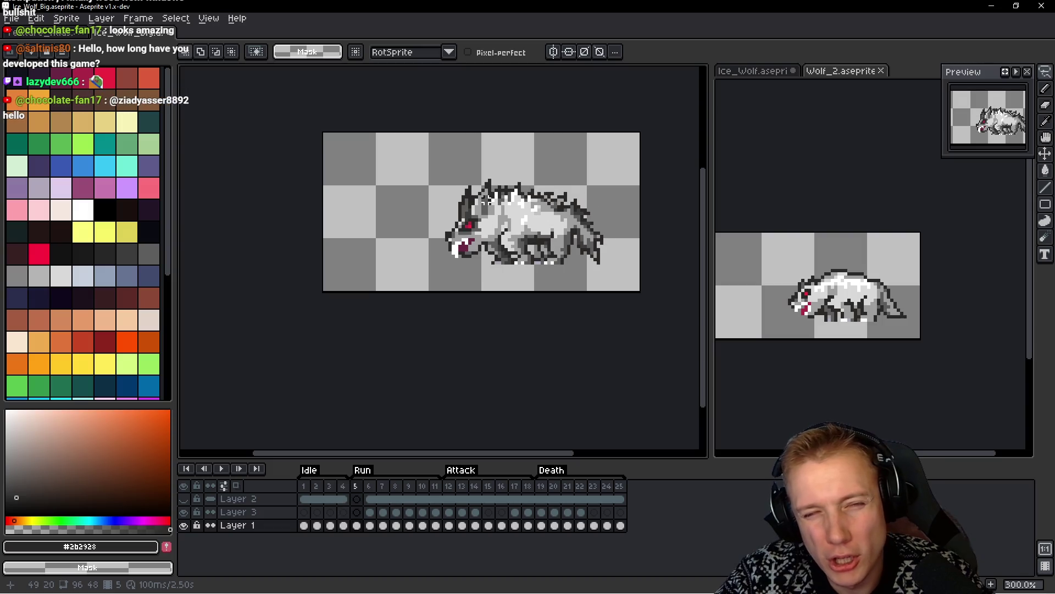
key("comma")
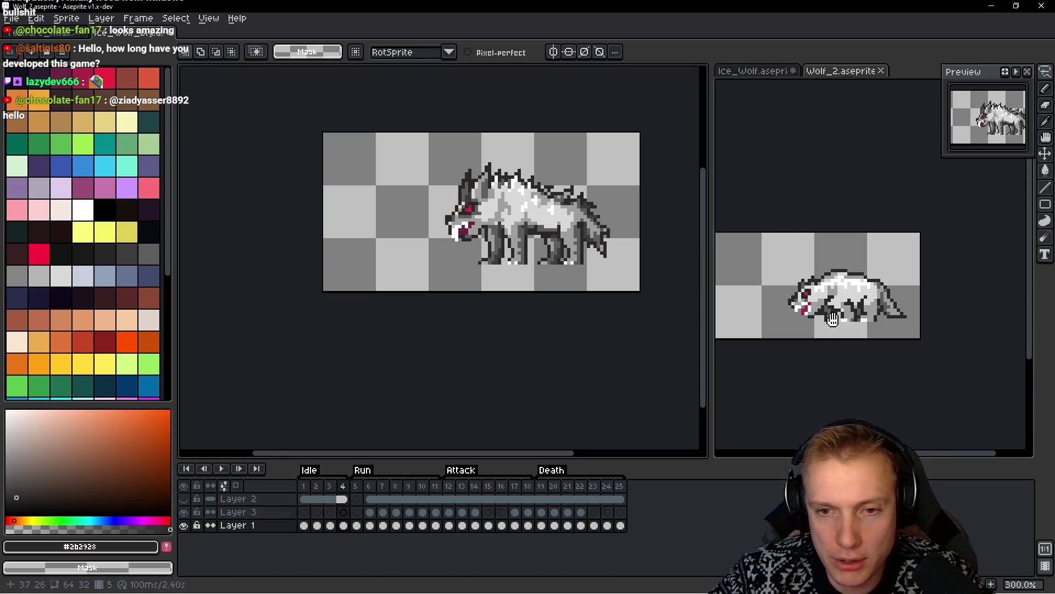
Step through the Wolf_2 reference's run frames to land on its frame 6
left_click(849, 329)
key("period")
key("comma")
key("period")
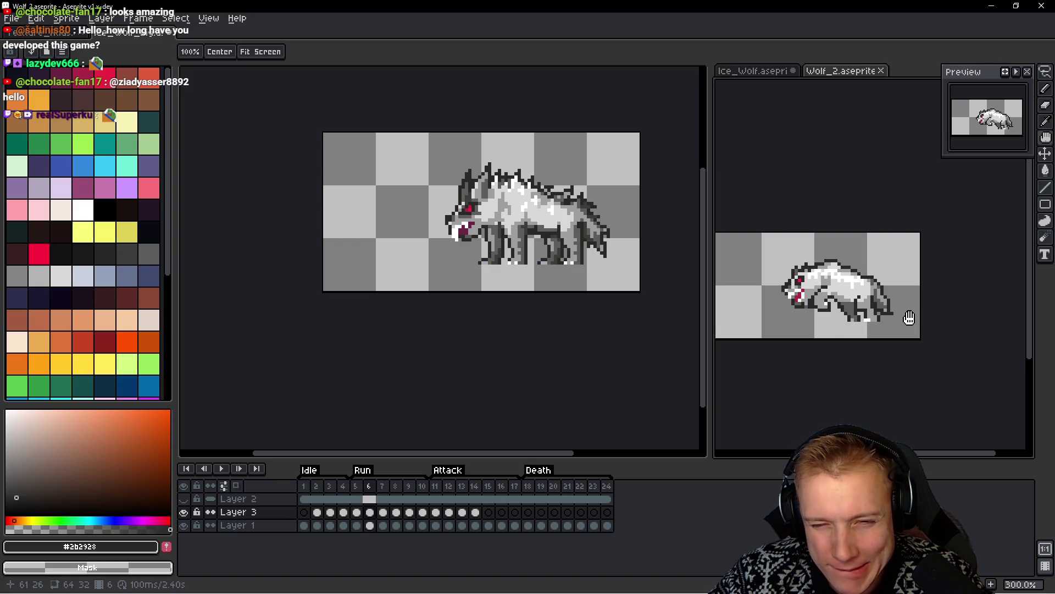
Play the Ice_Wolf_Big animation and compare it with the Wolf_2 reference
left_click(522, 237)
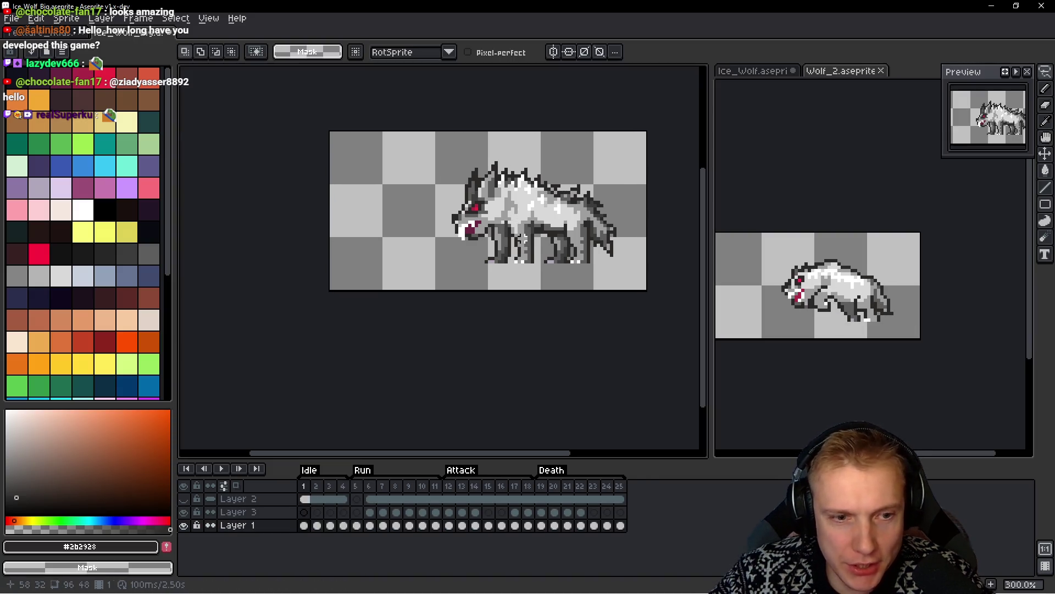
key("Return")
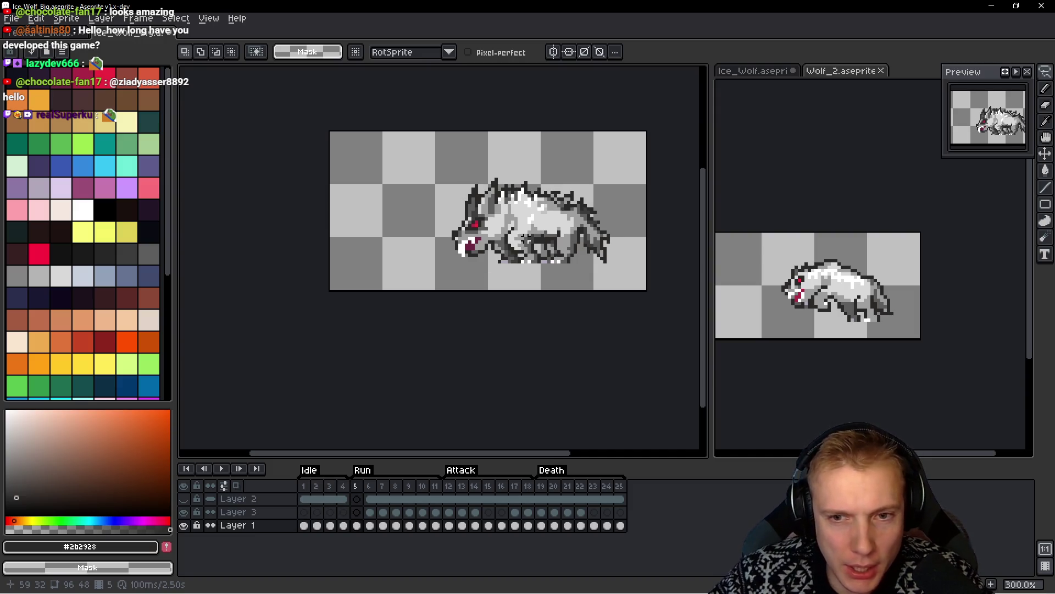
left_click(879, 334)
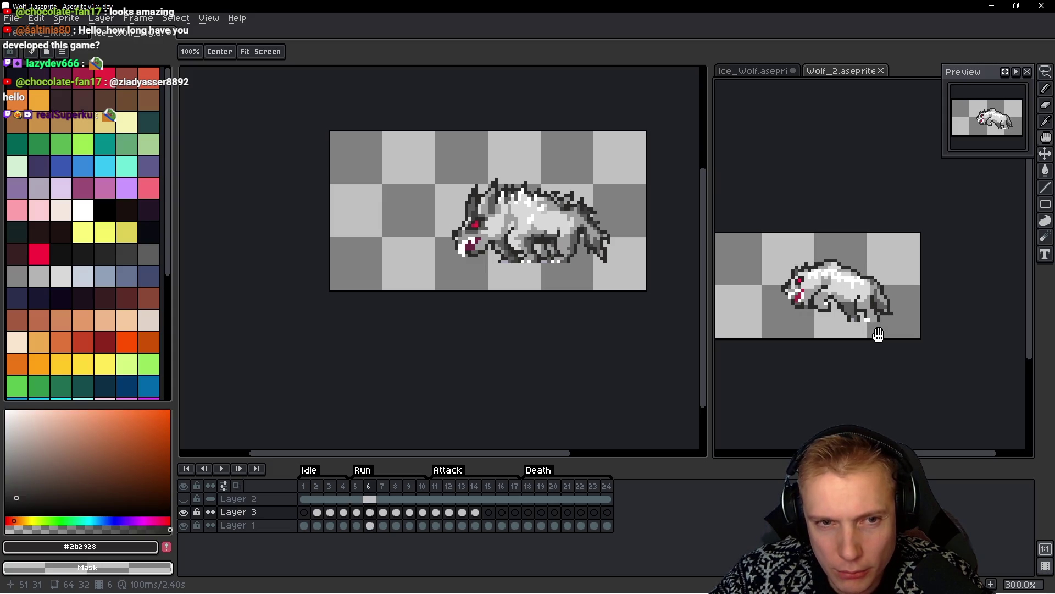
left_click(515, 236)
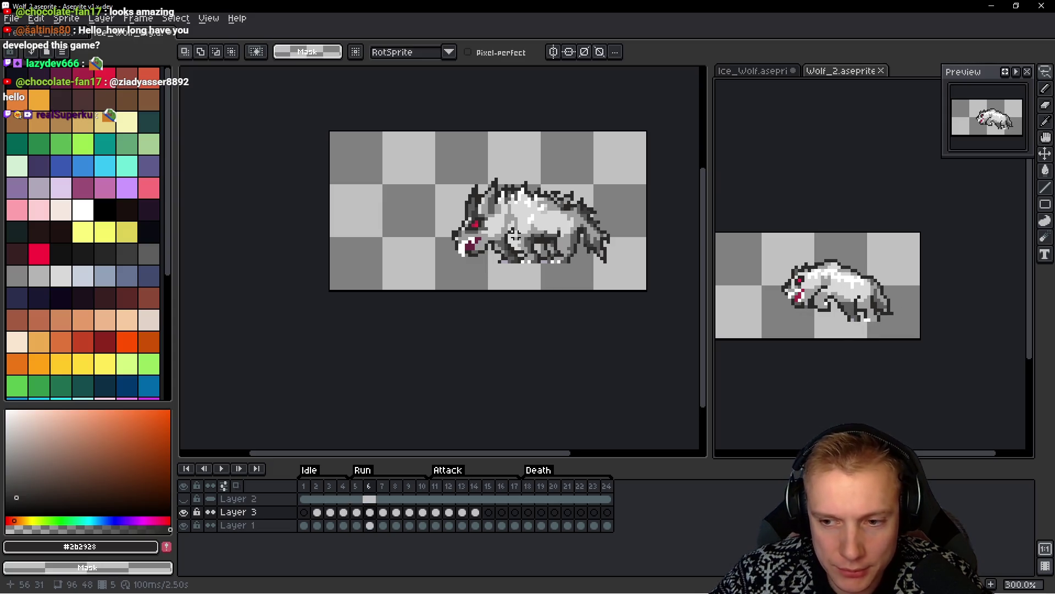
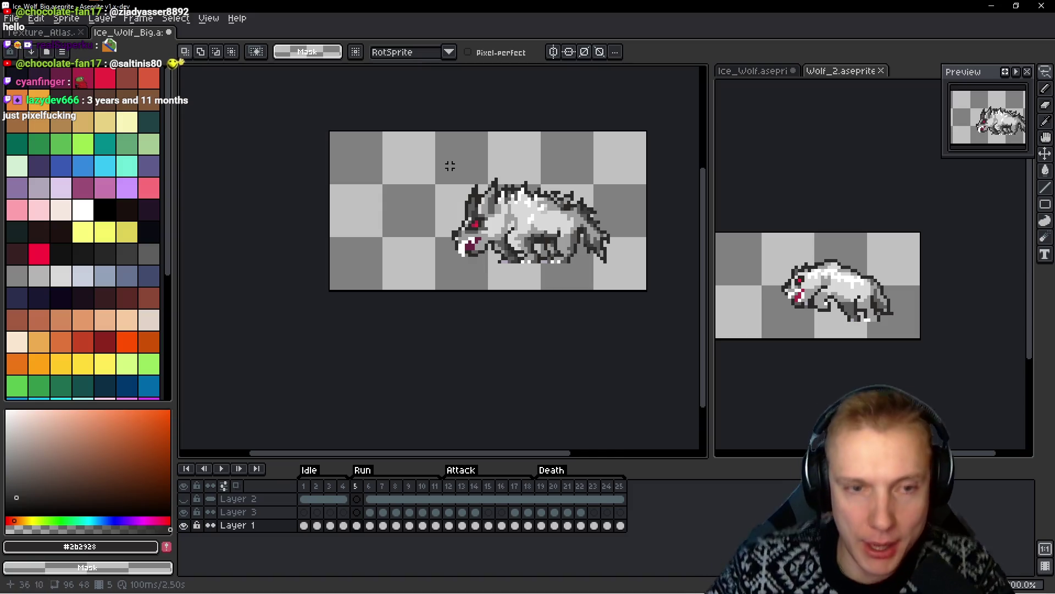
Center the wolf and flip between frames 4 and 5 to compare the standing and lying poses
left_click_drag(520, 198, 494, 193)
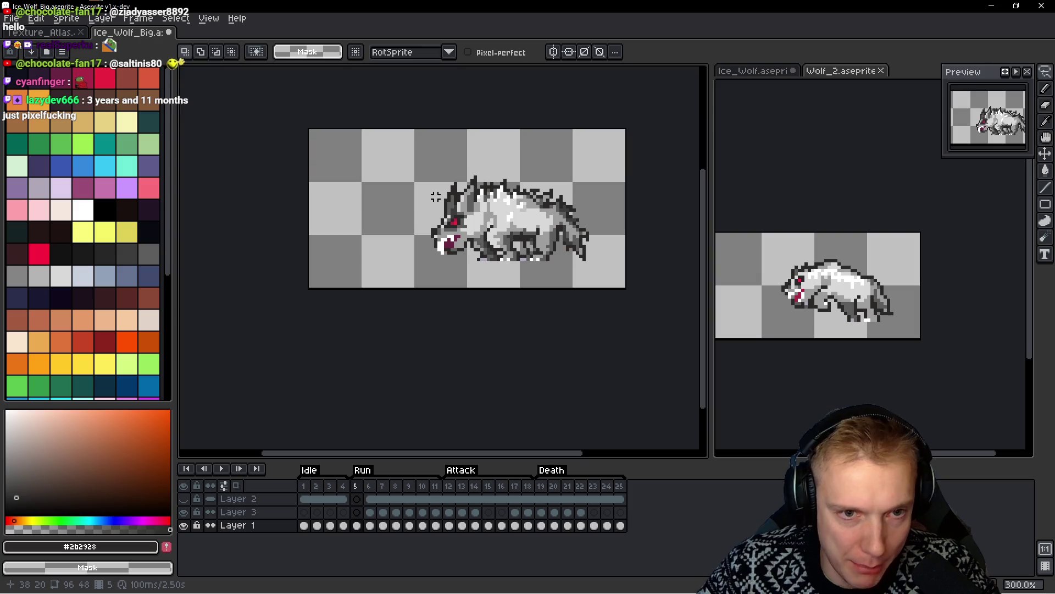
scroll(435, 197, "up", 2)
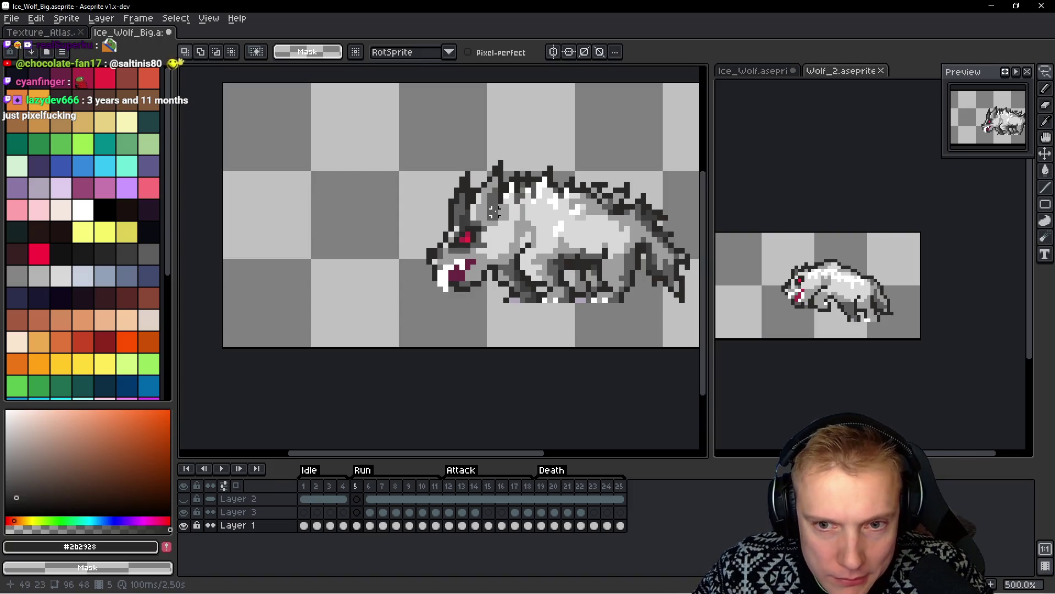
scroll(484, 270, "up", 1)
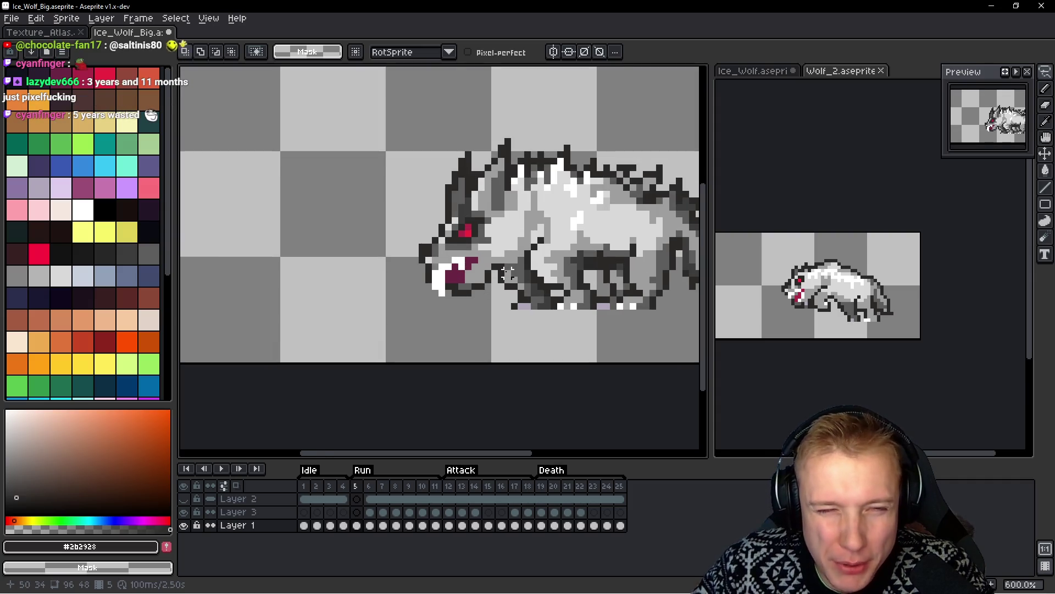
scroll(508, 274, "down", 2)
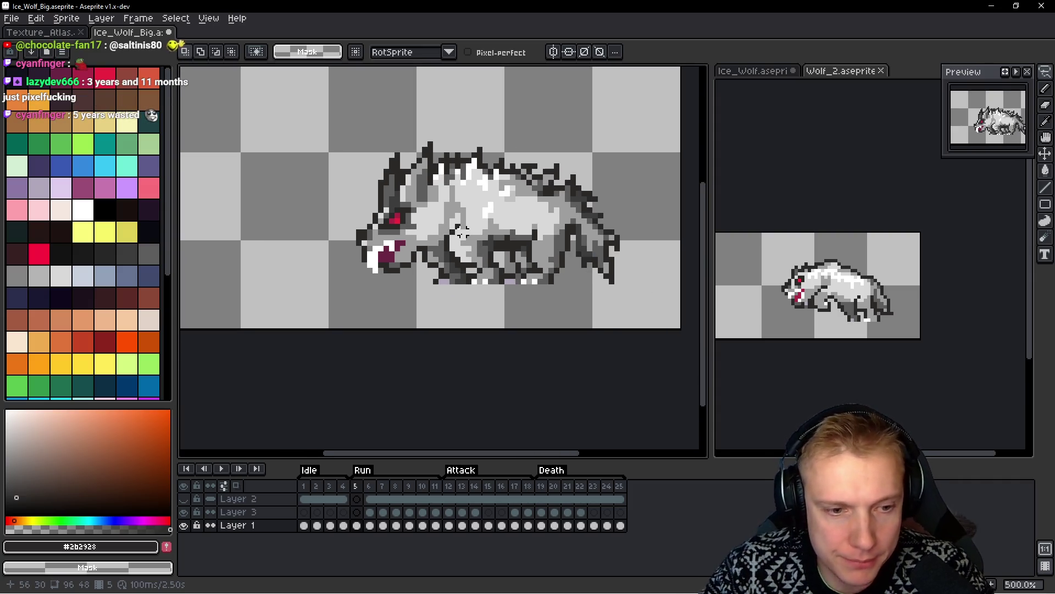
key("Left")
key("Right")
key("Left")
key("Right")
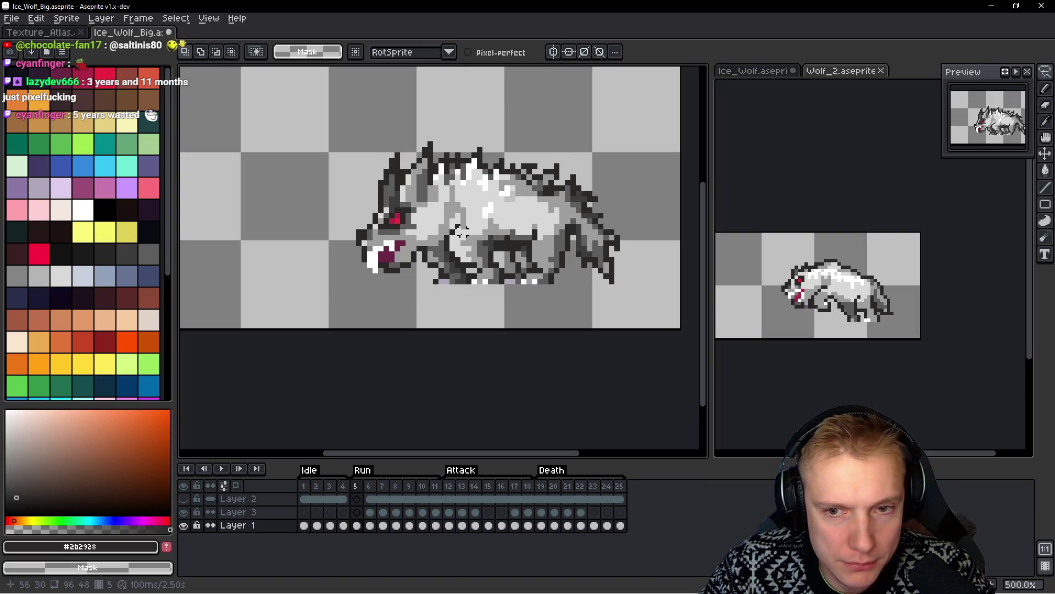
From frame 4, insert a new frame and drag it to sit after frame 6
key("Left")
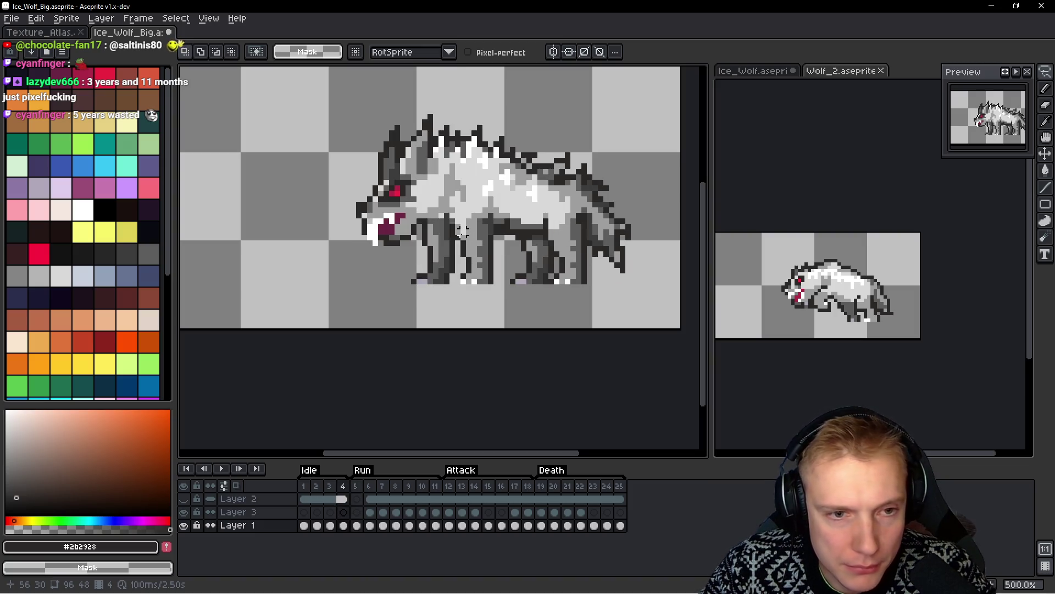
key("Right")
key("Right")
key("Left")
key("Left")
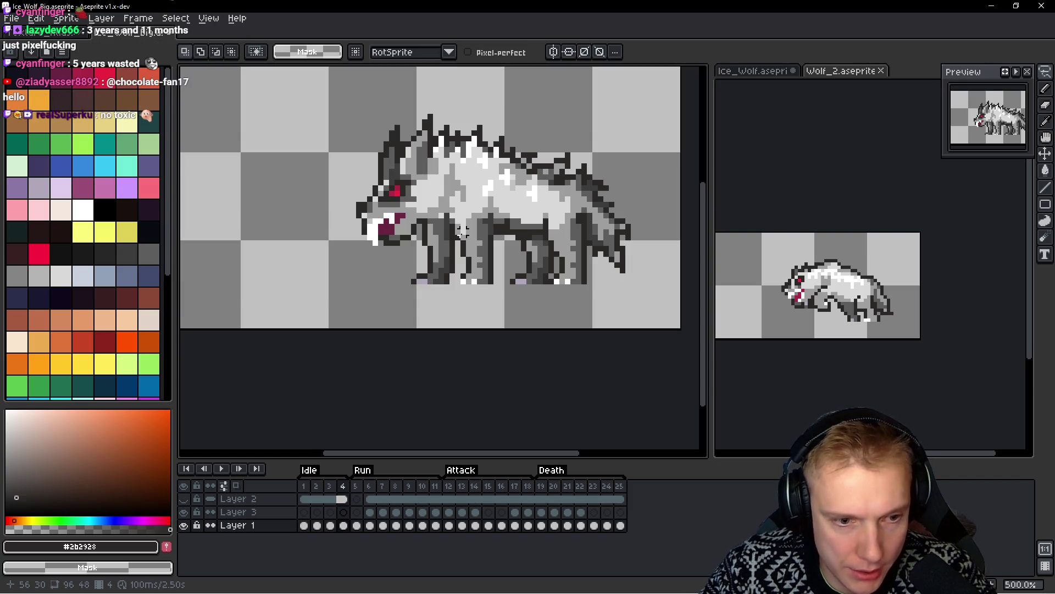
key("alt+n")
mouse_move(356, 486)
left_mouse_down()
mouse_move(382, 494)
mouse_move(363, 491)
left_mouse_up()
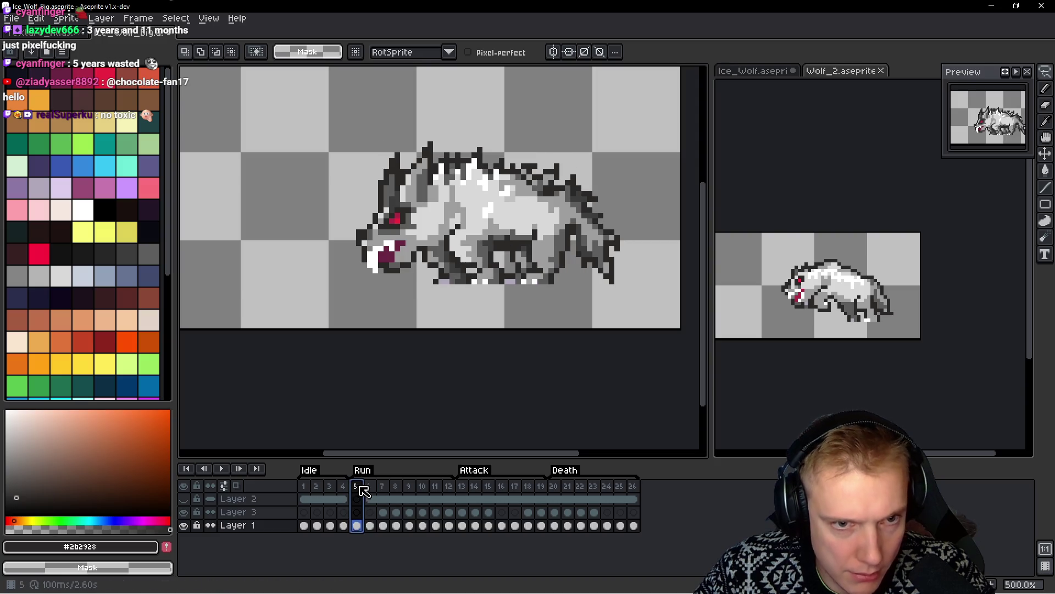
Compare frame 5 with the next Run pose, add a frame, then delete the extra frame 6
left_click(371, 491)
left_click(358, 490)
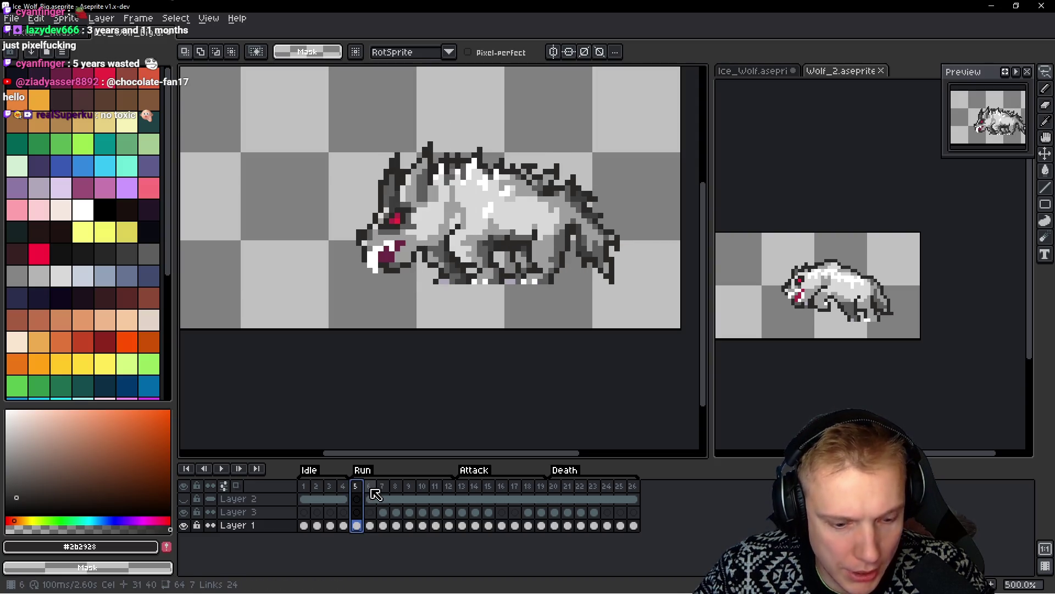
key("alt+n")
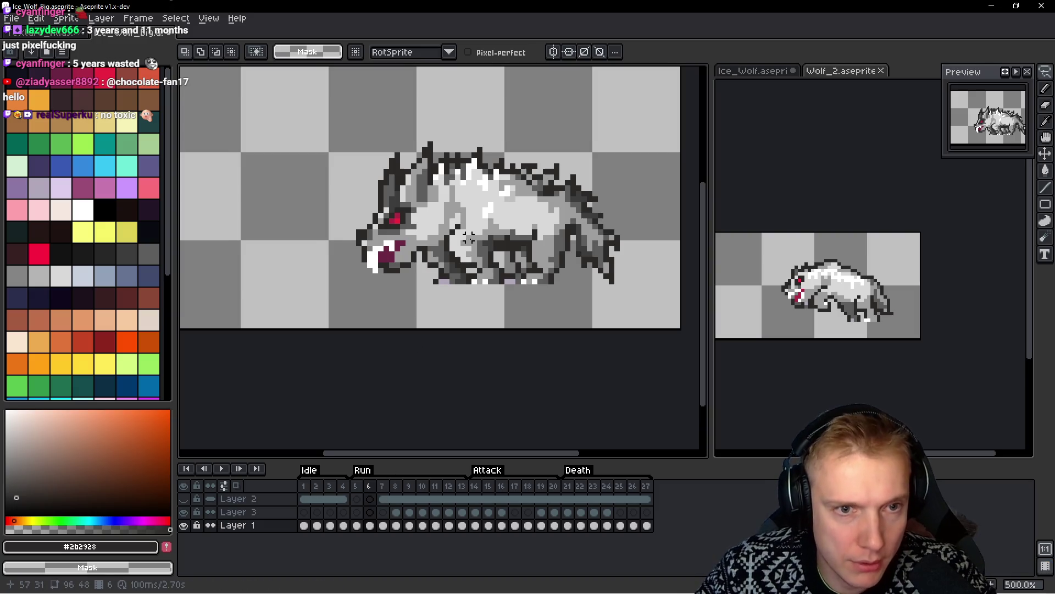
left_click_drag(468, 238, 476, 246)
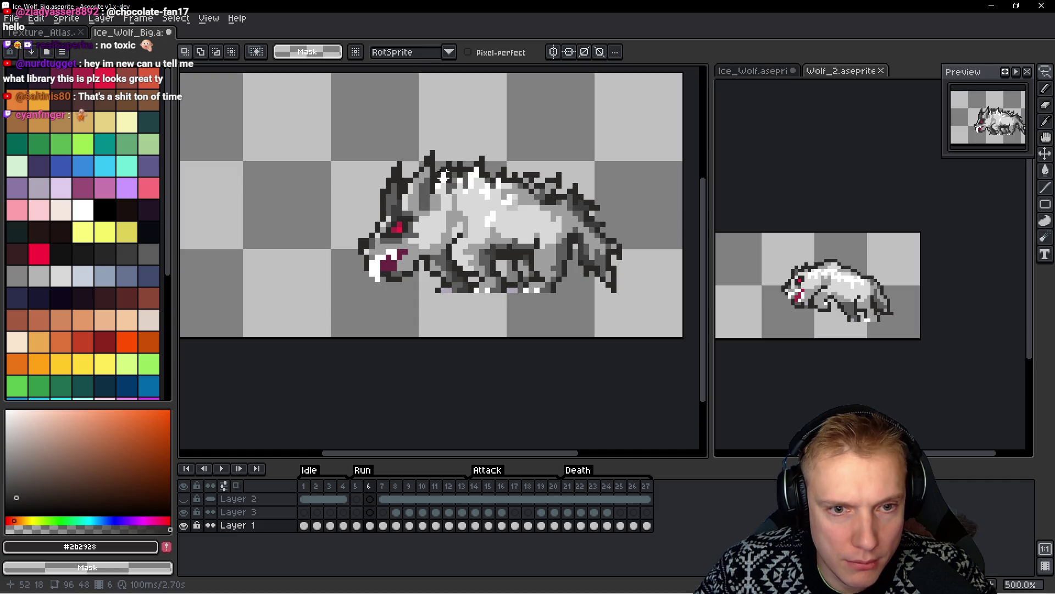
key("space")
key("period")
left_click(370, 487)
key("Delete")
On frame 6, lasso the wolf's front half and raise it by one pixel
left_click(369, 525)
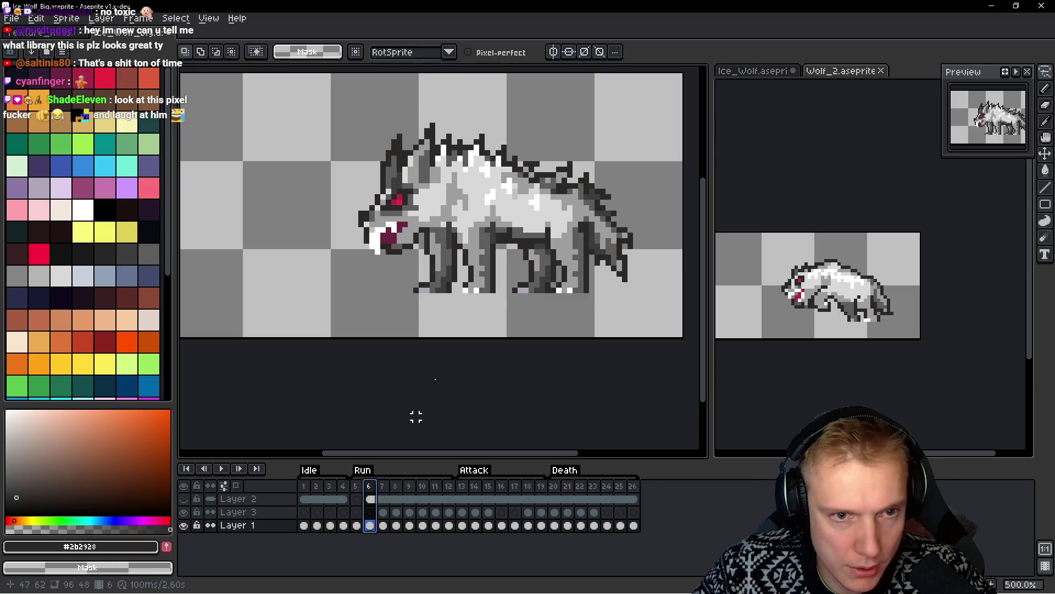
mouse_move(485, 123)
left_mouse_down()
mouse_move(338, 132)
mouse_move(429, 343)
mouse_move(470, 316)
mouse_move(491, 283)
mouse_move(487, 125)
left_mouse_up()
left_click_drag(458, 213, 455, 206)
key("ctrl+d")
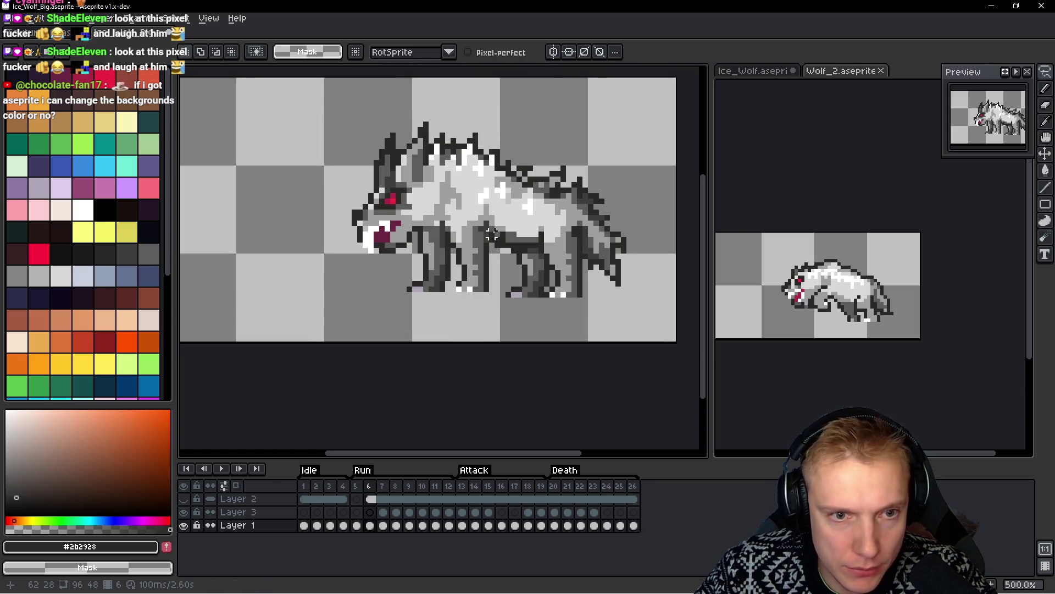
mouse_move(492, 251)
left_mouse_down()
mouse_move(519, 176)
mouse_move(510, 151)
mouse_move(348, 137)
mouse_move(458, 336)
mouse_move(497, 250)
mouse_move(488, 244)
left_mouse_up()
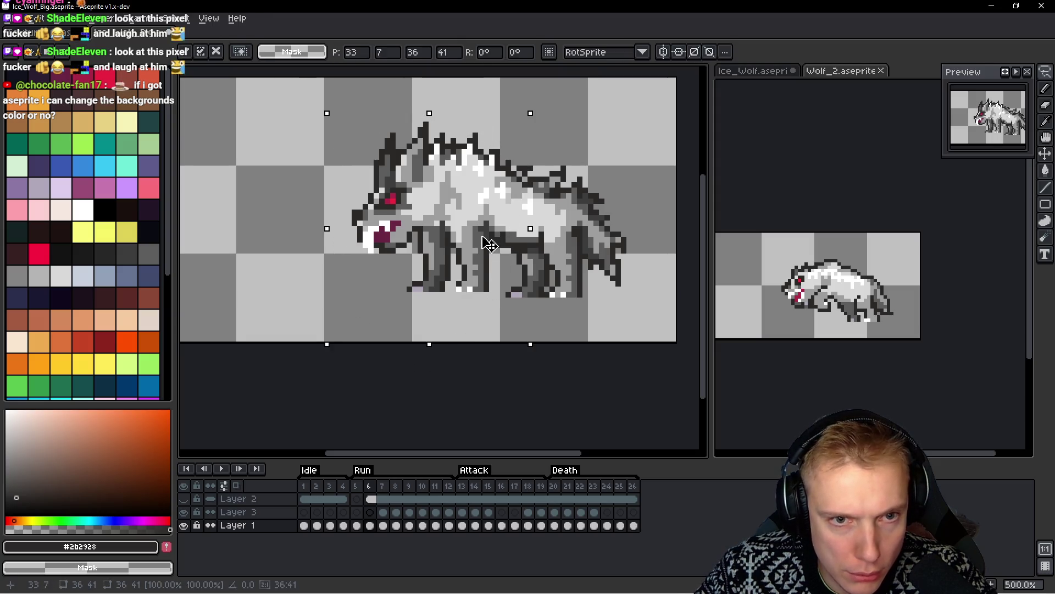
With the Pencil, redraw the dark back-outline pixel one cell to the right
key("ctrl+d")
scroll(540, 181, "up", 7)
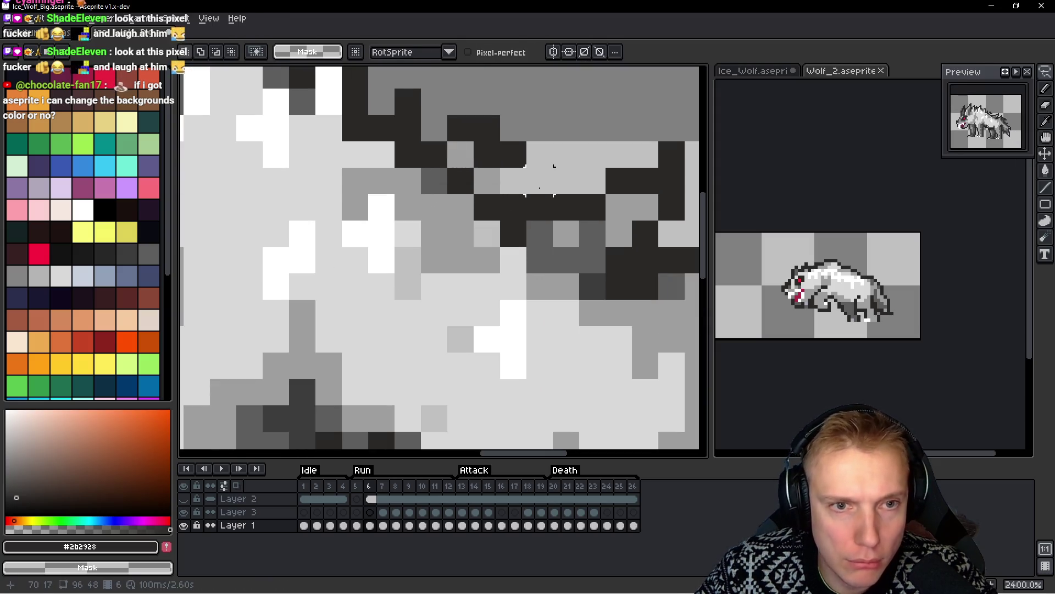
scroll(539, 181, "down", 2)
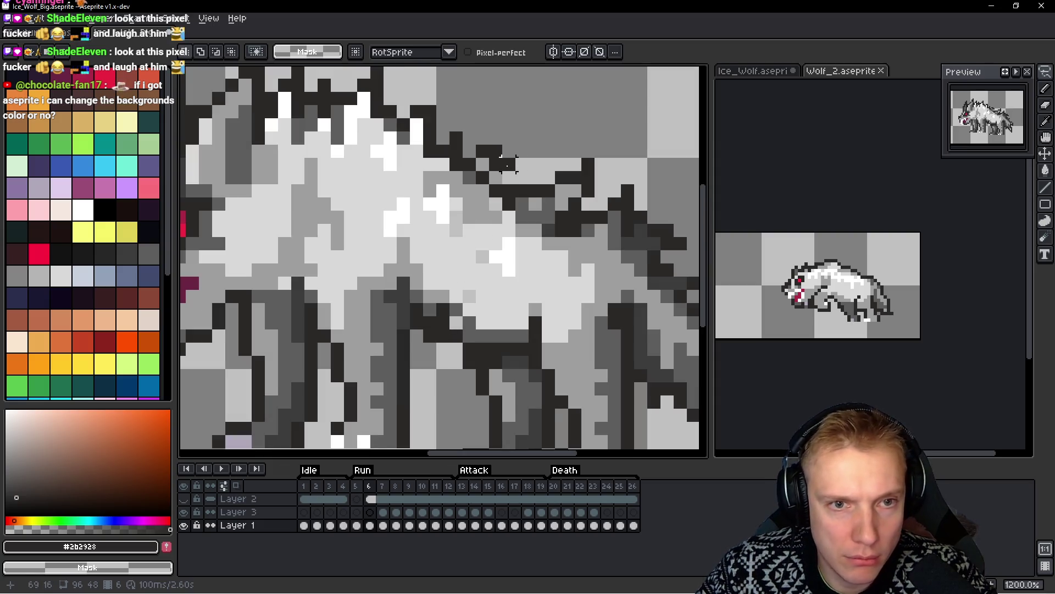
key("b")
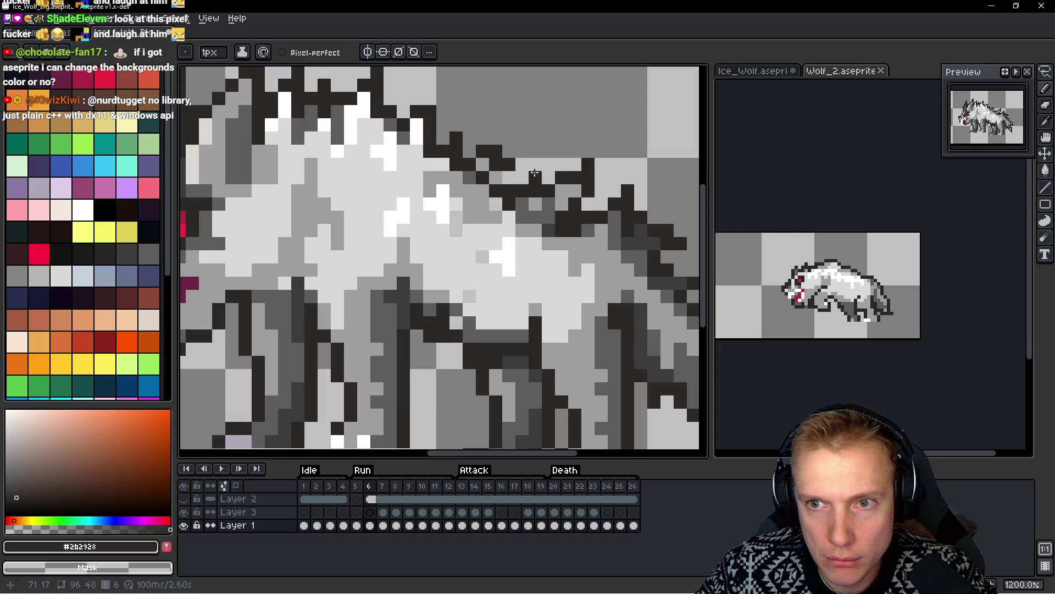
key("ctrl+z")
left_click(494, 153)
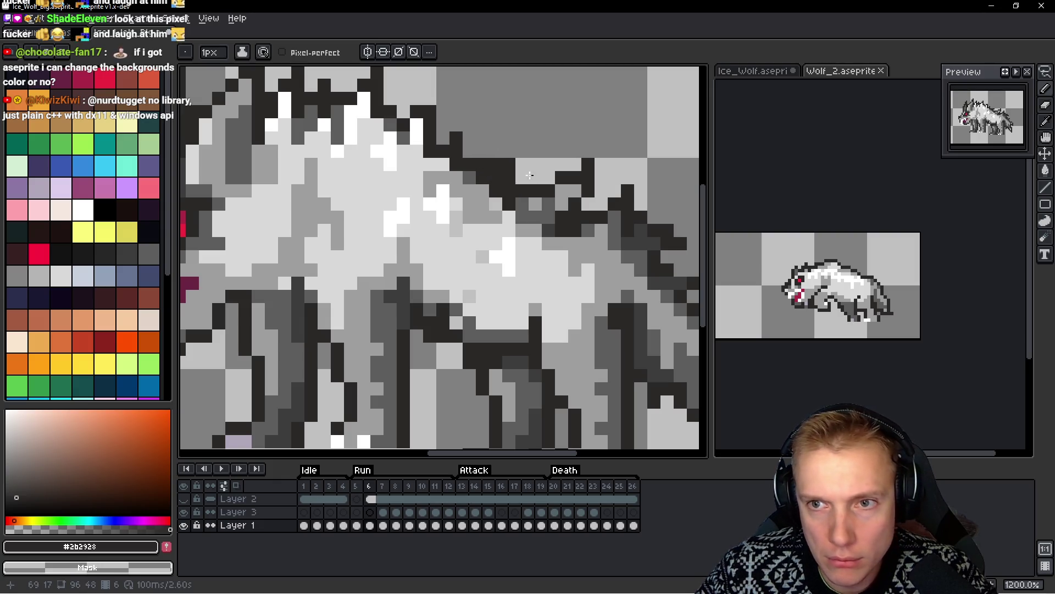
scroll(493, 175, "down", 1)
Flip between frames 5 and 6 to check the edit, then bring up the Wolf_2 sprite
key("Left")
key("Right")
key("Left")
key("Right")
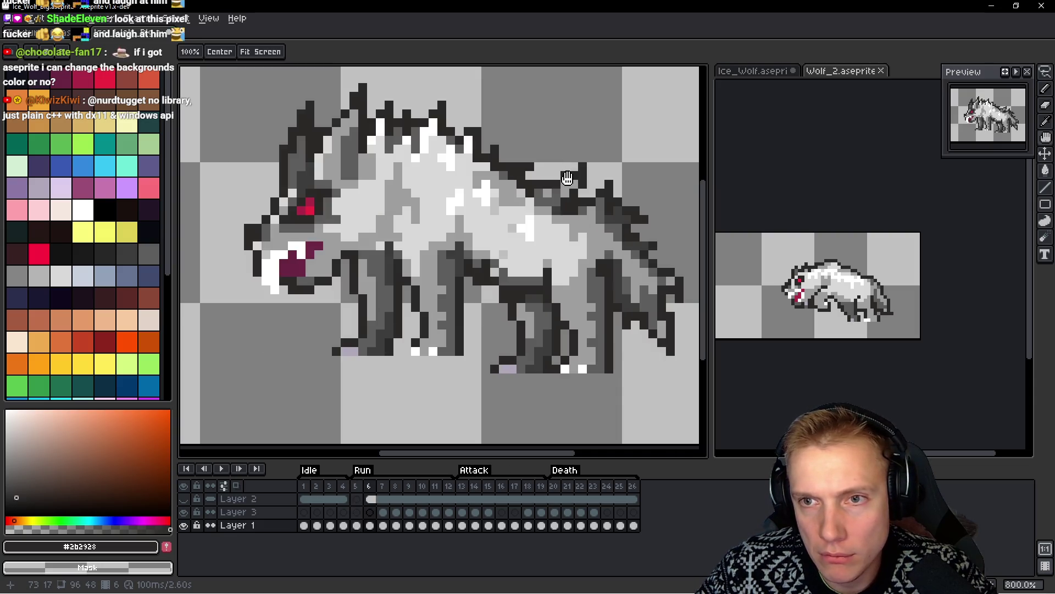
scroll(489, 211, "down", 2)
key("Left")
key("Right")
key("Left")
key("Right")
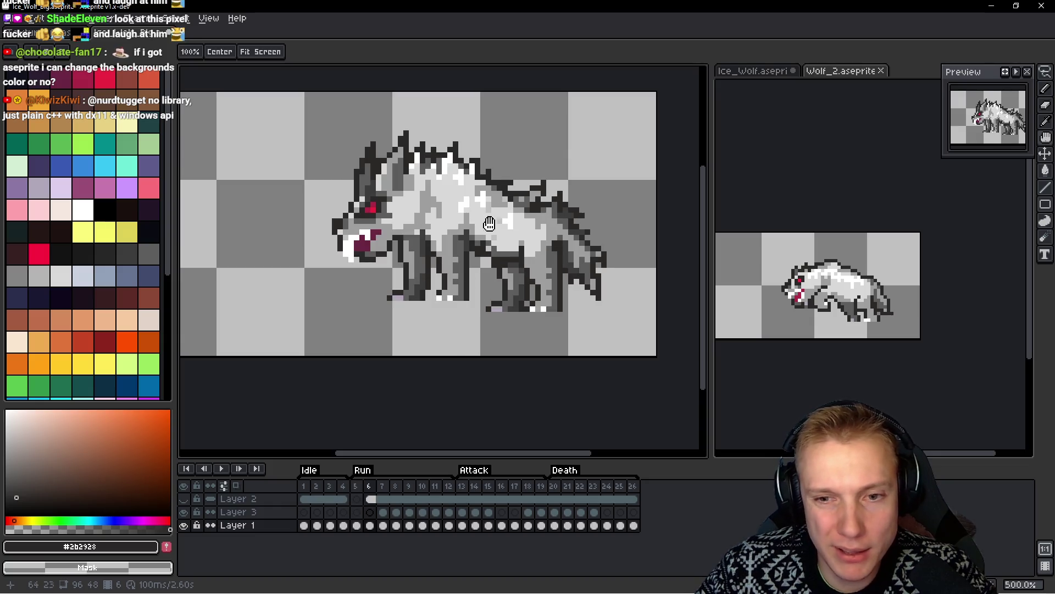
left_click(904, 368)
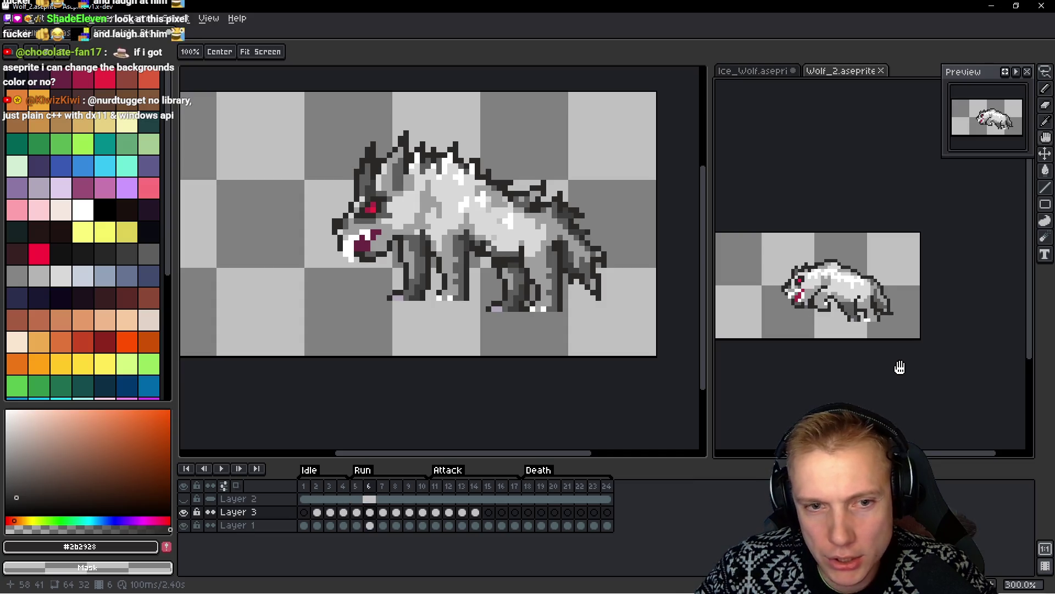
In Ice_Wolf_Big, lasso the whole wolf and copy it
left_click(579, 176)
key("q")
mouse_move(555, 137)
left_mouse_down()
mouse_move(354, 101)
mouse_move(354, 296)
left_mouse_up()
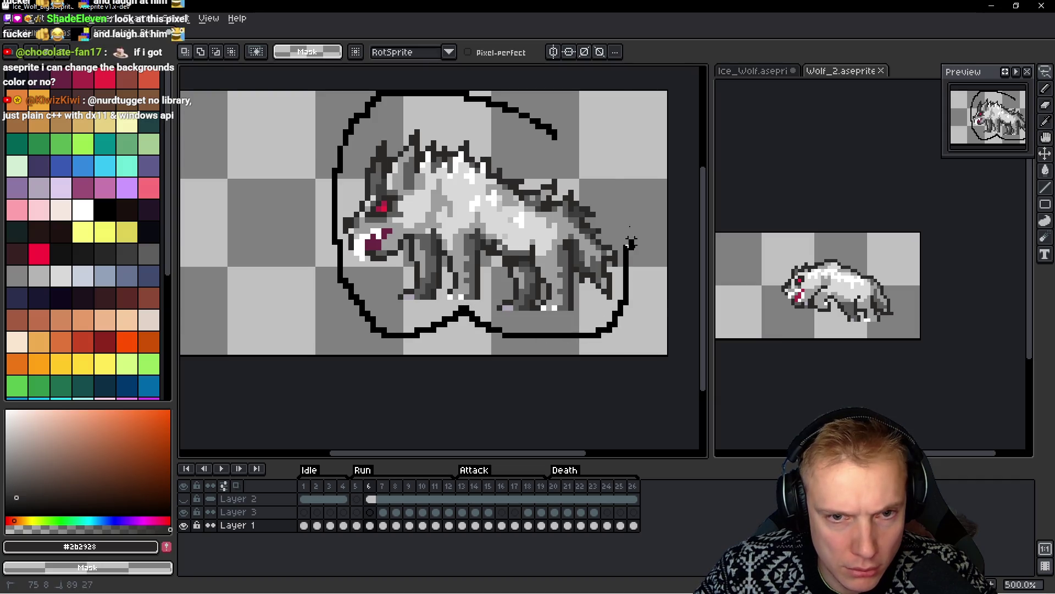
left_click_drag(626, 253, 560, 132)
key("ctrl+c")
Paste the wolf into Wolf_2 frames 5 and 6 and compare the two frames
left_click(818, 286)
key("ctrl+v")
scroll(818, 286, "up", 4)
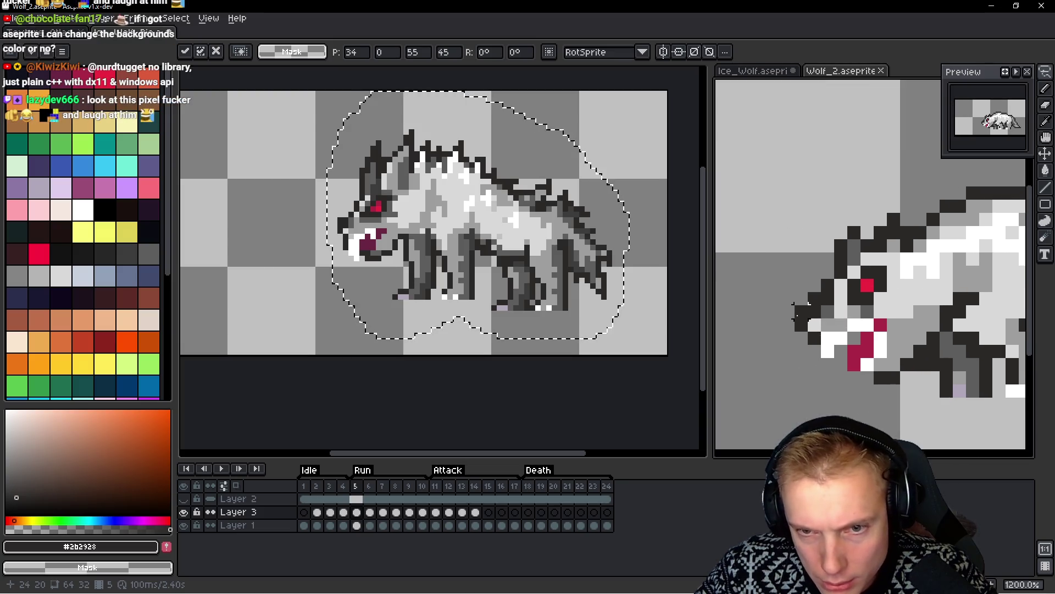
key("Return")
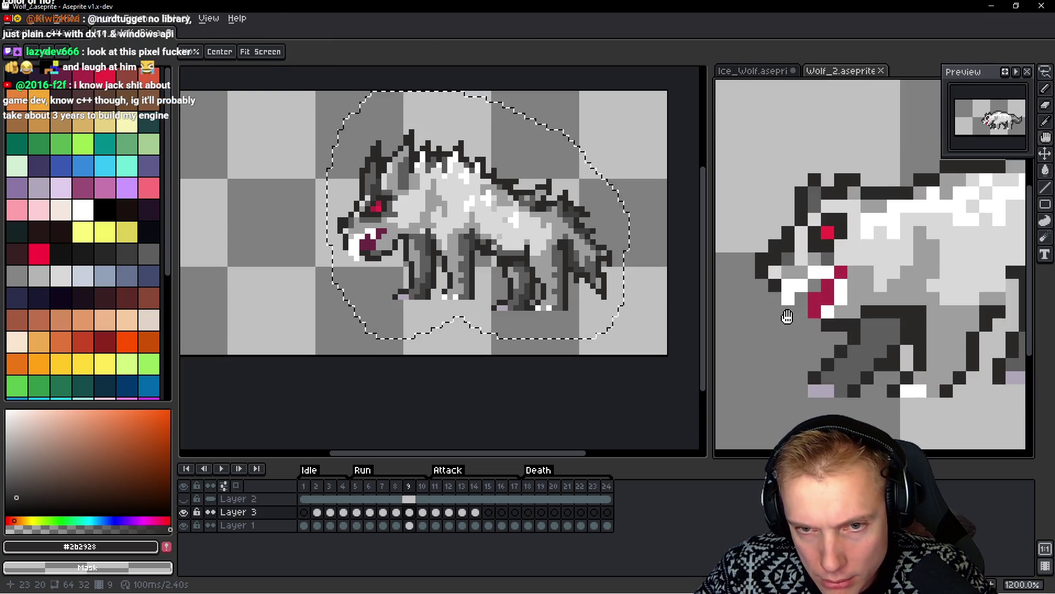
key("ctrl+v")
key("Right")
key("ctrl+v")
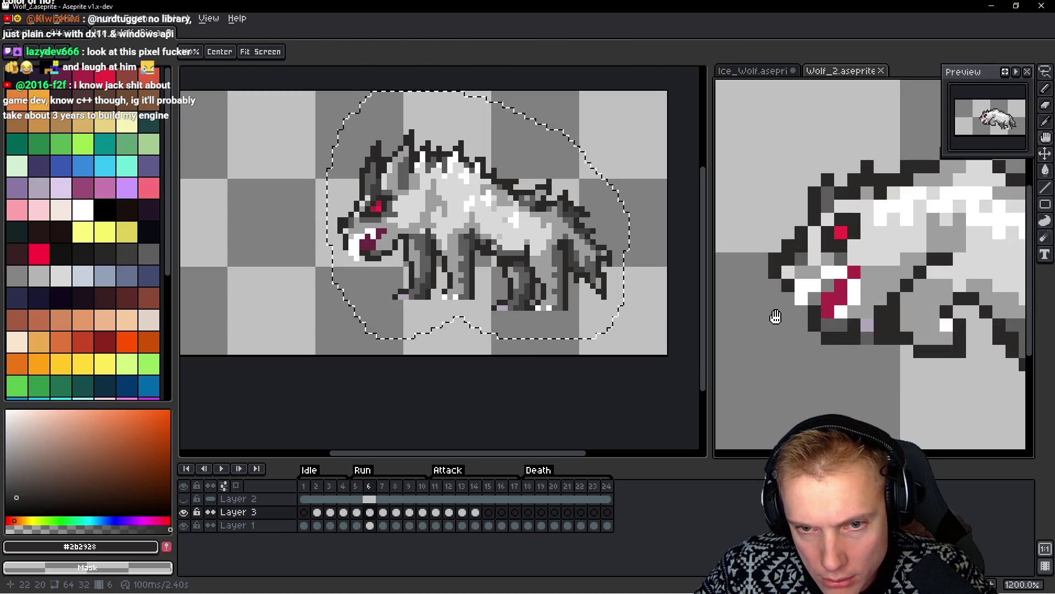
key("Left")
key("Right")
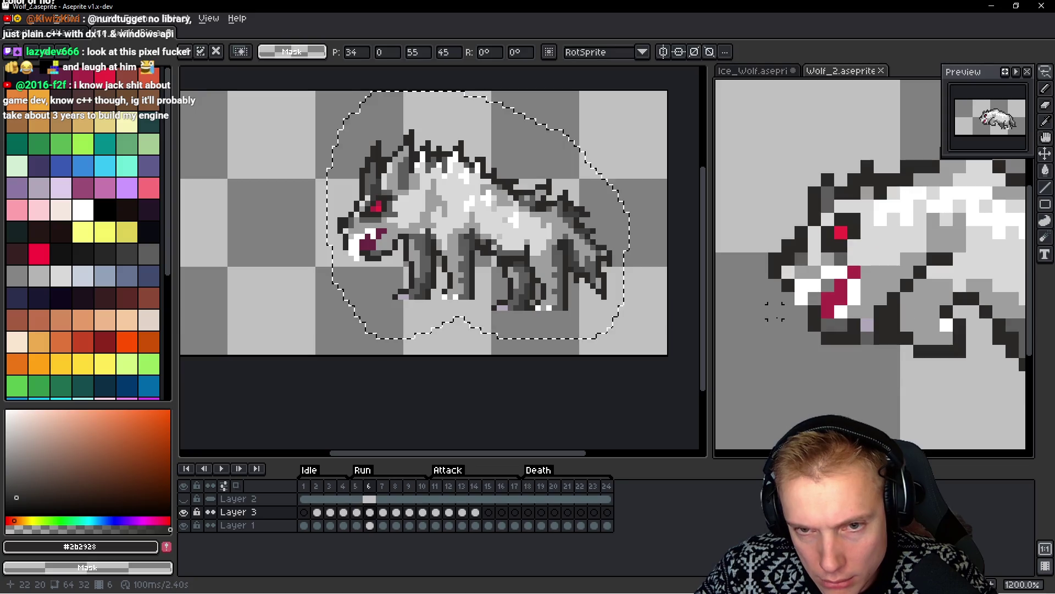
key("Left")
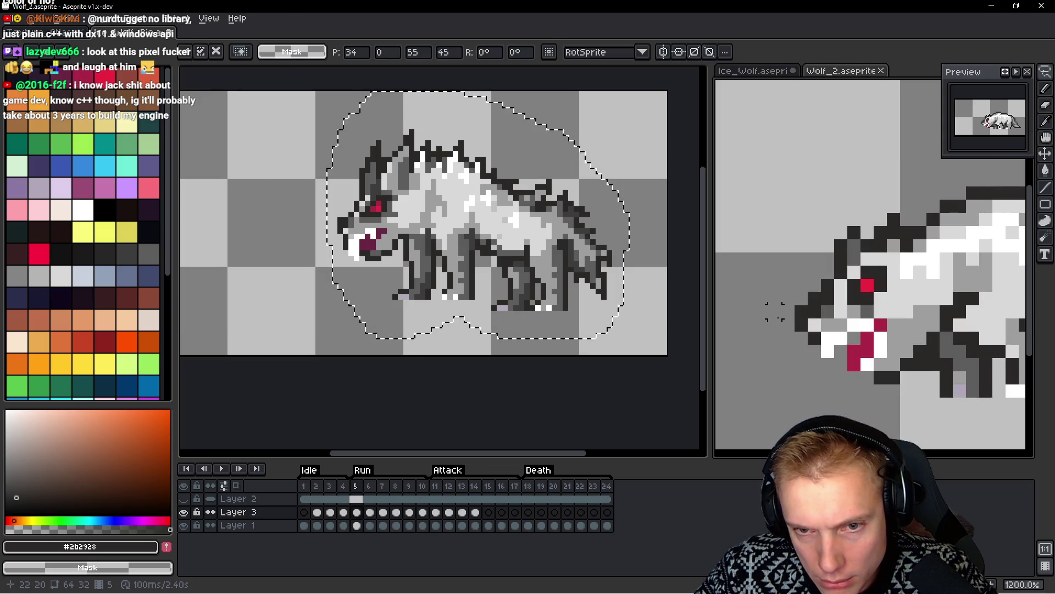
left_click(420, 217)
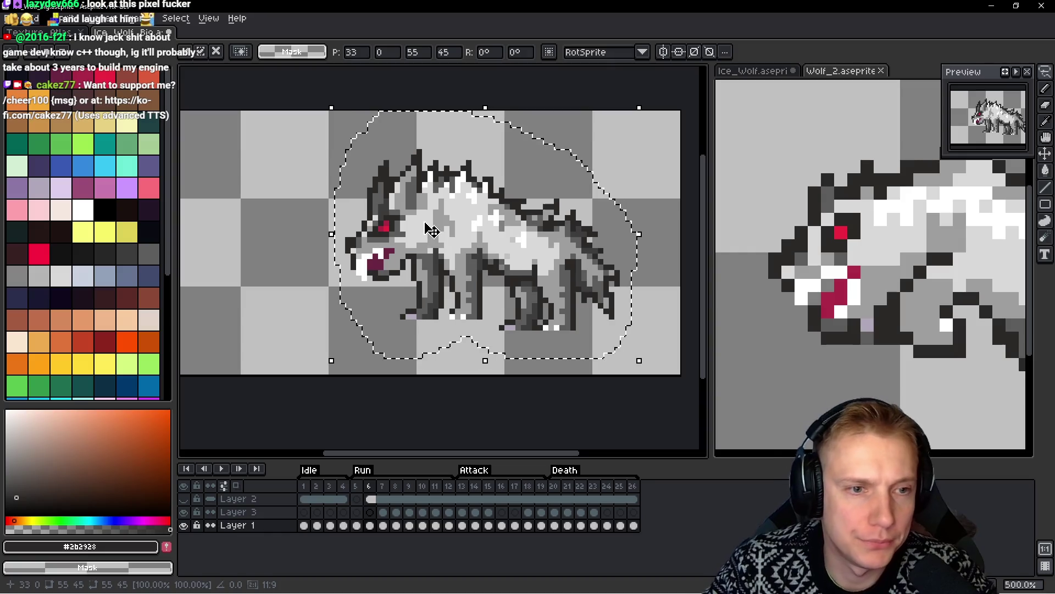
Clear the selection and flip repeatedly between frames 5 and 6 to compare the Run pose
key("ctrl+d")
scroll(541, 250, "down", 2)
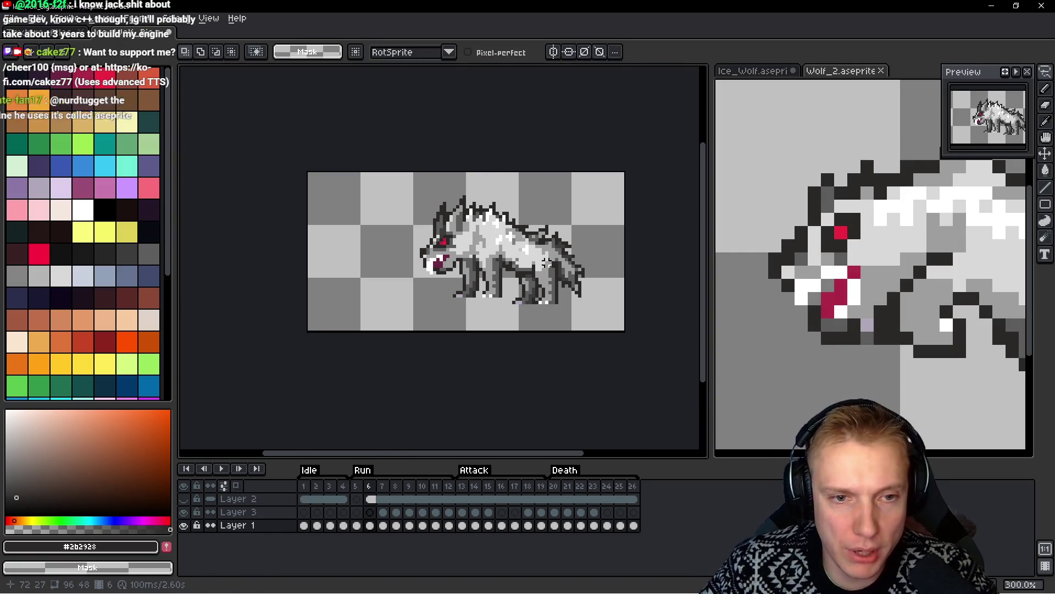
scroll(541, 250, "up", 1)
key("Left")
key("Right")
key("Left")
key("Right")
key("Left")
key("Right")
key("Left")
key("Right")
key("Left")
key("Right")
key("Left")
key("Right")
key("Left")
key("Right")
key("Left")
key("Right")
key("Left")
key("Right")
key("Left")
key("Right")
key("Left")
key("Right")
key("Left")
key("Right")
key("Left")
key("Right")
key("Left")
key("Right")
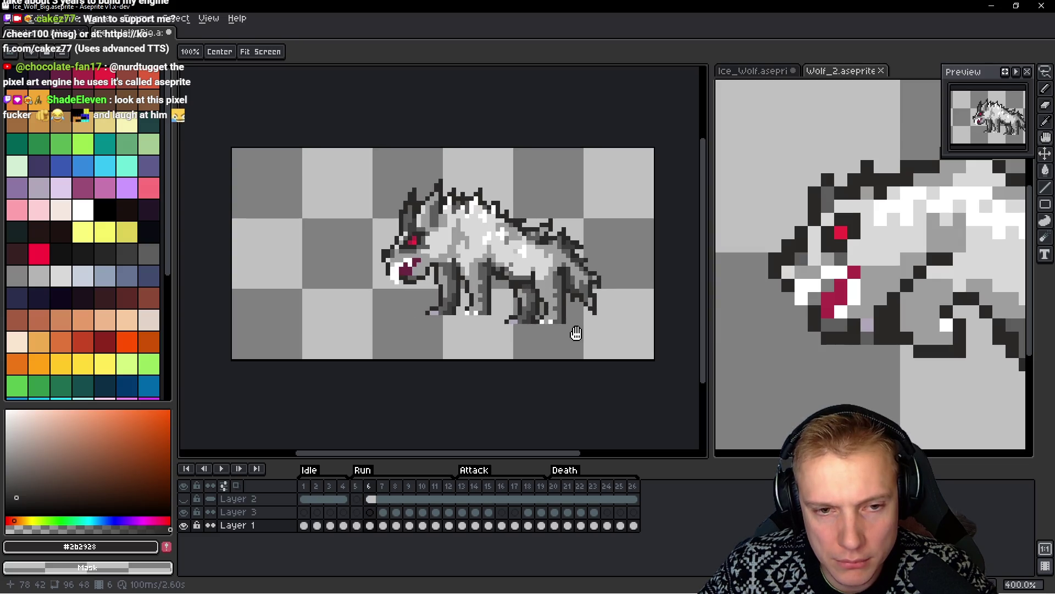
key("Left")
scroll(401, 283, "up", 2)
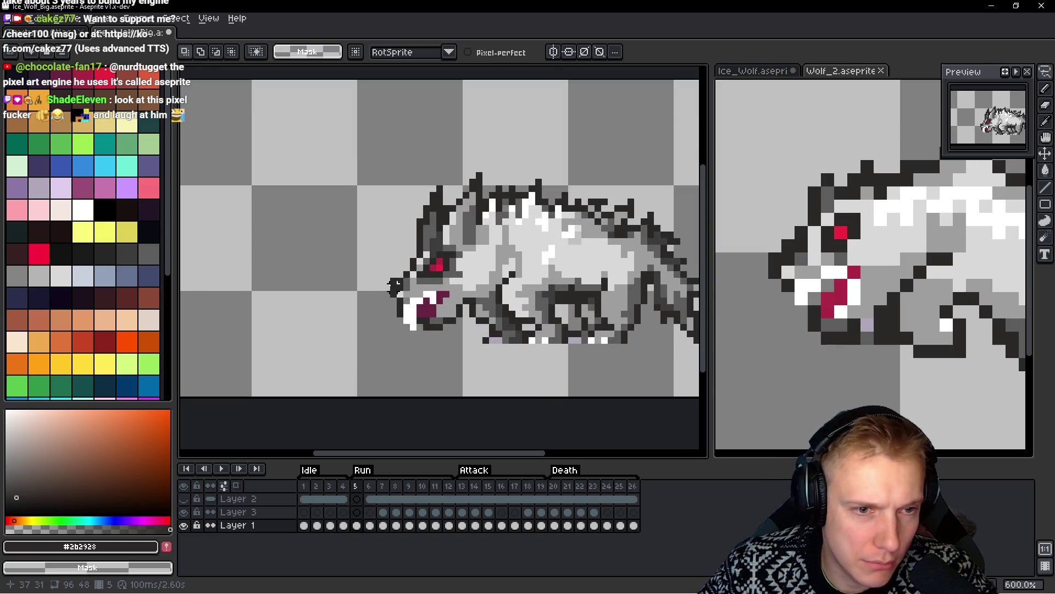
key("Right")
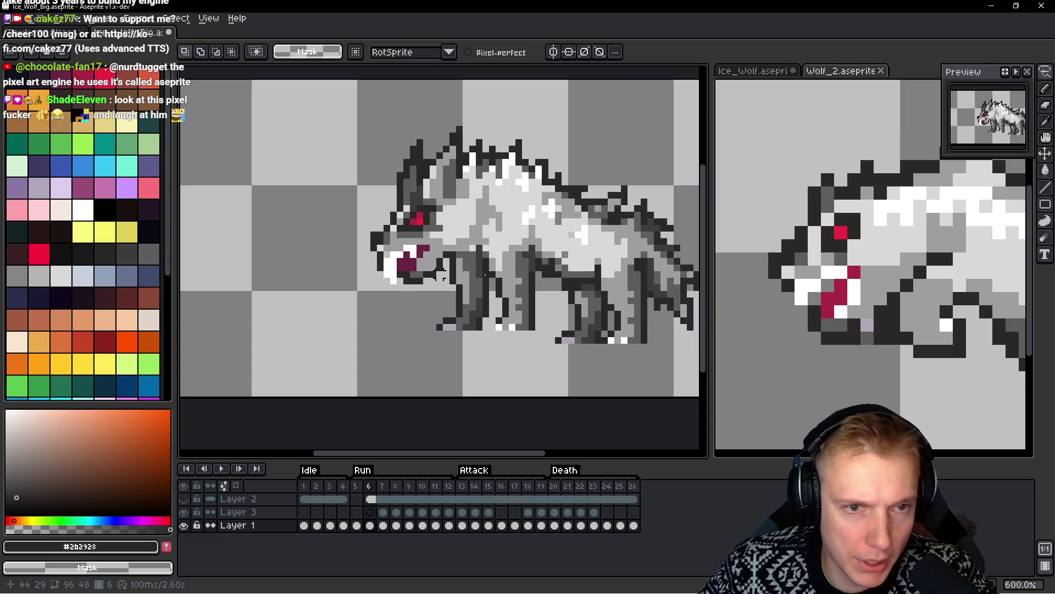
scroll(440, 274, "down", 4)
scroll(593, 228, "up", 3)
Back on frame 6, start a freehand lasso outline around the wolf's head
key("Left")
key("Right")
scroll(508, 191, "up", 1)
key("q")
mouse_move(500, 119)
left_mouse_down()
mouse_move(370, 242)
mouse_move(432, 305)
left_mouse_up()
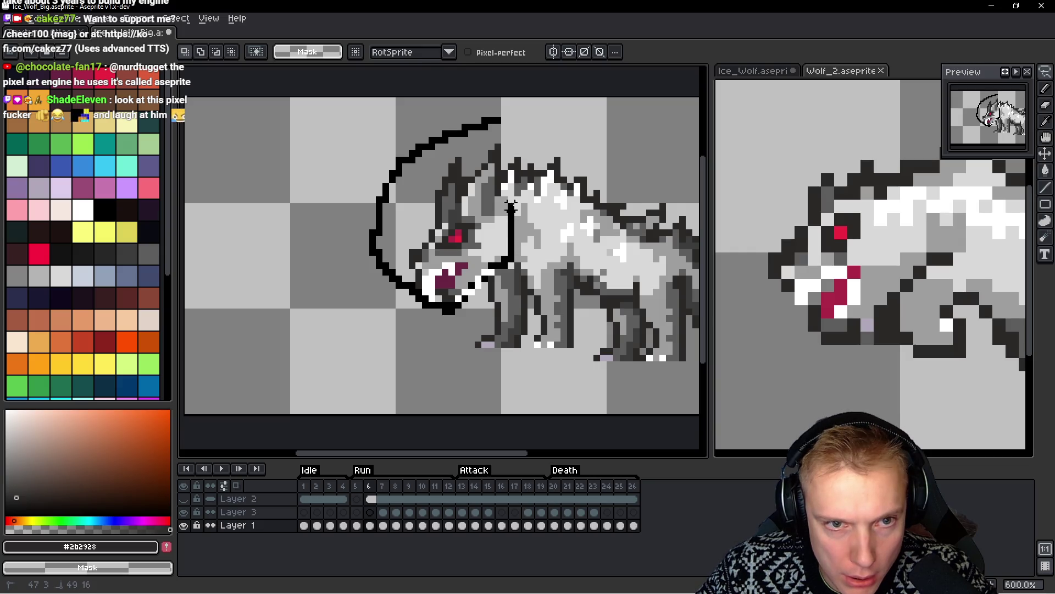
Shift the lassoed head slightly, commit it, and play the animation against the Wolf_2 reference
left_click_drag(517, 186, 518, 187)
left_click_drag(461, 222, 465, 225)
key("Return")
key("Return")
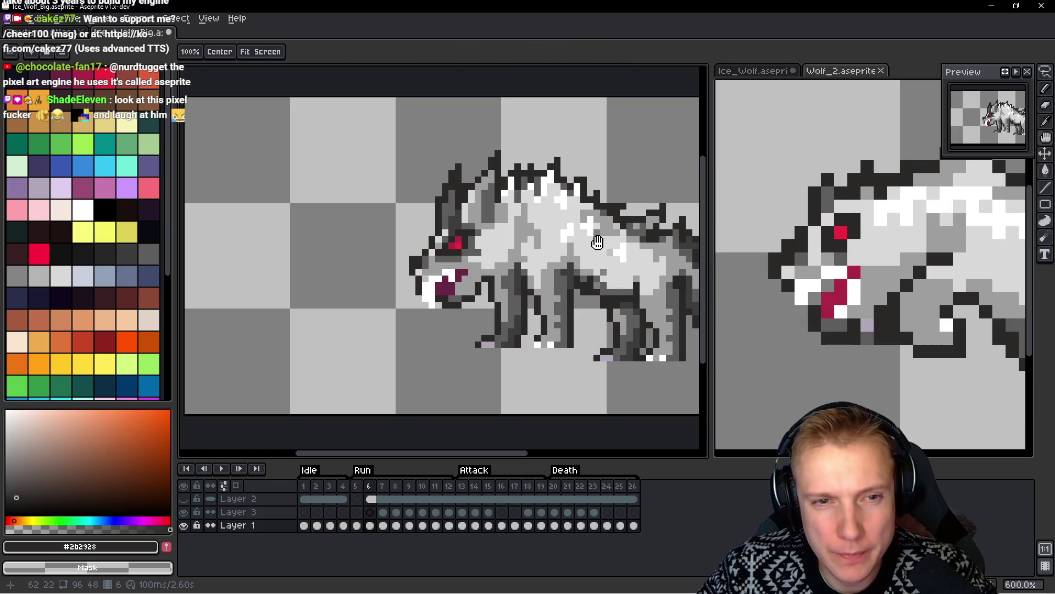
key("Return")
key("ctrl+Tab")
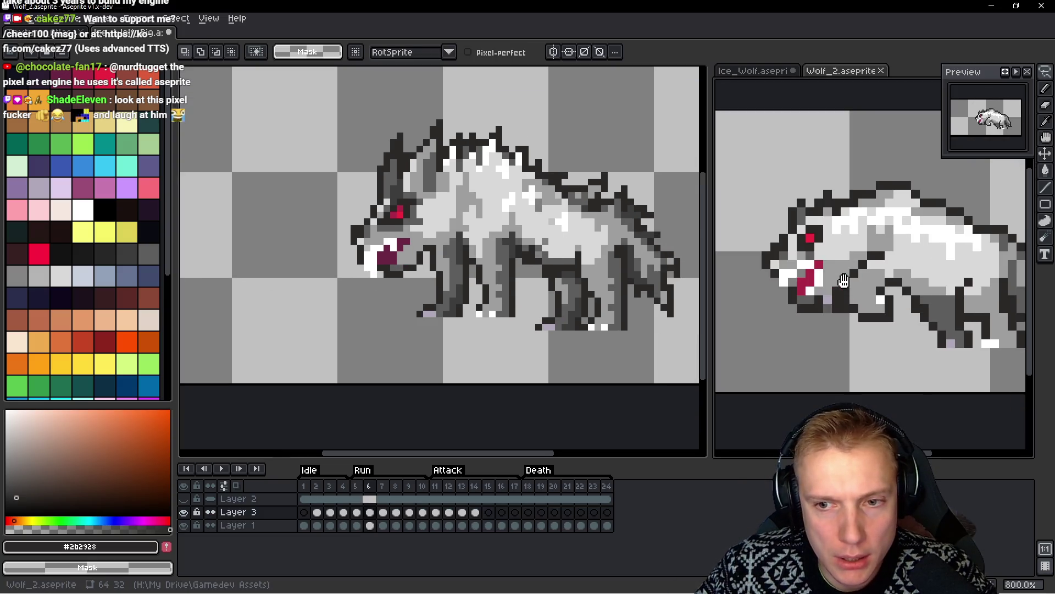
key("ctrl+Tab")
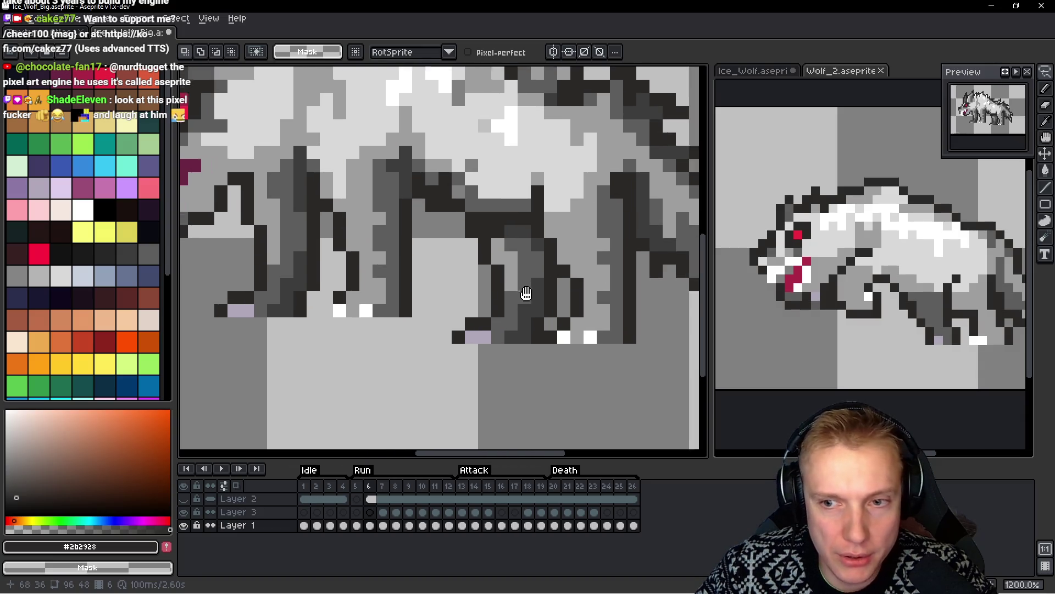
Paint white pixels along the wolf's leg and nudge the stroke one pixel right
left_click_drag(583, 324, 530, 286)
scroll(543, 284, "up", 2)
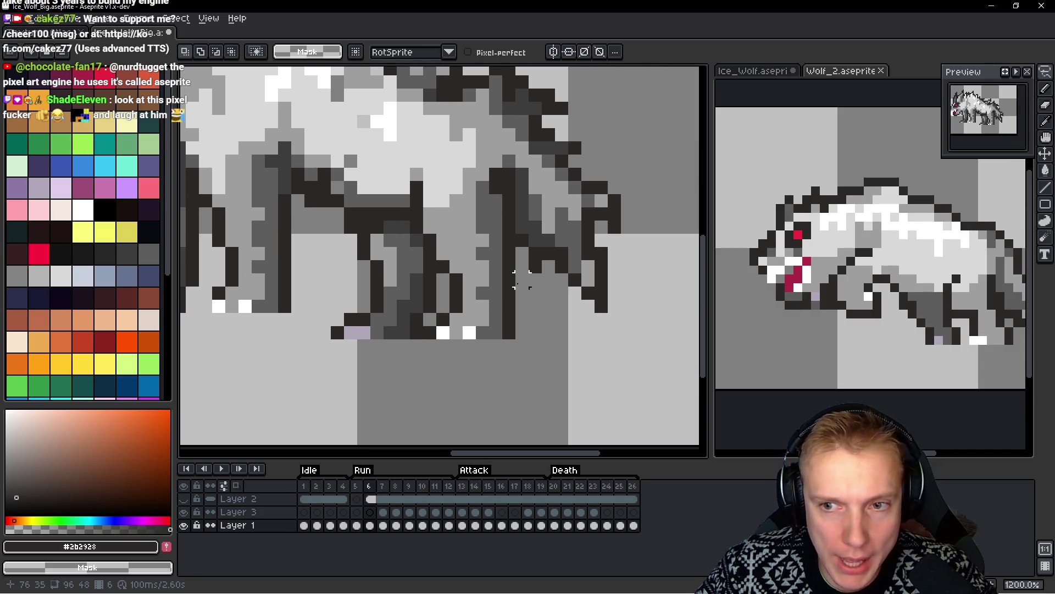
left_click_drag(509, 252, 404, 199)
mouse_move(404, 235)
left_mouse_down()
mouse_move(440, 305)
mouse_move(425, 328)
mouse_move(505, 423)
mouse_move(511, 278)
mouse_move(484, 347)
left_mouse_up()
key("Right")
key("ctrl+d")
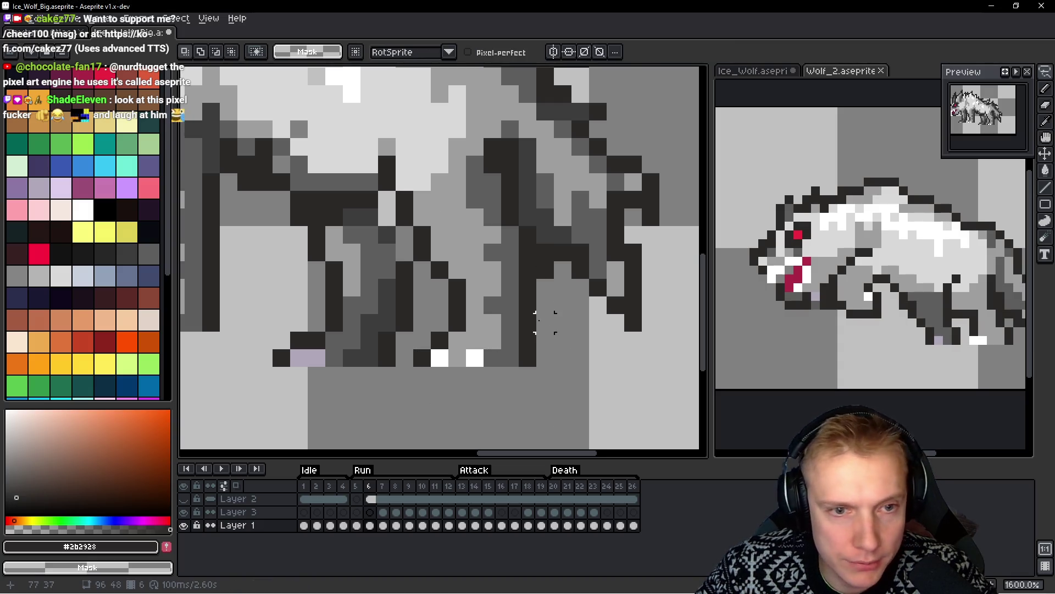
Add a new black-and-white leg outline stroke shifted one pixel right
mouse_move(562, 322)
left_mouse_down()
mouse_move(541, 286)
mouse_move(465, 286)
mouse_move(440, 308)
mouse_move(422, 357)
mouse_move(556, 313)
left_mouse_up()
key("Right")
key("ctrl+d")
key("b")
scroll(582, 300, "down", 5)
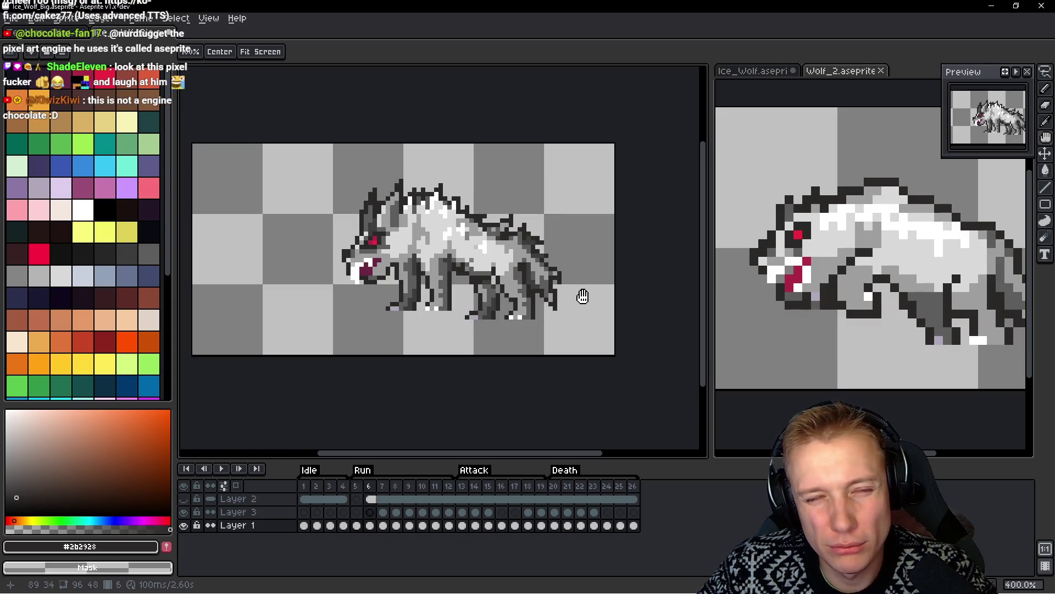
Lasso one of the wolf's legs on Run frame 6 and nudge it one pixel right
key("b")
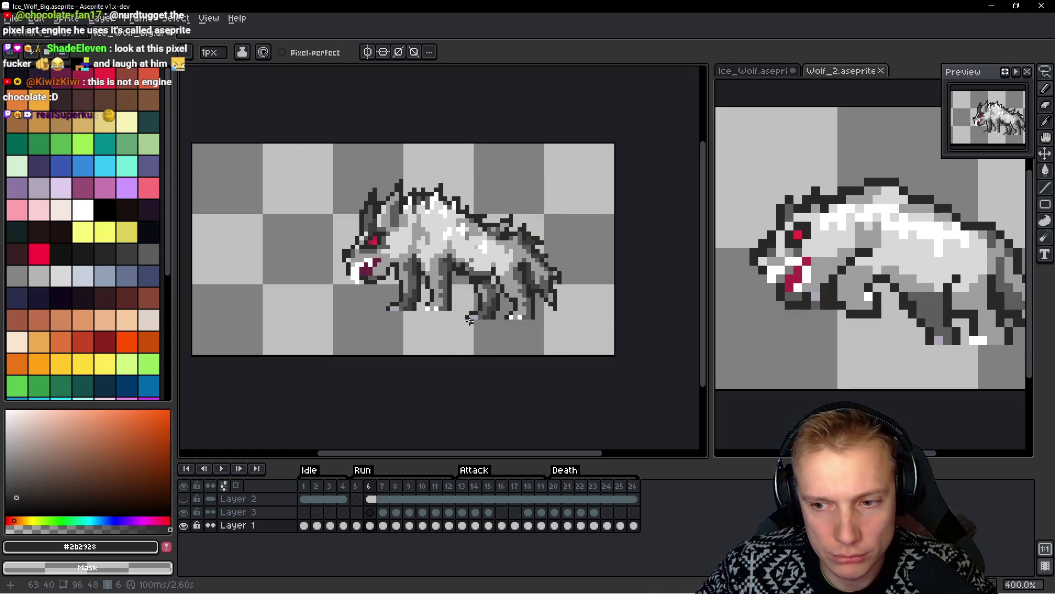
scroll(470, 322, "up", 5)
left_click_drag(481, 260, 446, 259)
key("q")
mouse_move(457, 214)
left_mouse_down()
mouse_move(368, 214)
mouse_move(360, 314)
mouse_move(420, 379)
mouse_move(483, 291)
mouse_move(482, 240)
mouse_move(450, 216)
left_mouse_up()
mouse_move(431, 302)
left_mouse_down()
mouse_move(448, 302)
mouse_move(357, 357)
mouse_move(473, 385)
mouse_move(503, 325)
mouse_move(484, 348)
mouse_move(471, 328)
mouse_move(387, 380)
mouse_move(502, 365)
left_mouse_up()
key("ctrl+d")
left_click(469, 348)
key("ctrl+d")
key("ctrl+d")
Flip back and forth between Run frames 5 and 6 to check the shifted leg
scroll(594, 277, "down", 4)
key("Left")
key("Right")
key("Left")
key("Right")
key("Left")
key("Right")
key("Left")
key("Right")
key("Left")
key("Right")
key("Left")
key("Right")
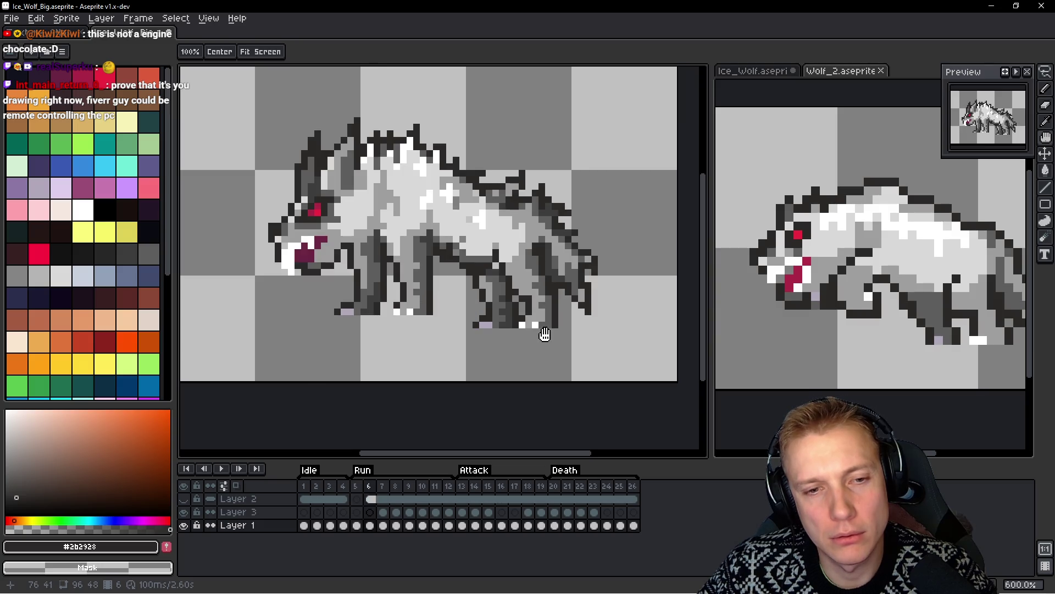
key("Left")
key("Right")
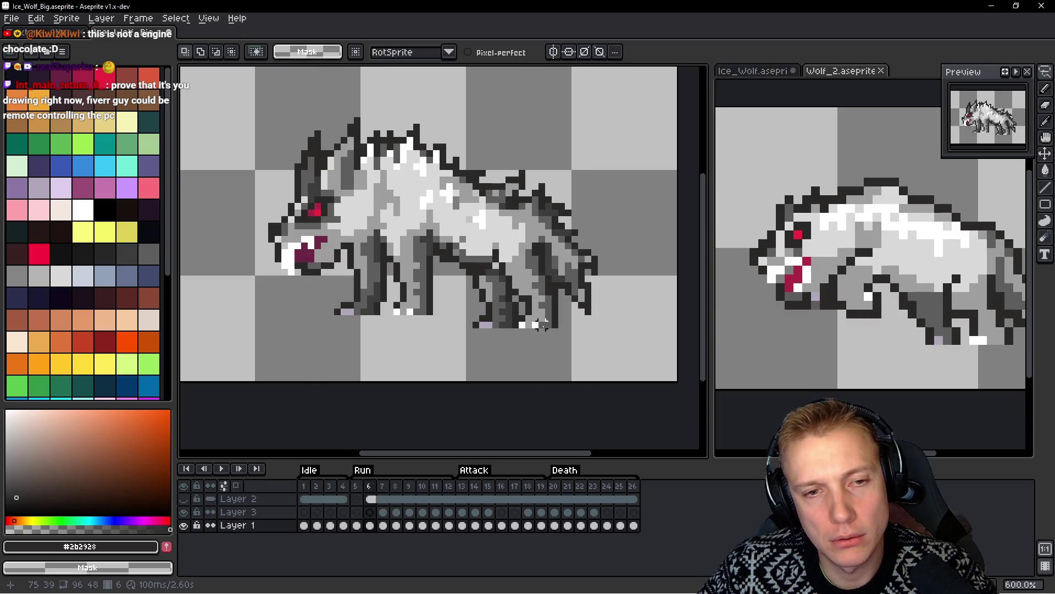
scroll(550, 318, "down", 3)
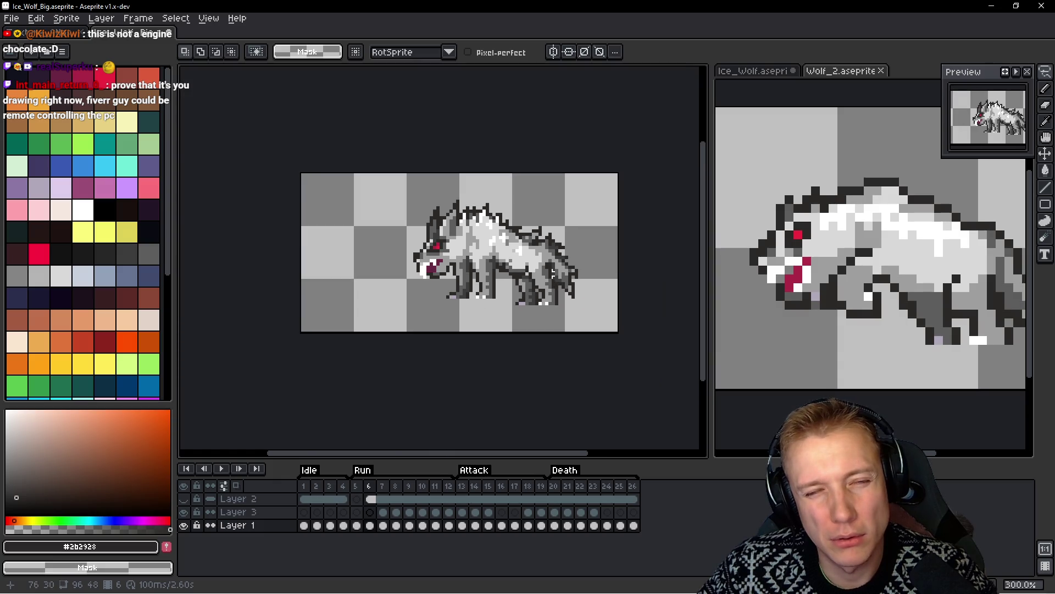
key("Left")
key("Right")
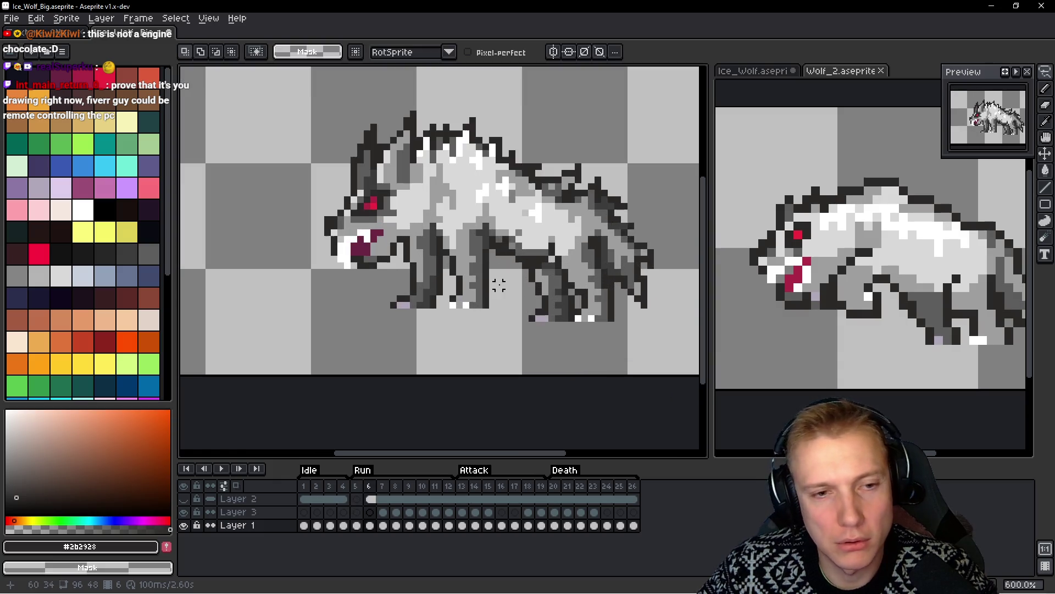
scroll(495, 280, "up", 4)
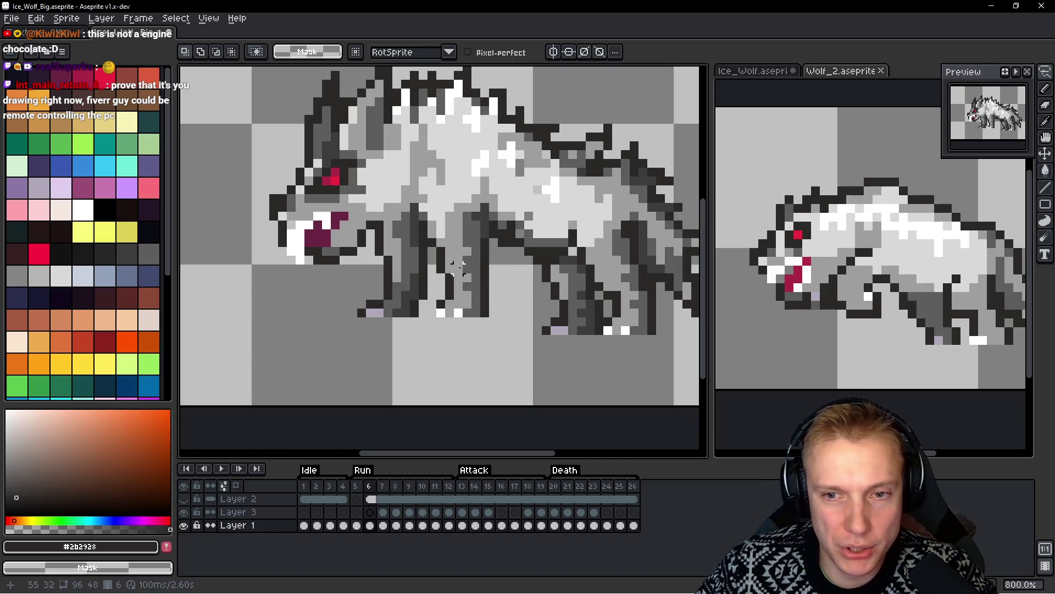
scroll(405, 268, "up", 2)
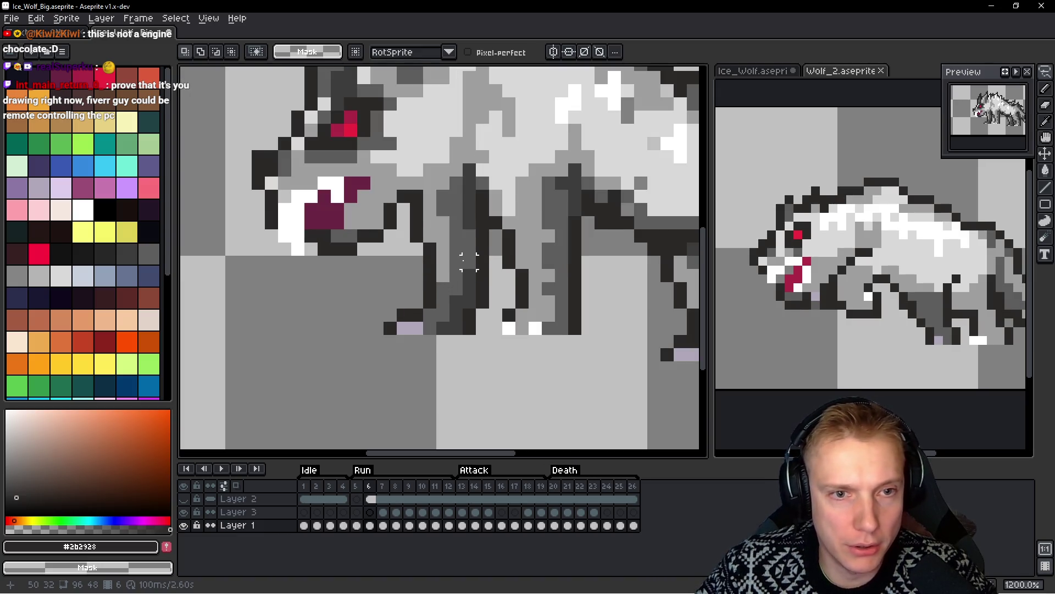
key("b")
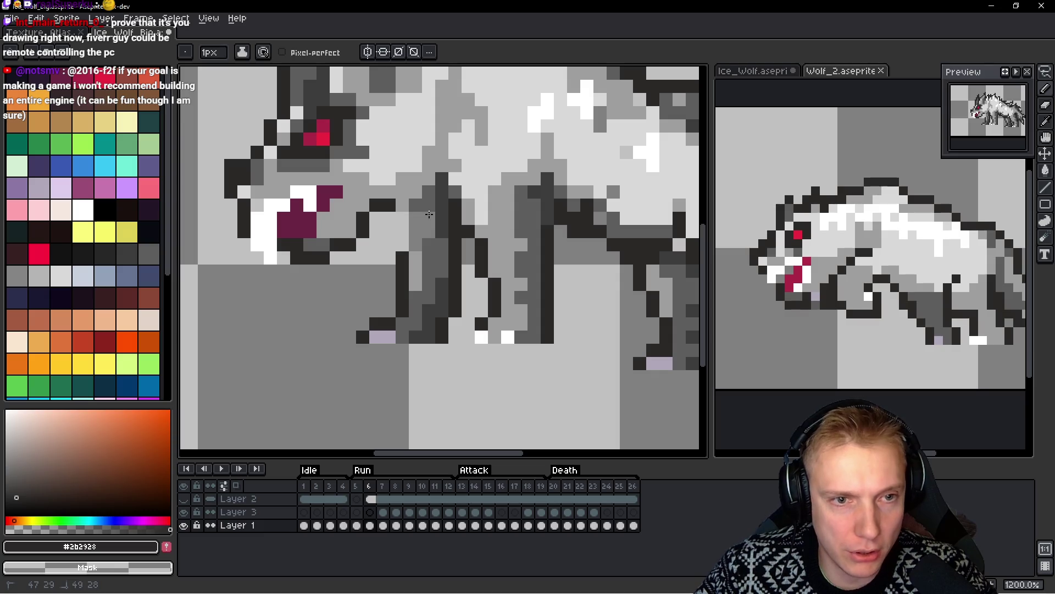
Touch up a leg, then lasso the front leg and rotate it 90° into a new position
left_click_drag(447, 269, 415, 254)
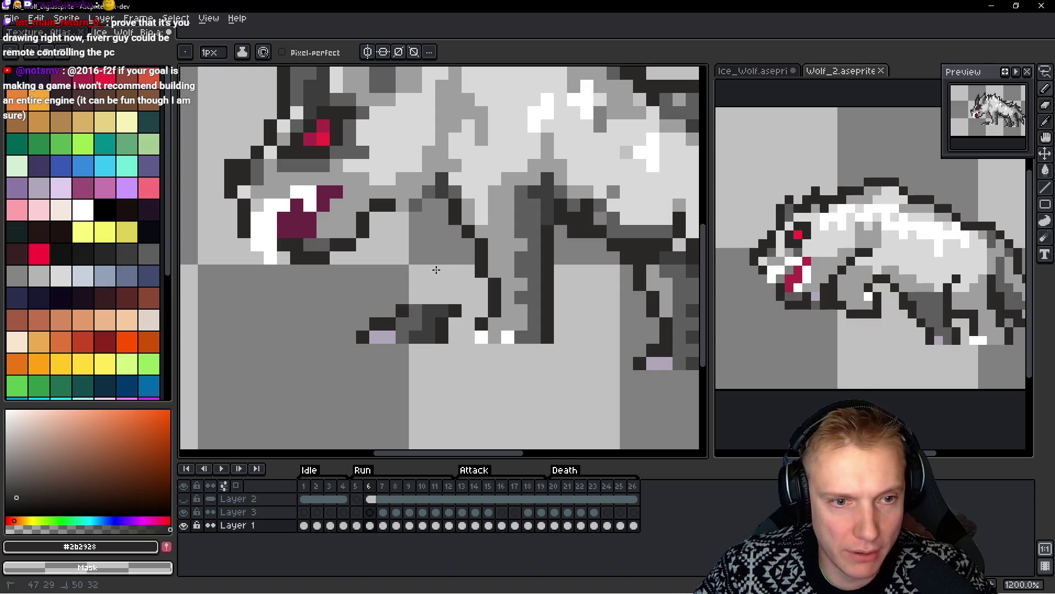
key("q")
mouse_move(437, 281)
left_mouse_down()
mouse_move(343, 308)
mouse_move(435, 374)
mouse_move(444, 304)
mouse_move(391, 285)
mouse_move(383, 268)
left_mouse_up()
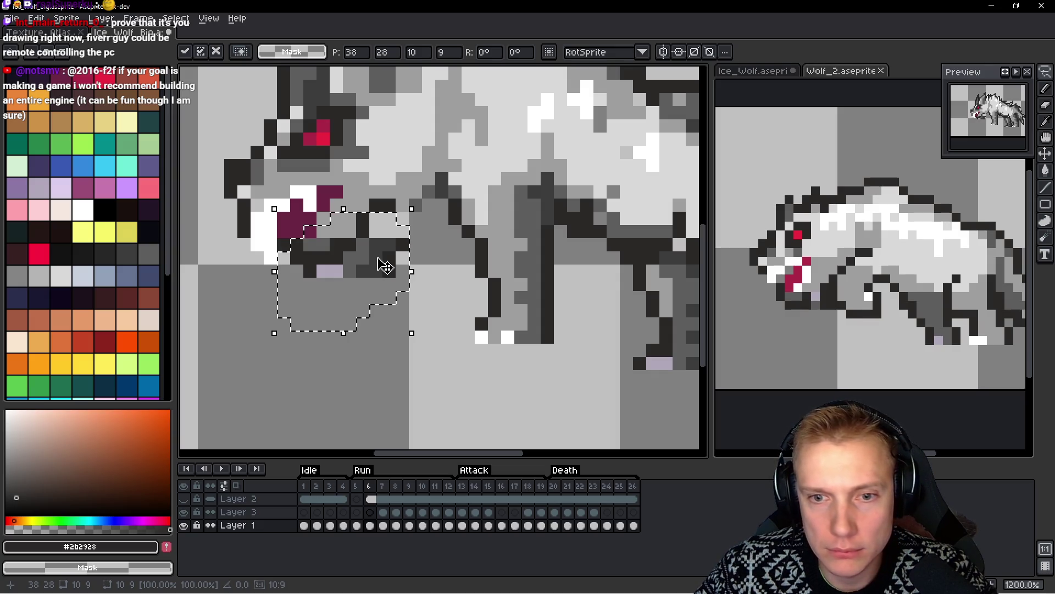
left_click(416, 271)
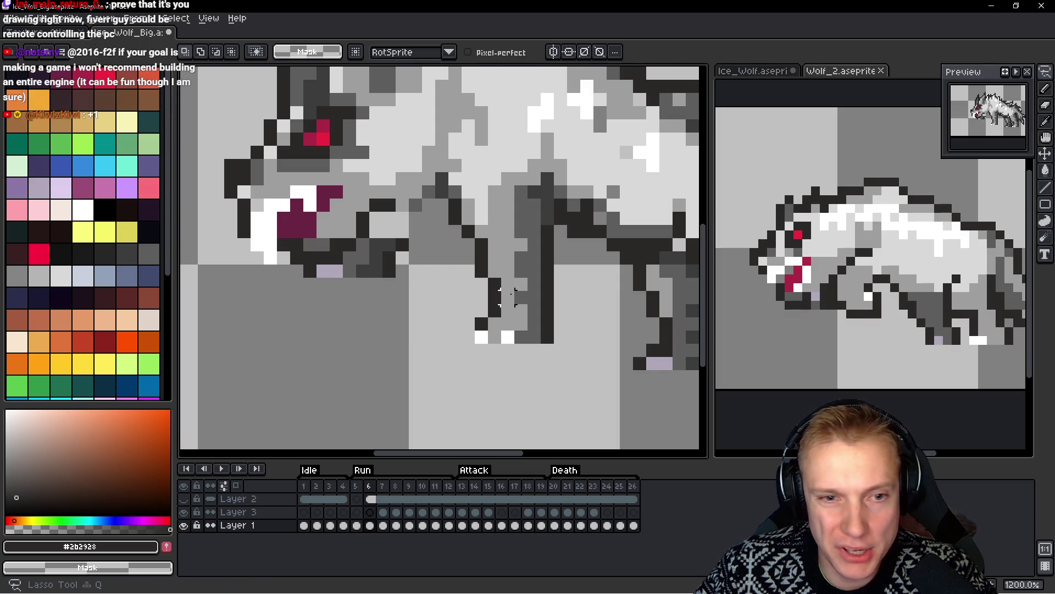
mouse_move(561, 295)
left_mouse_down()
mouse_move(468, 363)
mouse_move(431, 283)
mouse_move(450, 406)
mouse_move(483, 414)
left_mouse_up()
left_click_drag(448, 313, 444, 377)
key("ctrl+d")
scroll(523, 323, "up", 2)
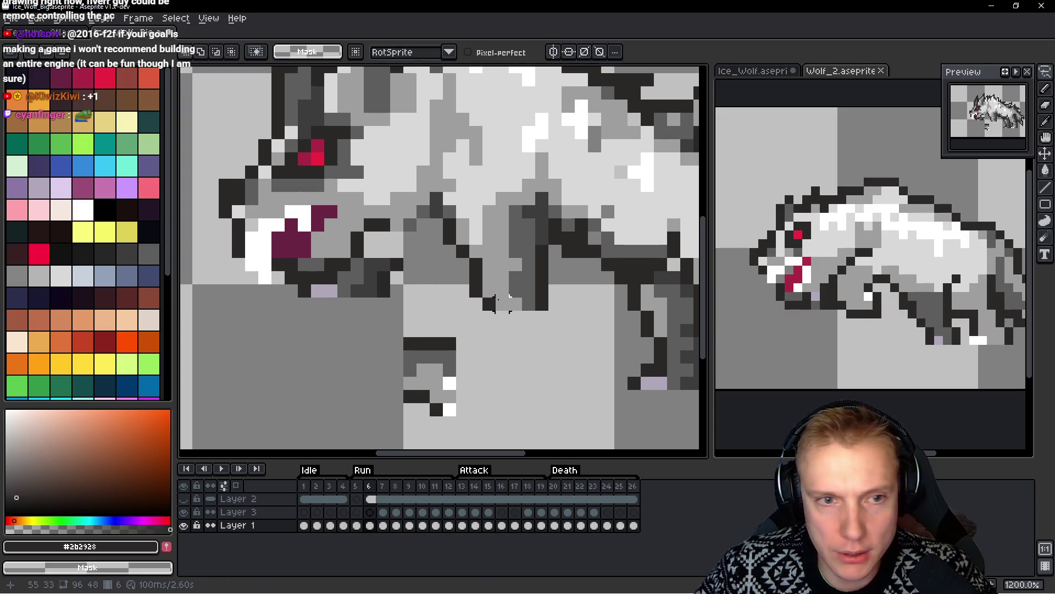
Sample the dark #3d3d3d and #2b2928 colours and paint dark outline pixels on the leg
key("b")
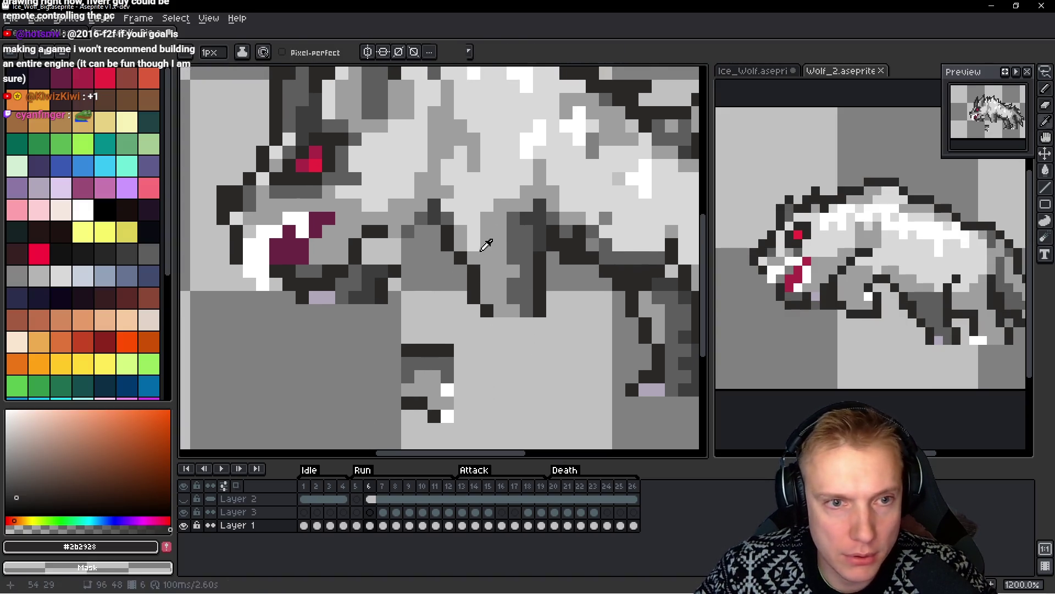
left_click(484, 248, "alt")
left_click(436, 208, "alt")
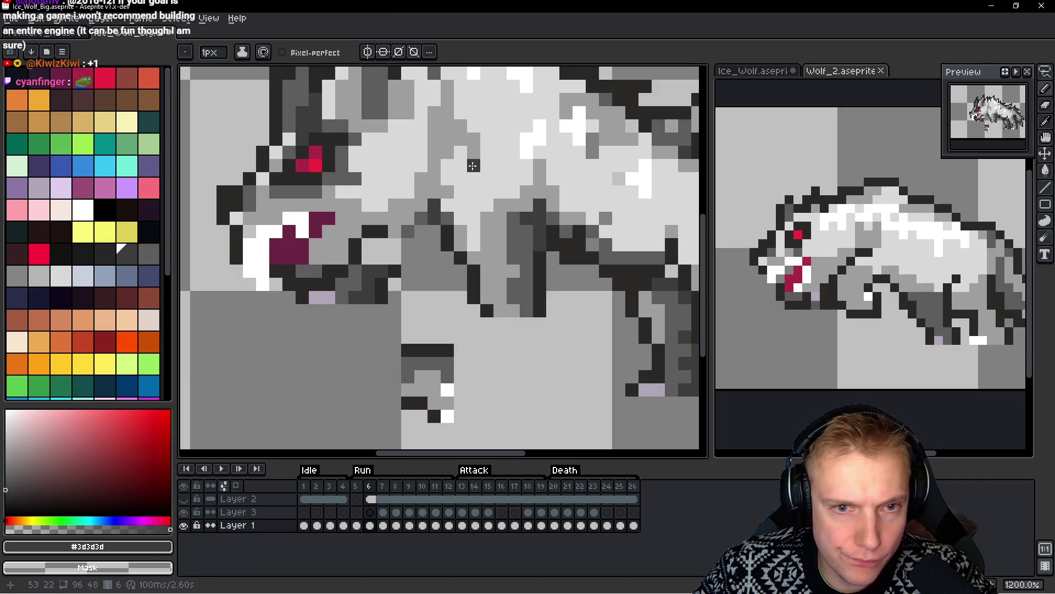
left_click(445, 182)
left_click(425, 196)
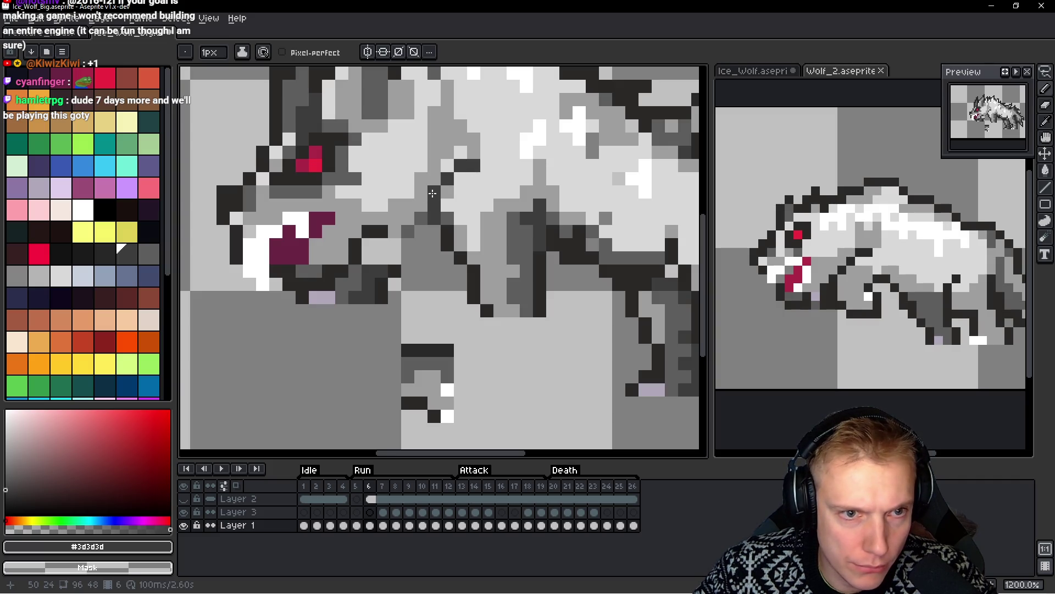
scroll(439, 238, "up", 5)
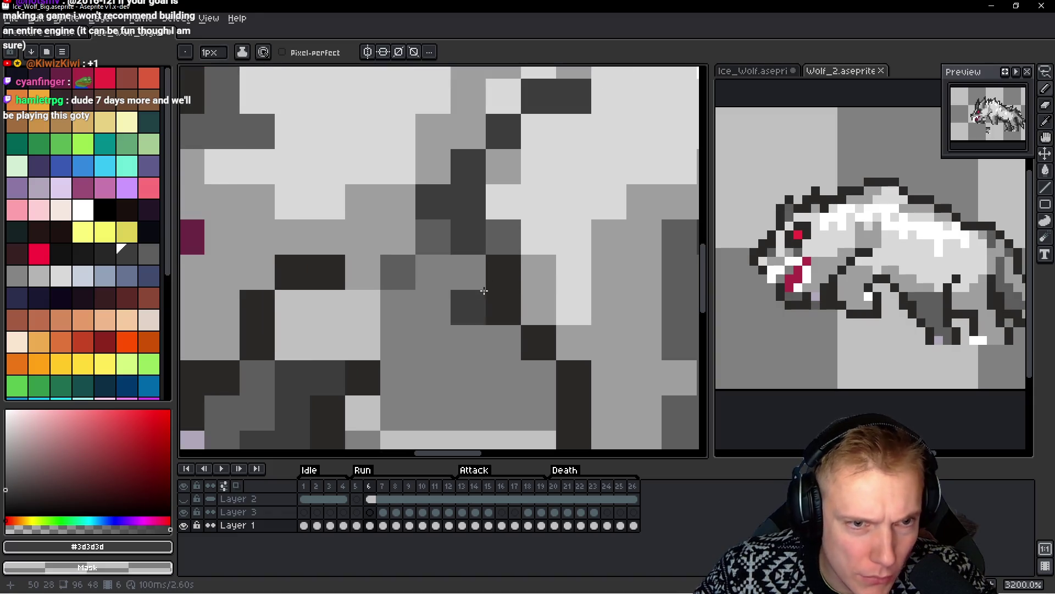
left_click(491, 264, "alt")
mouse_move(468, 220)
left_mouse_down()
mouse_move(478, 176)
mouse_move(536, 119)
left_mouse_up()
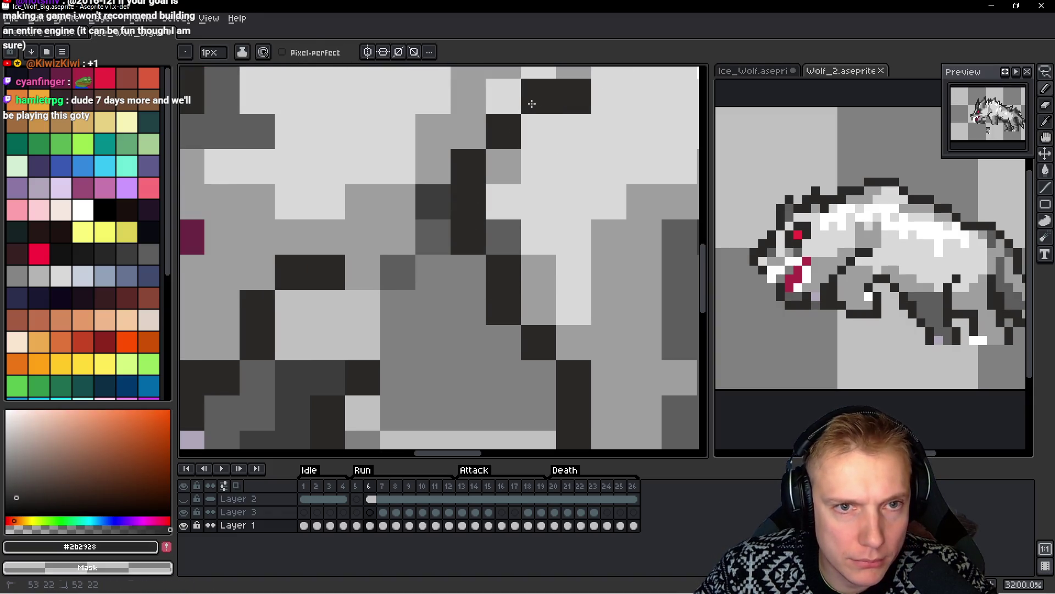
Add more dark #2b2928 outline pixels along the wolf's chest and under it
scroll(503, 220, "down", 4)
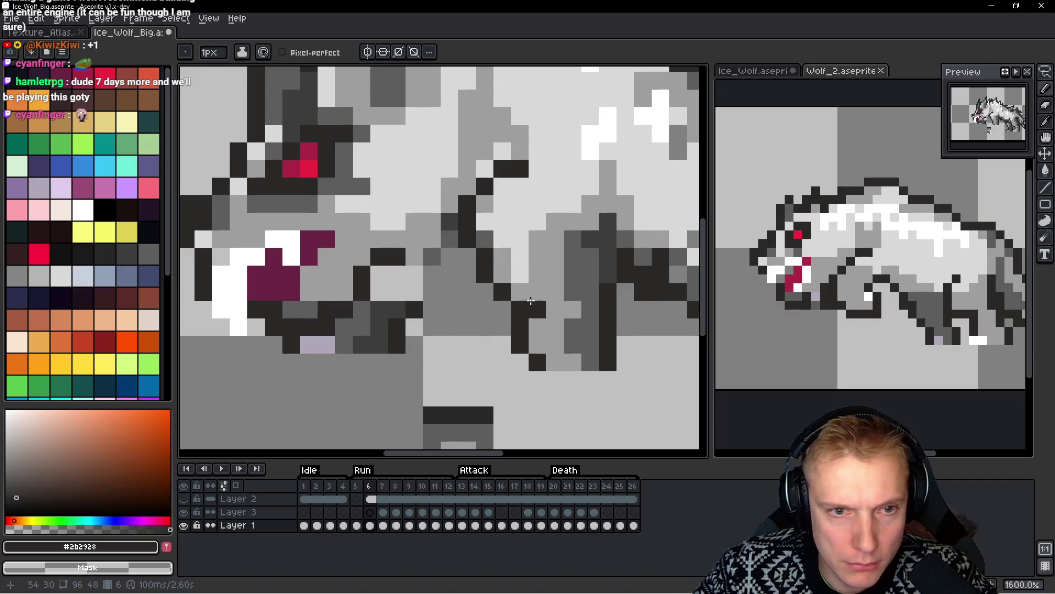
scroll(495, 258, "down", 2)
scroll(465, 245, "up", 4)
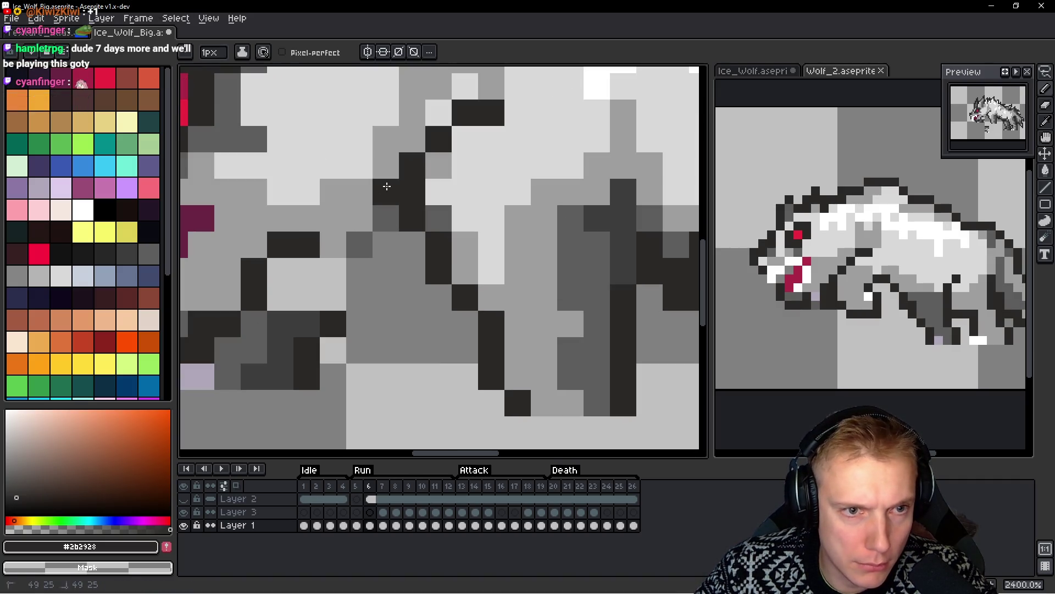
left_click(351, 219)
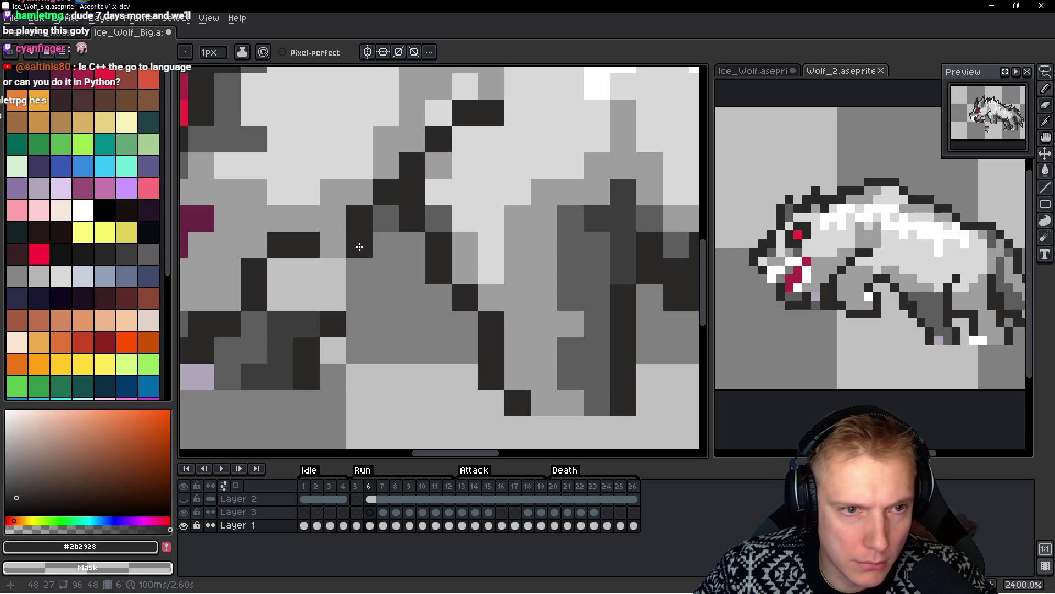
left_click_drag(333, 244, 384, 241)
left_click(384, 241)
left_click(490, 189)
left_click_drag(477, 201, 464, 244)
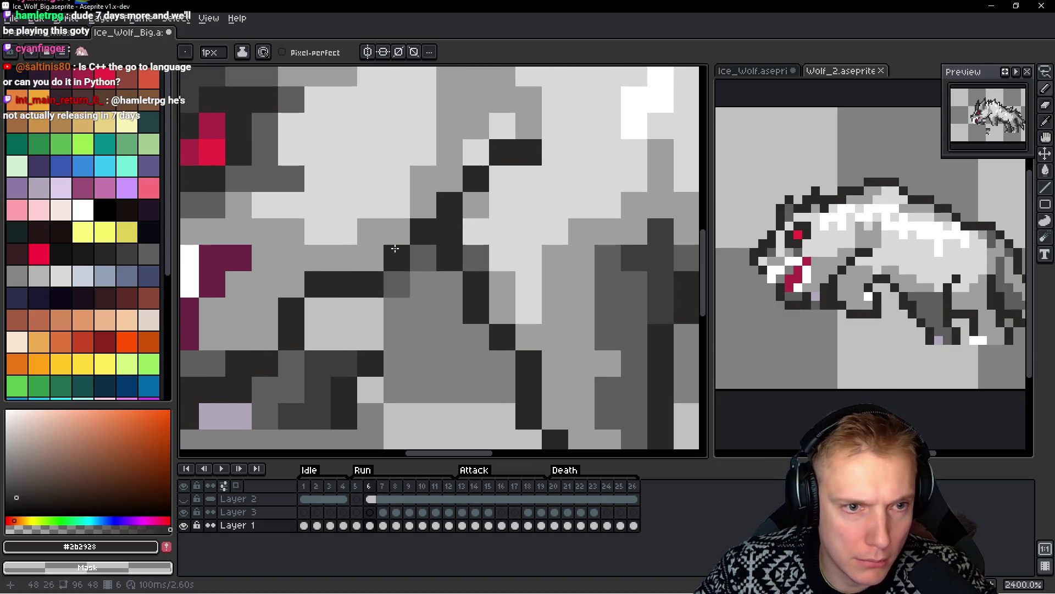
scroll(465, 324, "down", 4)
left_click(440, 292)
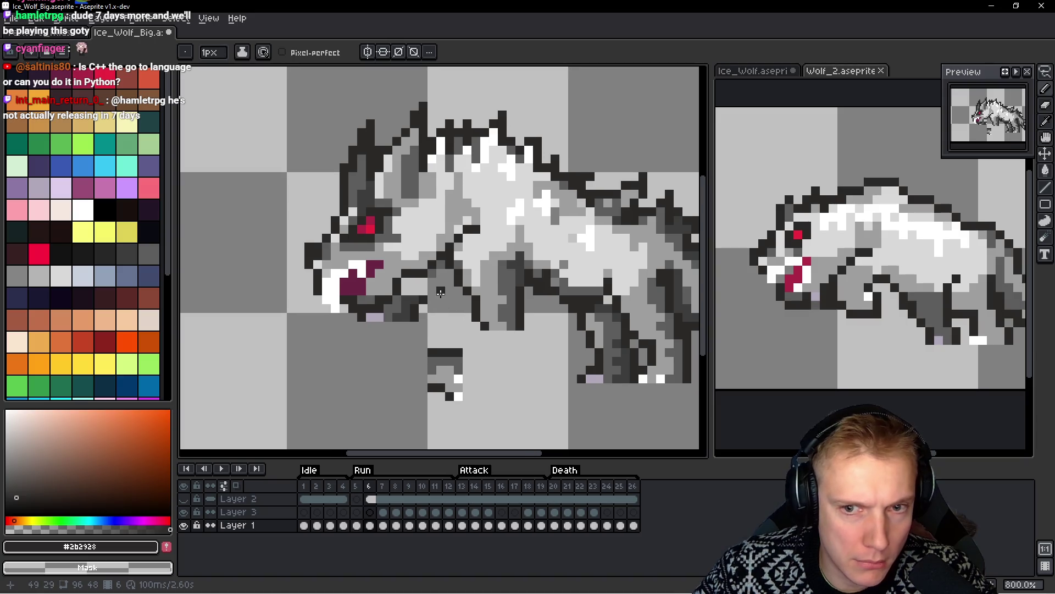
scroll(461, 300, "up", 2)
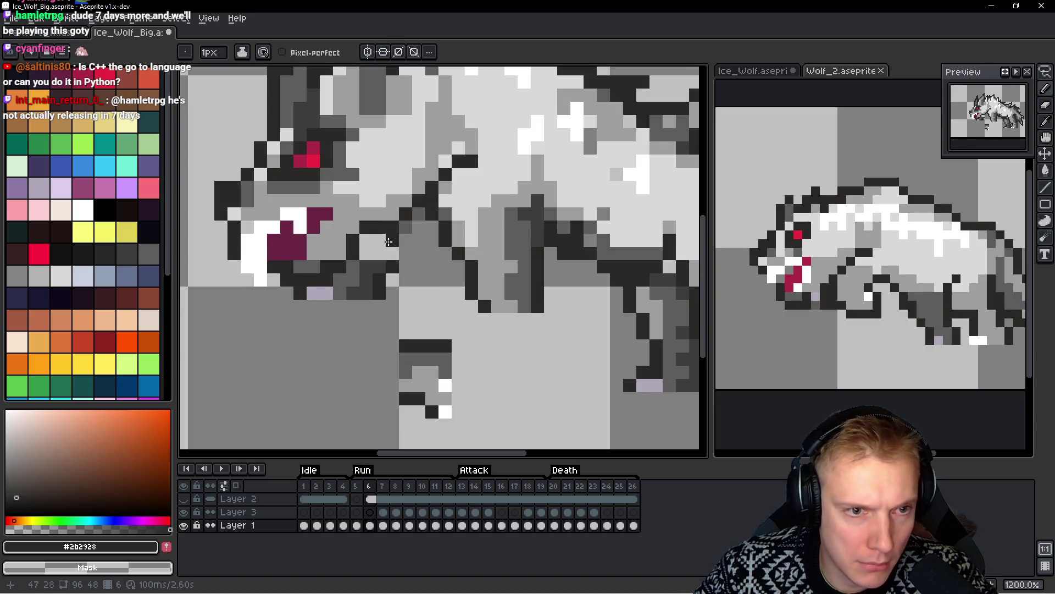
scroll(383, 291, "up", 1)
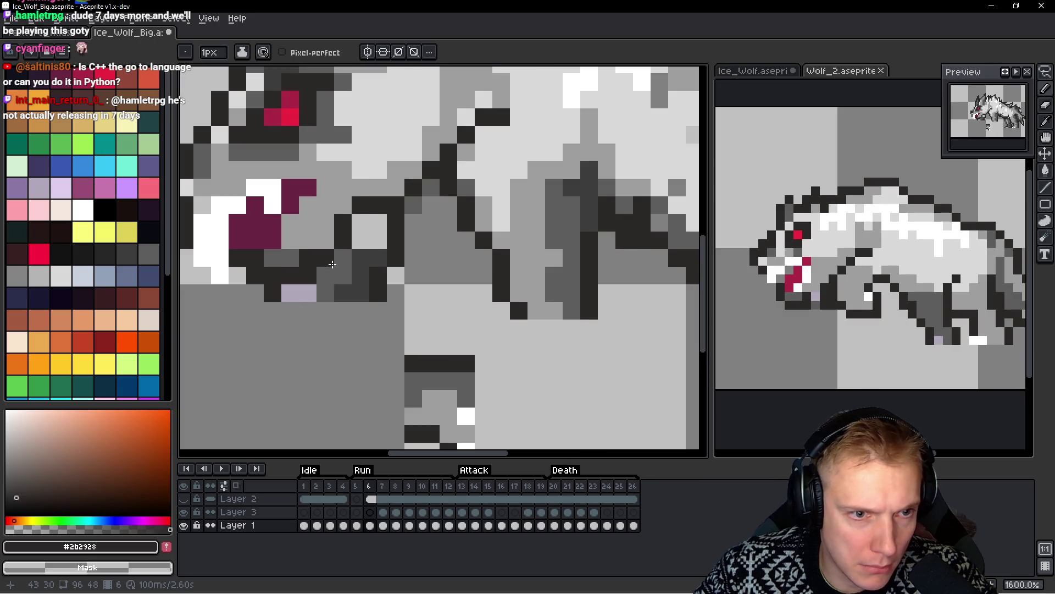
Lasso the strip of pixels under the jaw, shift it up slightly and commit
key("q")
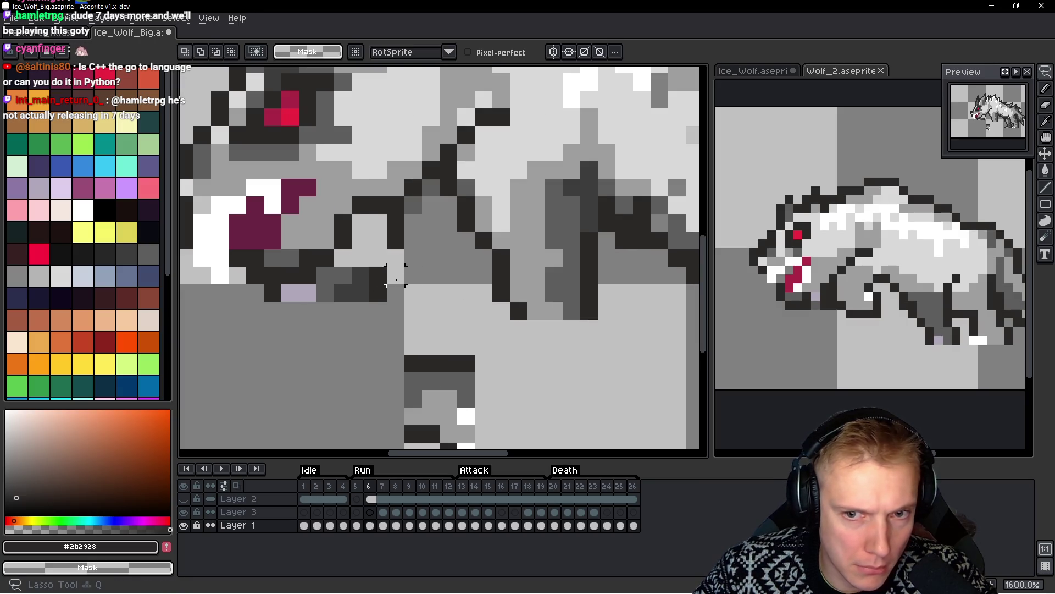
mouse_move(396, 276)
left_mouse_down()
mouse_move(361, 275)
mouse_move(308, 330)
mouse_move(406, 308)
mouse_move(381, 302)
mouse_move(379, 284)
left_mouse_up()
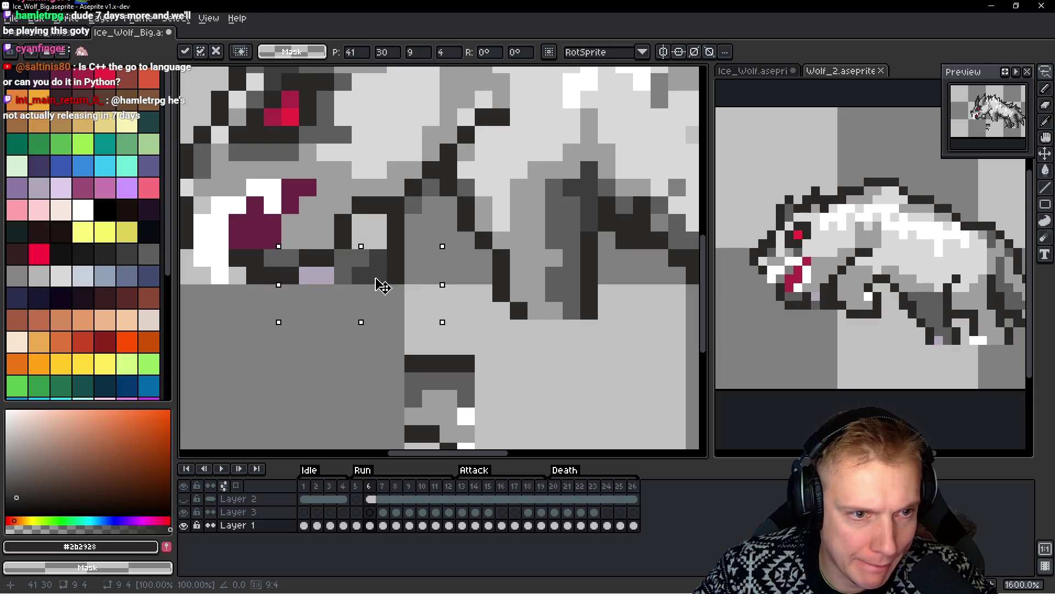
key("ctrl+d")
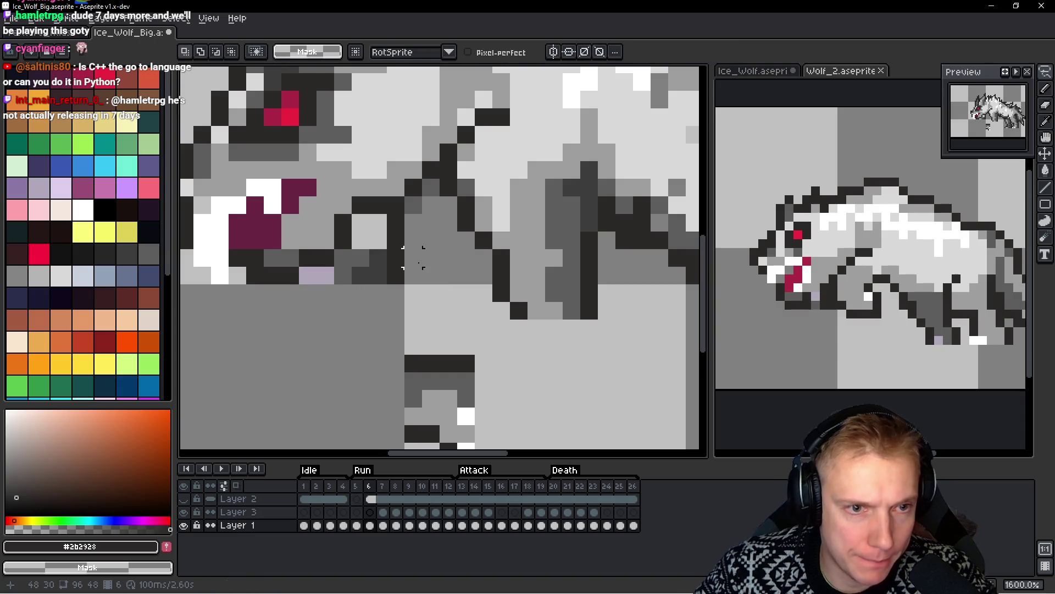
scroll(412, 257, "down", 4)
scroll(461, 281, "up", 5)
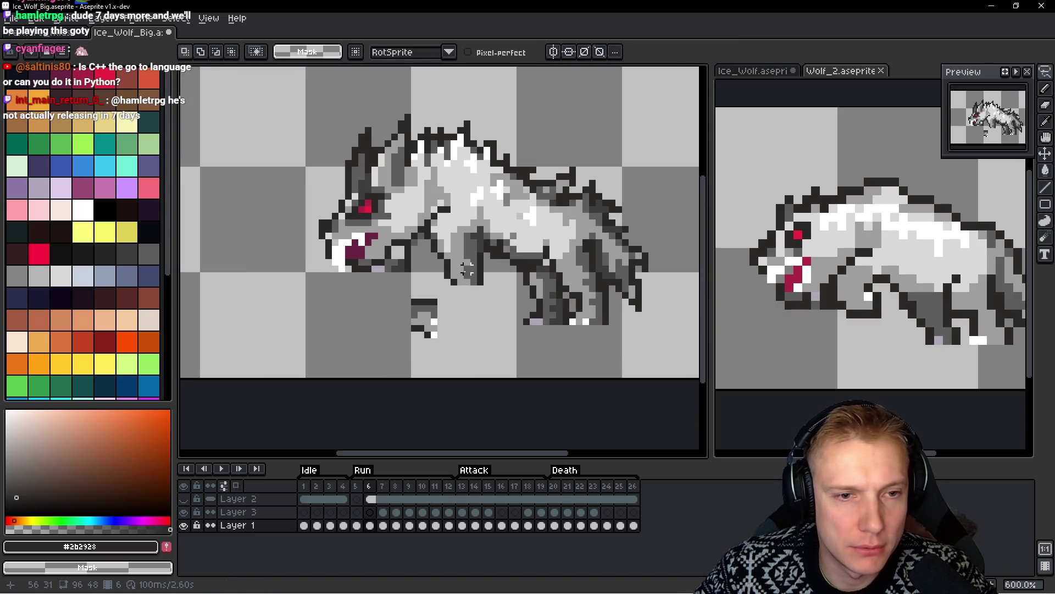
Repaint the chest's dark diagonal in mid grey and redraw a dark #2b2928 chest outline
key("b")
left_click(459, 153, "alt")
mouse_move(457, 149)
left_mouse_down()
mouse_move(372, 165)
mouse_move(360, 200)
left_mouse_up()
left_click(407, 135, "alt")
left_click(387, 143)
left_click_drag(387, 142, 353, 183)
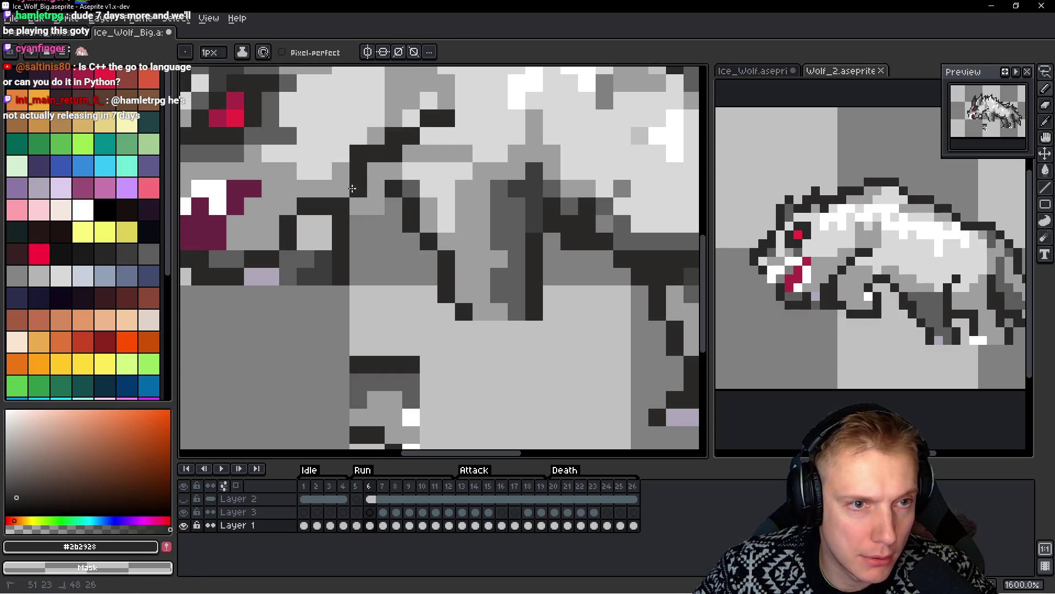
left_click(350, 235)
left_click_drag(346, 227, 377, 297)
Lasso the front-leg pixels, shift them up and right, and repaint dark body pixels mid grey
scroll(385, 286, "down", 1)
key("q")
left_click_drag(443, 275, 441, 433)
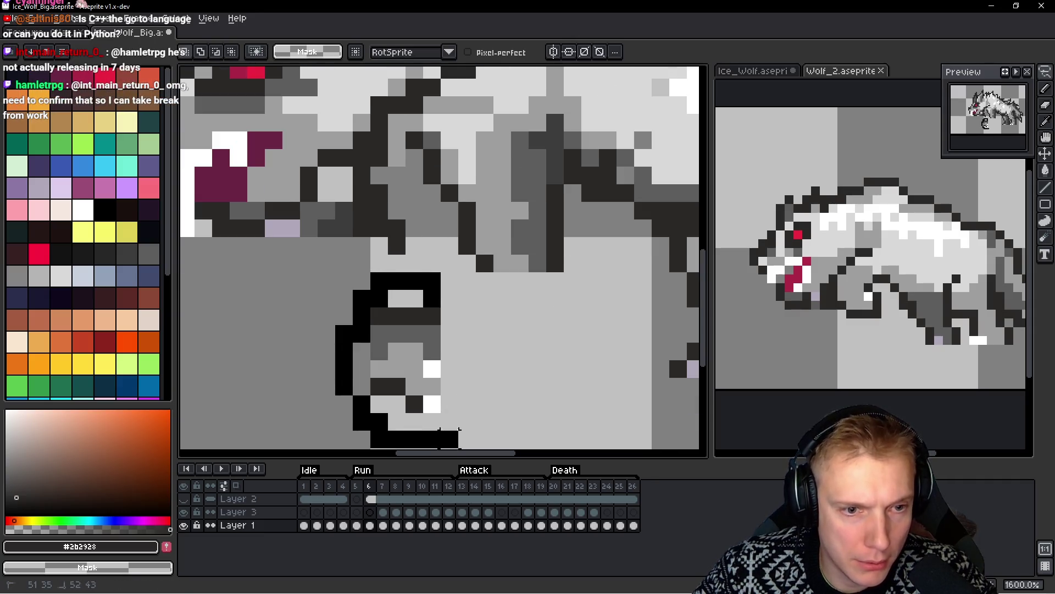
mouse_move(424, 342)
left_mouse_down()
mouse_move(467, 295)
mouse_move(453, 252)
mouse_move(459, 222)
mouse_move(447, 276)
mouse_move(460, 341)
left_mouse_up()
key("b")
mouse_move(541, 267)
left_mouse_down()
mouse_move(547, 225)
mouse_move(529, 175)
mouse_move(470, 232)
mouse_move(498, 157)
mouse_move(475, 244)
left_mouse_up()
Move the small dark leg cluster up-right and nudge the leg block one pixel up-right
key("q")
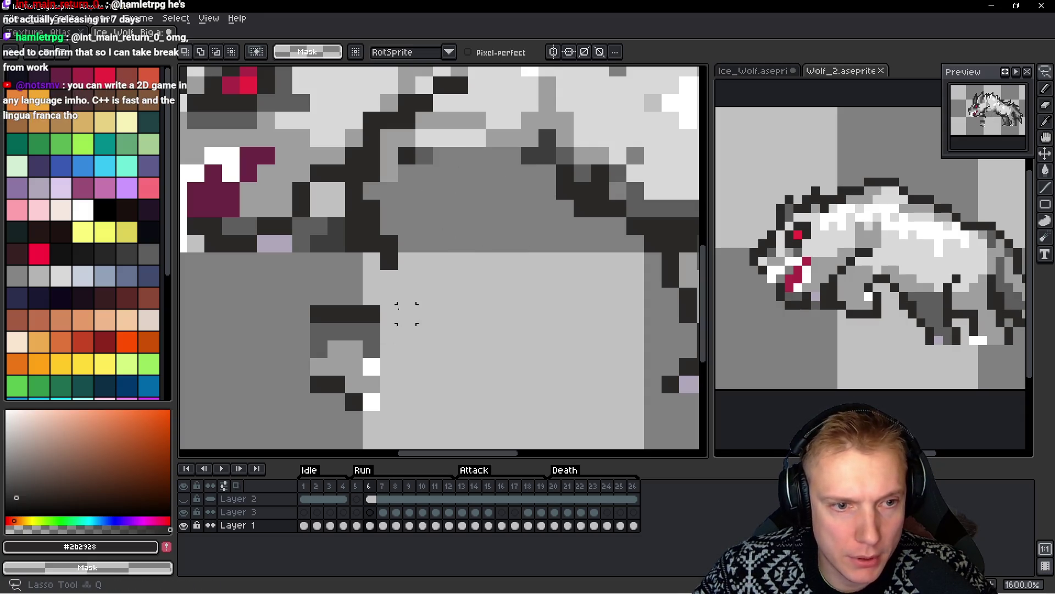
left_click_drag(297, 286, 280, 308)
mouse_move(346, 351)
left_mouse_down()
mouse_move(451, 297)
mouse_move(448, 261)
left_mouse_up()
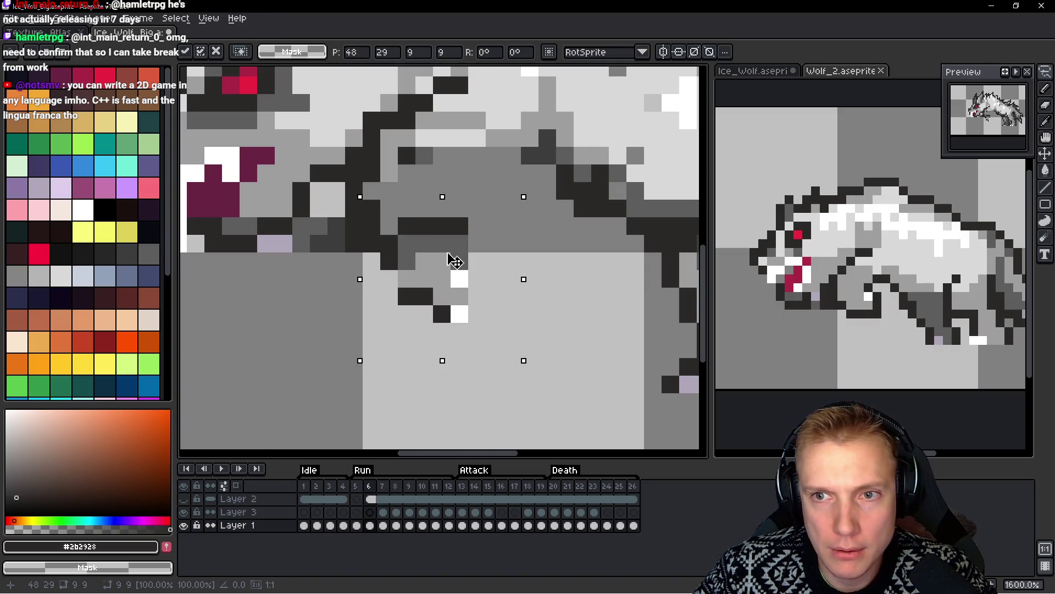
scroll(502, 228, "down", 2)
key("ctrl+d")
key("b")
scroll(486, 294, "up", 2)
mouse_move(520, 288)
left_mouse_down()
mouse_move(456, 286)
mouse_move(440, 360)
mouse_move(548, 303)
mouse_move(522, 286)
left_mouse_up()
left_click_drag(503, 354, 523, 342)
key("ctrl+d")
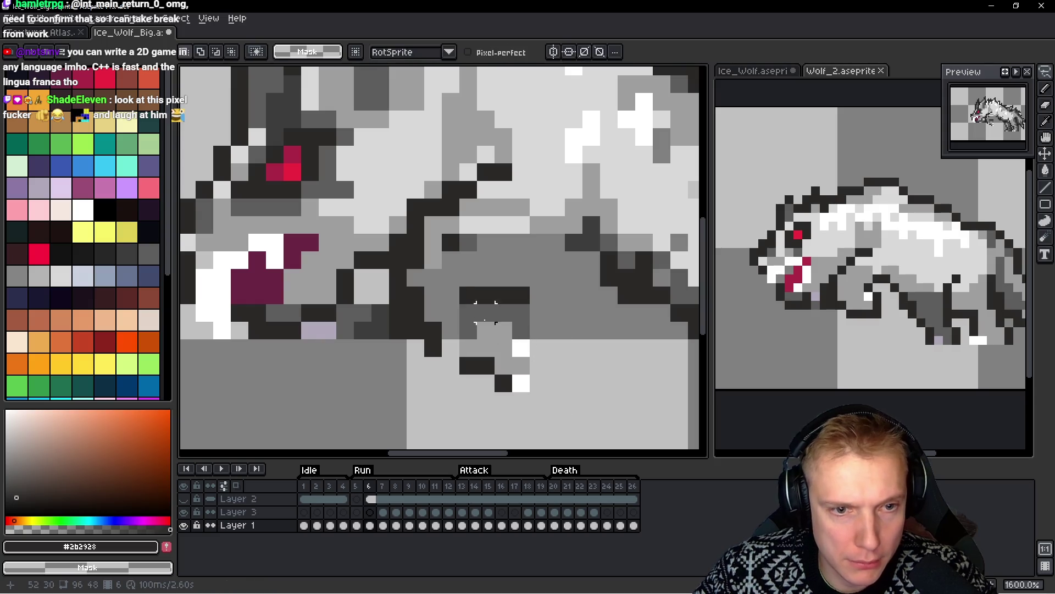
Fill the chest patch with #5d5d5d grey
left_click(480, 311, "alt")
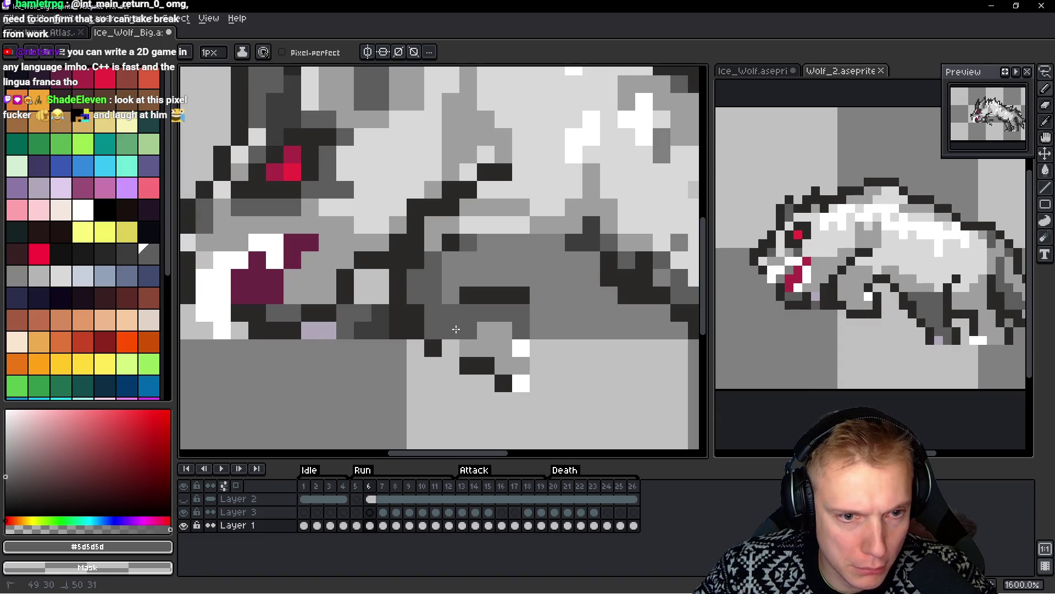
scroll(489, 353, "up", 2)
left_click(446, 346)
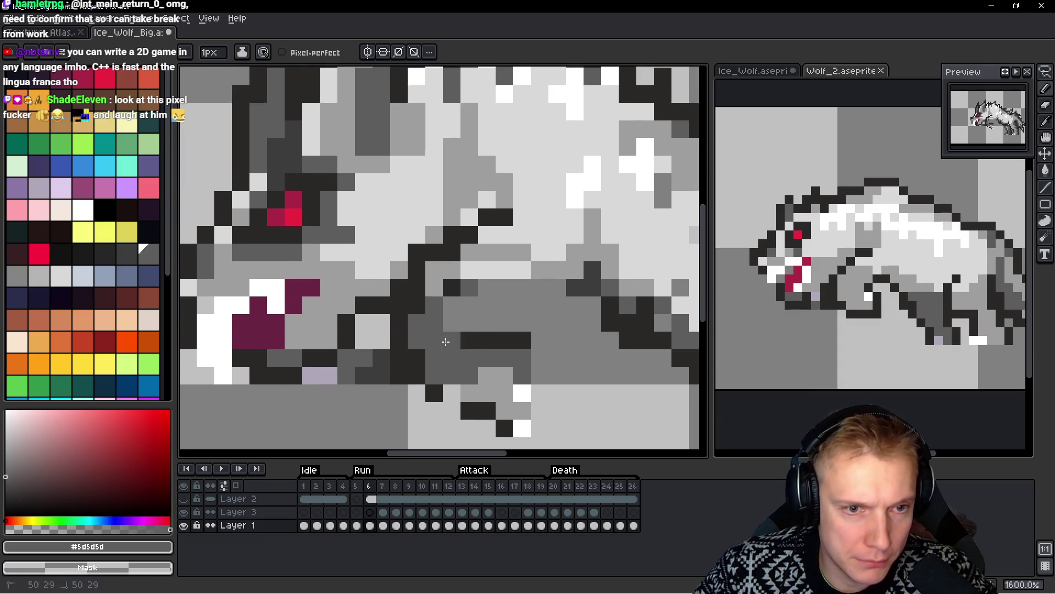
mouse_move(444, 281)
left_mouse_down()
mouse_move(487, 270)
mouse_move(490, 254)
left_mouse_up()
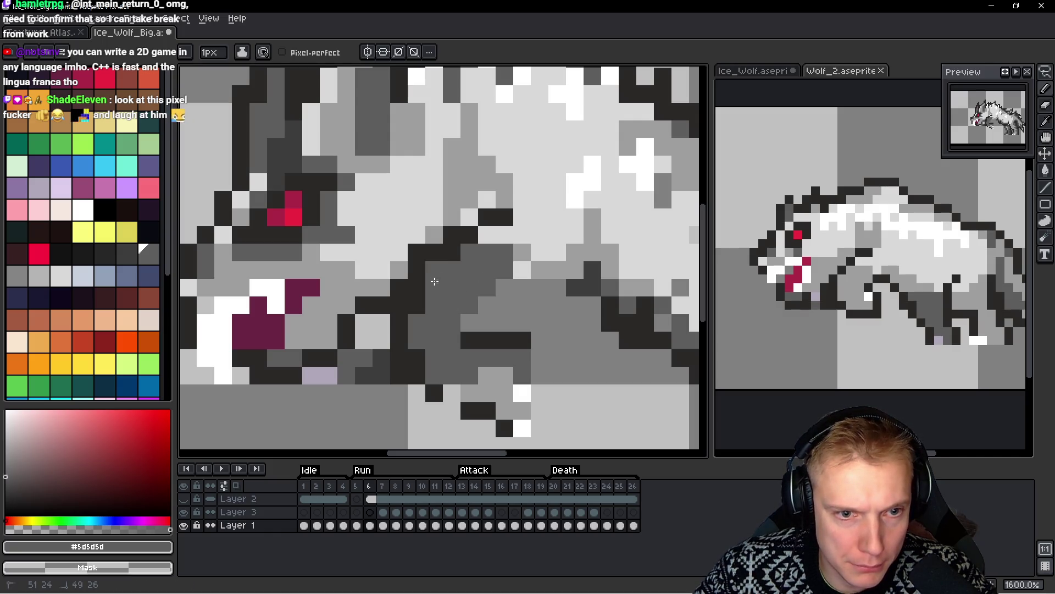
scroll(505, 348, "up", 2)
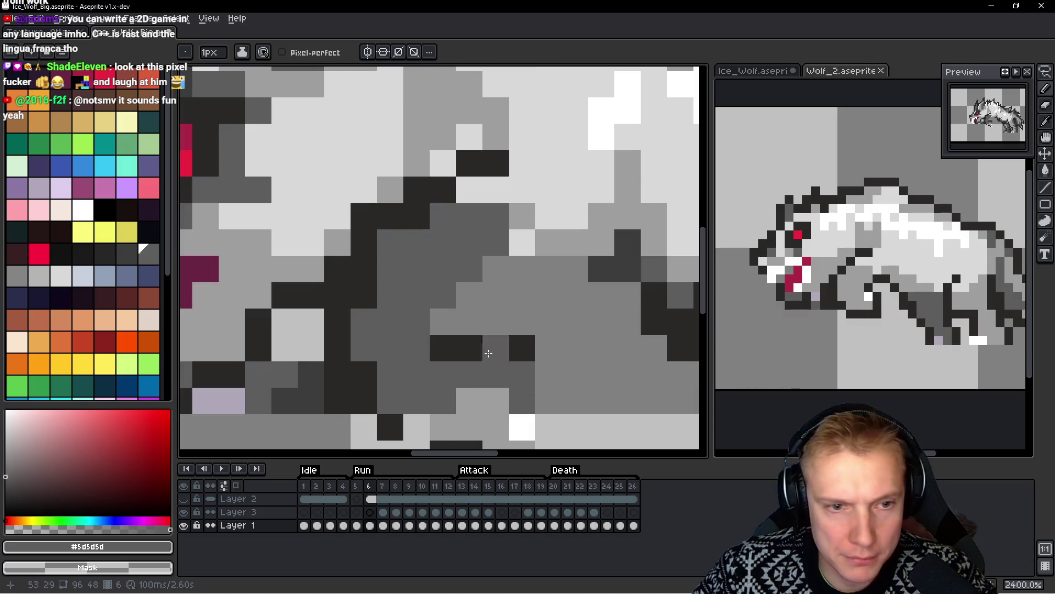
scroll(581, 305, "down", 7)
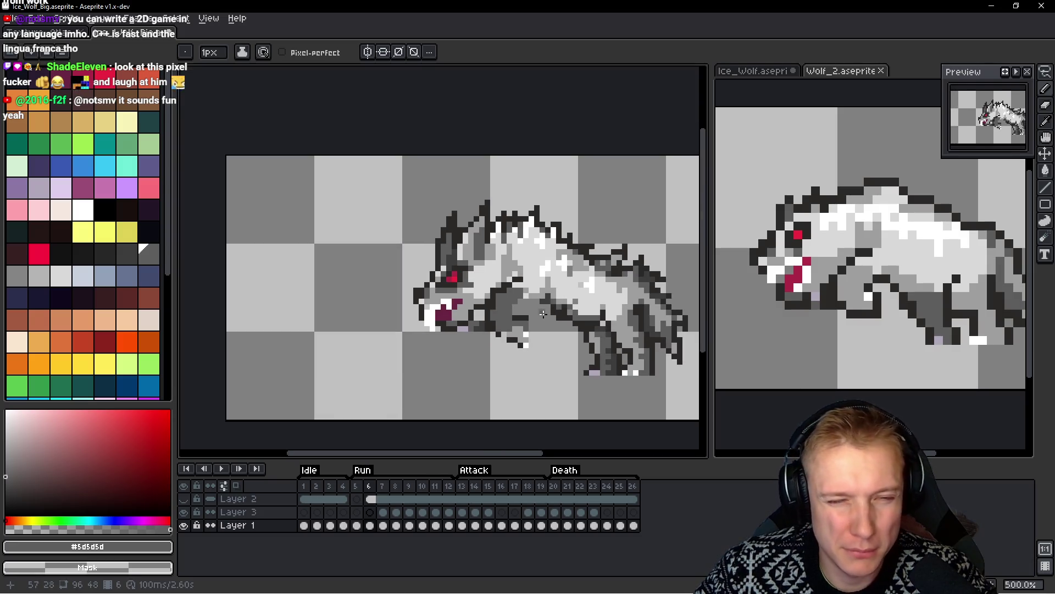
scroll(544, 314, "up", 5)
Redraw the dark #2b2928 outline along the leg's bottom and up its front edge
key("alt")
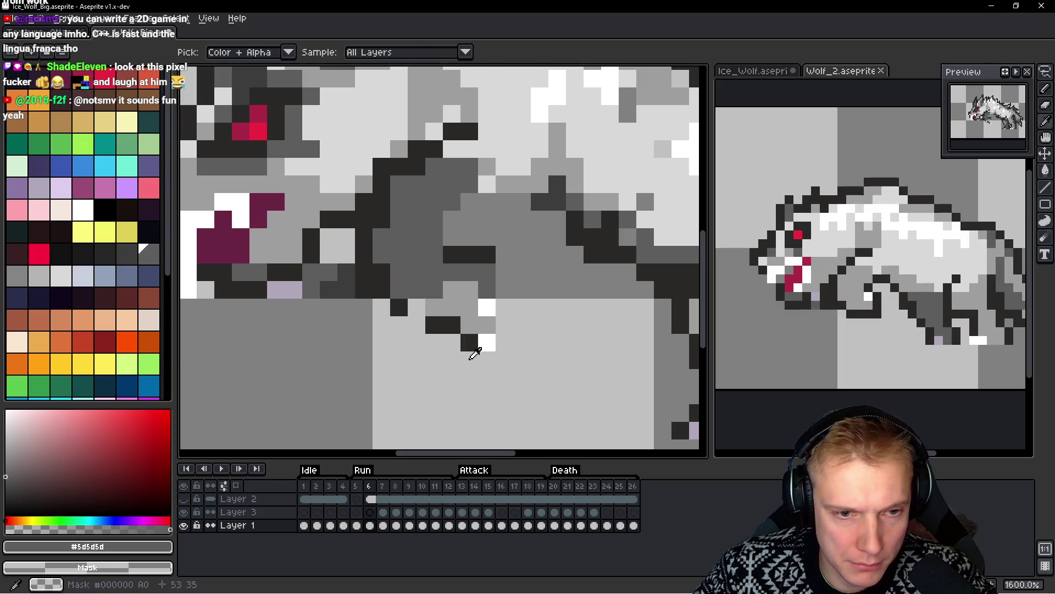
left_click(476, 357, "alt")
left_click(469, 342)
left_click(452, 324, "alt")
left_click_drag(453, 324, 488, 324)
right_click(487, 342)
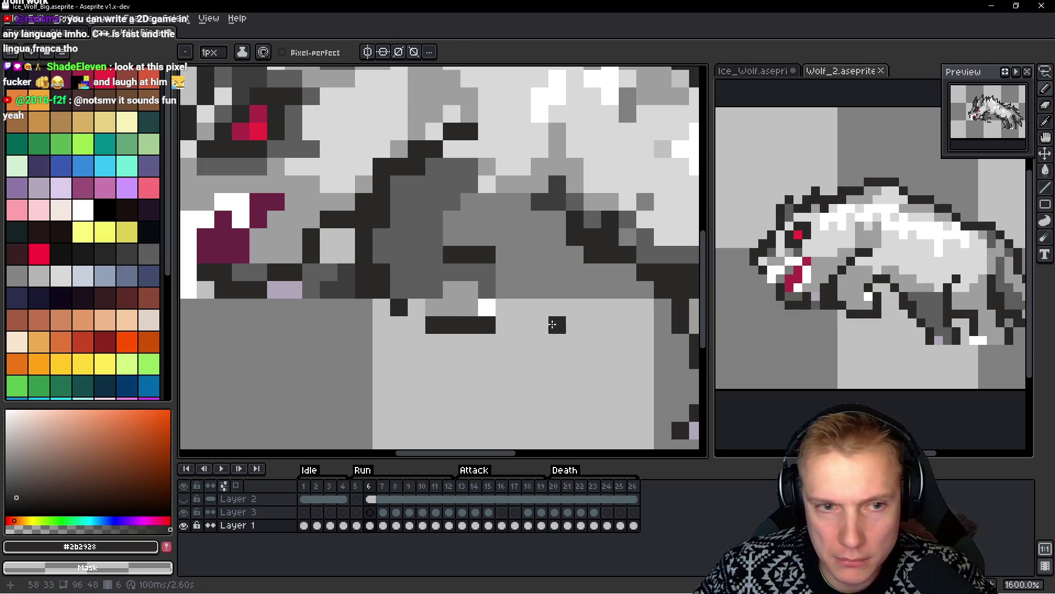
mouse_move(505, 324)
left_mouse_down()
mouse_move(503, 282)
mouse_move(450, 221)
left_mouse_up()
left_click(437, 253, "alt")
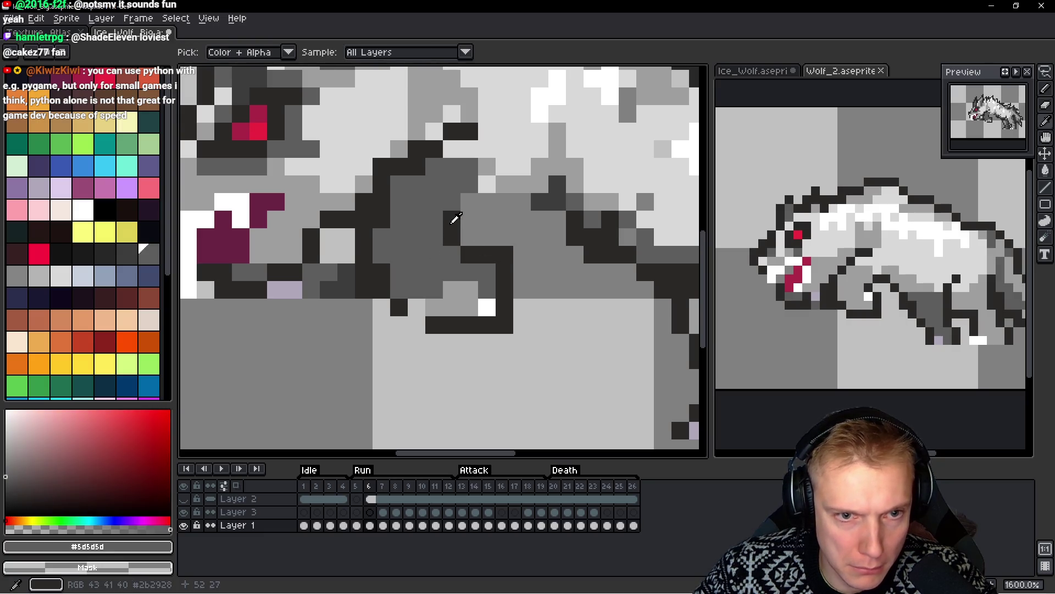
Extend the dark bar with extra pixels and a short vertical line joining the outline
left_click(452, 222, "alt")
left_click(517, 201)
scroll(522, 225, "down", 3)
scroll(535, 255, "up", 2)
left_click(536, 202)
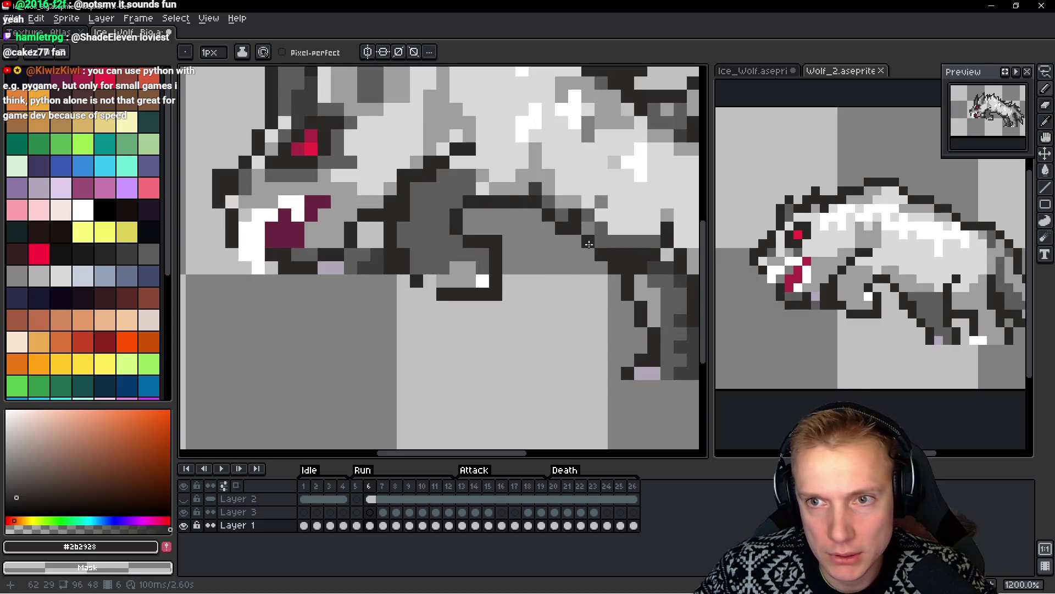
scroll(589, 243, "down", 5)
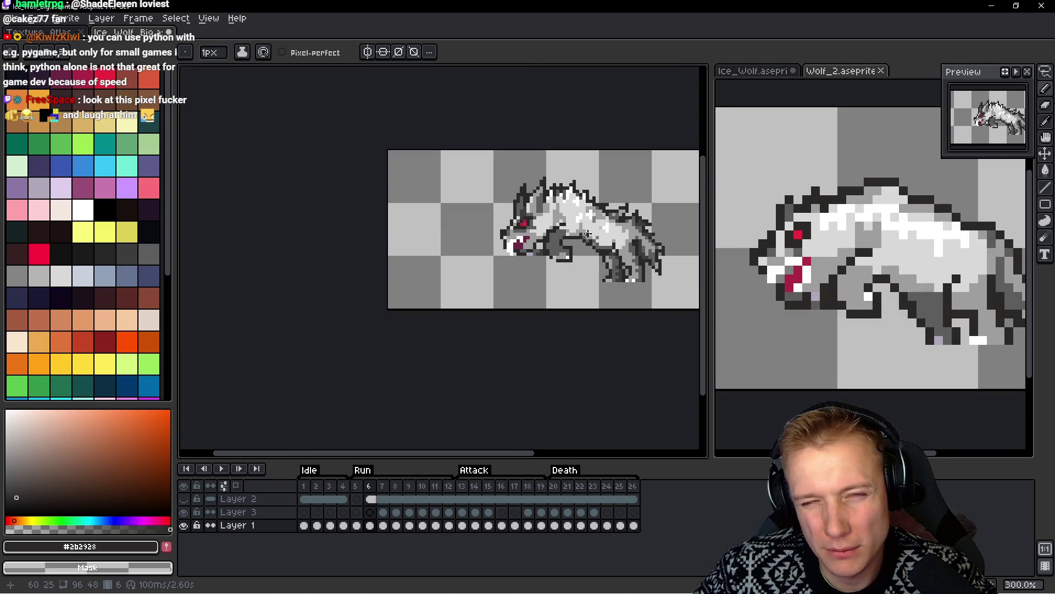
scroll(587, 234, "up", 4)
scroll(593, 249, "up", 3)
mouse_move(540, 215)
left_mouse_down()
mouse_move(537, 193)
mouse_move(552, 221)
left_mouse_up()
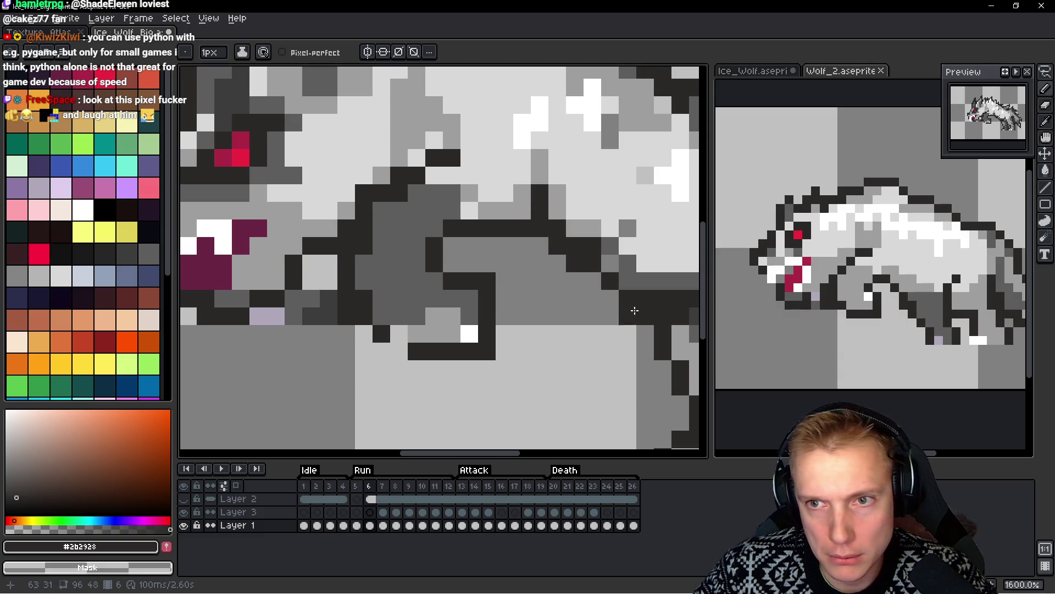
scroll(631, 308, "down", 6)
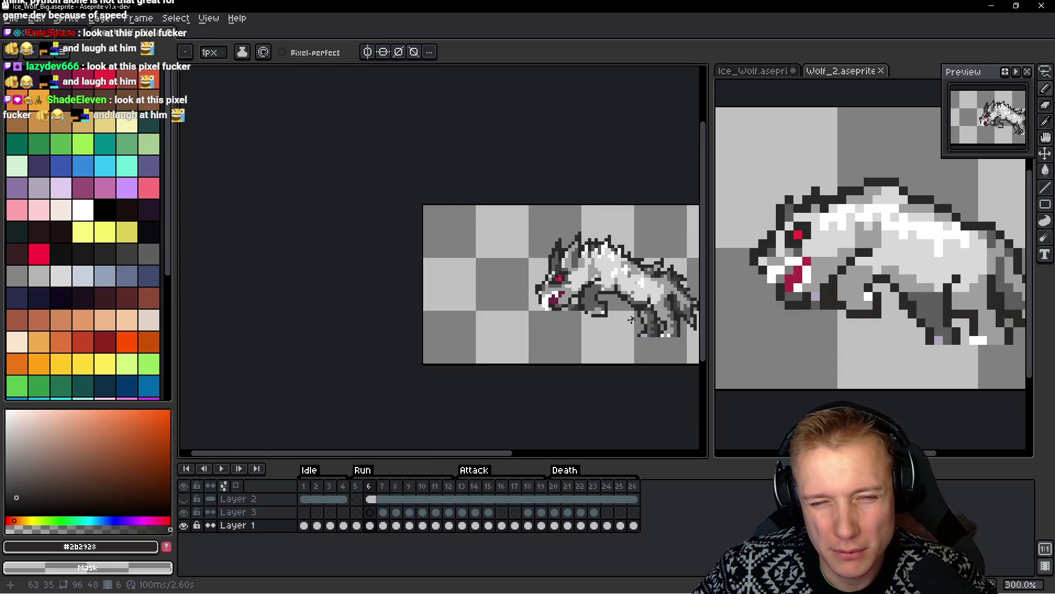
scroll(632, 321, "up", 3)
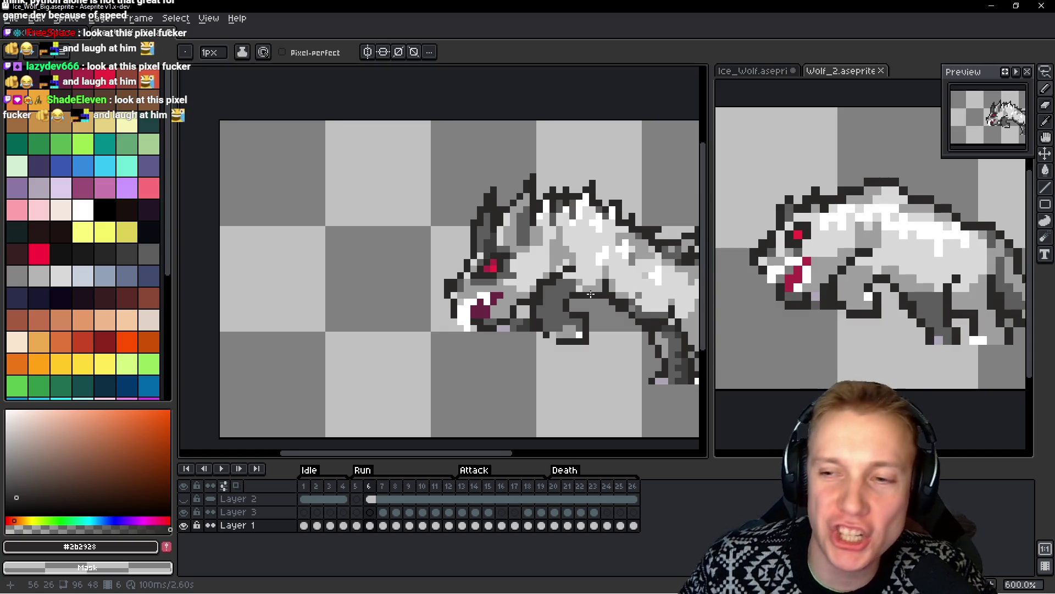
scroll(610, 269, "up", 5)
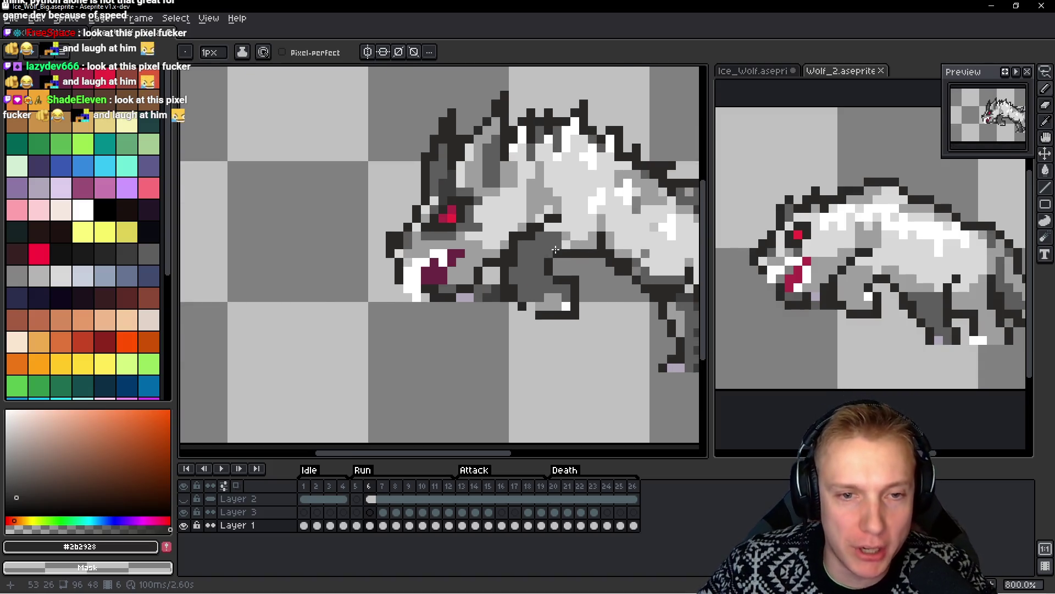
Paint #9e9e9e light grey strokes on the chest and inside the leg
left_click(551, 244, "alt")
scroll(551, 244, "up", 1)
mouse_move(551, 244)
left_mouse_down()
mouse_move(514, 215)
mouse_move(488, 239)
mouse_move(465, 239)
mouse_move(422, 295)
mouse_move(436, 292)
mouse_move(436, 265)
mouse_move(492, 289)
left_mouse_up()
scroll(436, 265, "down", 6)
scroll(496, 290, "up", 4)
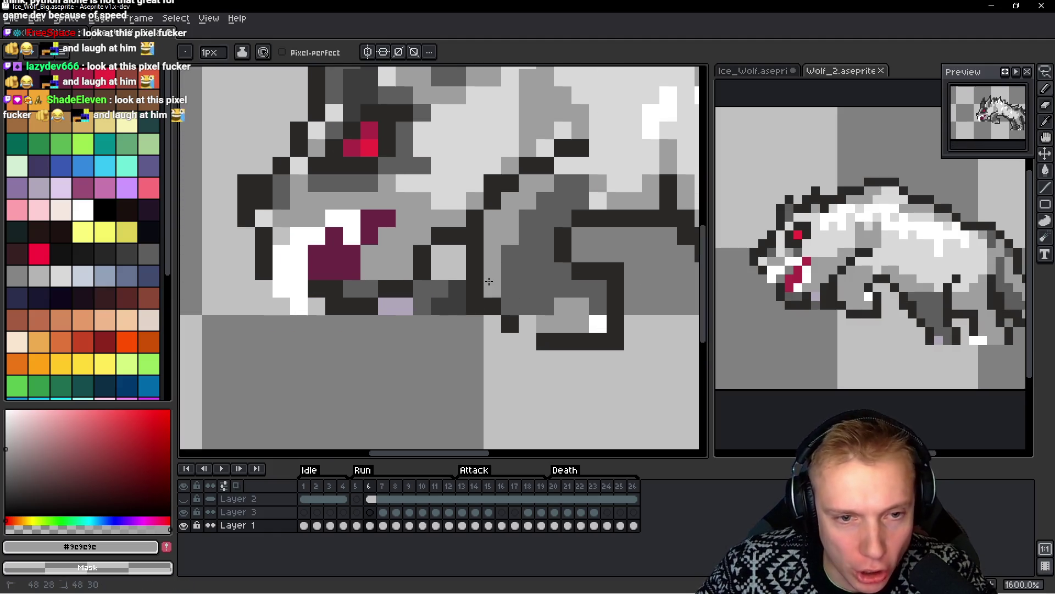
left_click(506, 319, "alt")
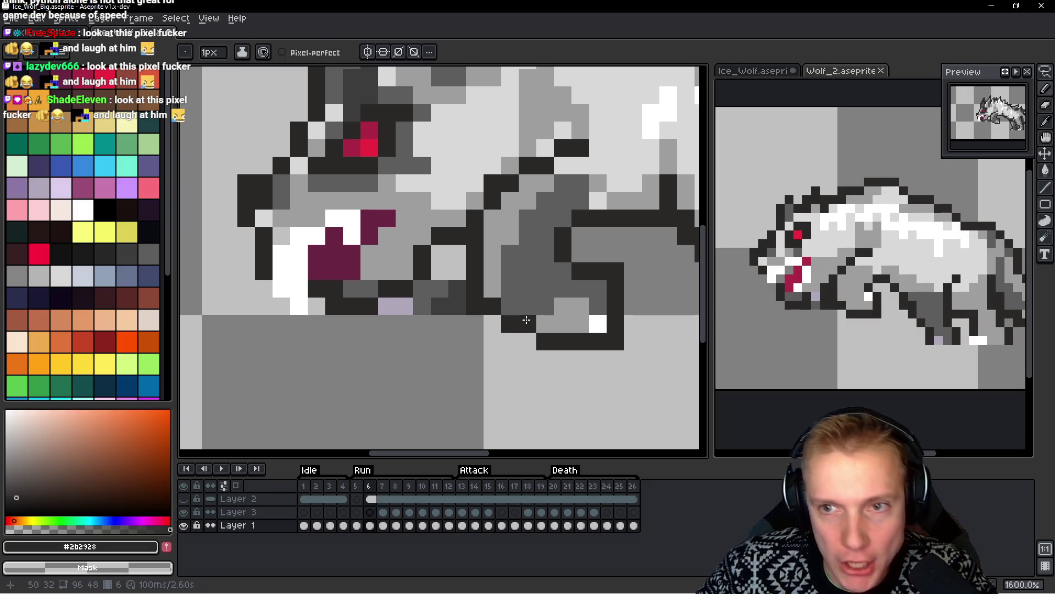
scroll(589, 245, "right", 3)
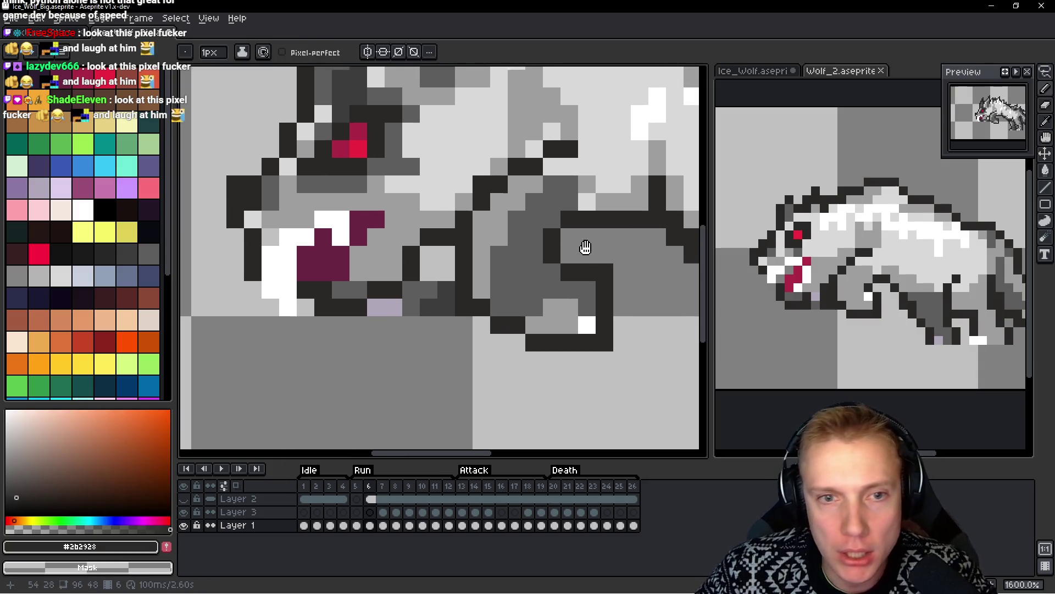
Turn three of the leg's dark outline pixels grey
left_click(459, 234, "alt")
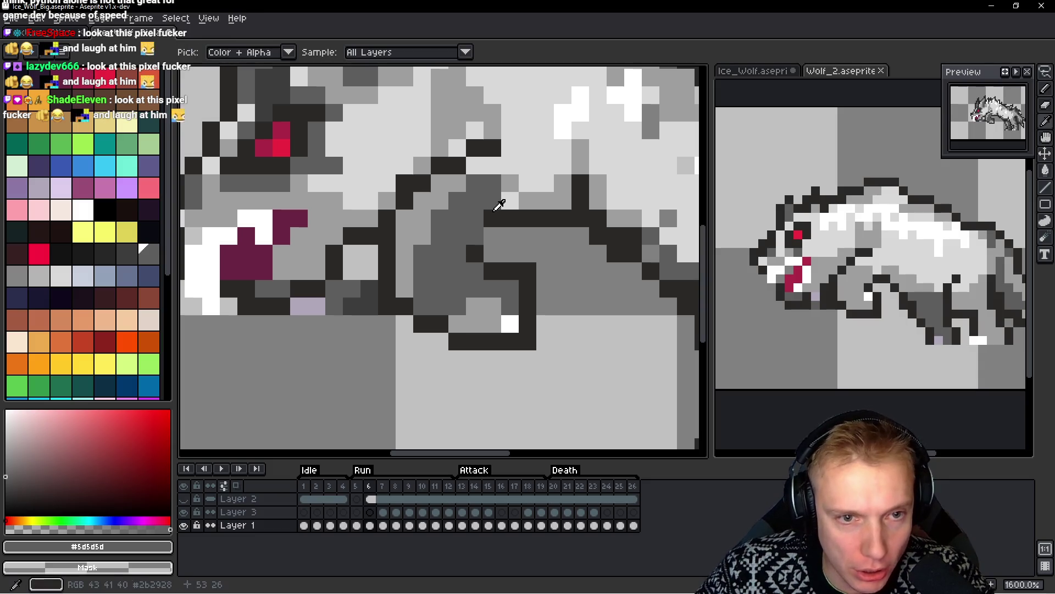
left_click(486, 223, "alt")
left_click(473, 220, "alt")
left_click(493, 218)
left_click(474, 238, "alt")
scroll(497, 232, "down", 4)
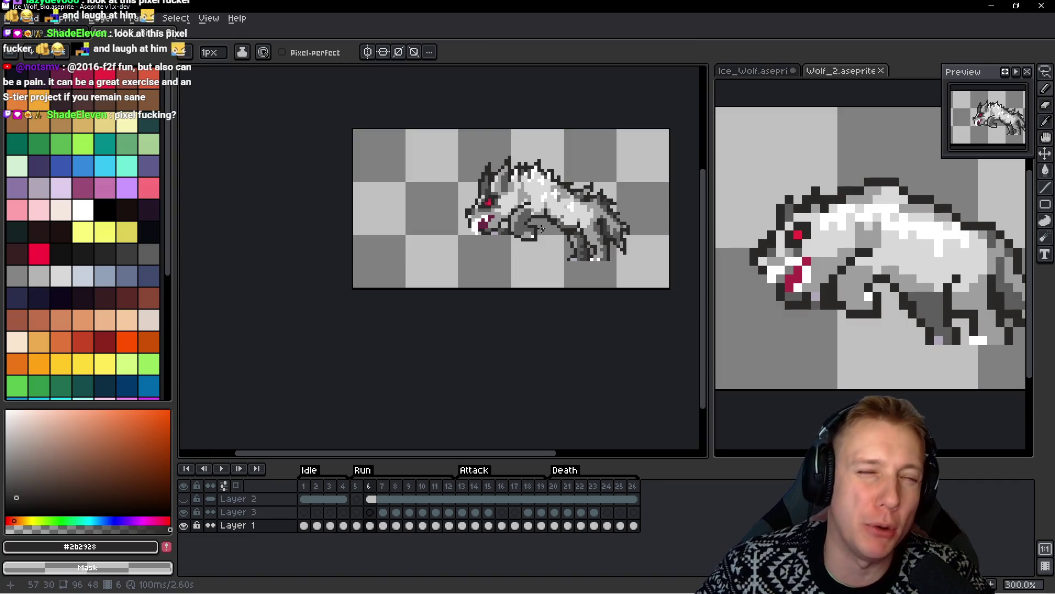
scroll(510, 202, "up", 4)
scroll(510, 201, "up", 1)
Repaint a run of leg pixels in light grey #9e9e9e, undoing one misplaced pixel
left_click(483, 196, "alt")
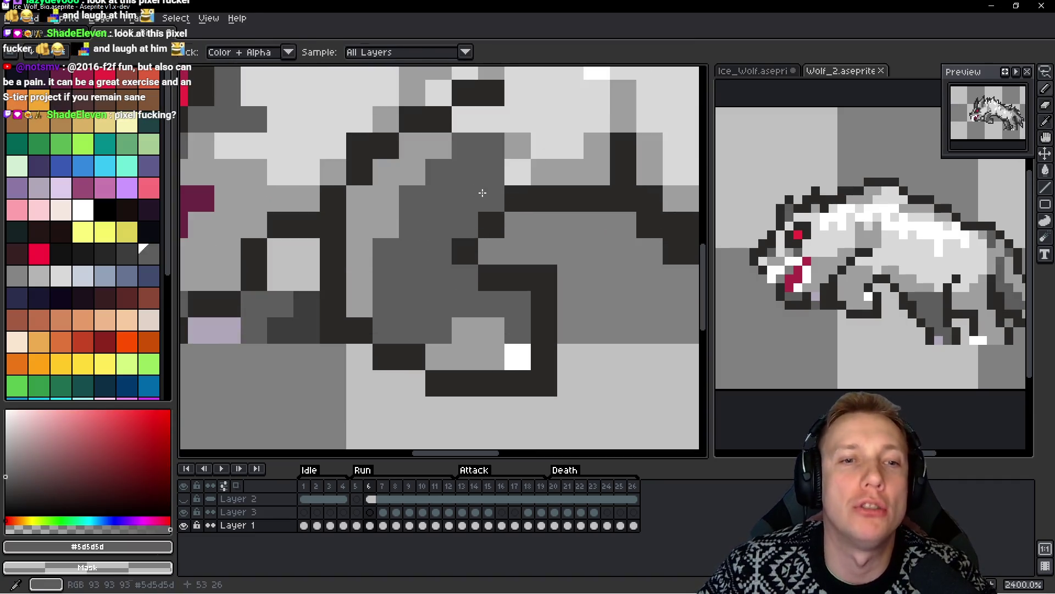
left_click(536, 180, "alt")
left_click(491, 198)
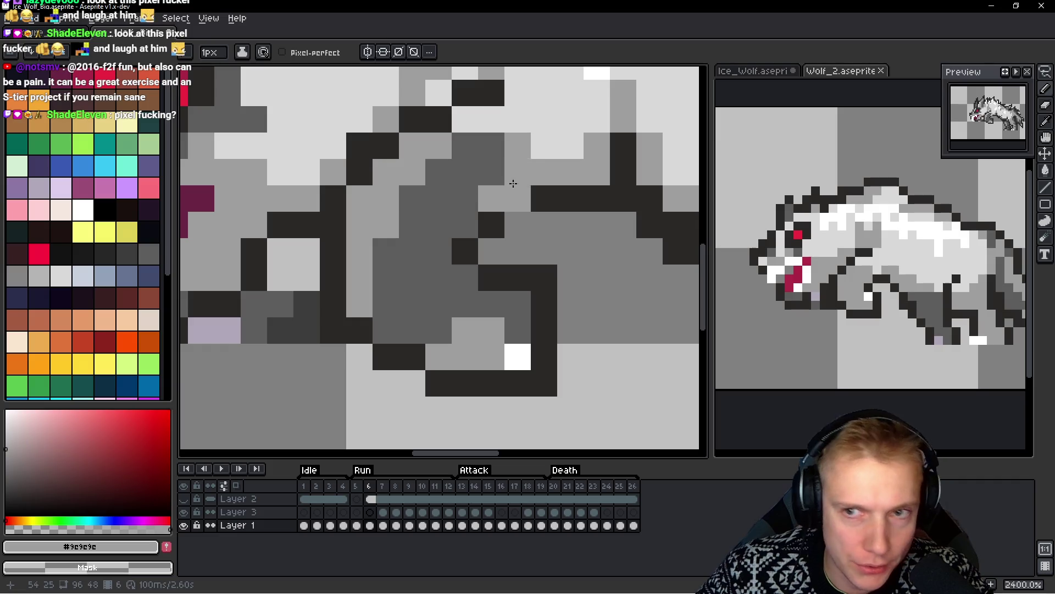
key("ctrl+z")
left_click(465, 146)
left_click(491, 145)
left_click(439, 173)
mouse_move(412, 198)
left_mouse_down()
mouse_move(412, 226)
mouse_move(384, 247)
mouse_move(389, 318)
mouse_move(427, 318)
mouse_move(394, 270)
left_mouse_up()
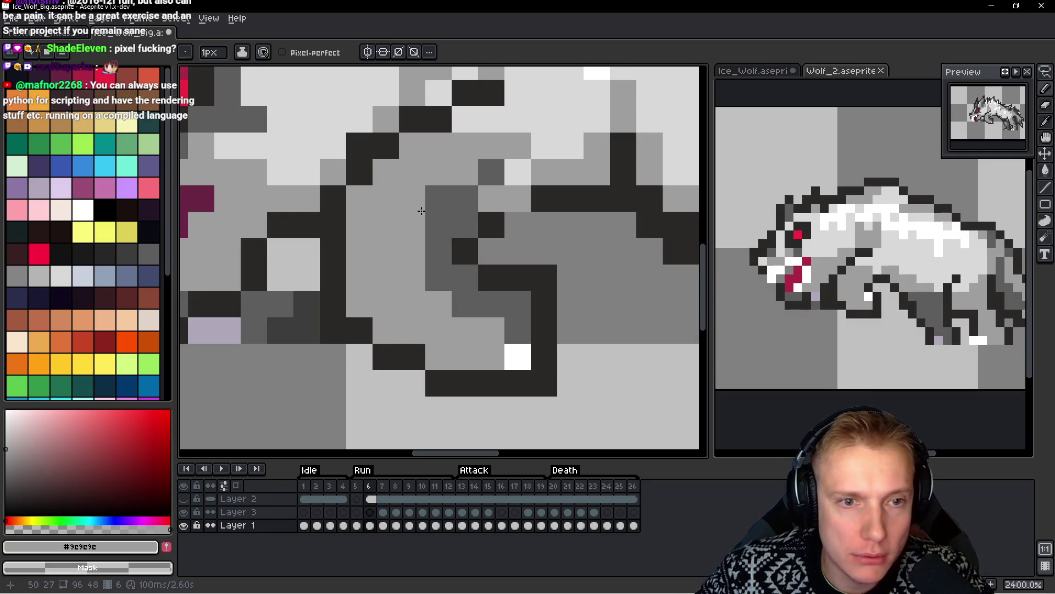
left_click(434, 200)
Paint several leg pixels and a short row in #5d5d5d mid grey
left_click(464, 207, "alt")
left_click(500, 199)
left_click(544, 199)
left_click(621, 189)
left_click_drag(544, 172, 600, 172)
scroll(620, 185, "down", 8)
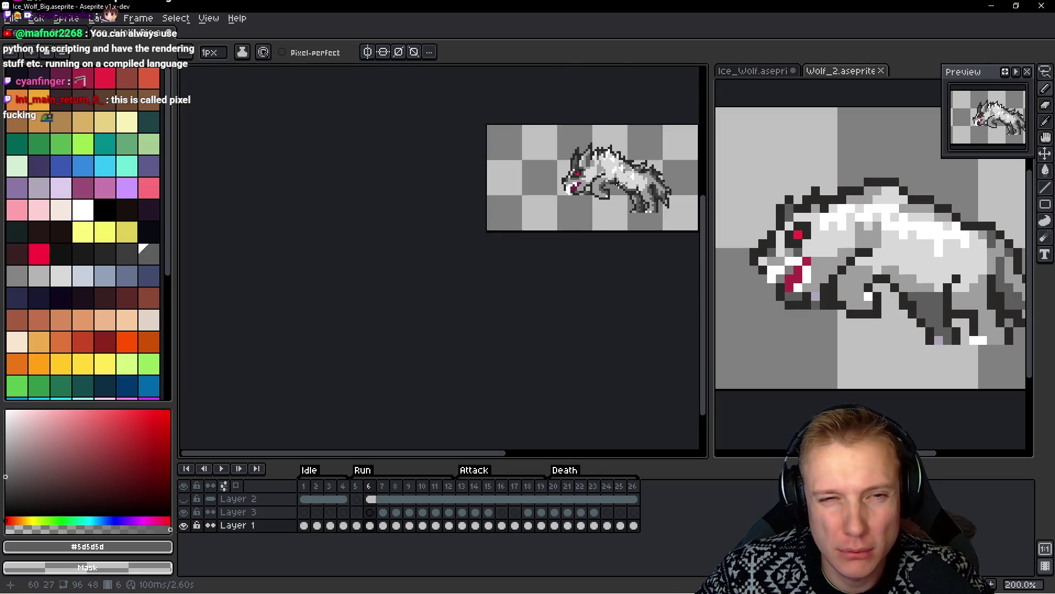
scroll(619, 184, "down", 1)
scroll(621, 185, "up", 5)
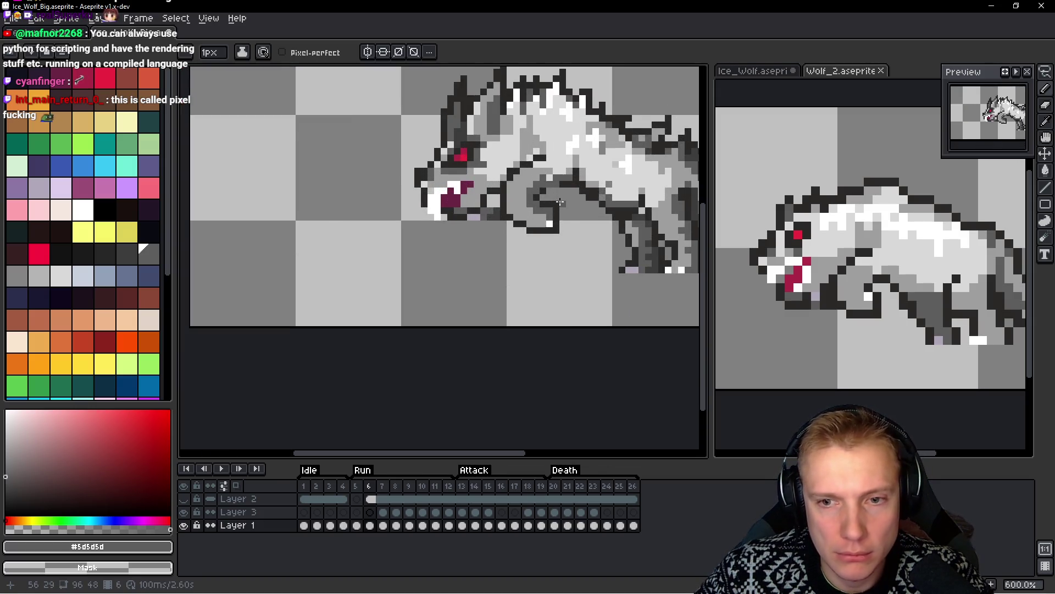
scroll(559, 203, "up", 3)
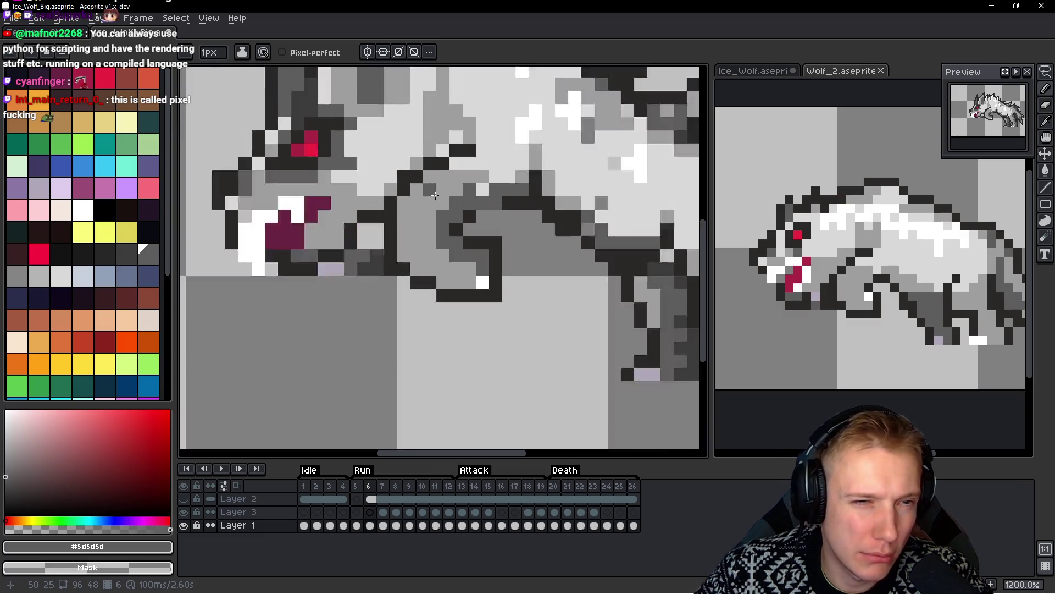
scroll(435, 195, "up", 1)
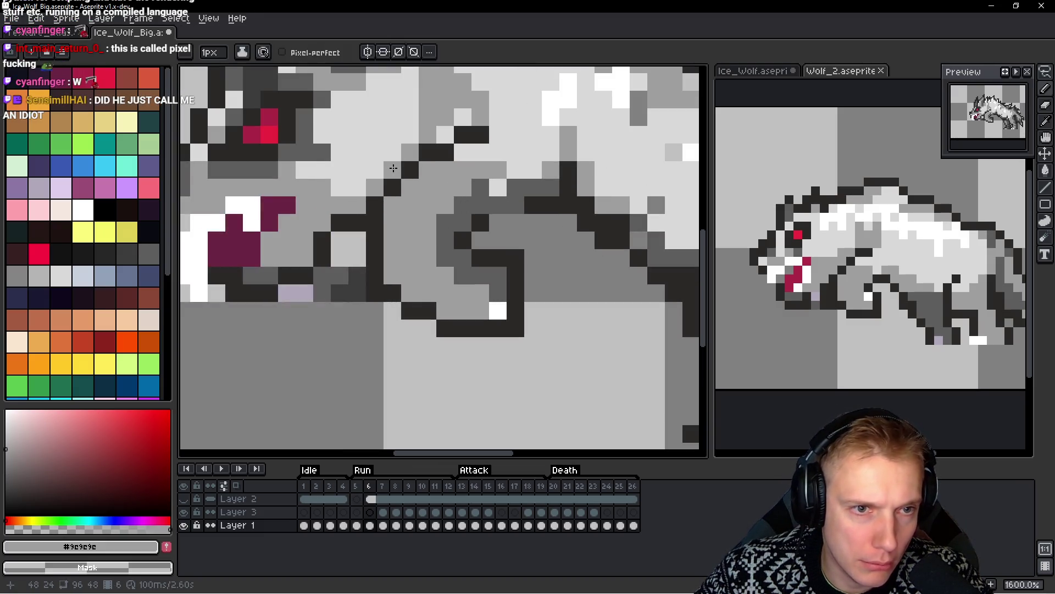
scroll(456, 221, "down", 6)
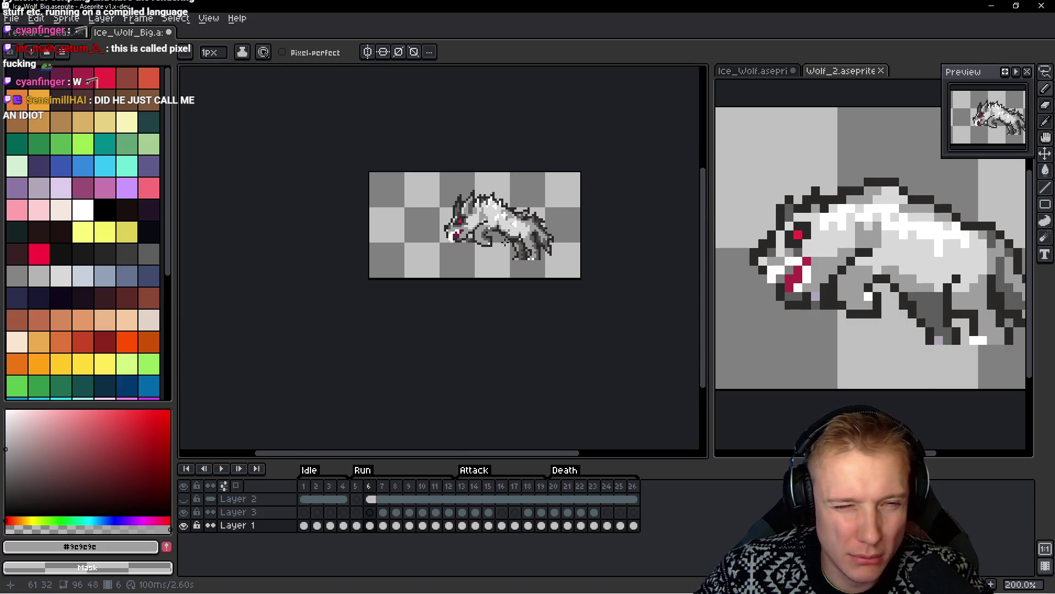
key("h")
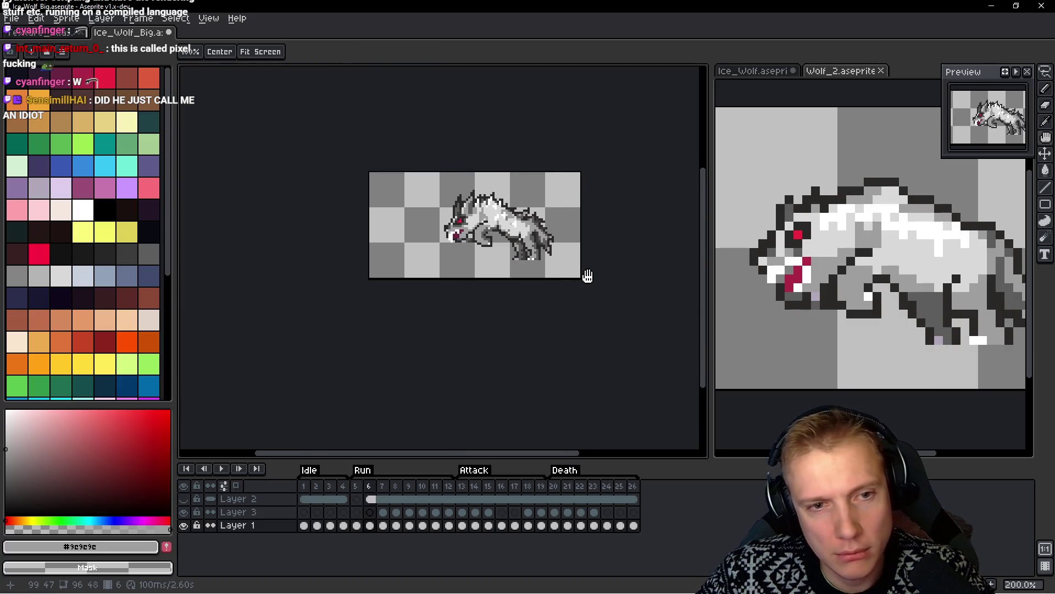
left_click(902, 278)
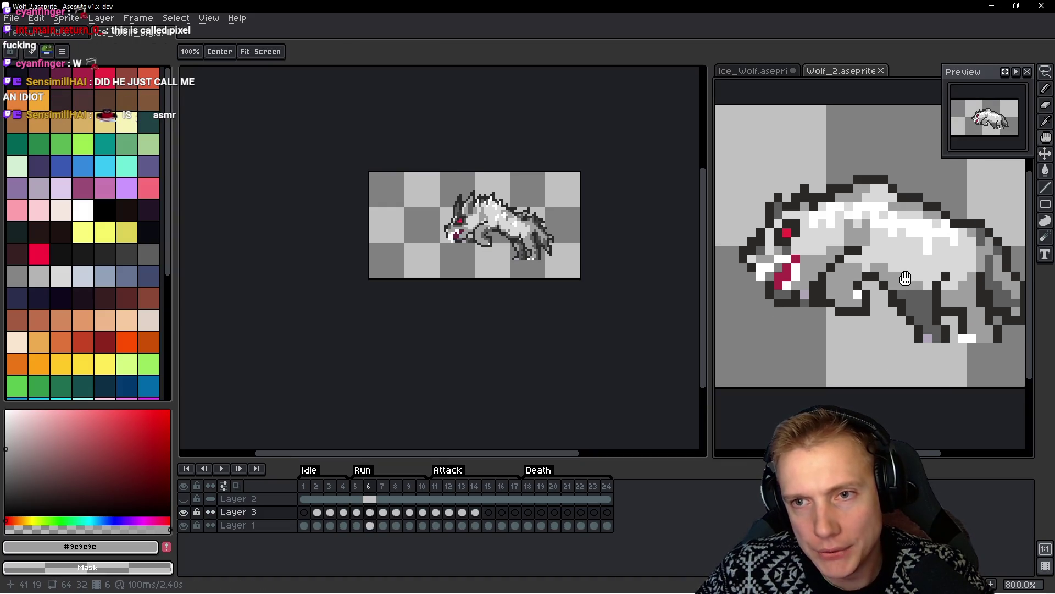
key("b")
left_click(440, 272)
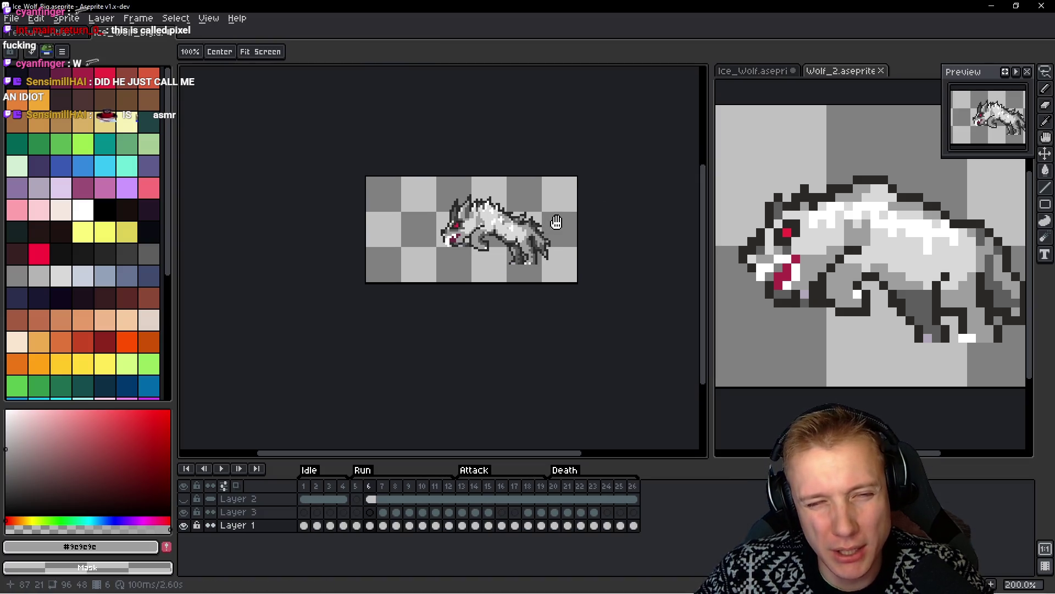
scroll(478, 253, "up", 5)
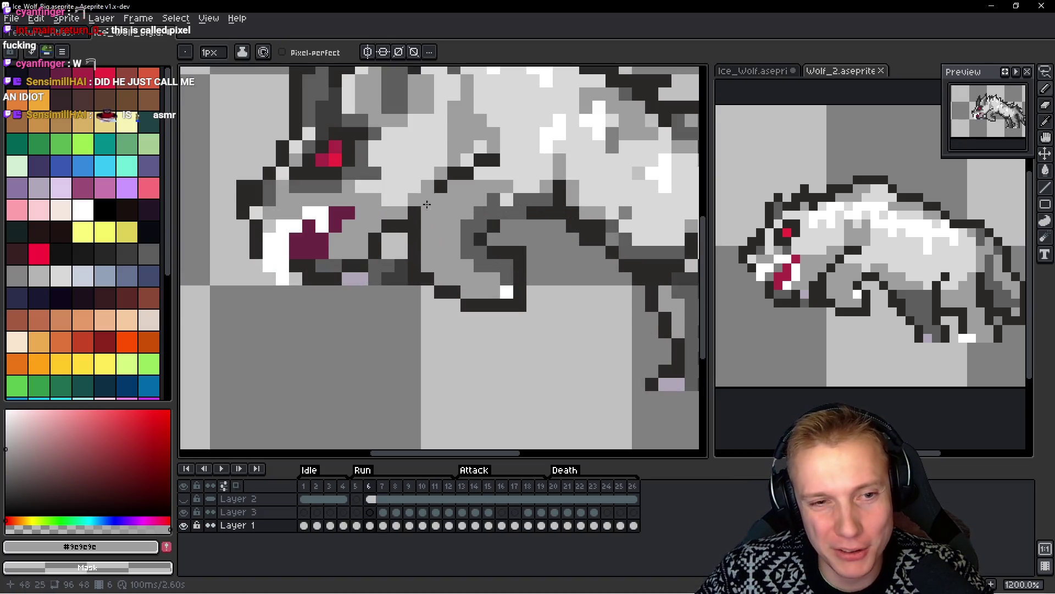
scroll(533, 267, "down", 6)
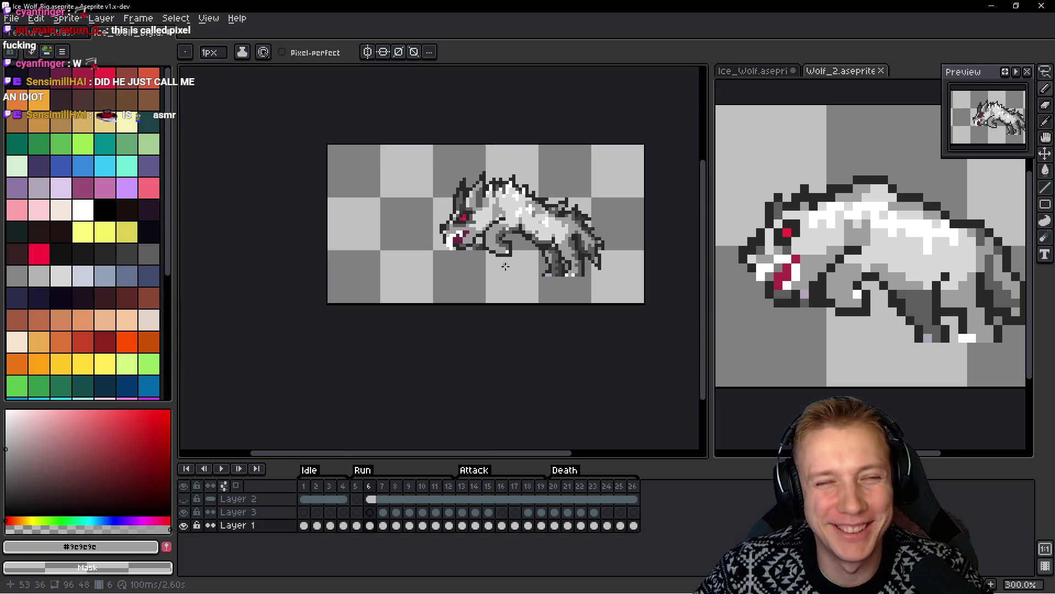
scroll(505, 265, "up", 4)
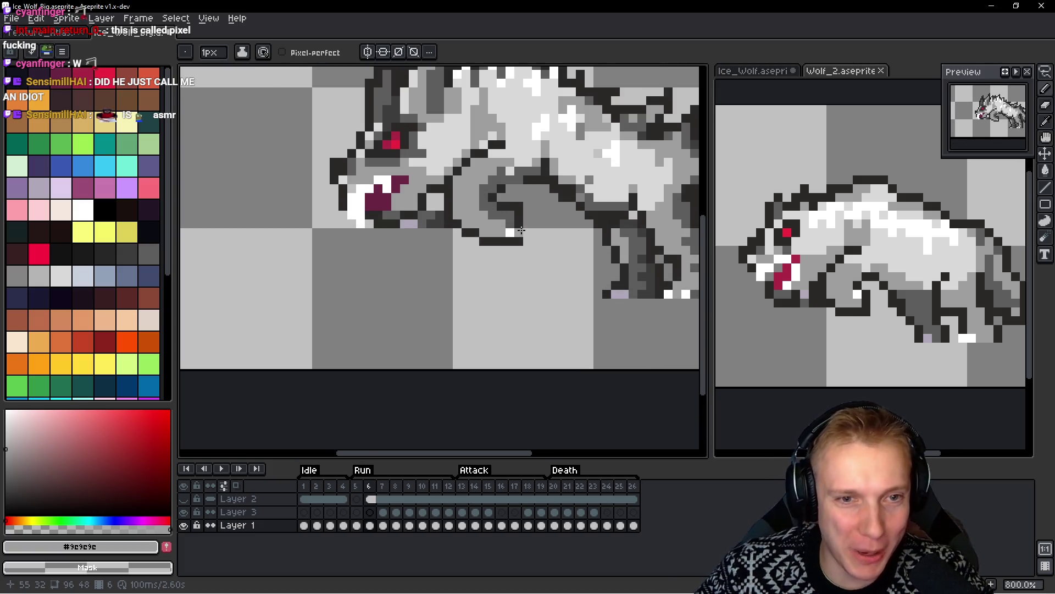
scroll(521, 230, "up", 2)
key("q")
left_click_drag(491, 223, 504, 229)
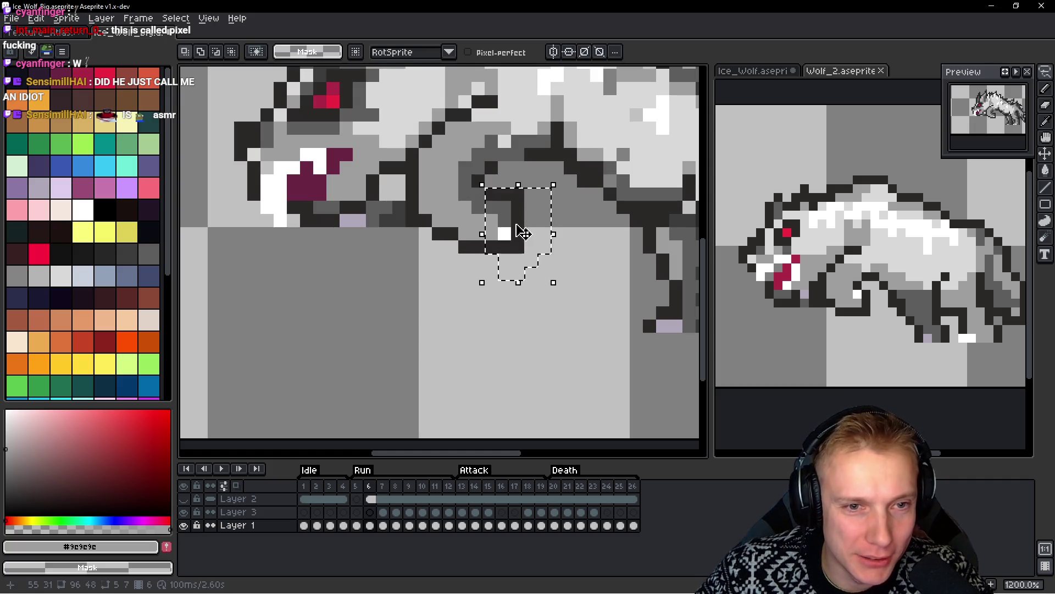
scroll(523, 219, "down", 5)
scroll(545, 217, "down", 1)
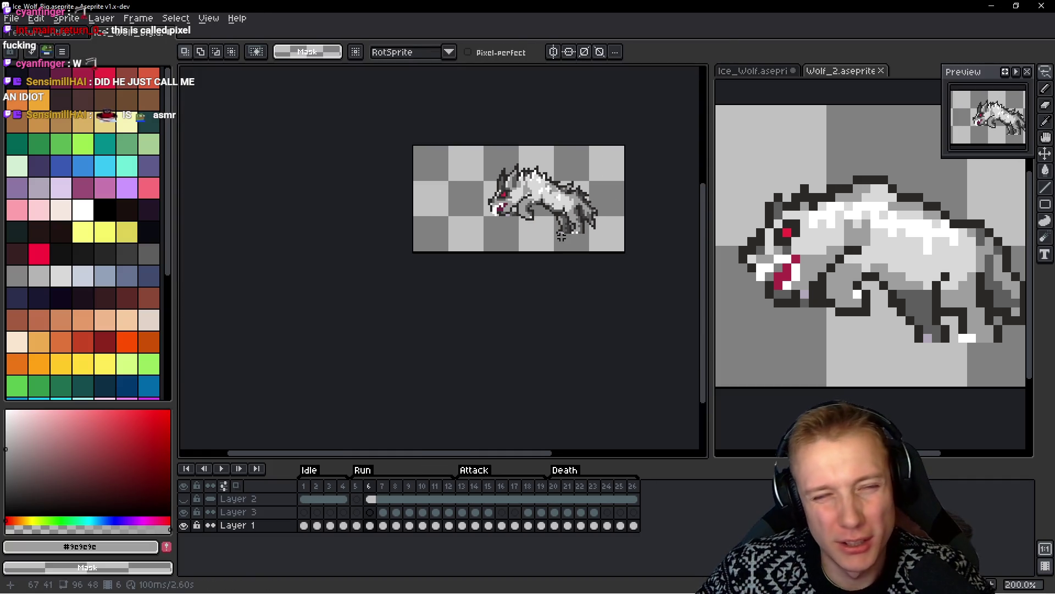
scroll(540, 211, "up", 5)
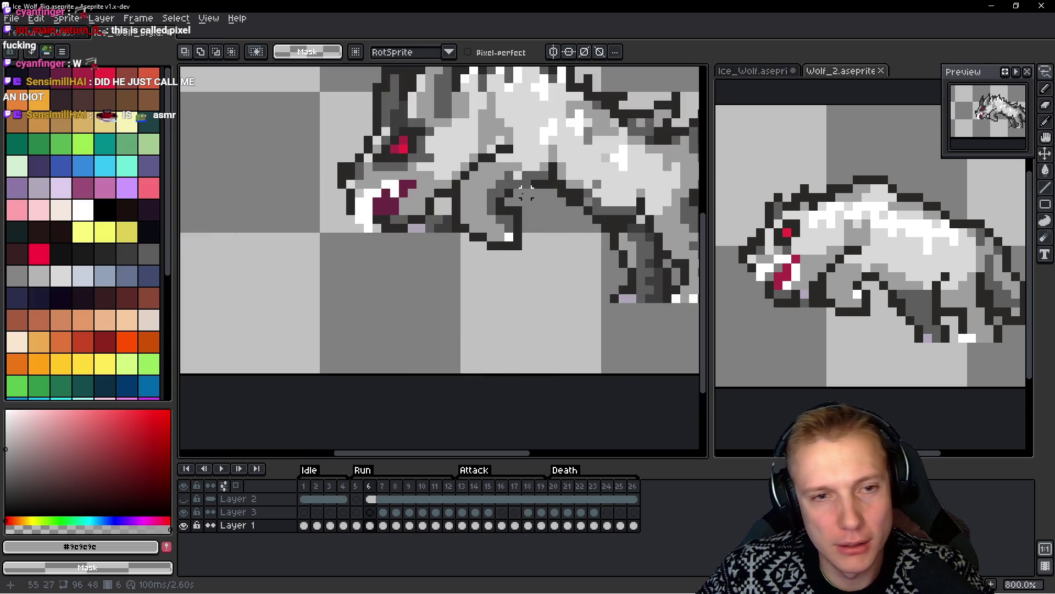
scroll(495, 193, "up", 3)
key("b")
left_click(456, 150)
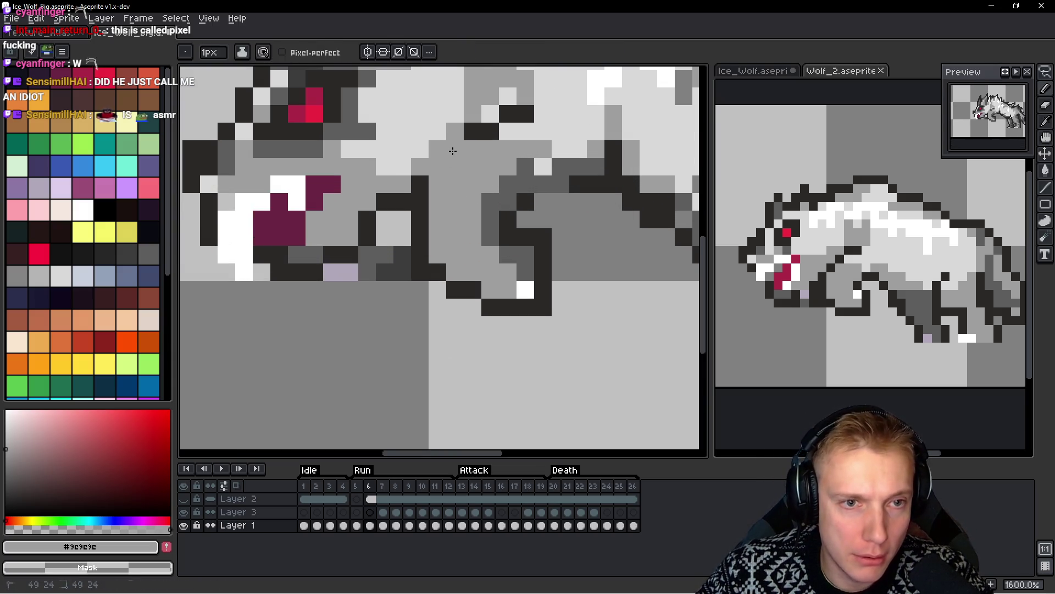
left_click(473, 132, "alt")
left_click(443, 135)
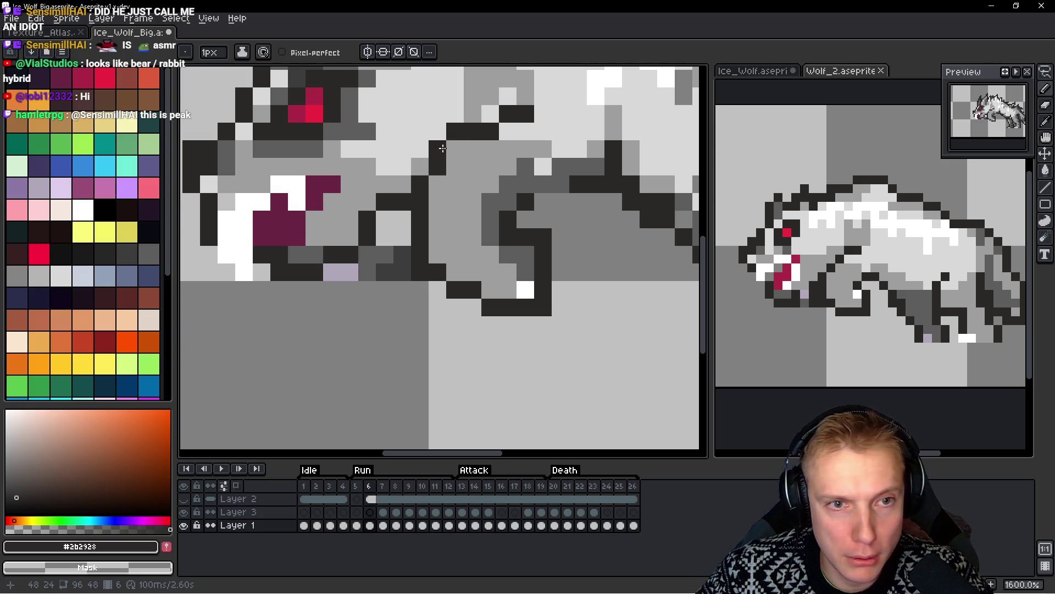
left_click(480, 142, "alt")
left_click(489, 134)
left_click(472, 134)
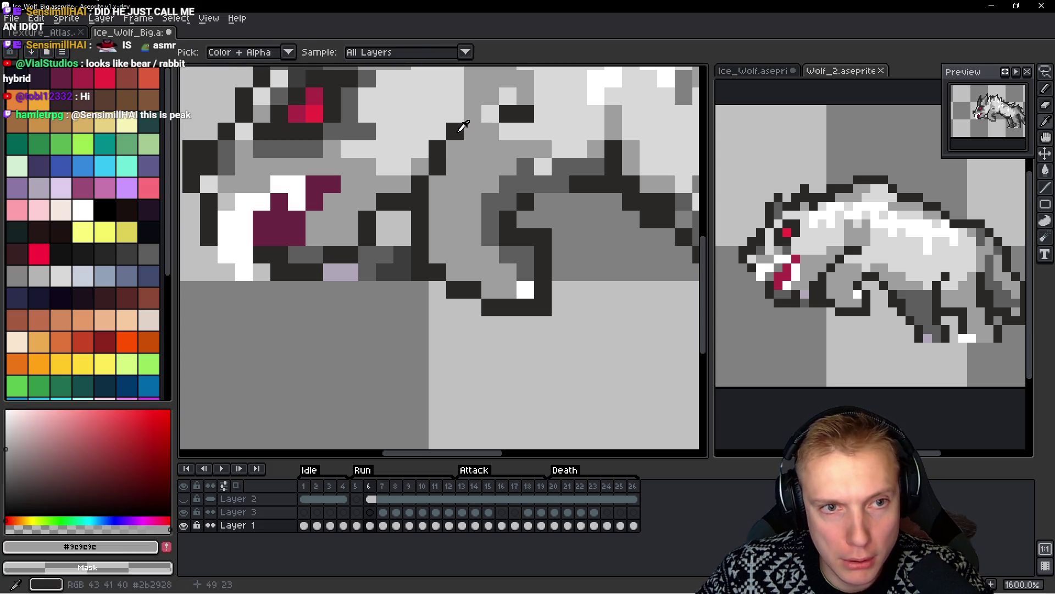
left_click(516, 114, "alt")
left_click(490, 113)
left_click(508, 149)
scroll(563, 187, "down", 8)
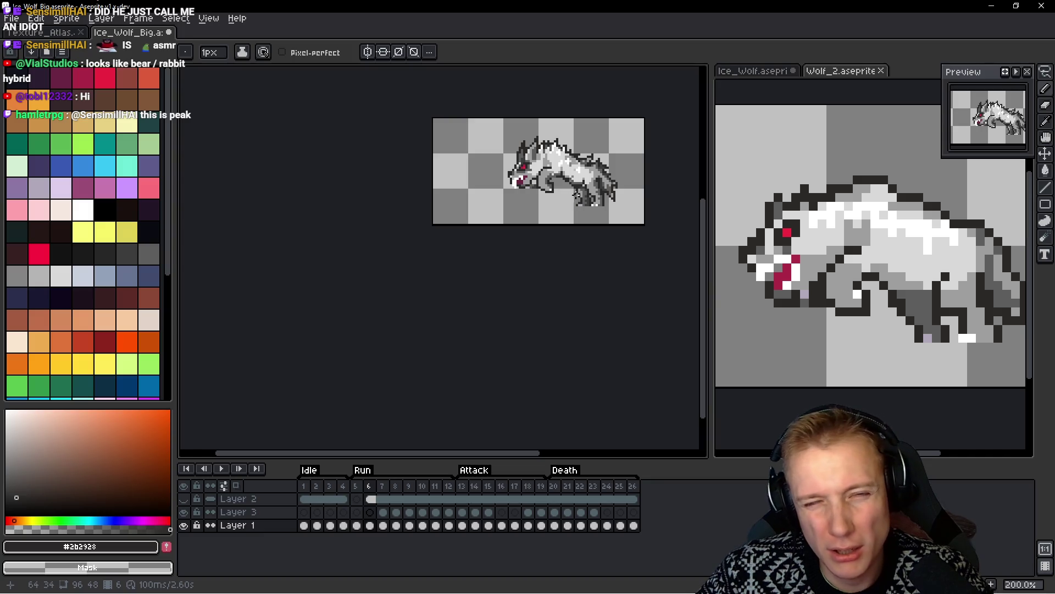
scroll(578, 195, "up", 10)
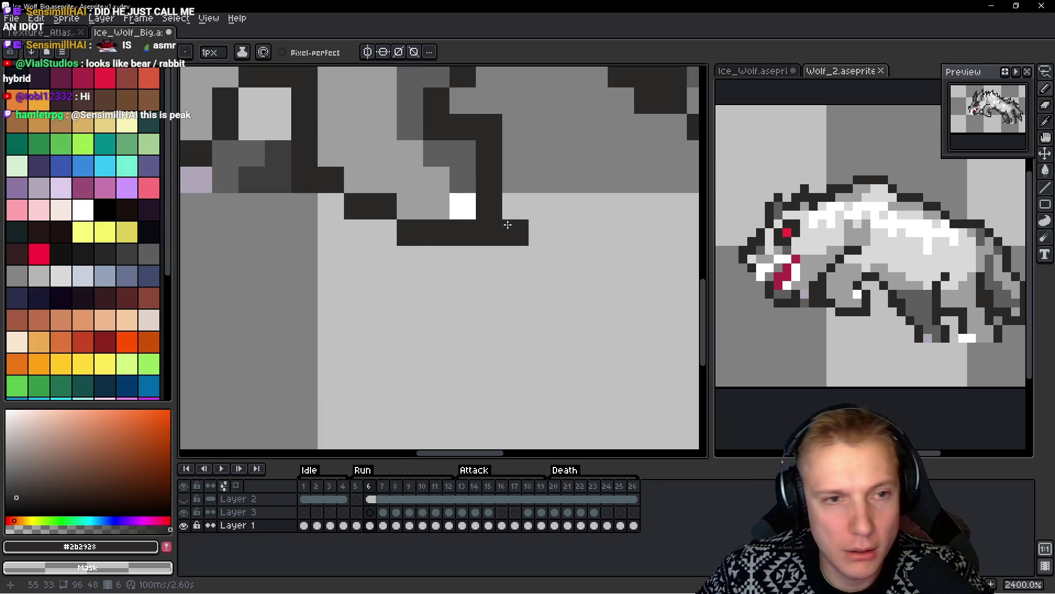
left_click(452, 278)
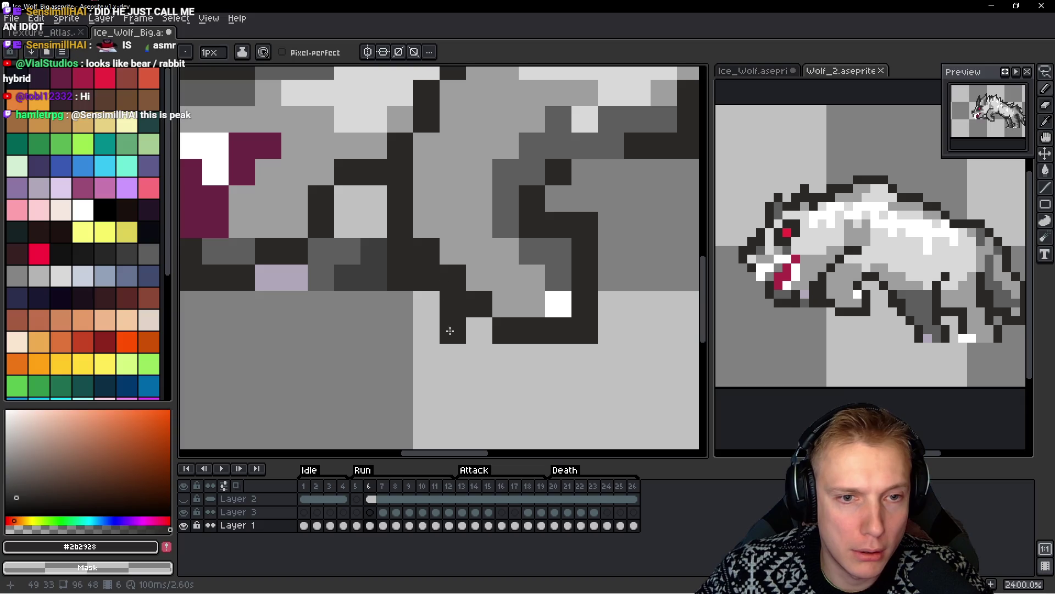
key("ctrl+z")
left_click(416, 294)
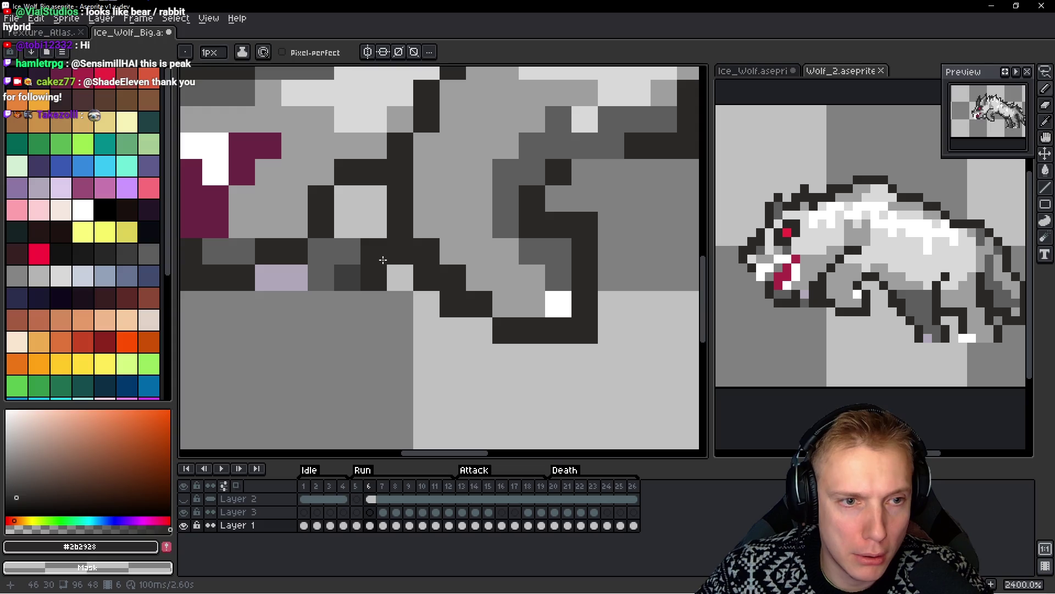
scroll(378, 229, "down", 2)
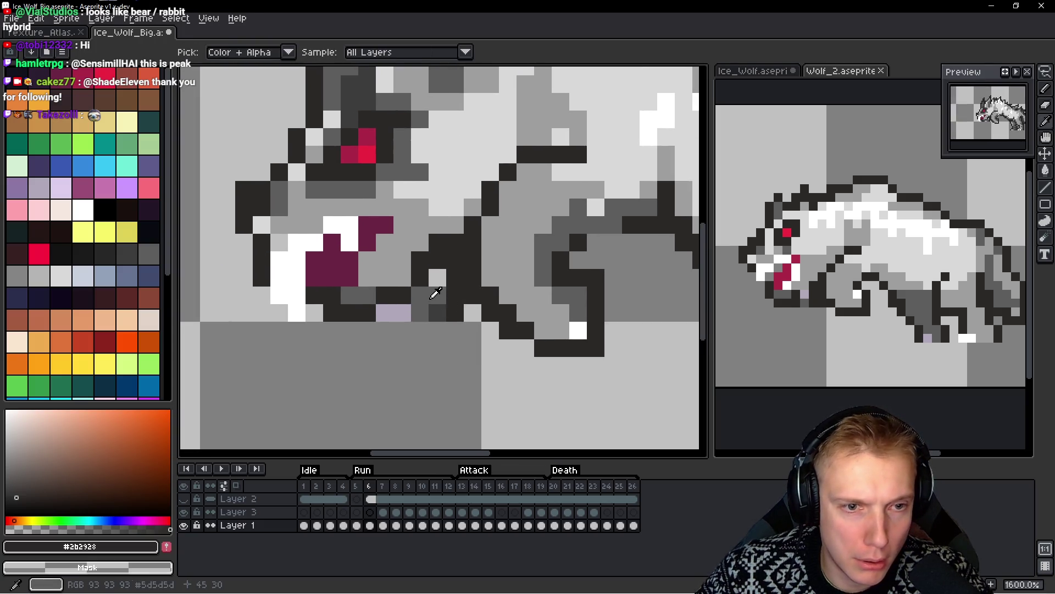
left_click(434, 295, "alt")
scroll(510, 283, "down", 6)
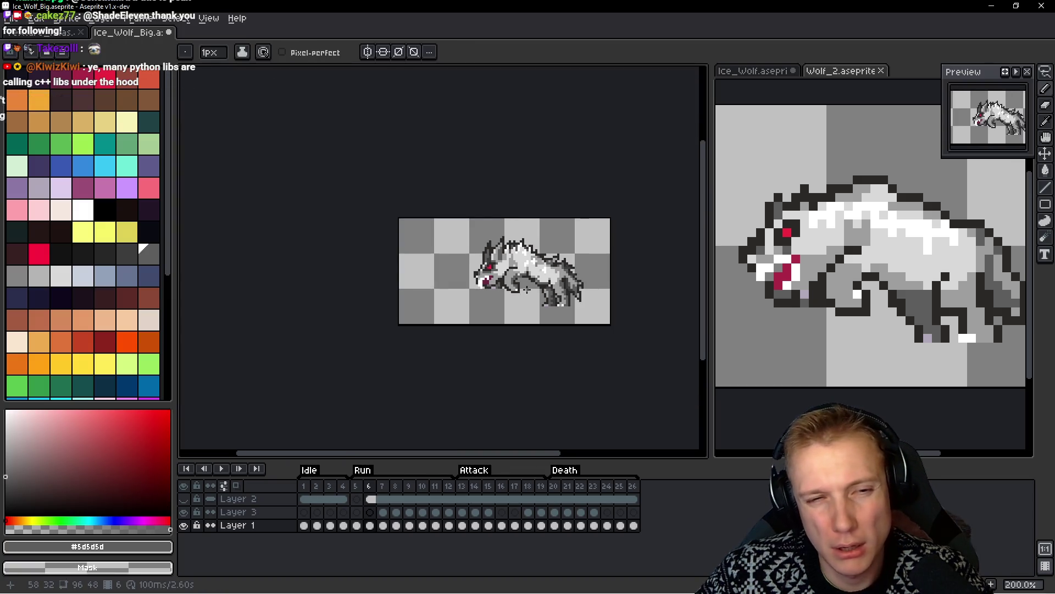
scroll(414, 285, "up", 4)
scroll(443, 285, "up", 3)
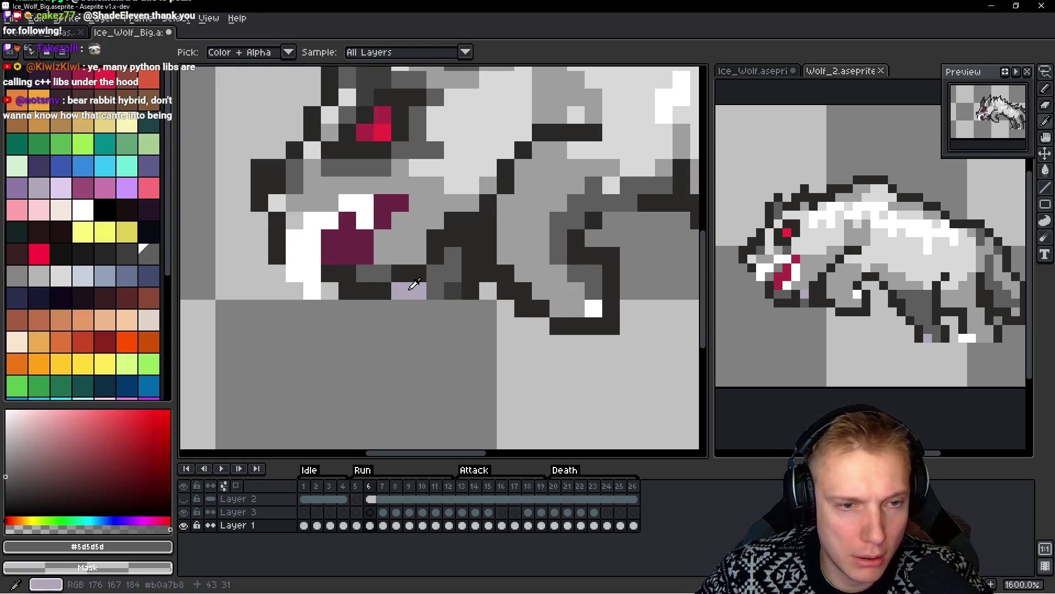
left_click(426, 290, "alt")
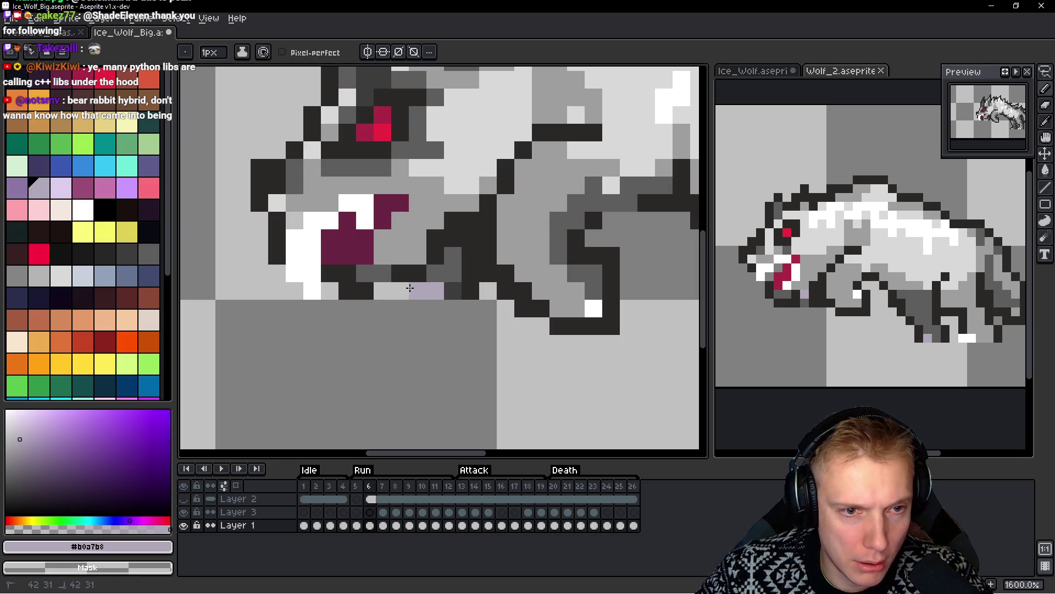
left_click(436, 250, "alt")
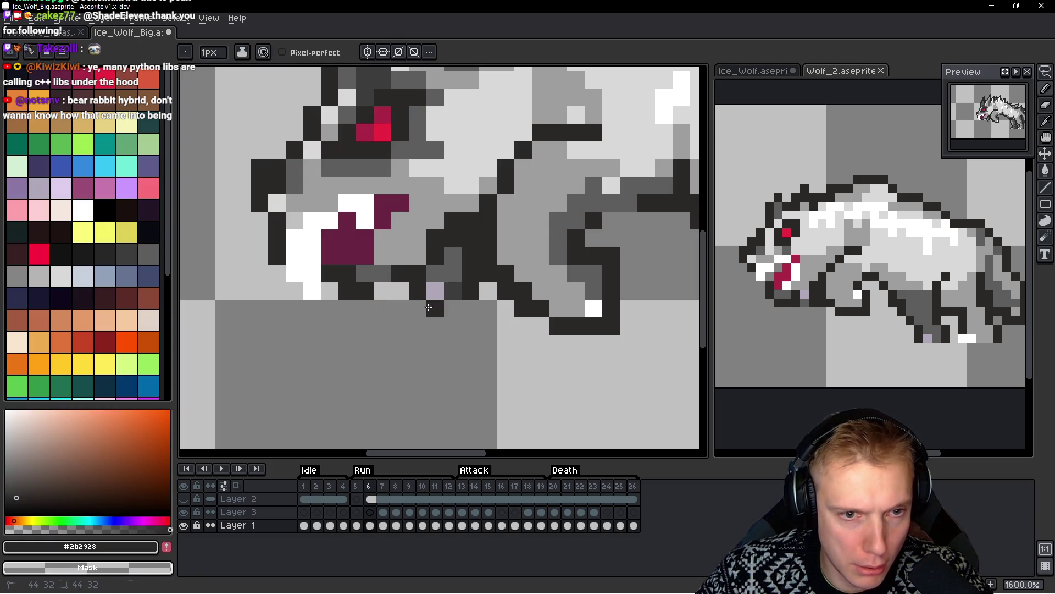
scroll(488, 325, "down", 2)
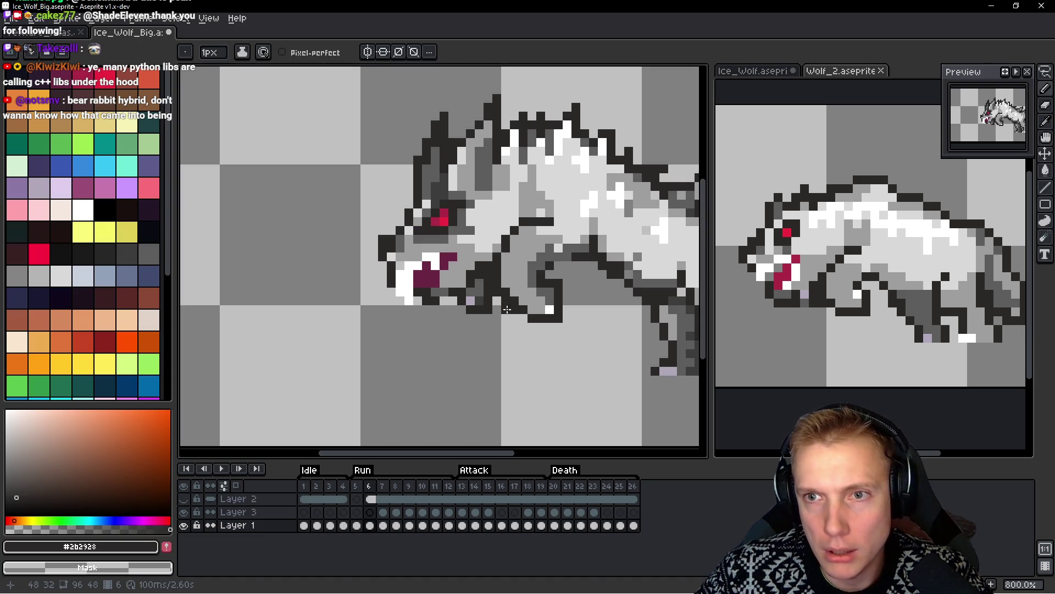
scroll(420, 318, "up", 2)
scroll(426, 314, "down", 8)
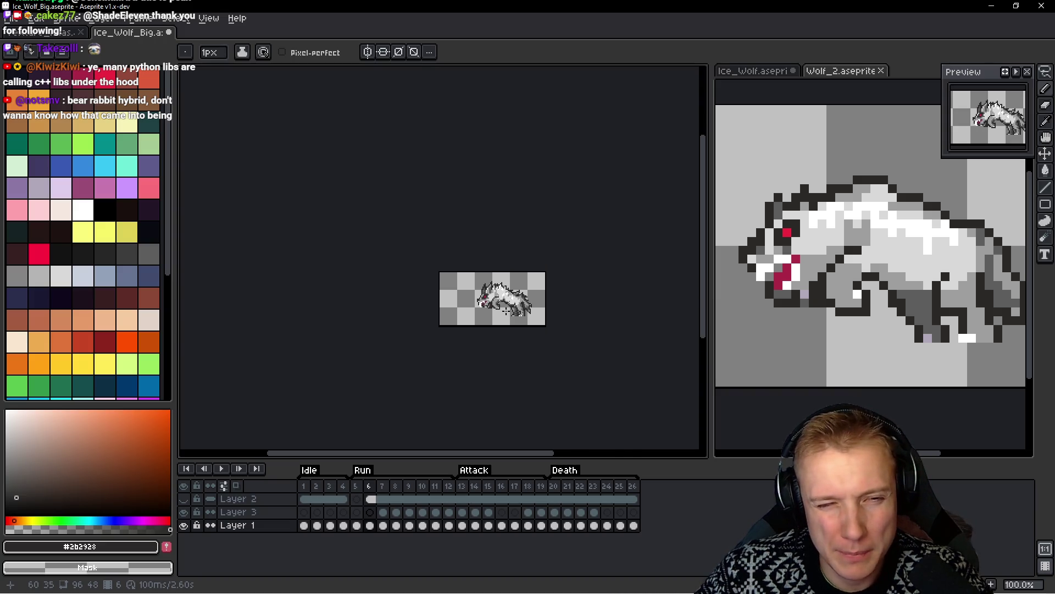
scroll(512, 313, "up", 4)
key("Return")
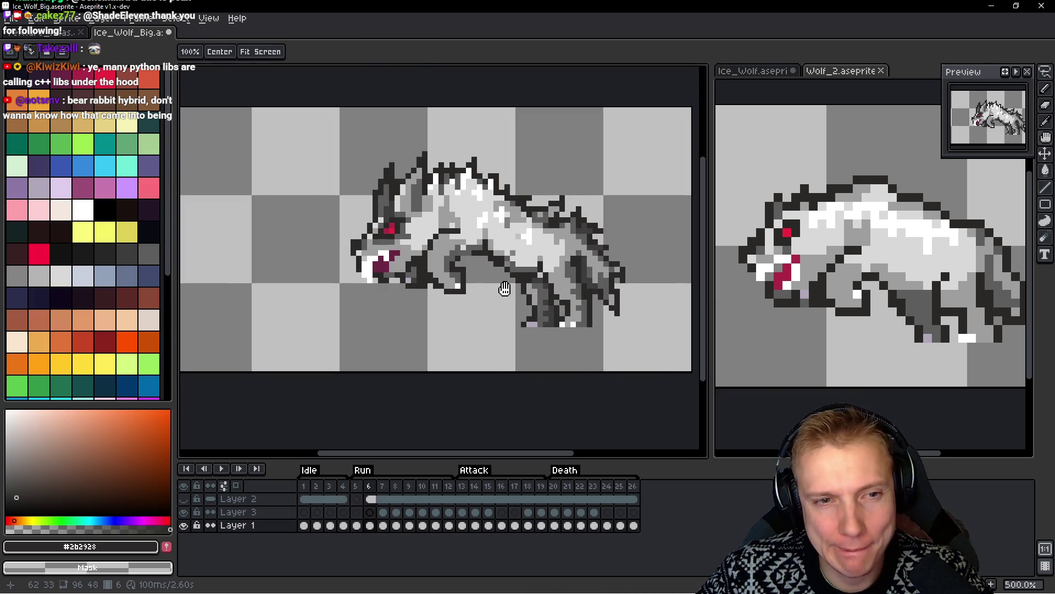
key("q")
scroll(477, 187, "up", 1)
mouse_move(489, 121)
left_mouse_down()
mouse_move(432, 114)
mouse_move(369, 326)
mouse_move(498, 308)
left_mouse_up()
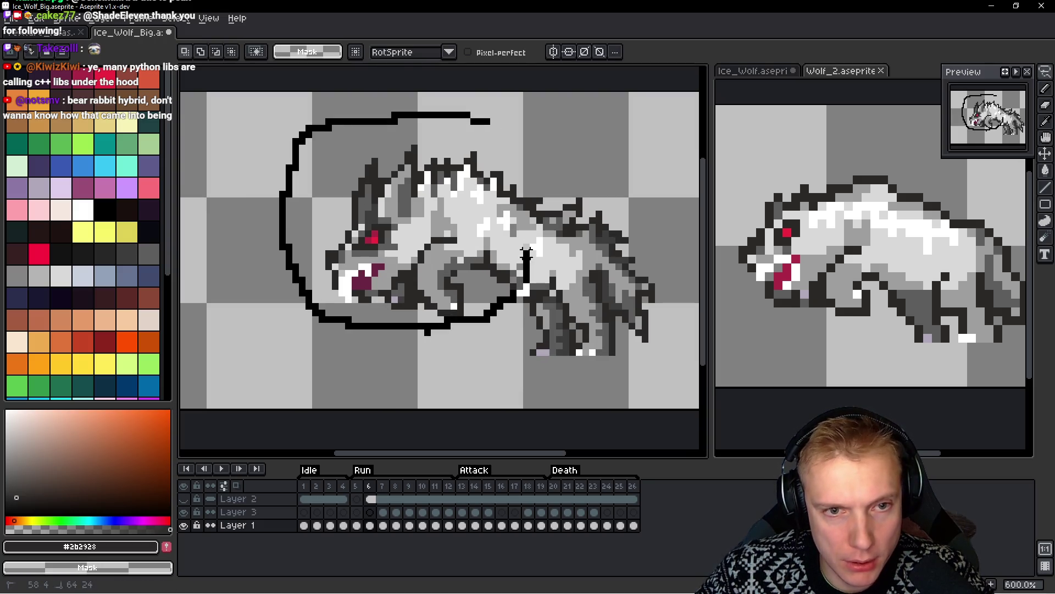
Close the lasso around the wolf's head, lift it slightly, and commit it with Enter
left_click_drag(534, 217, 531, 220)
left_click_drag(456, 224, 456, 215)
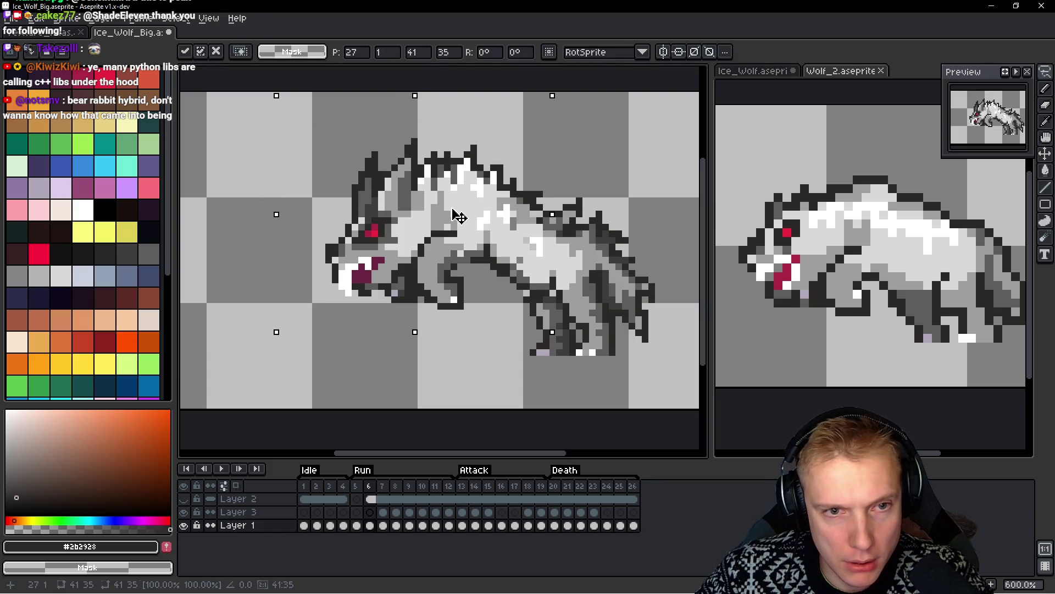
key("Return")
scroll(511, 215, "down", 3)
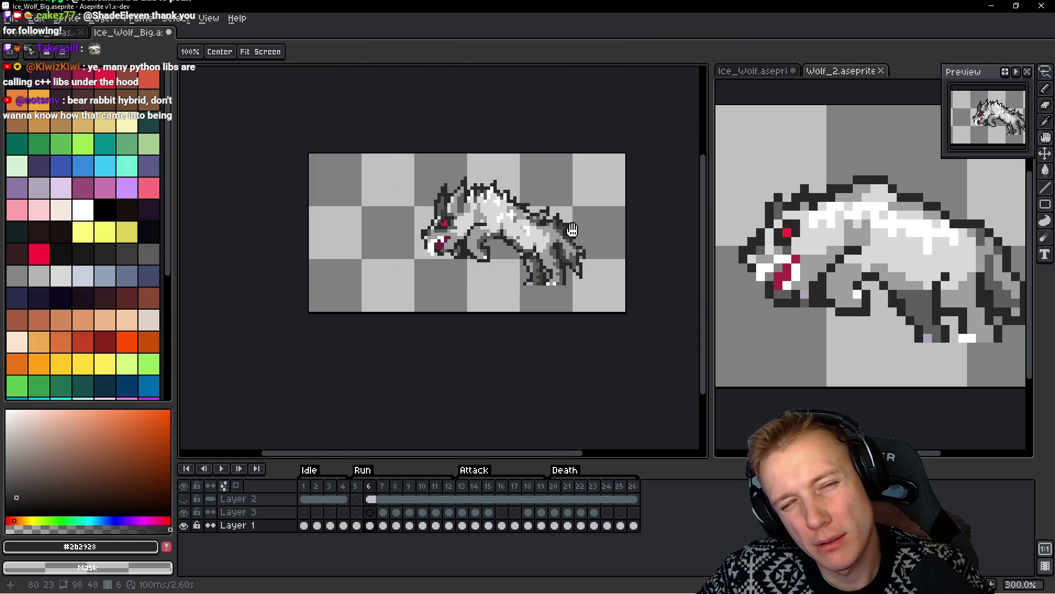
scroll(567, 227, "up", 6)
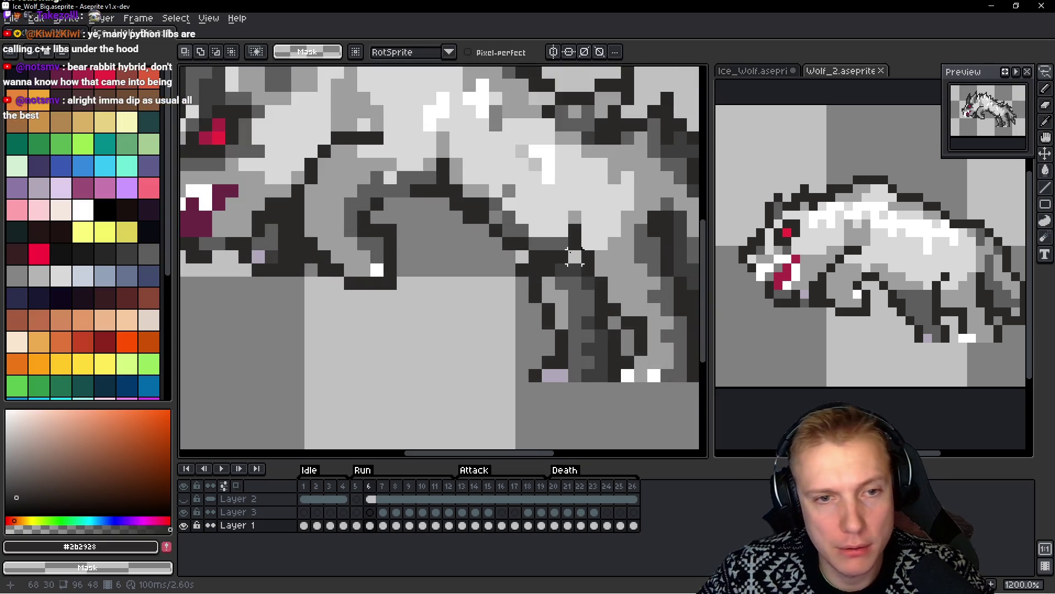
scroll(535, 217, "up", 1)
Sample the fur greys and paint a light grey #9e9e9e pixel on the neck line
key("b")
left_click(454, 203, "alt")
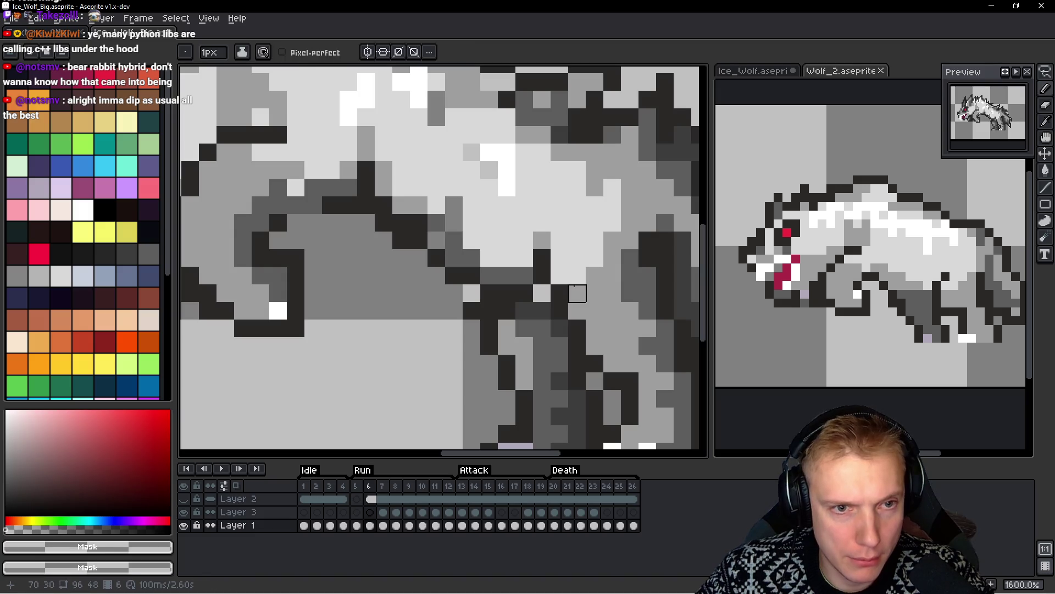
left_click(457, 237, "alt")
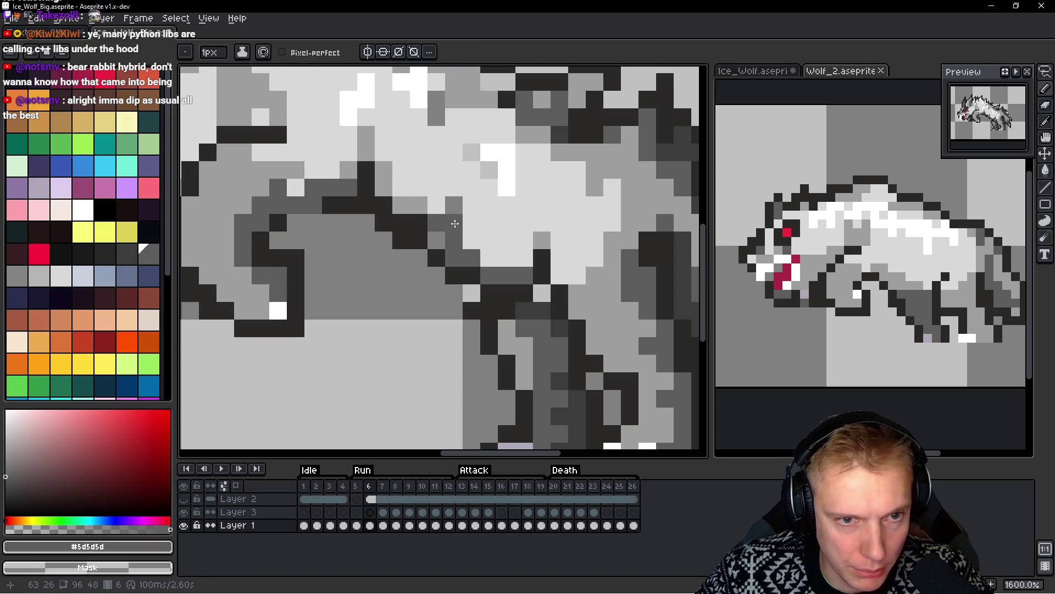
left_click(417, 205, "alt")
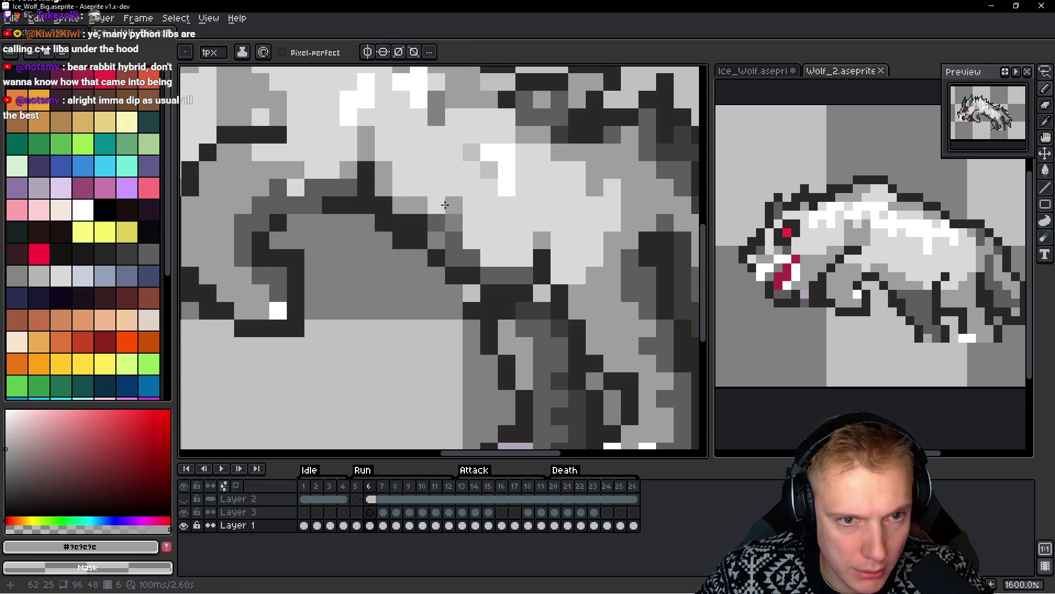
left_click(437, 232, "alt")
left_click(454, 220, "alt")
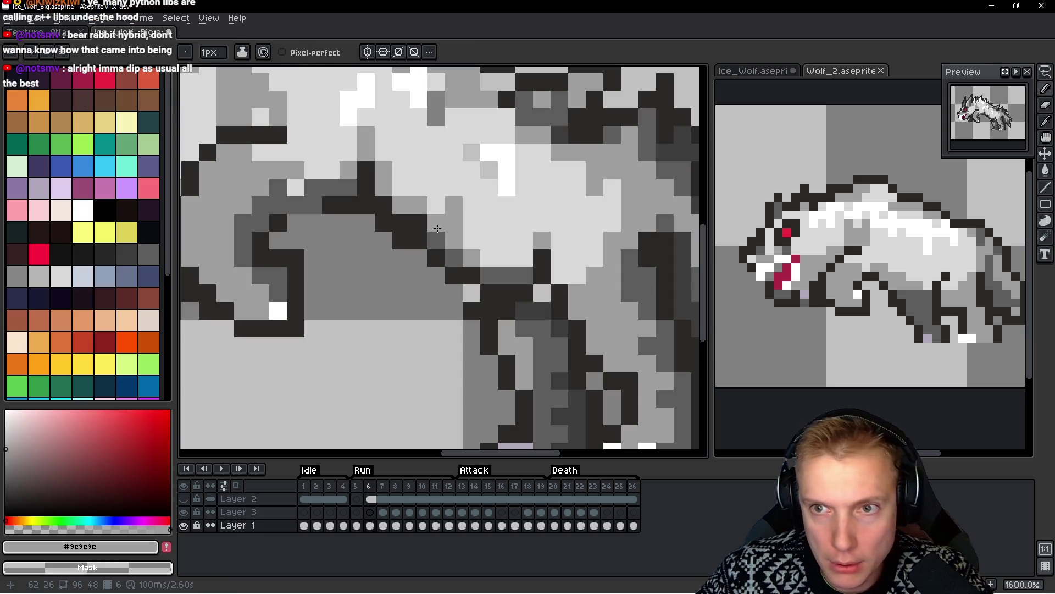
left_click(439, 225)
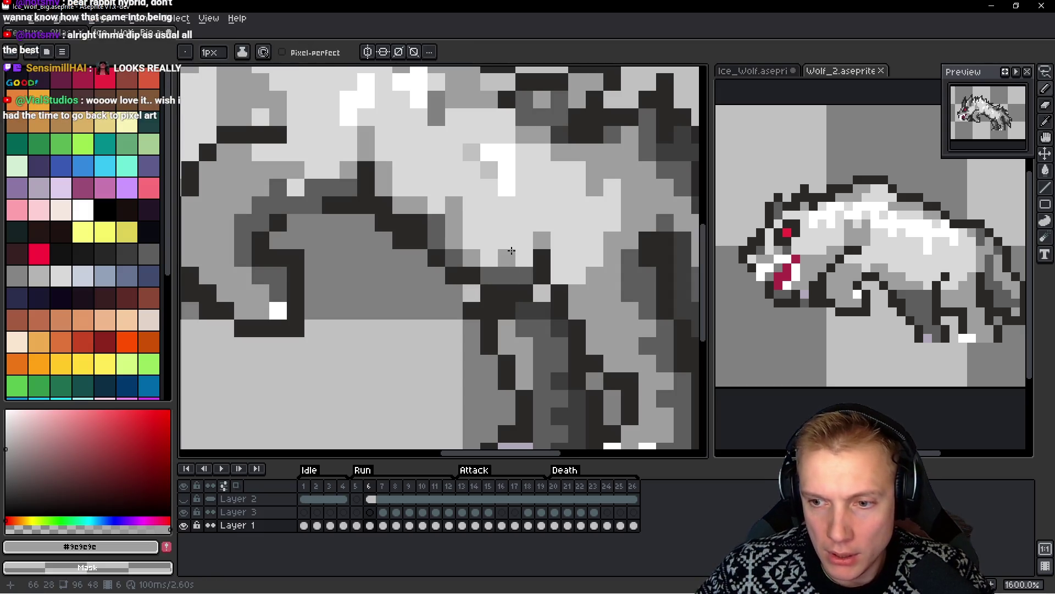
Zoom in and out to check the neck, then sample the dark outline colour
scroll(525, 244, "down", 6)
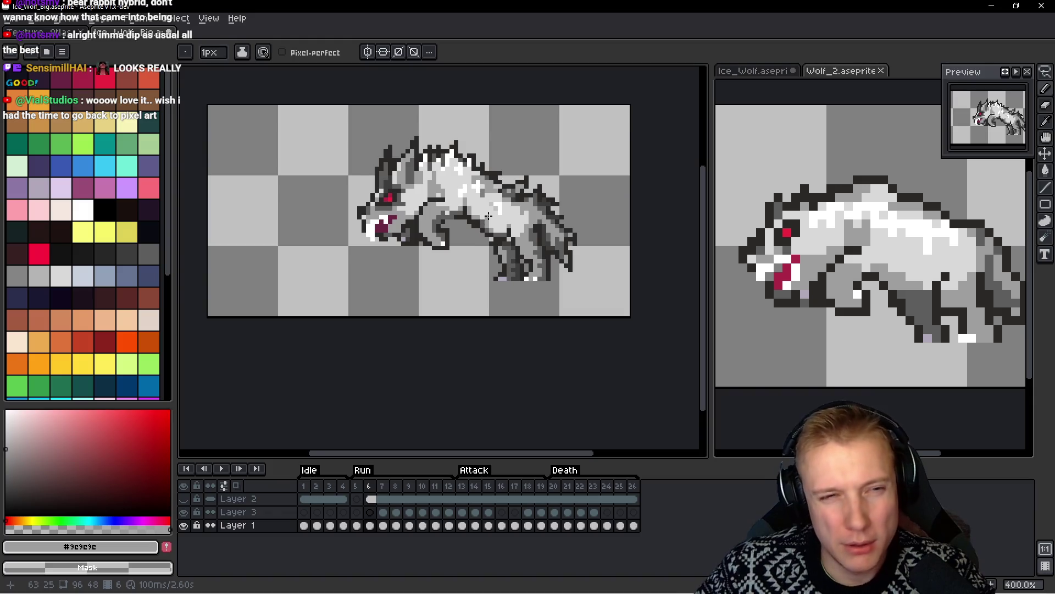
scroll(521, 229, "up", 1)
scroll(520, 229, "down", 1)
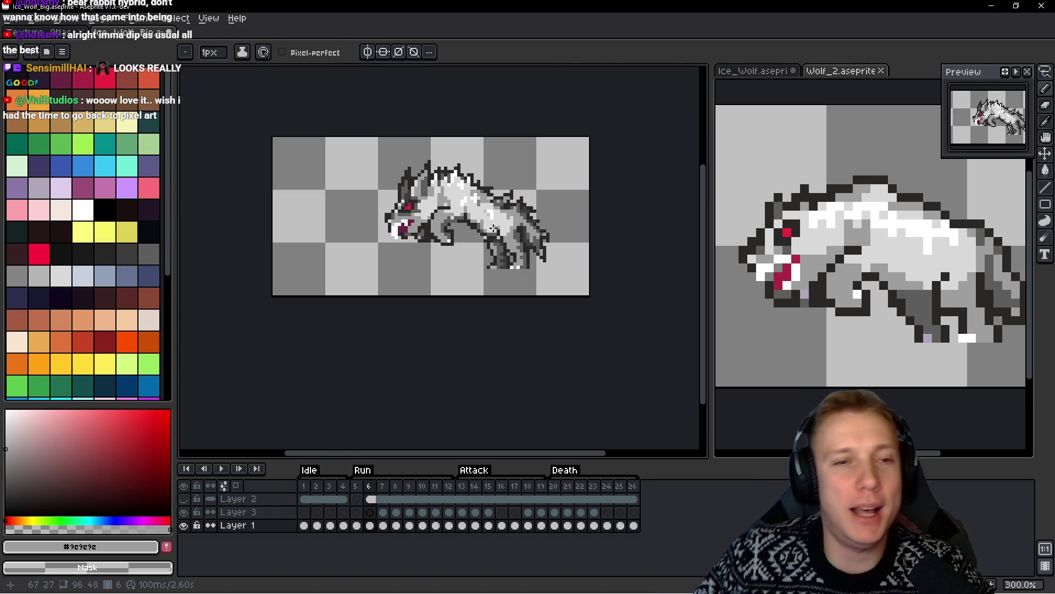
scroll(522, 230, "down", 1)
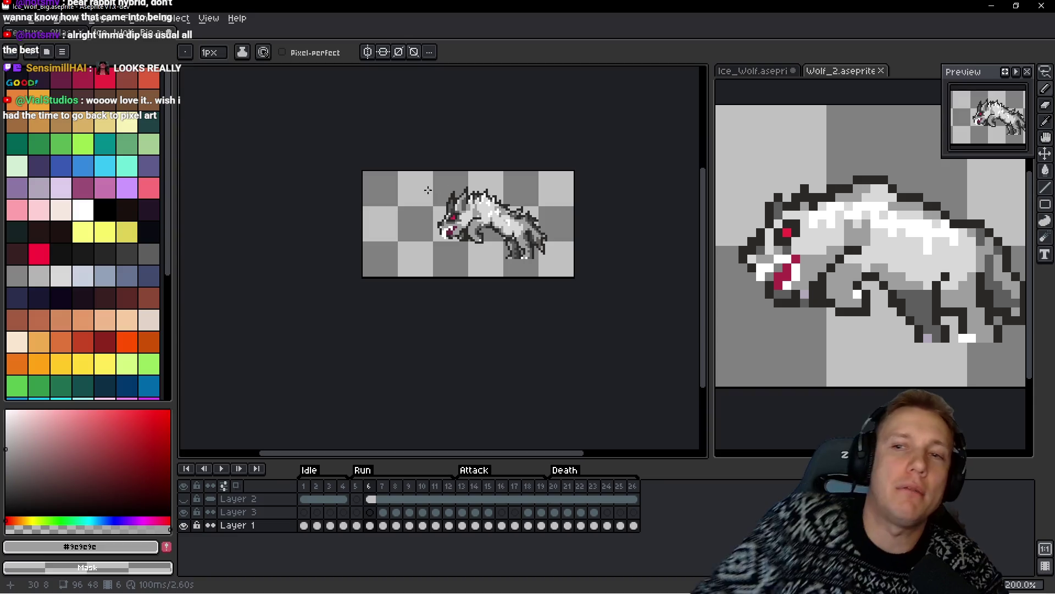
scroll(433, 168, "up", 2)
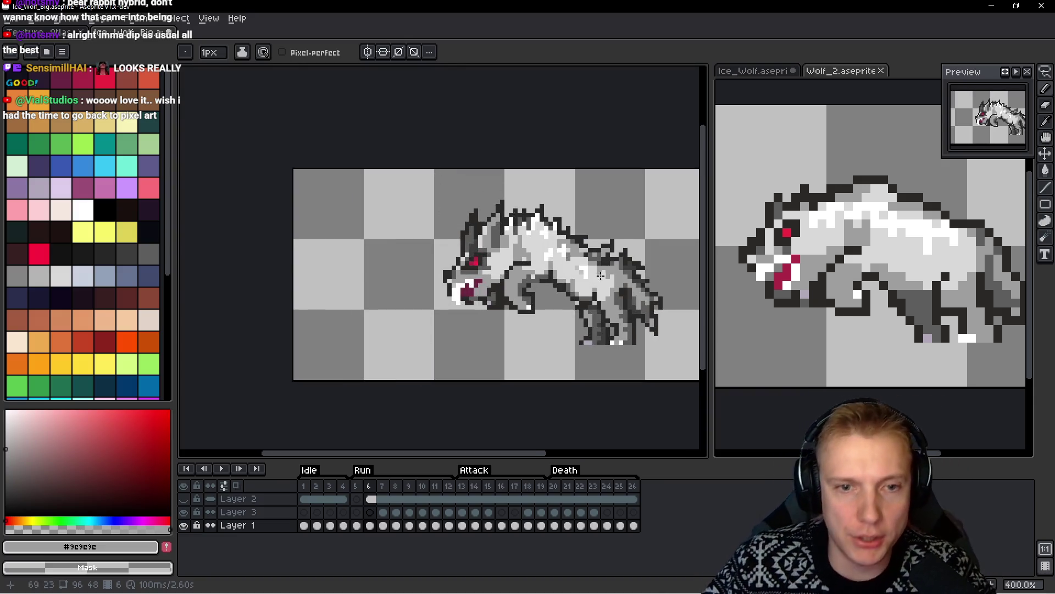
scroll(599, 273, "up", 1)
scroll(558, 282, "up", 4)
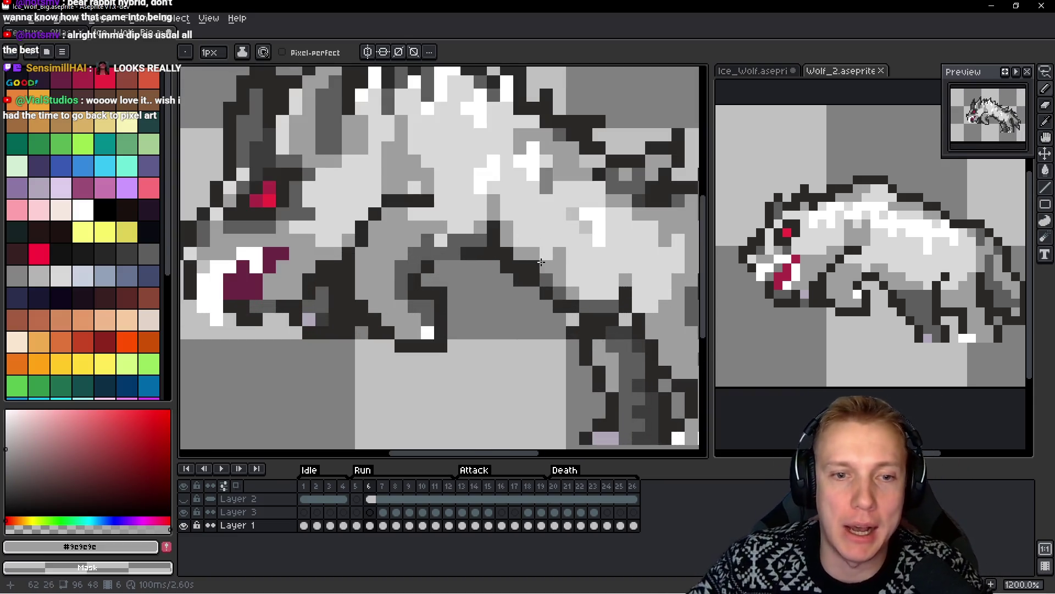
scroll(542, 262, "up", 2)
left_click(559, 308, "alt")
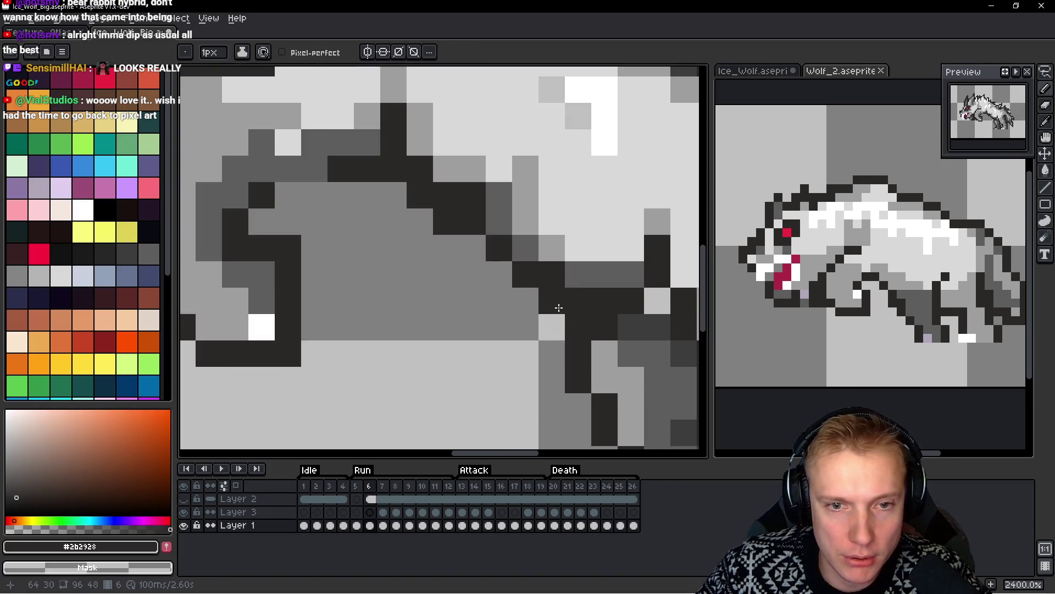
scroll(559, 308, "down", 3)
scroll(499, 300, "up", 1)
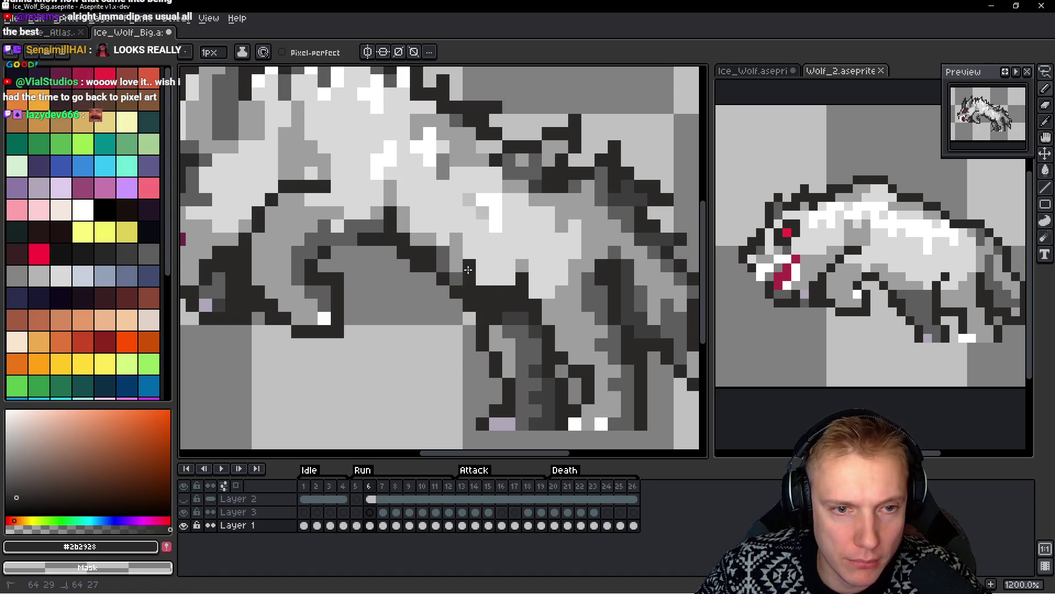
scroll(496, 313, "down", 3)
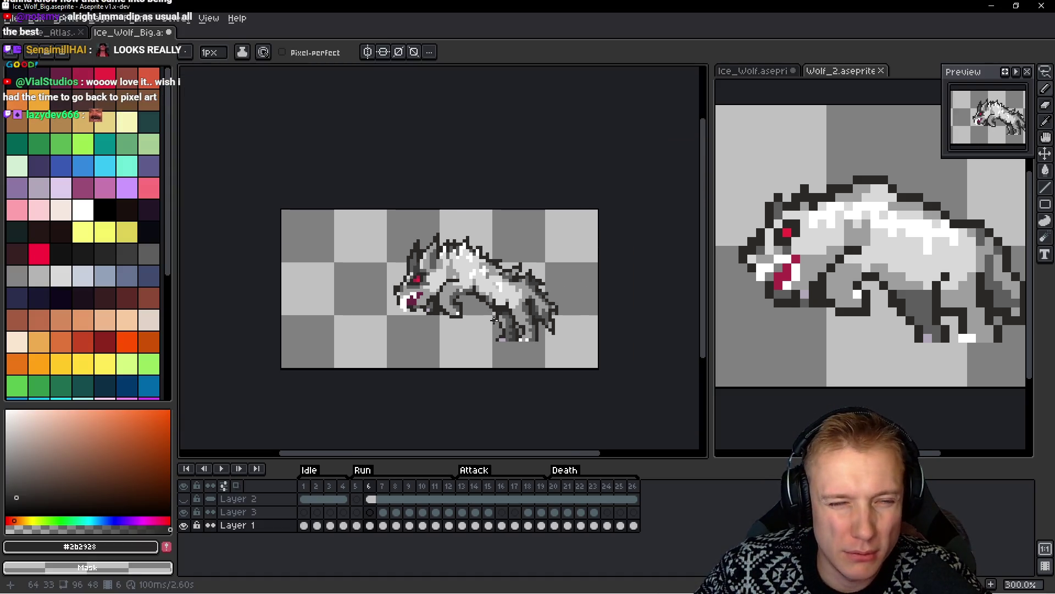
scroll(483, 321, "up", 7)
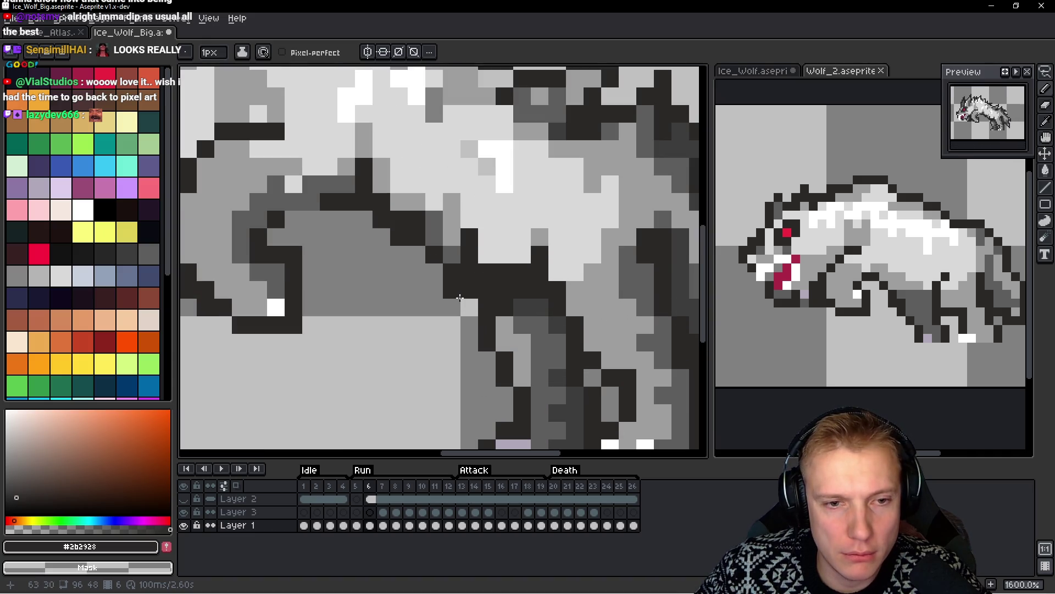
key("m")
scroll(469, 290, "down", 7)
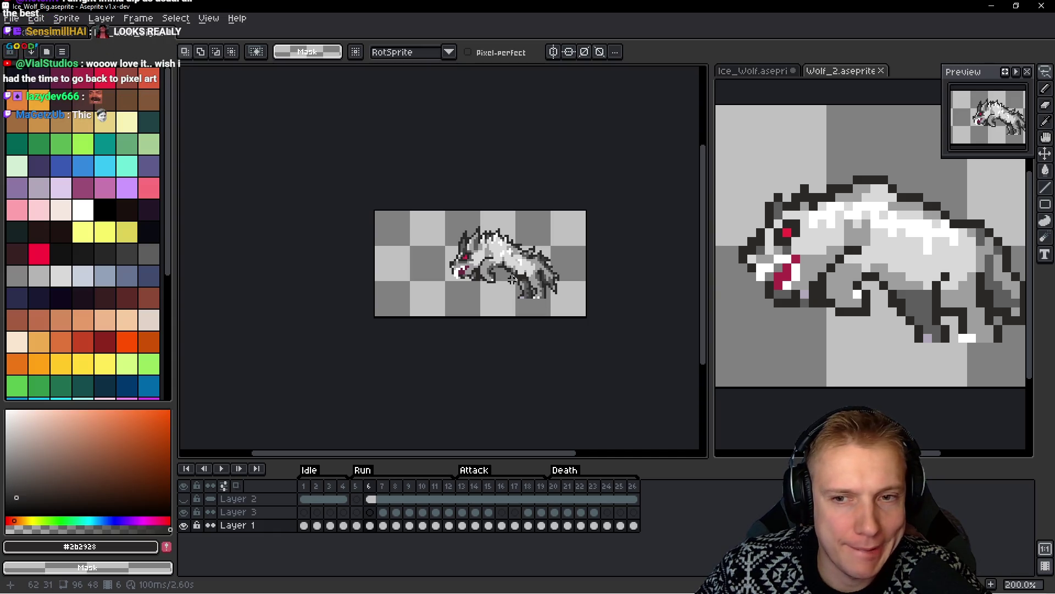
Fill the gap in the neck outline and extend it with dark pixels
scroll(486, 271, "up", 7)
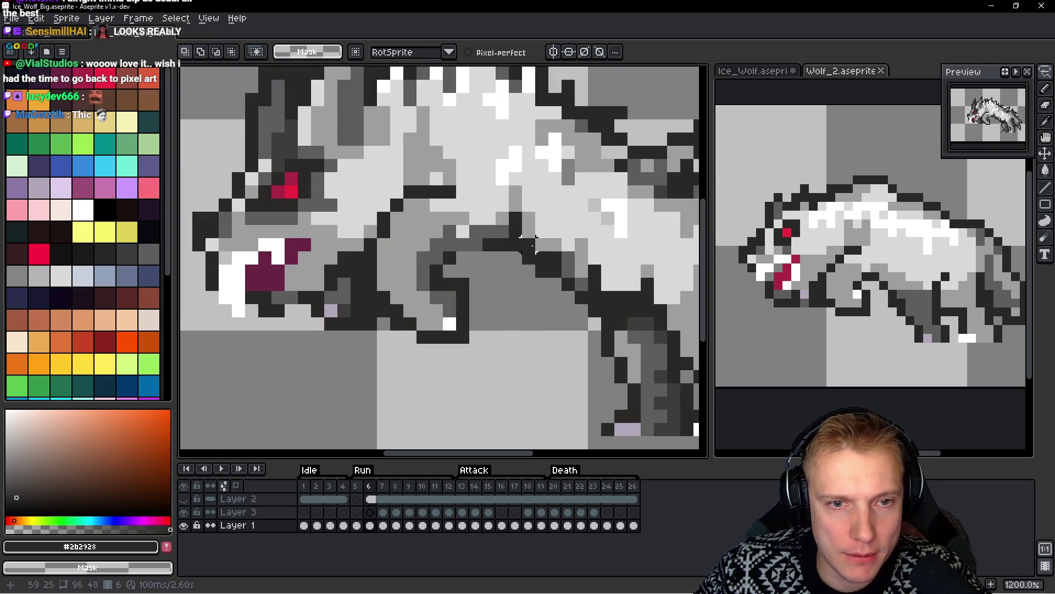
key("b")
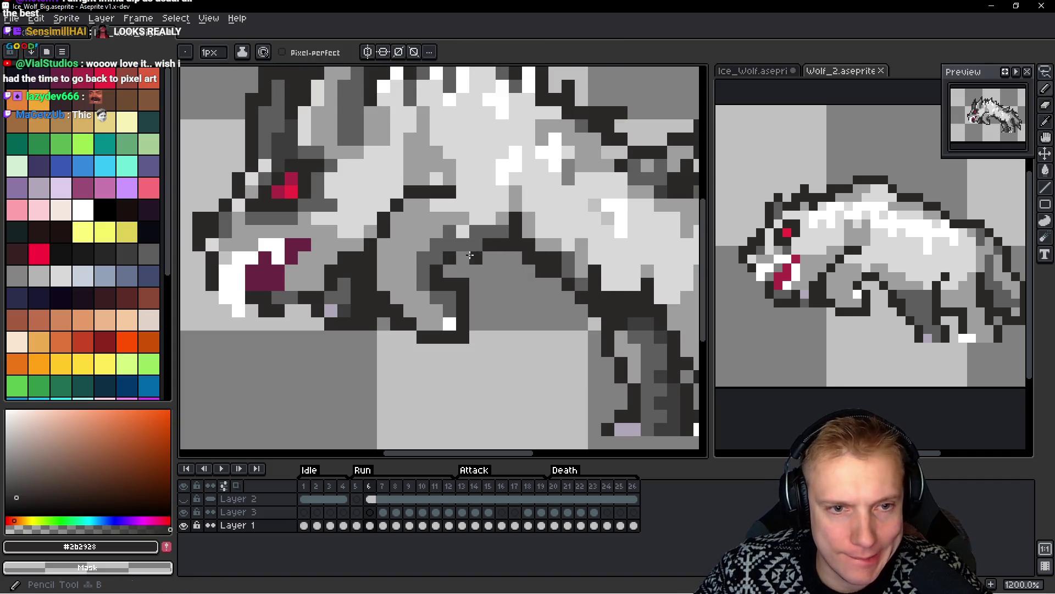
left_click_drag(485, 257, 521, 257)
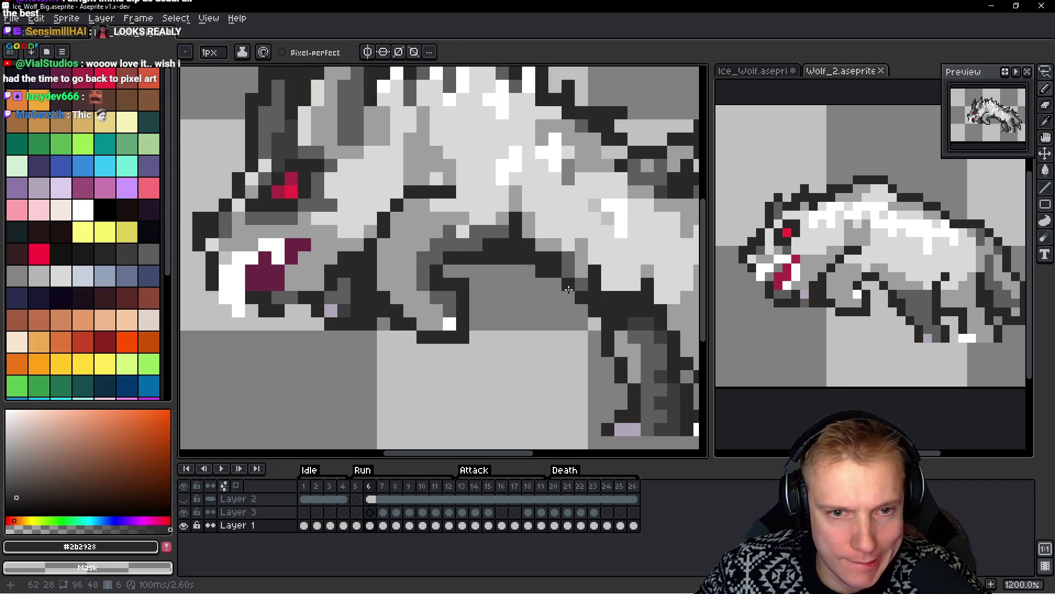
mouse_move(564, 290)
left_mouse_down()
mouse_move(518, 272)
mouse_move(514, 244)
mouse_move(498, 245)
mouse_move(558, 272)
left_mouse_up()
Paint a darker #5d5d5d grey pixel on the belly
left_click(568, 254, "alt")
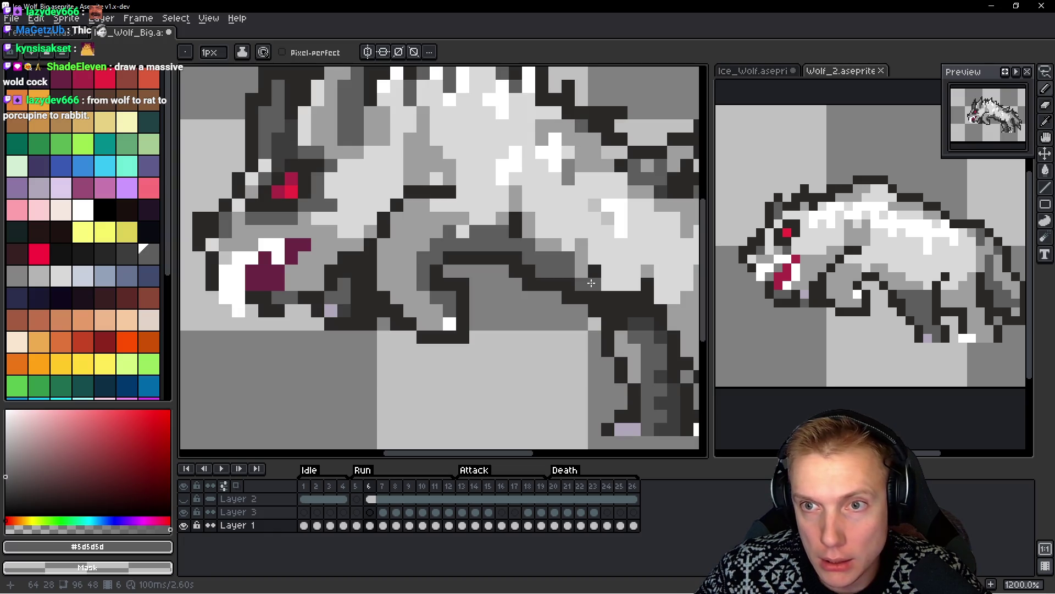
scroll(590, 283, "down", 3)
scroll(581, 278, "up", 3)
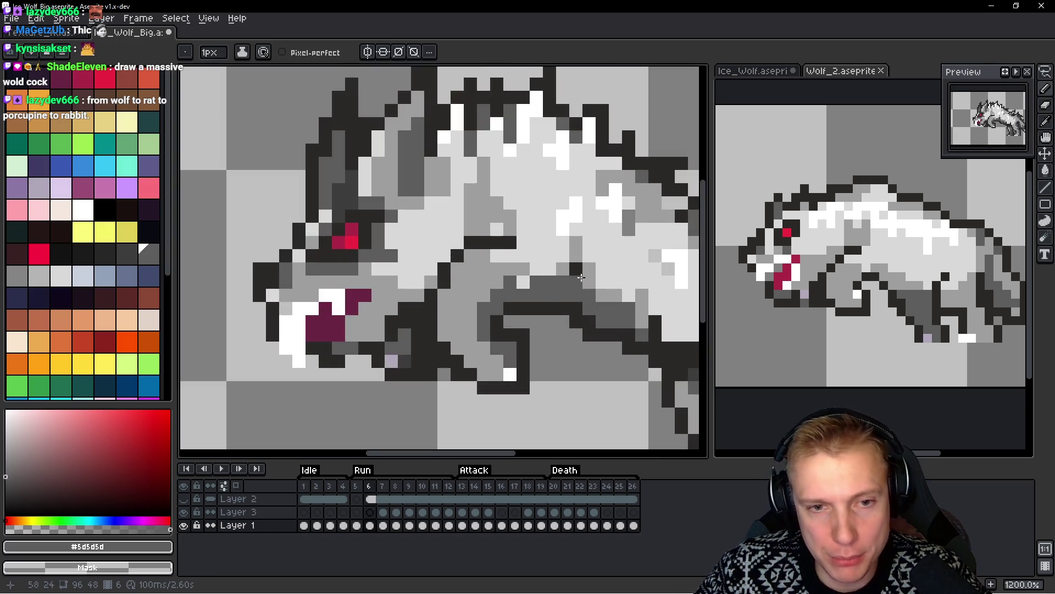
scroll(580, 279, "down", 3)
scroll(567, 311, "up", 3)
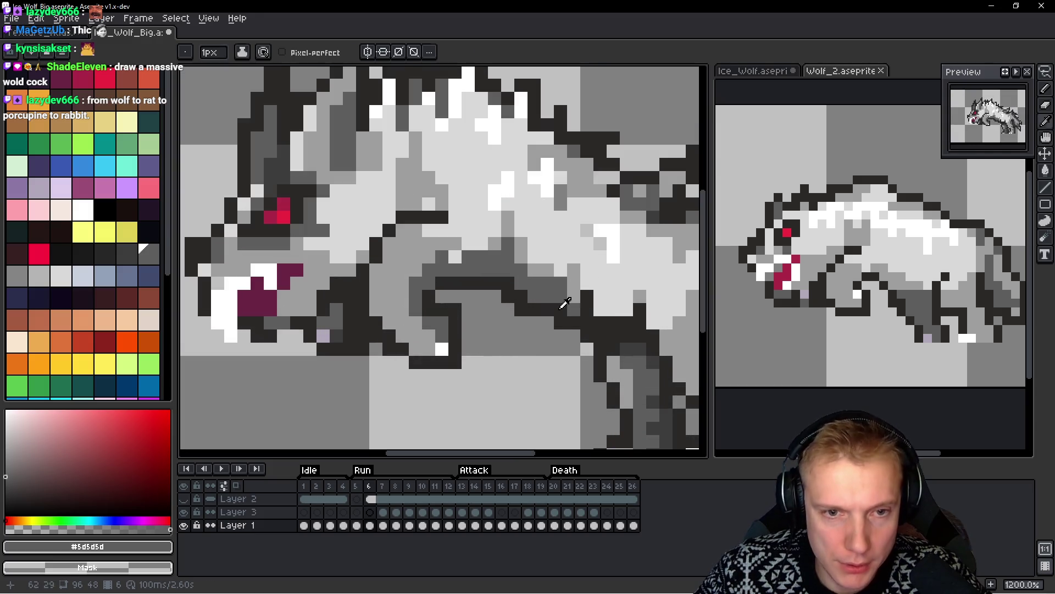
left_click(546, 265, "alt")
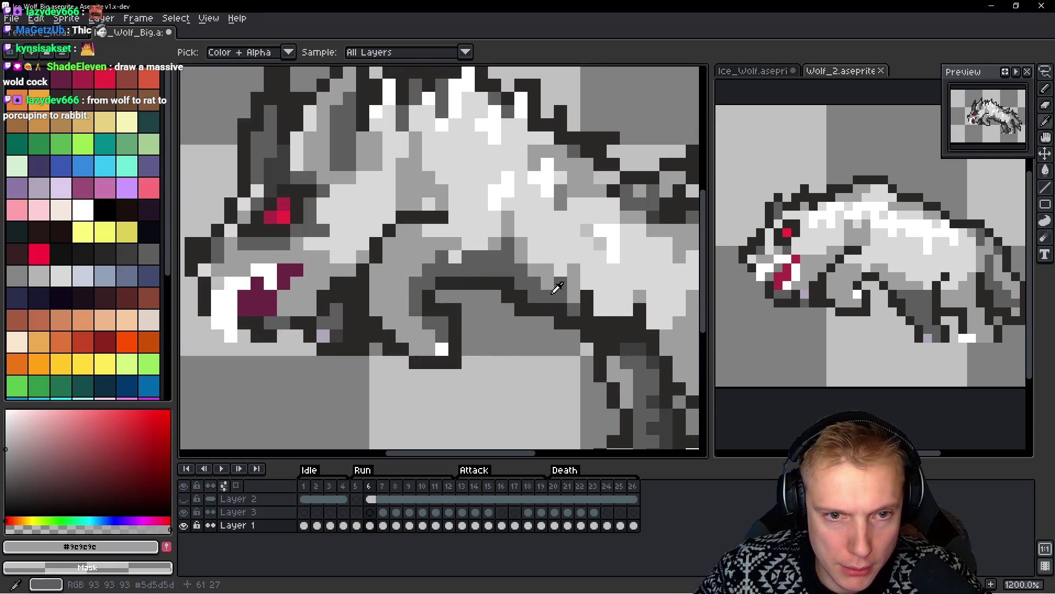
left_click(556, 288, "alt")
scroll(556, 288, "down", 5)
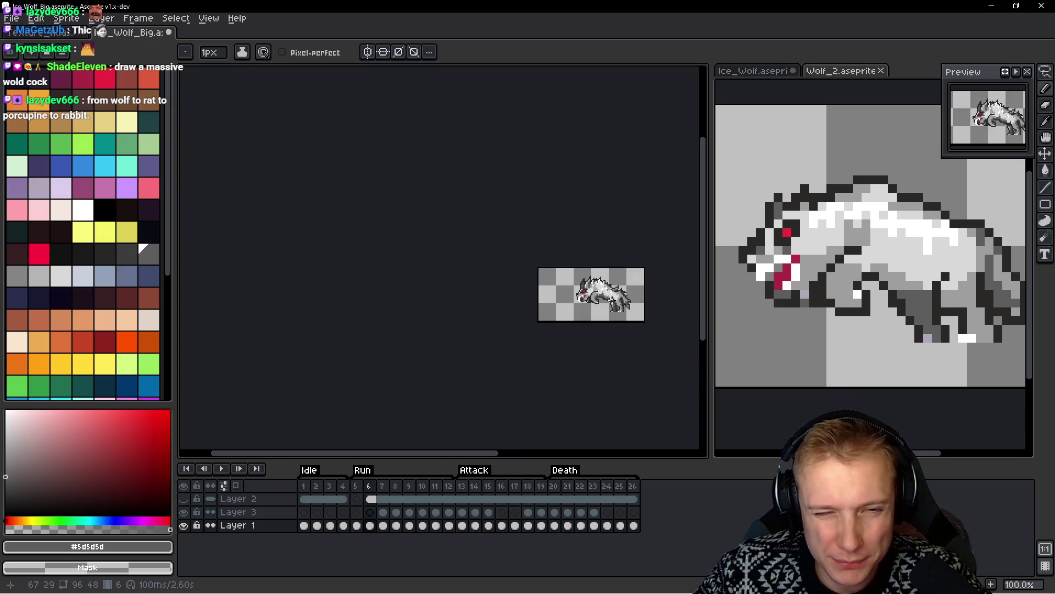
scroll(615, 303, "up", 5)
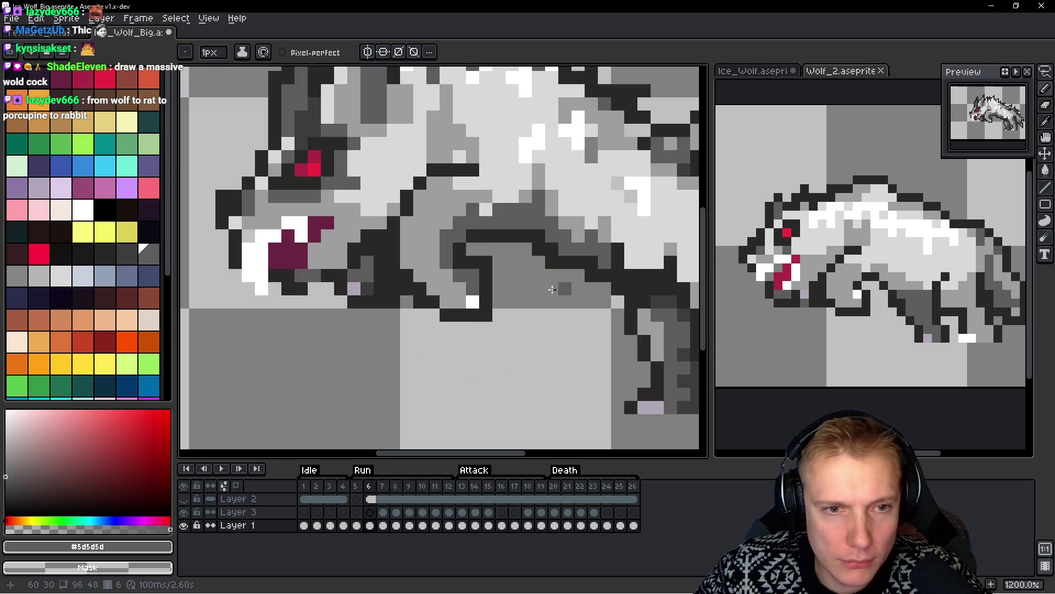
left_click(450, 242, "alt")
left_click(441, 237, "alt")
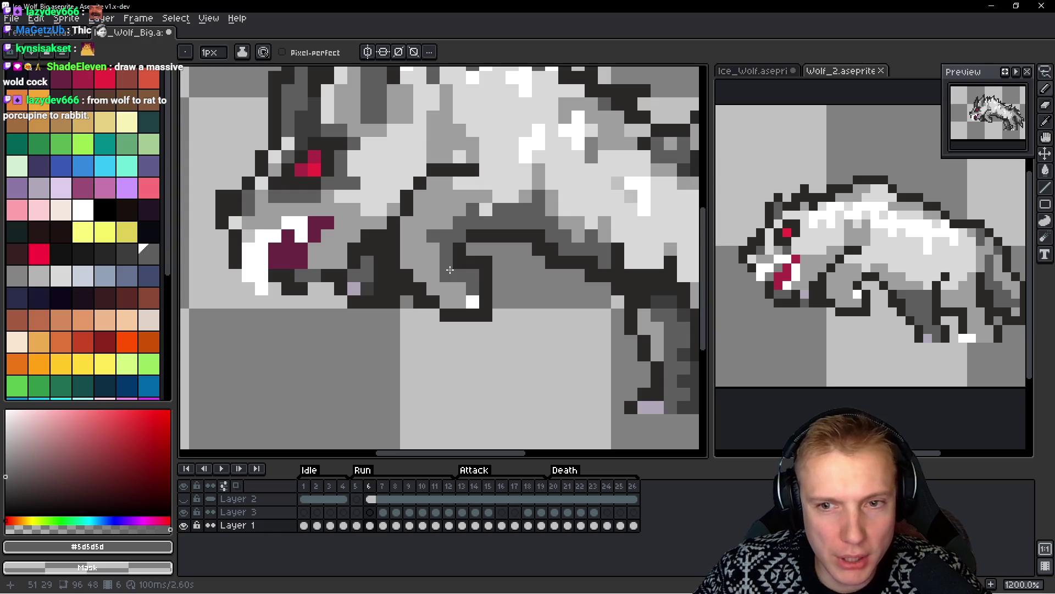
left_click(447, 289)
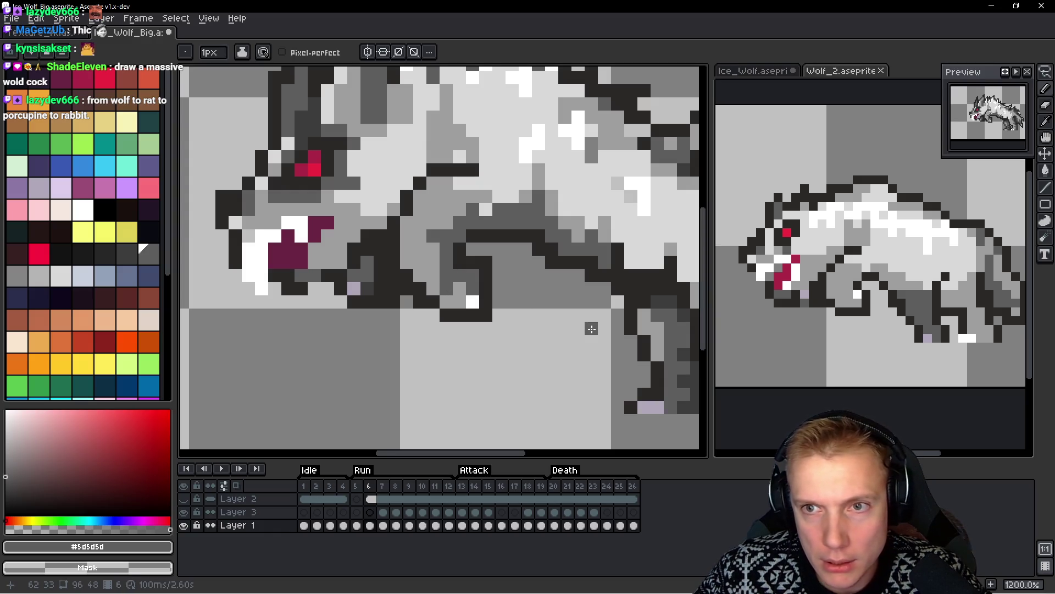
Extend the dark #2b2928 outline around the white belly patch and add a pixel below it
scroll(487, 325, "up", 2)
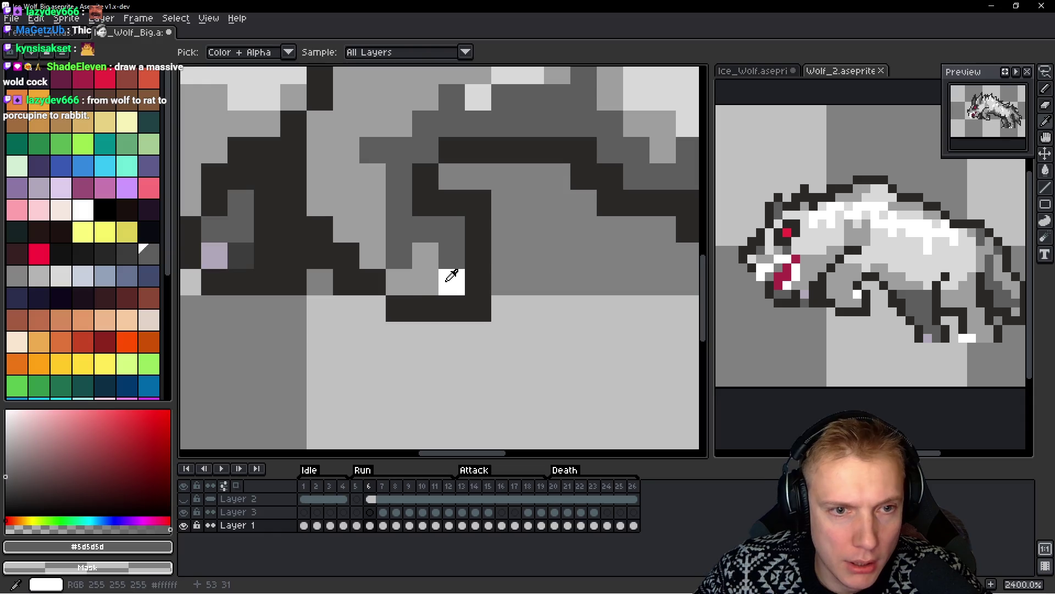
left_click(448, 282, "alt")
left_click(487, 249, "alt")
left_click_drag(505, 308, 502, 282)
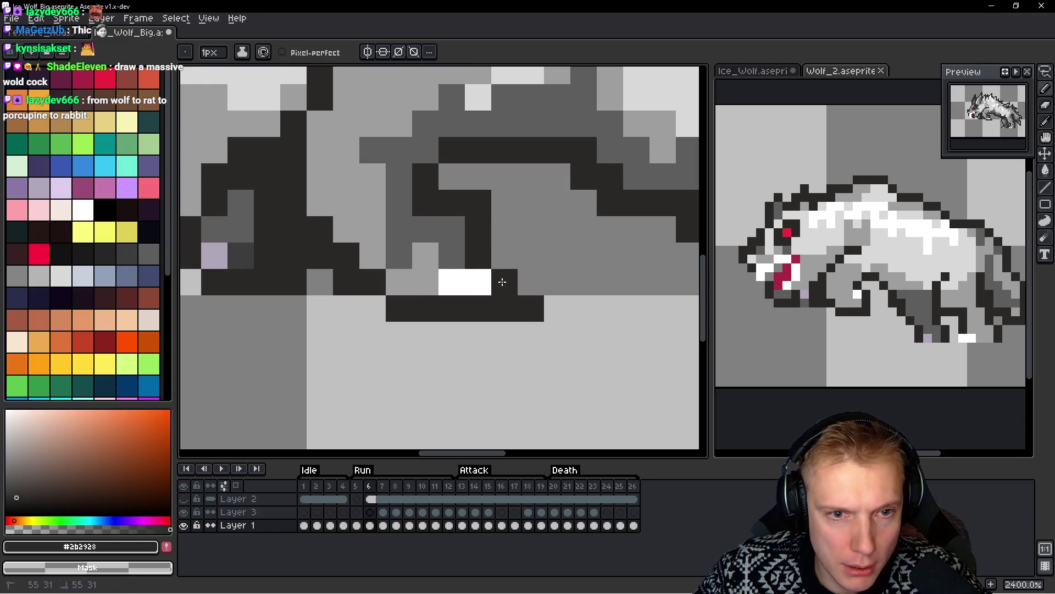
left_click(572, 328)
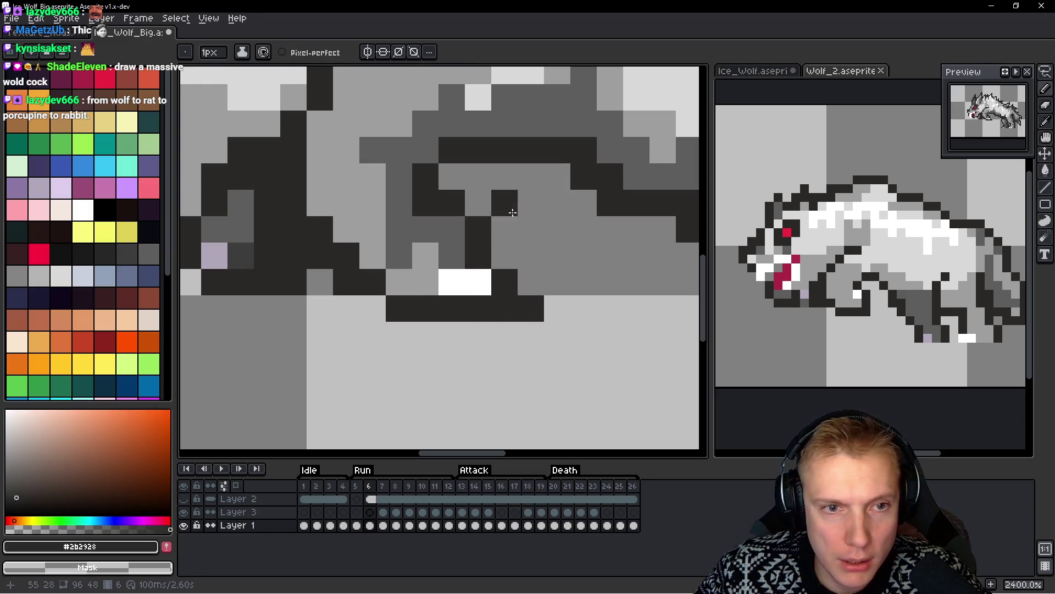
scroll(562, 250, "down", 10)
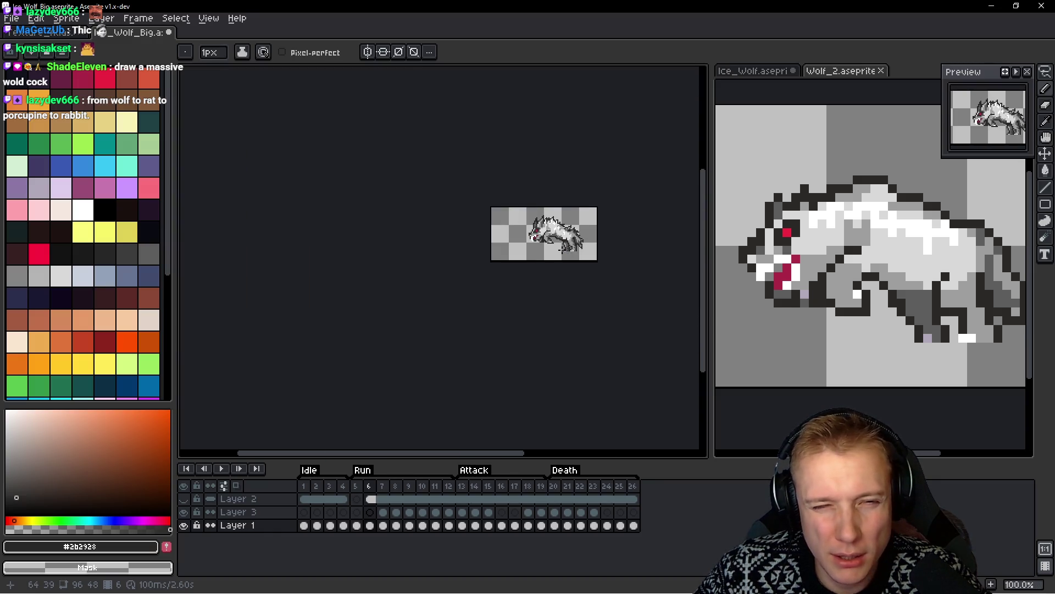
scroll(546, 239, "up", 6)
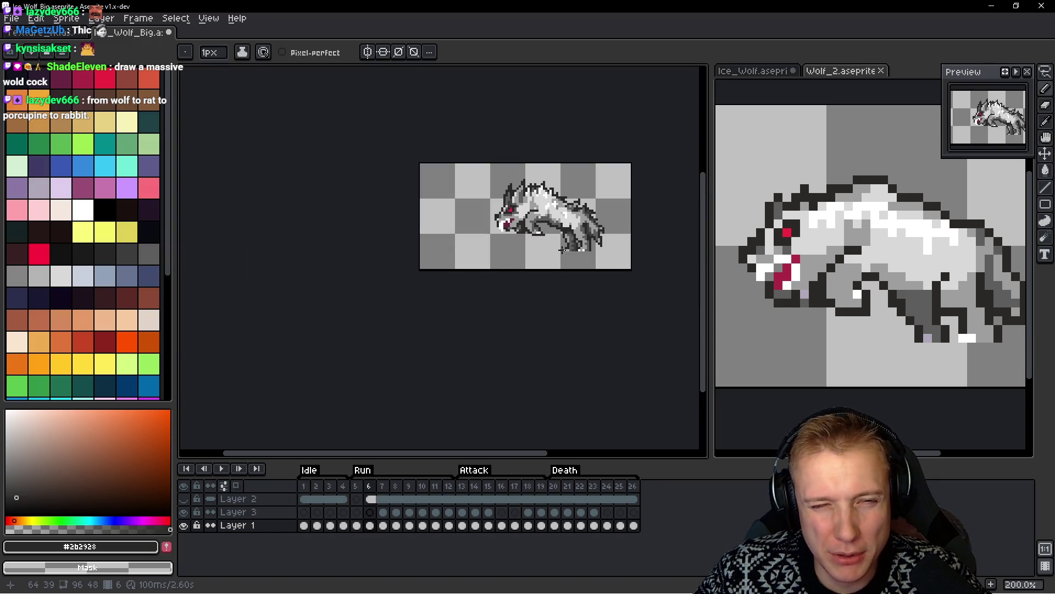
left_click(502, 236, "alt")
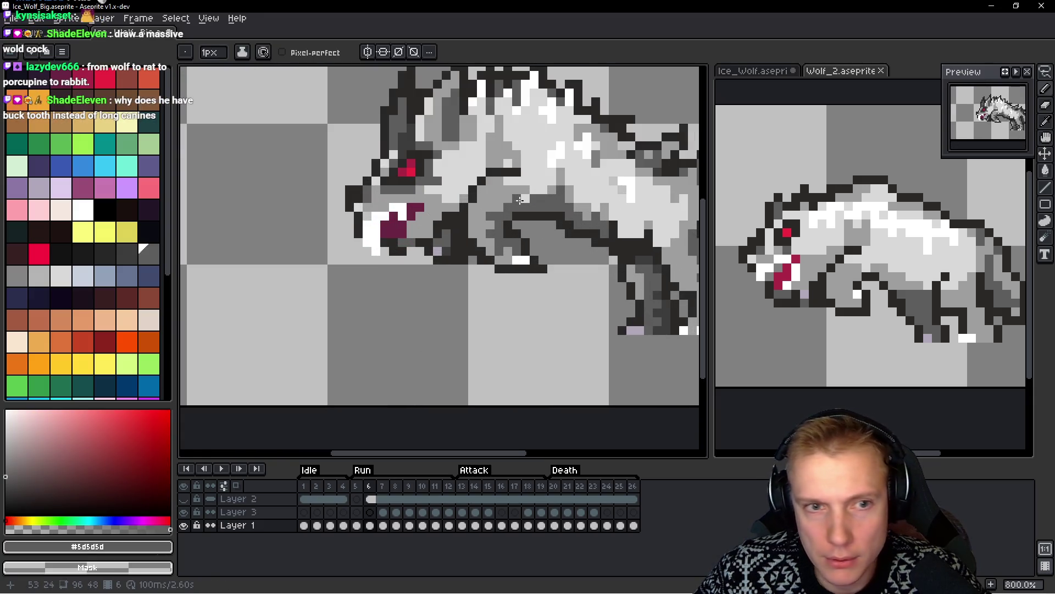
Repaint the dark shoulder pixels in light grey #d9d9d9 sampled from the fur
scroll(534, 256, "up", 5)
scroll(520, 263, "down", 5)
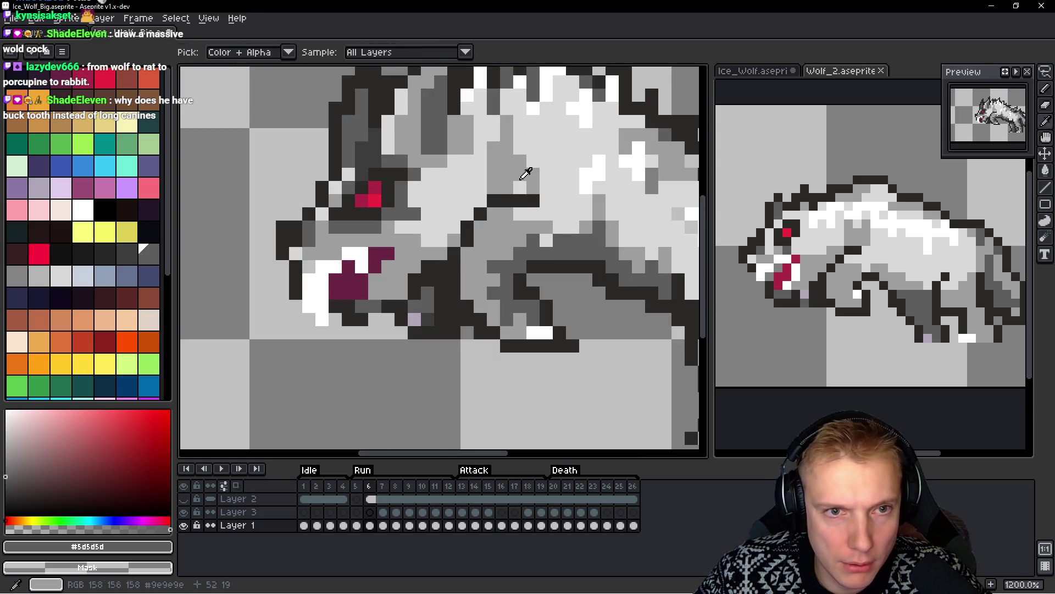
left_click(509, 261, "alt")
scroll(506, 265, "up", 6)
scroll(483, 267, "down", 5)
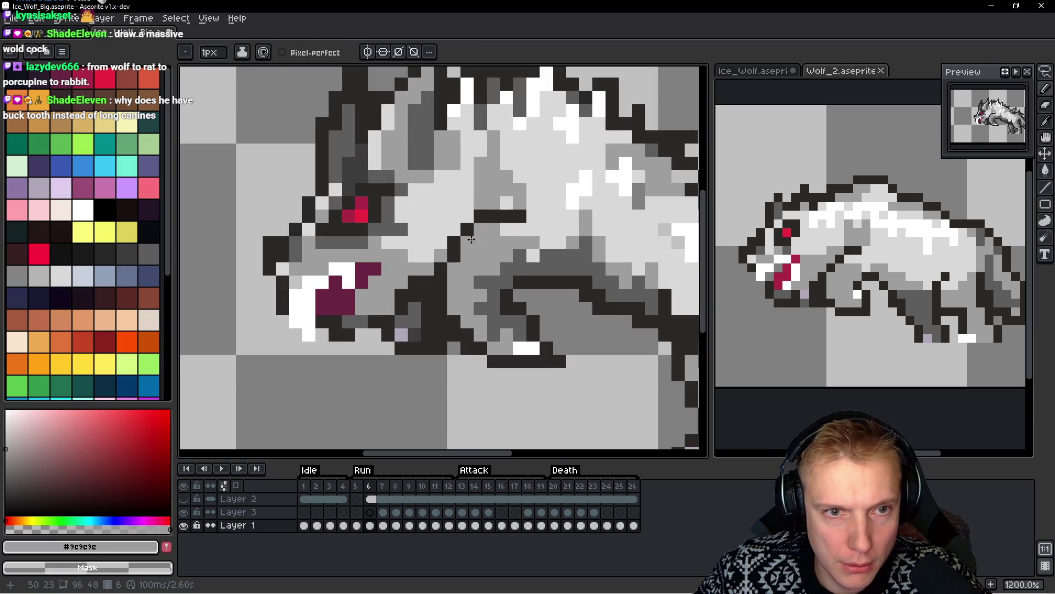
left_click(476, 242, "alt")
mouse_move(476, 242)
left_mouse_down()
mouse_move(482, 231)
mouse_move(479, 252)
left_mouse_up()
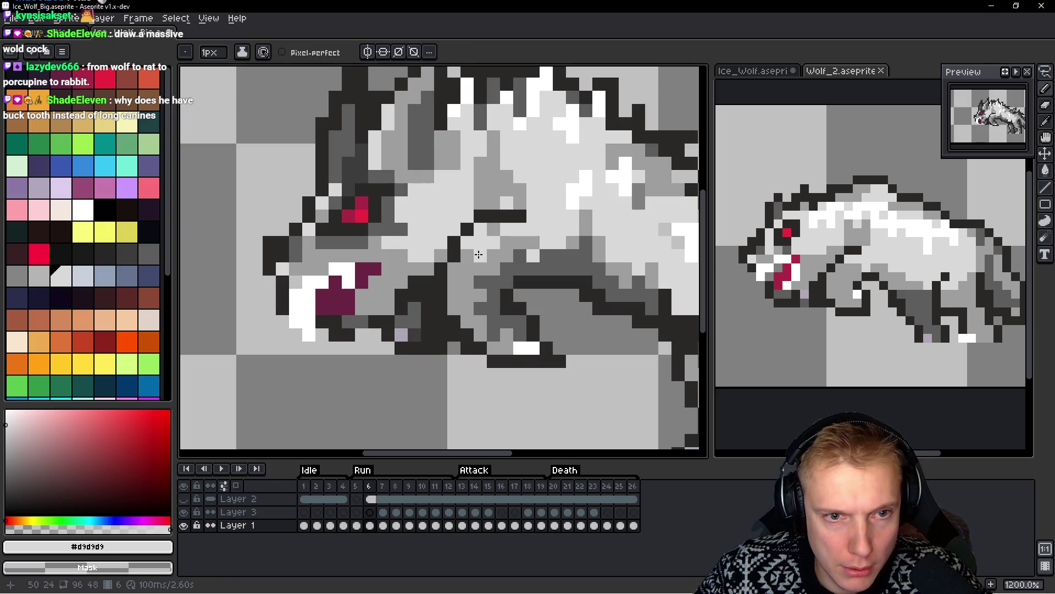
left_click(495, 236)
left_click(521, 254)
left_click(454, 284)
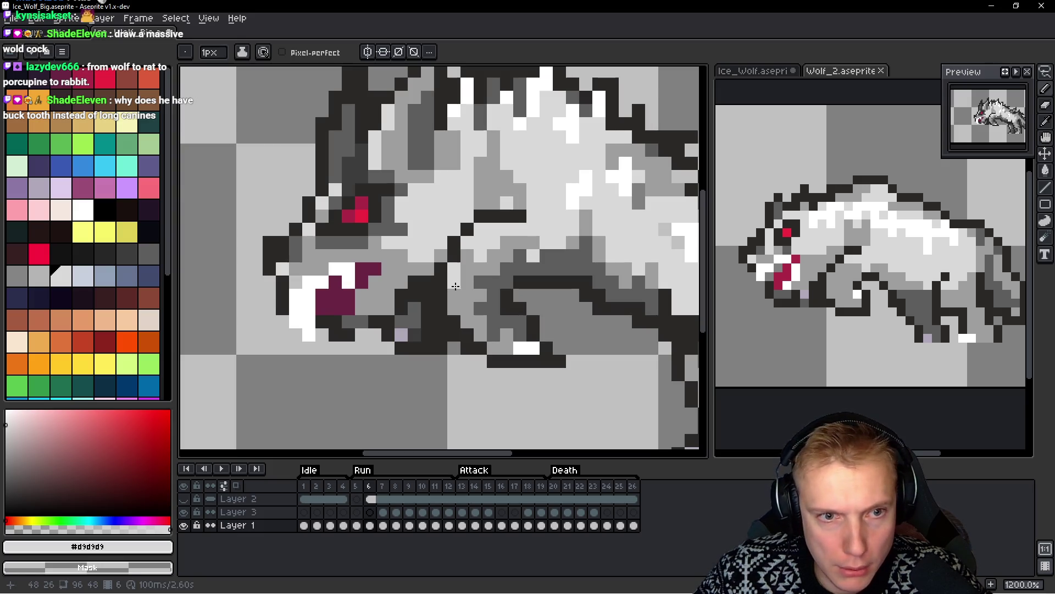
left_click(626, 303)
Place one dark #2b2928 outline pixel on the wolf's shoulder
scroll(630, 301, "down", 6)
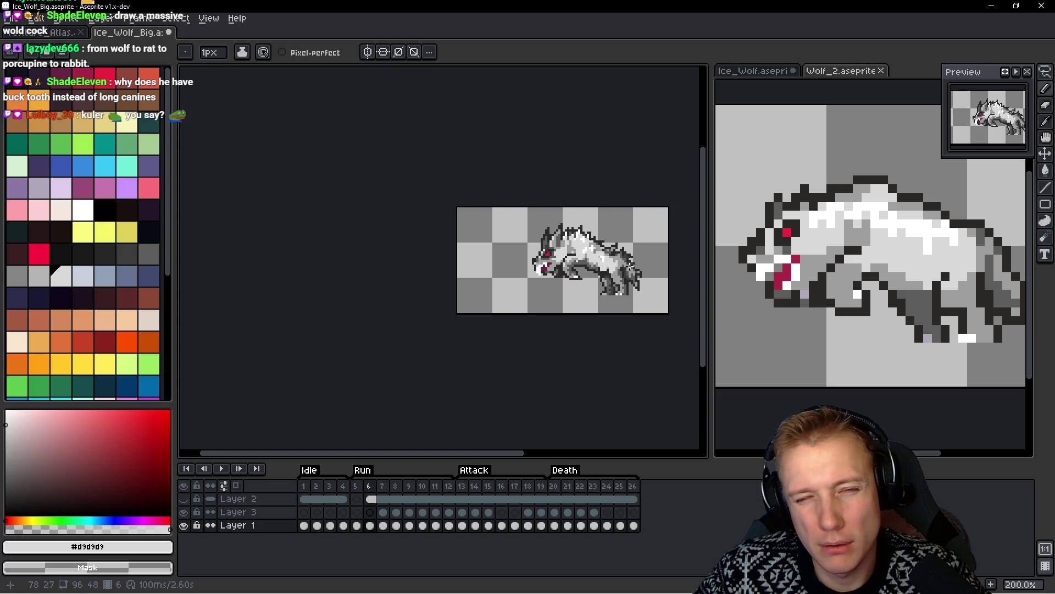
scroll(605, 263, "up", 6)
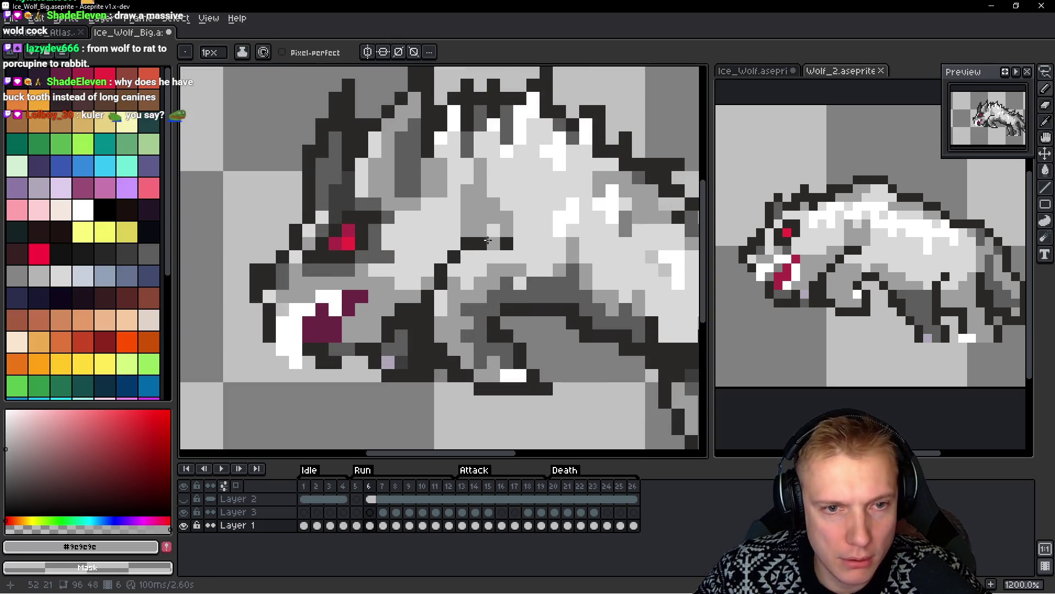
left_click(478, 242, "alt")
left_click(488, 232)
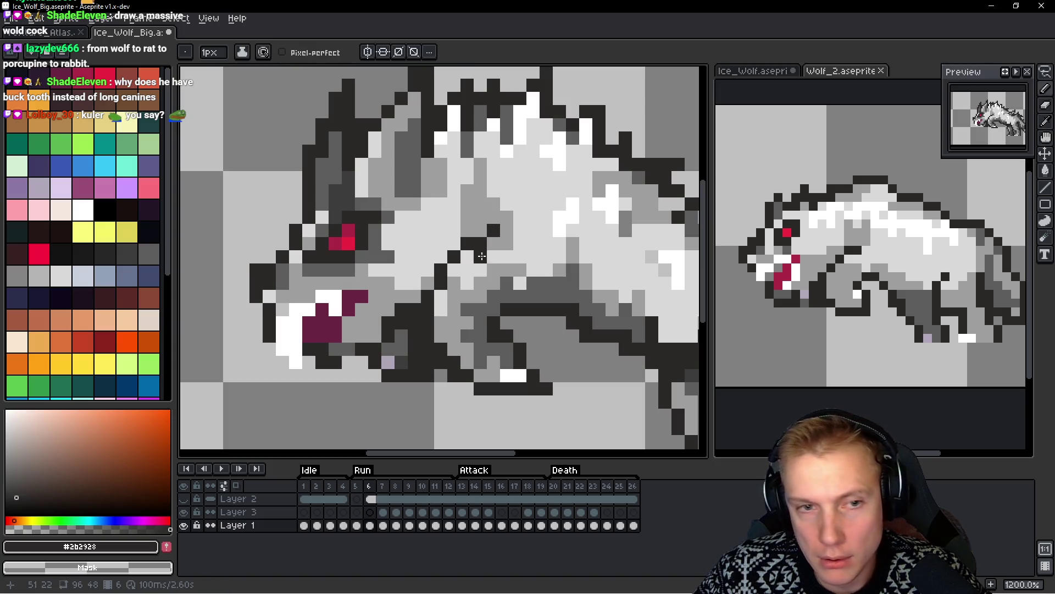
left_click(483, 221, "alt")
scroll(593, 235, "down", 8)
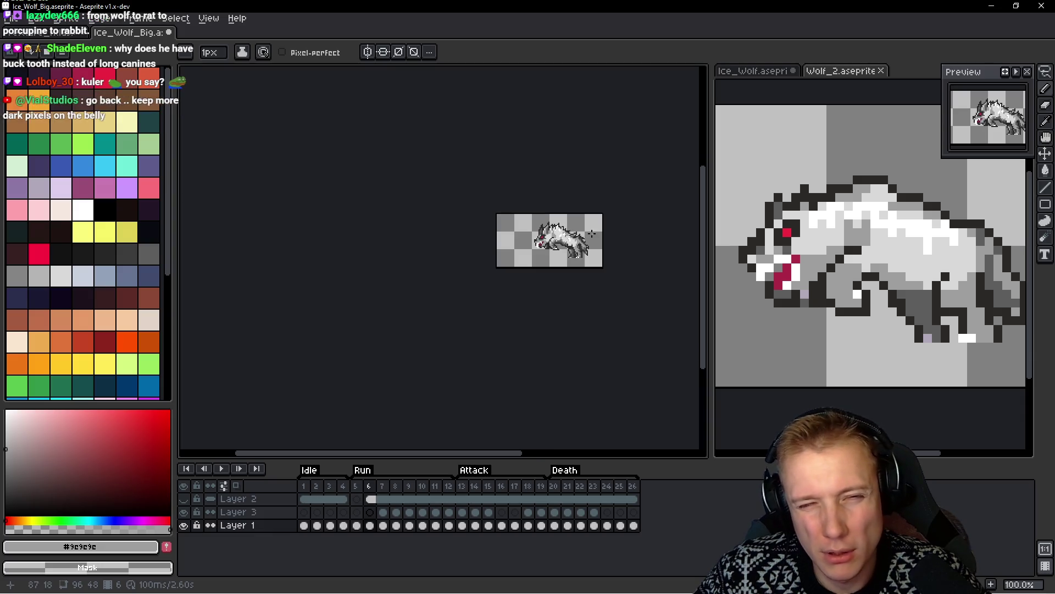
scroll(592, 235, "up", 1)
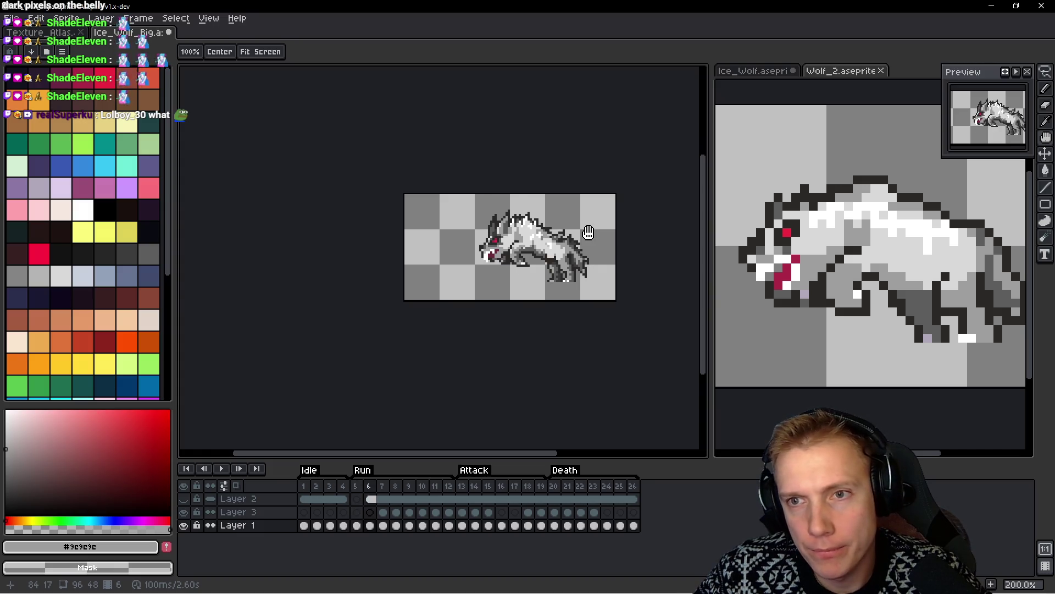
Stop playback, frame Run frame 6 at 400% zoom, and return to the Pencil
key("Return")
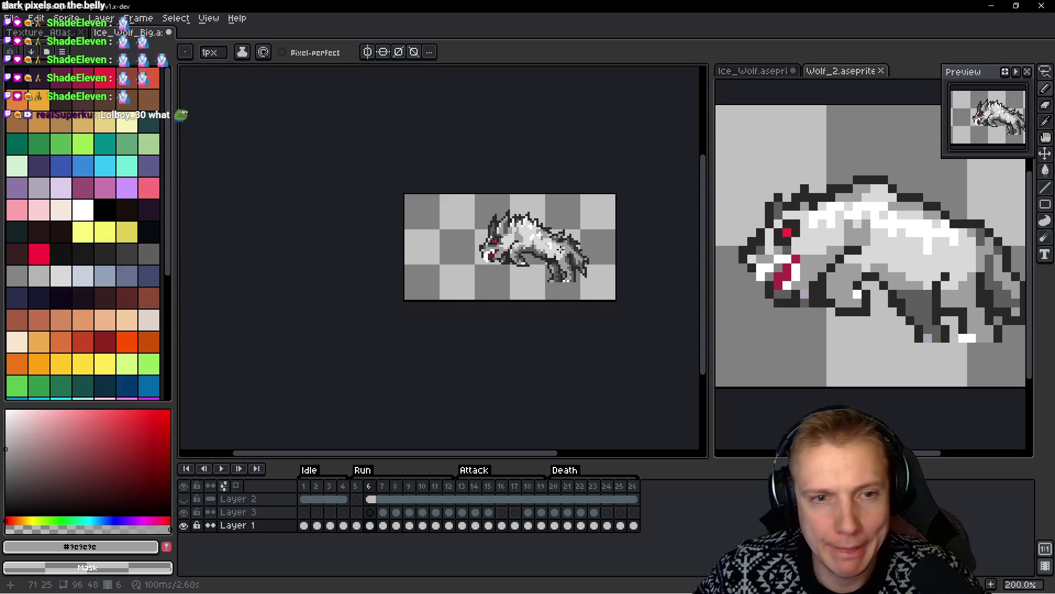
scroll(556, 248, "down", 1)
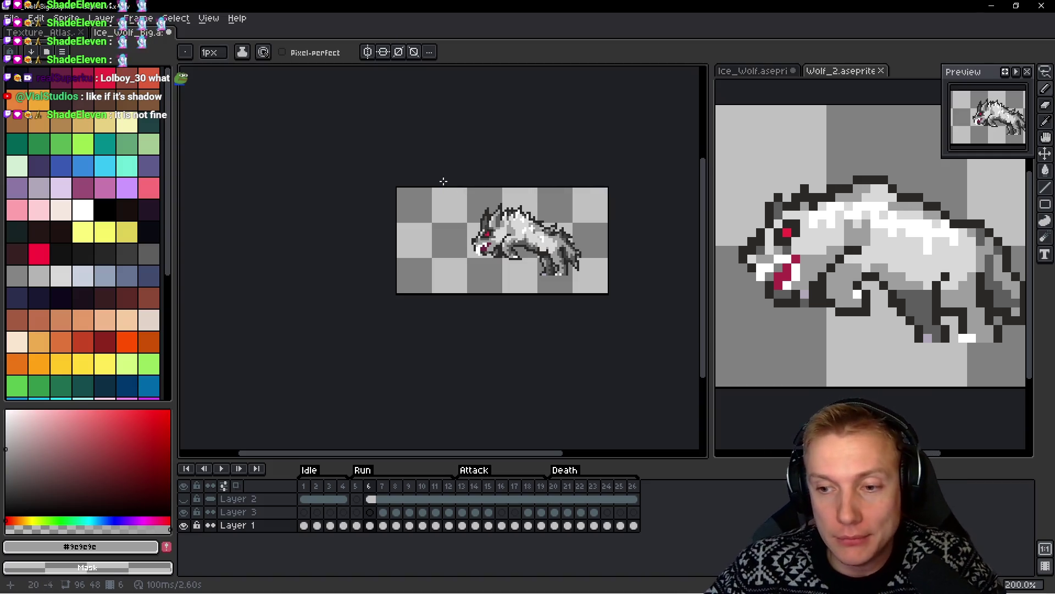
left_click_drag(545, 236, 504, 211)
scroll(469, 155, "up", 2)
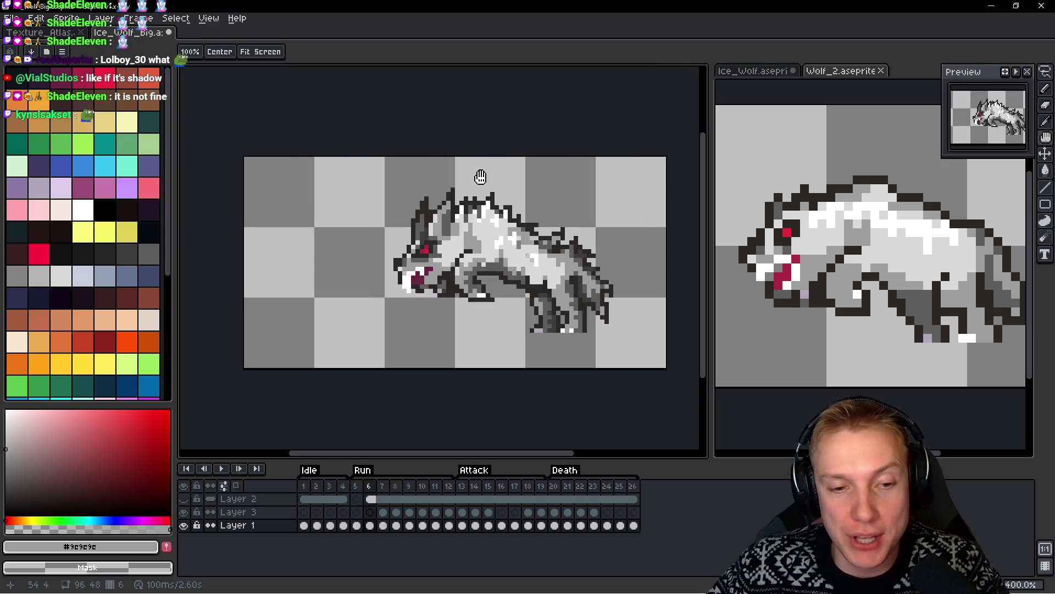
key("b")
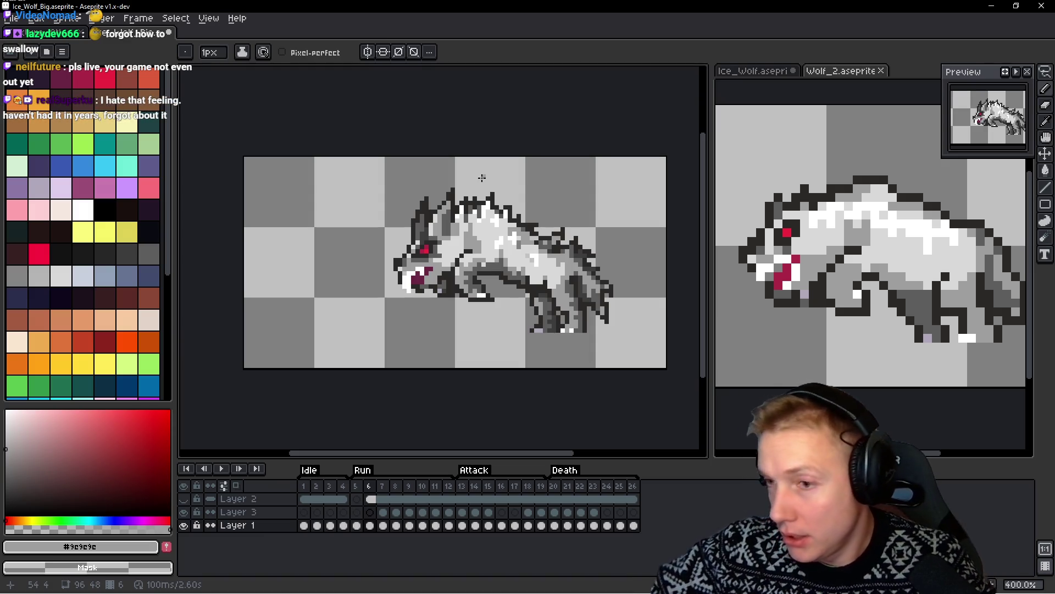
Compare frames 5 and 6, then paint a row of #5d5d5d grey along the belly
scroll(458, 224, "right", 2)
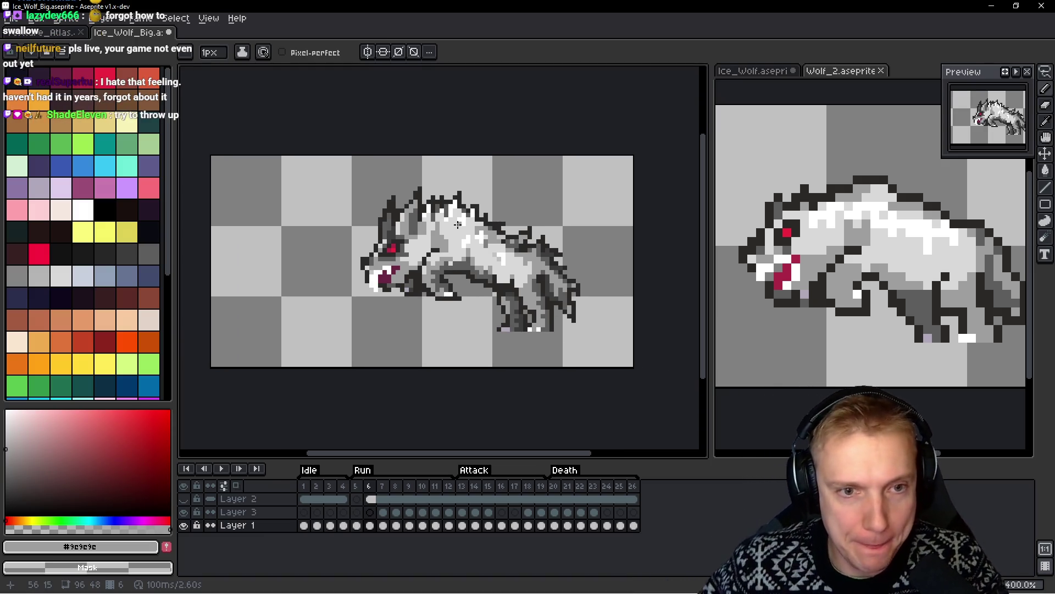
scroll(524, 248, "up", 1)
key("Left")
key("Right")
key("Left")
key("Right")
key("i")
scroll(436, 335, "up", 5)
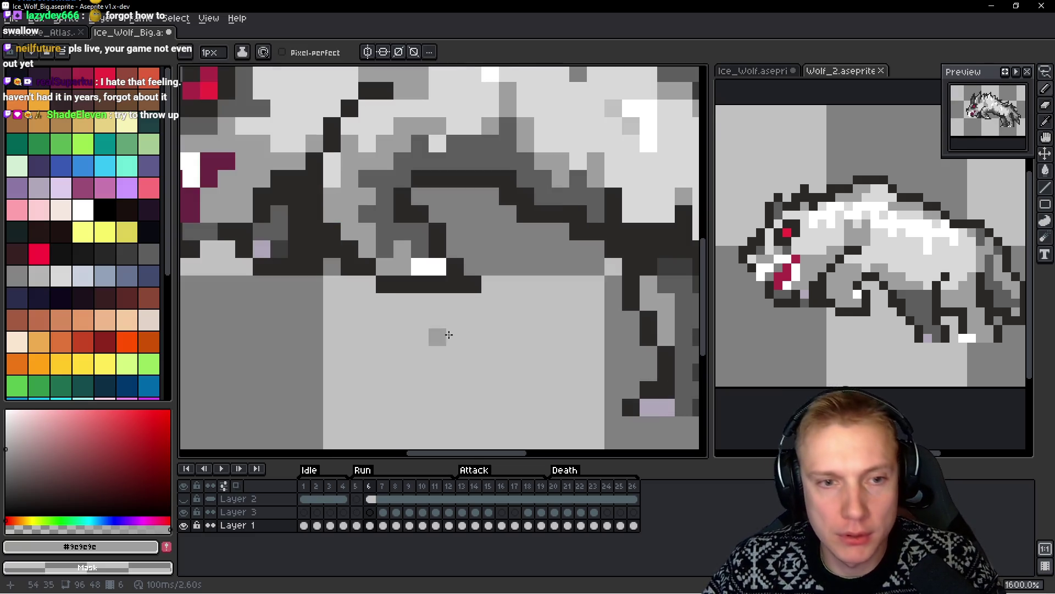
left_click(432, 265)
key("b")
left_click_drag(468, 279, 502, 279)
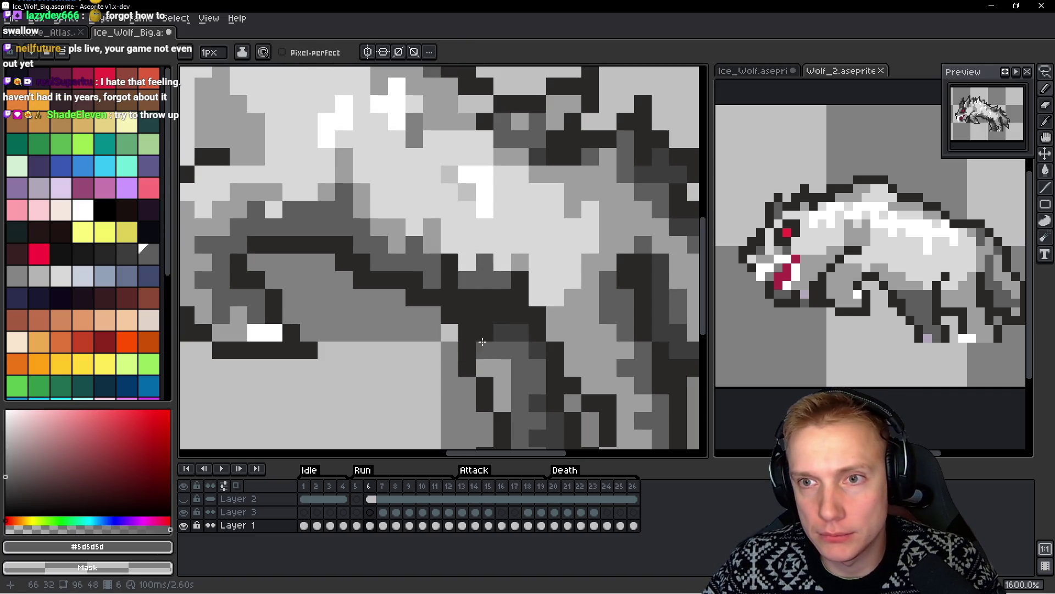
Add dark #2b2928 outline pixels and strokes along the wolf's belly
key("Left")
scroll(527, 341, "down", 3)
key("Right")
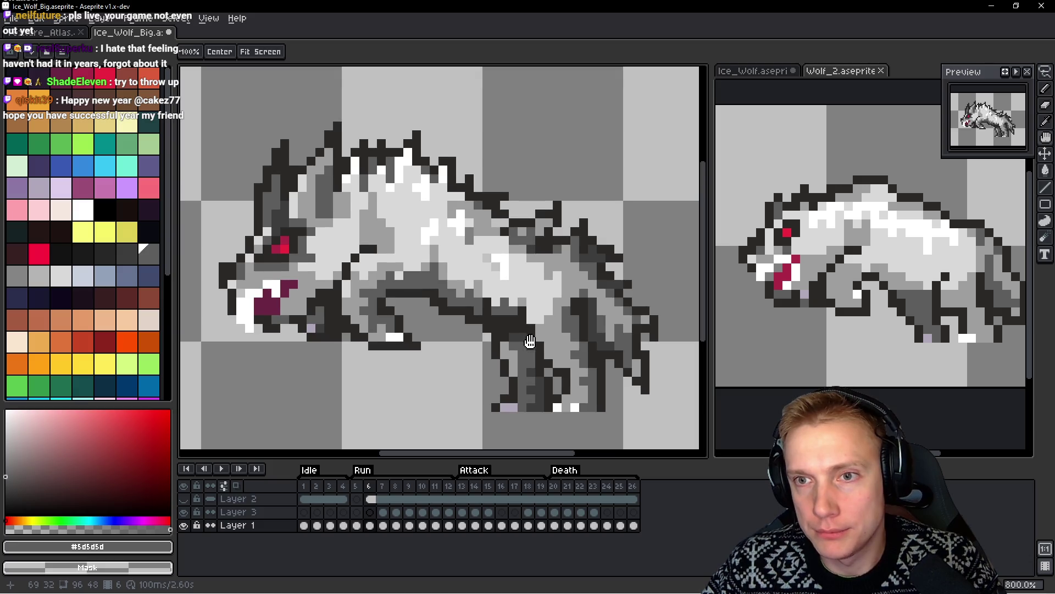
scroll(485, 293, "up", 1)
key("alt")
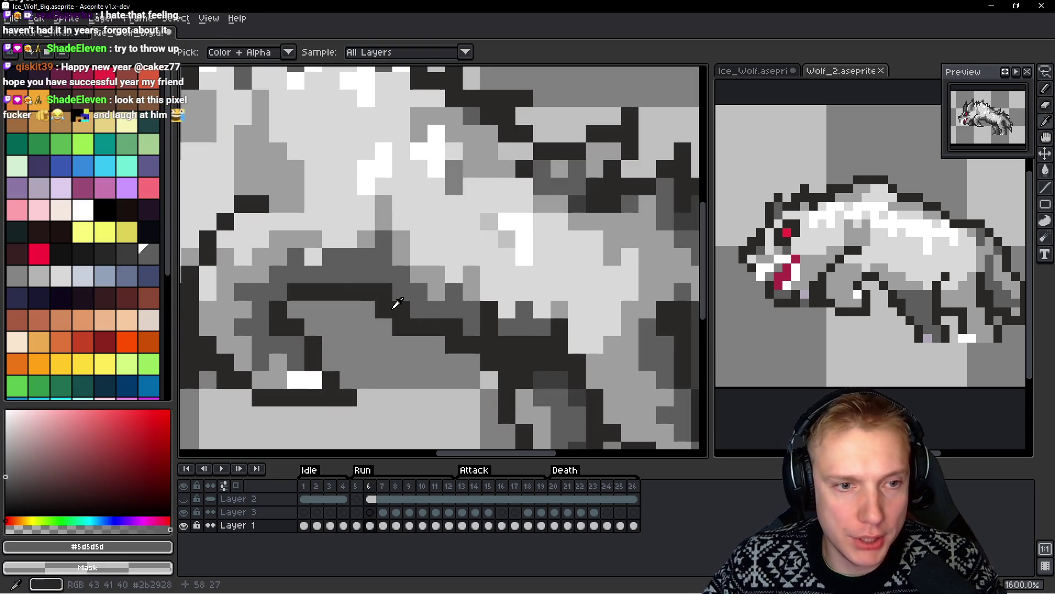
left_click(397, 304, "alt")
left_click(384, 257)
mouse_move(418, 309)
left_mouse_down()
mouse_move(470, 311)
mouse_move(468, 335)
left_mouse_up()
left_click_drag(371, 274, 310, 275)
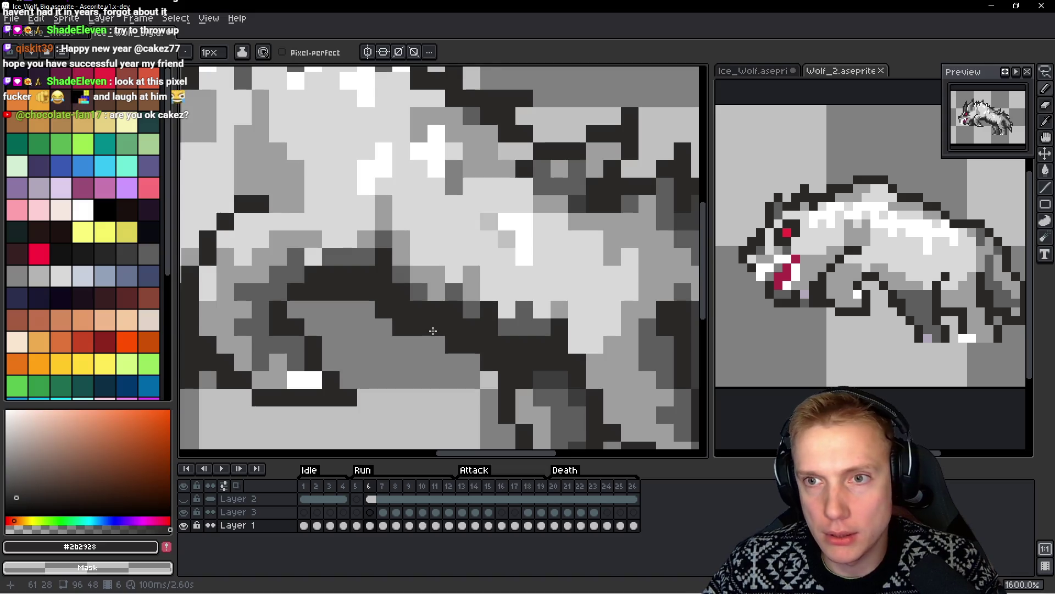
scroll(433, 331, "down", 5)
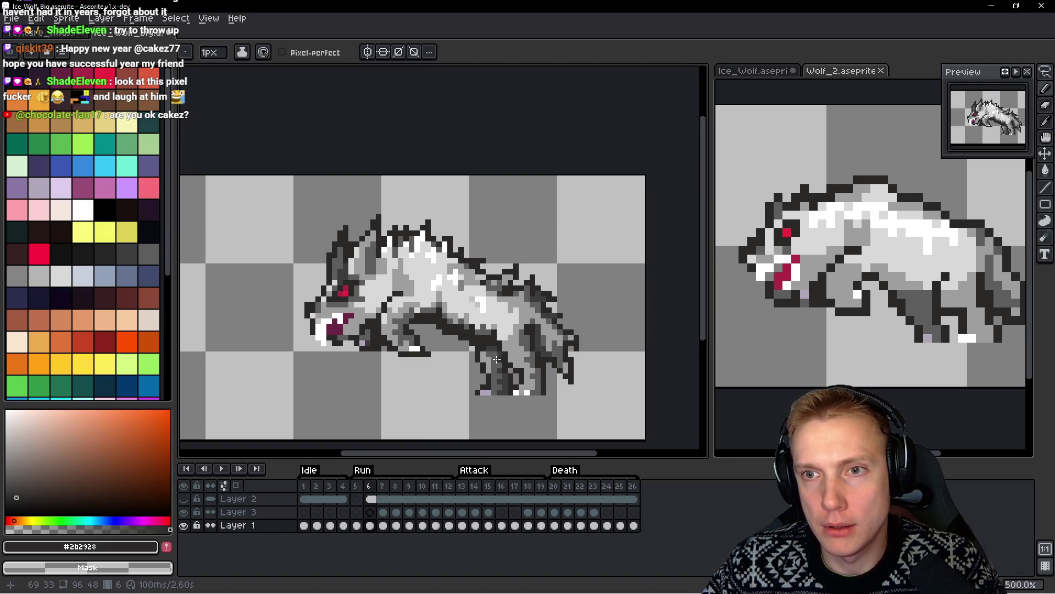
Preview the Run animation, then switch to the Wolf_2 reference sprite
key("Return")
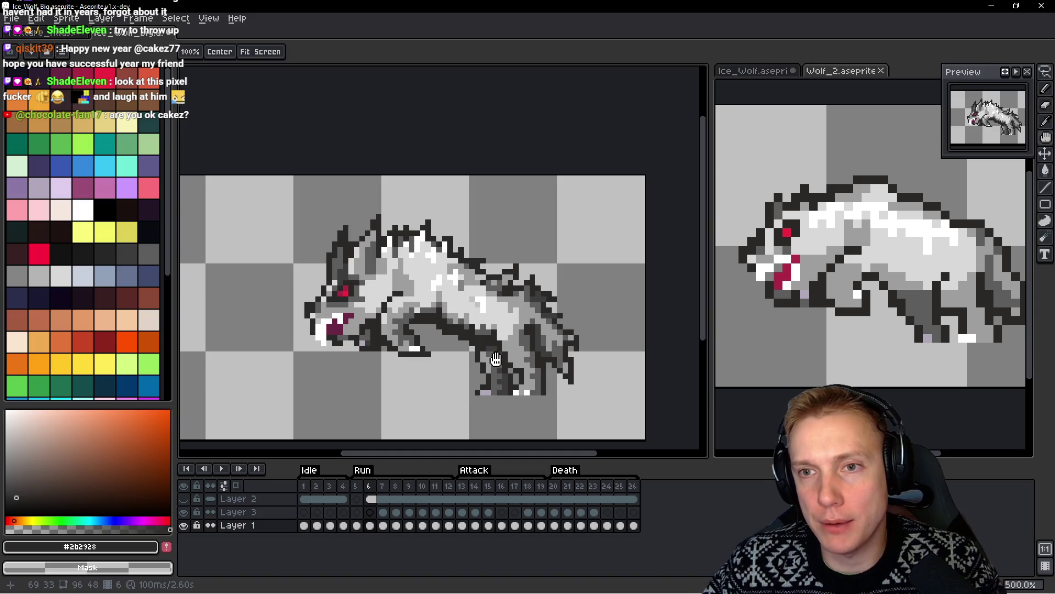
key("Return")
left_click(921, 294)
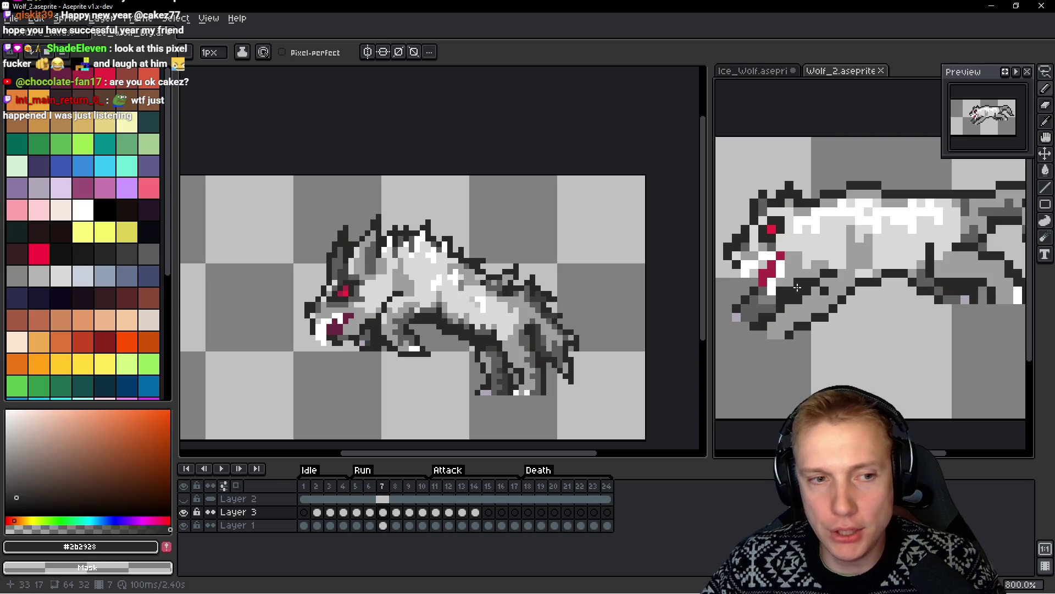
Activate the Wolf_2 reference and step it back to the previous Run frame
scroll(304, 275, "up", 3)
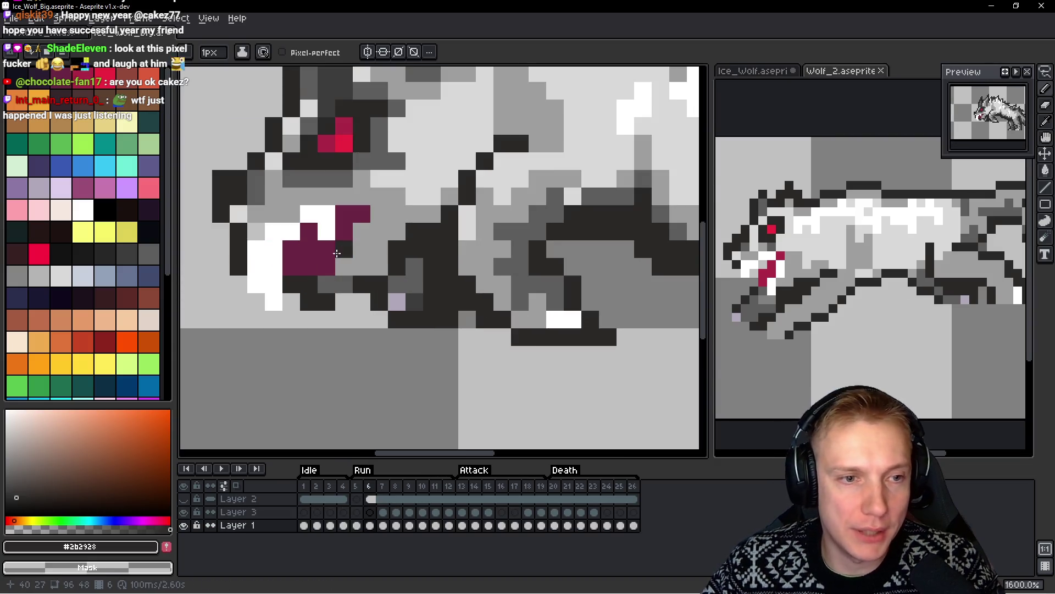
left_click(866, 308)
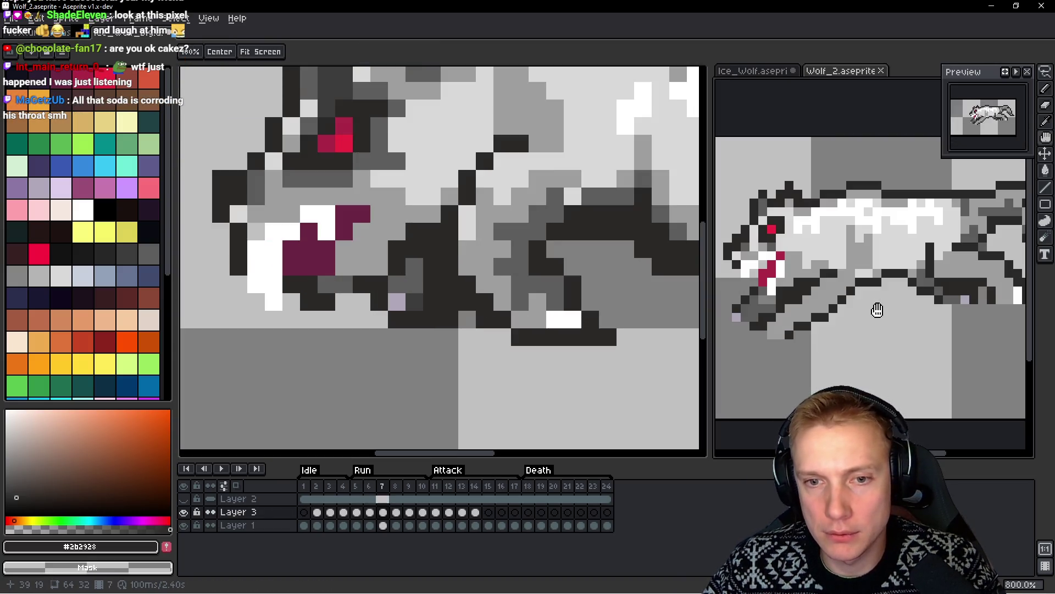
key("Left")
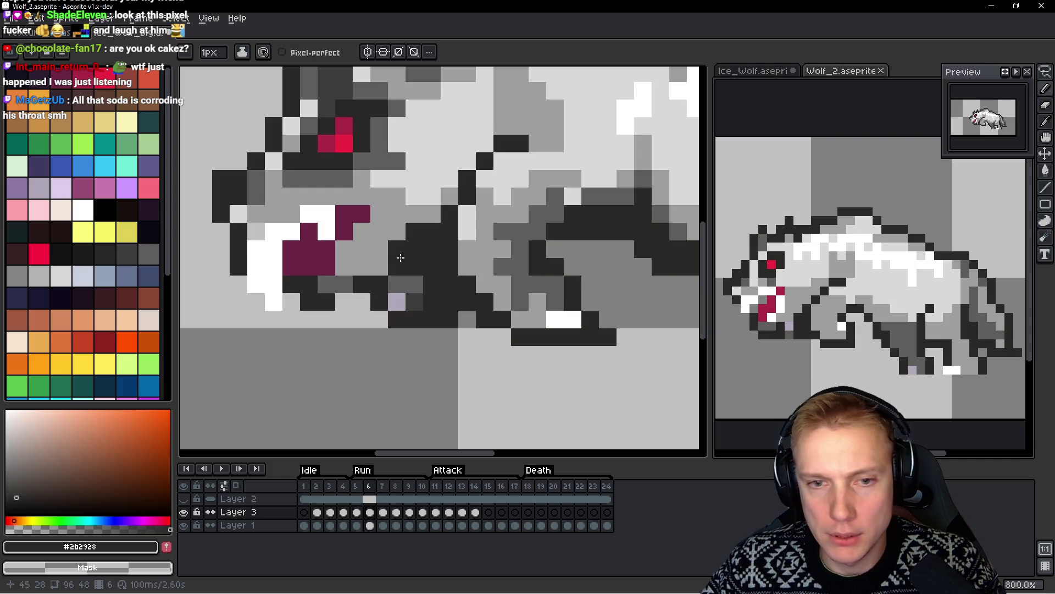
scroll(306, 247, "up", 2)
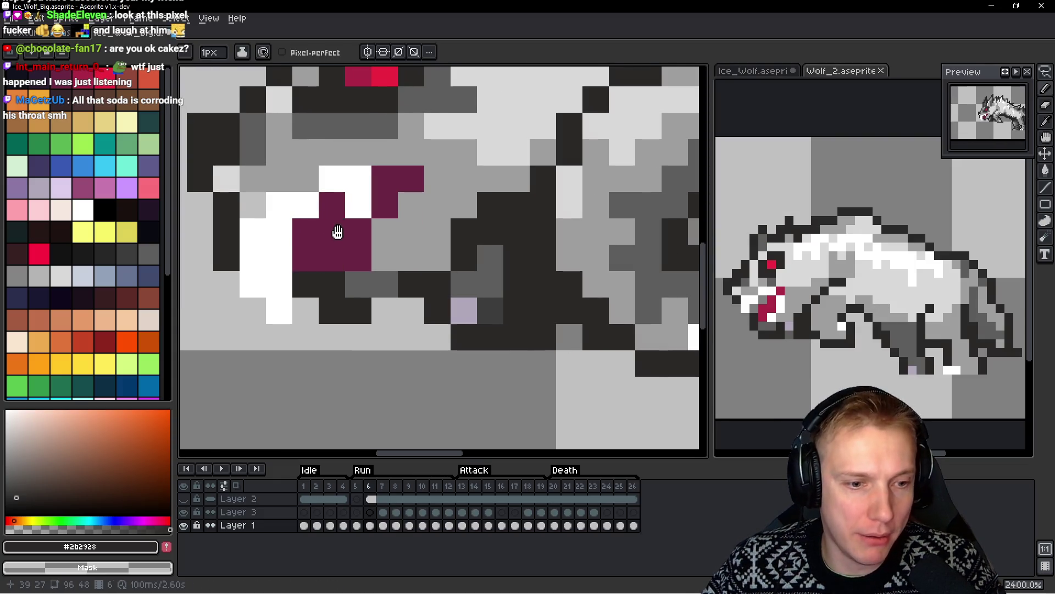
scroll(431, 271, "down", 2)
left_click(431, 270)
key("ctrl+z")
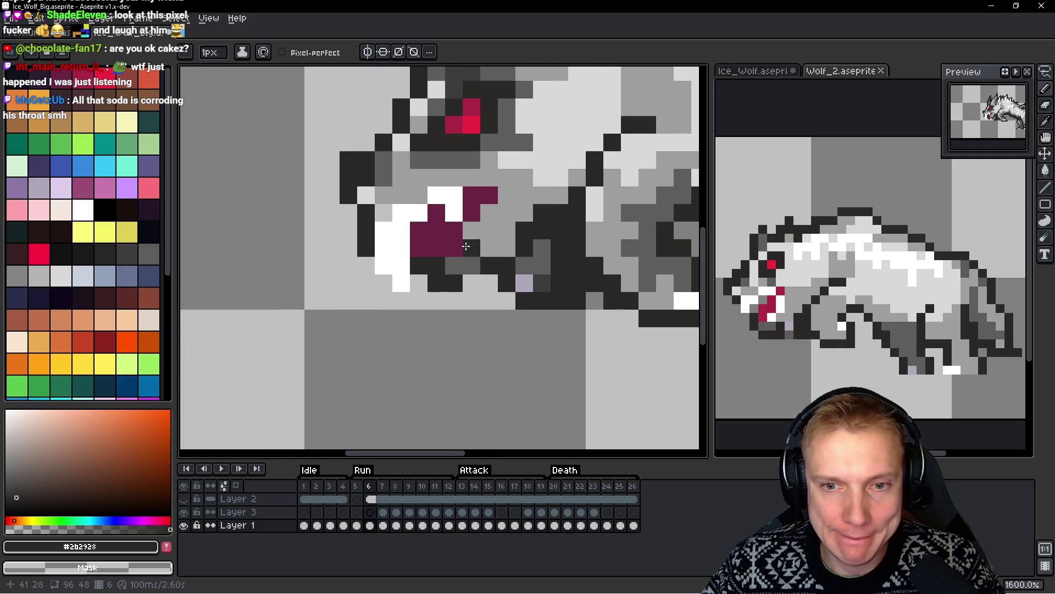
scroll(423, 231, "up", 2)
Paint white tooth pixels beside the maroon mouth and clear stray mouth pixels to light grey
key("alt")
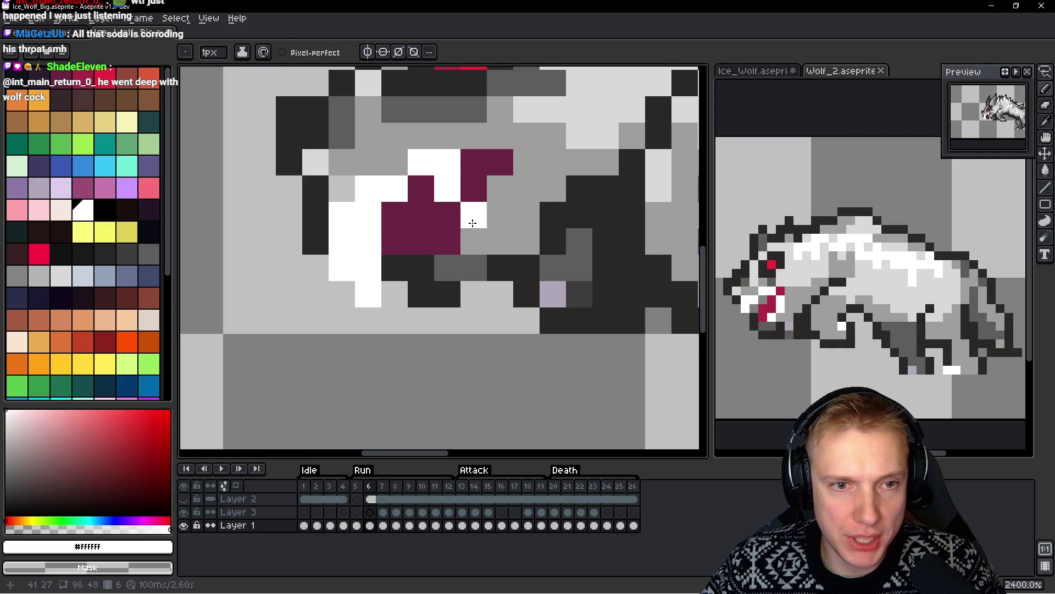
left_click_drag(471, 214, 471, 236)
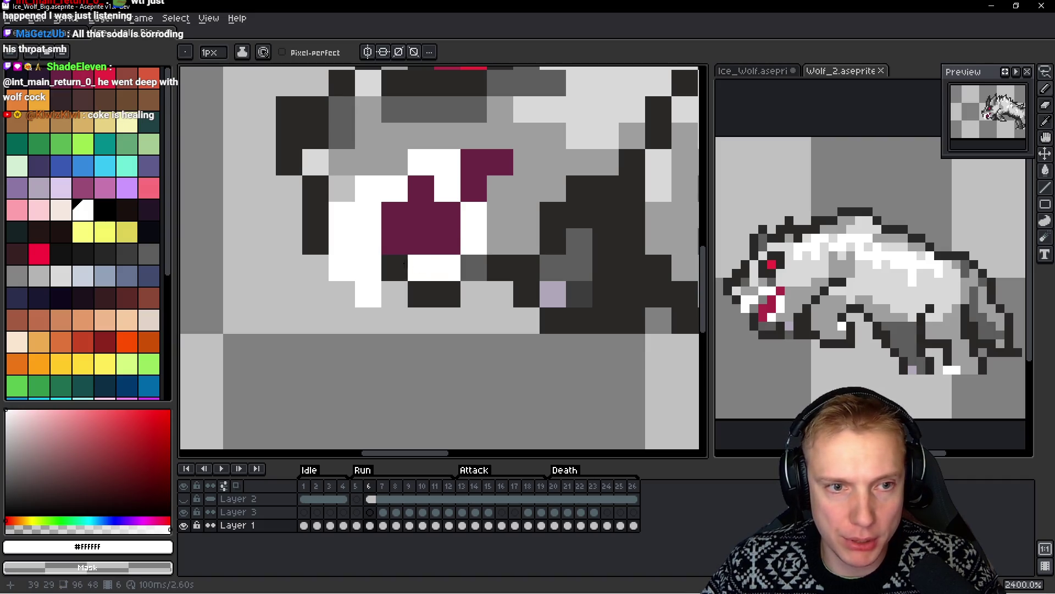
left_click(404, 222)
right_click(404, 222)
right_click(421, 188)
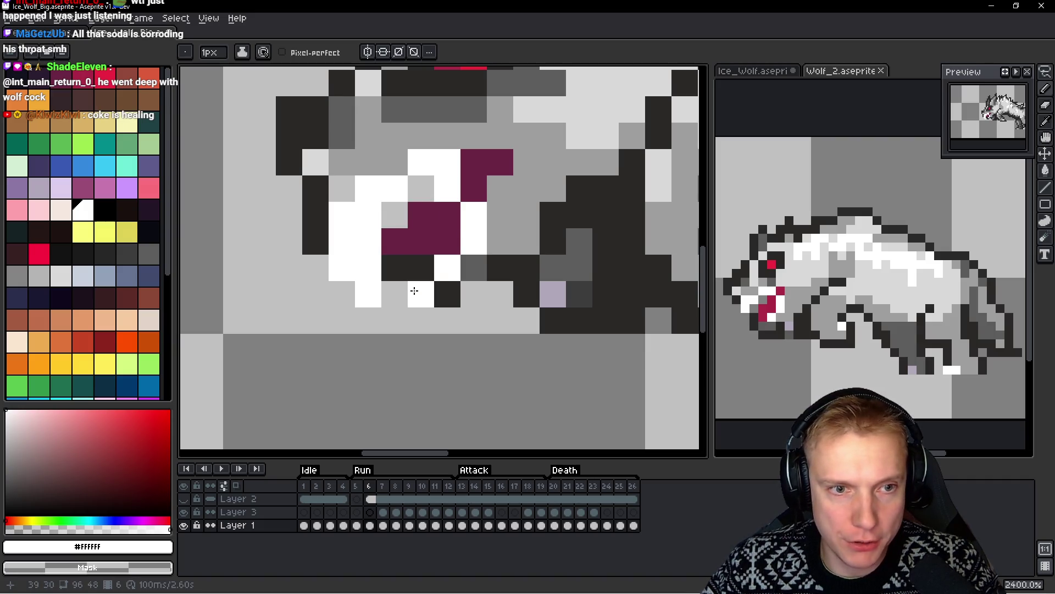
right_click(394, 268)
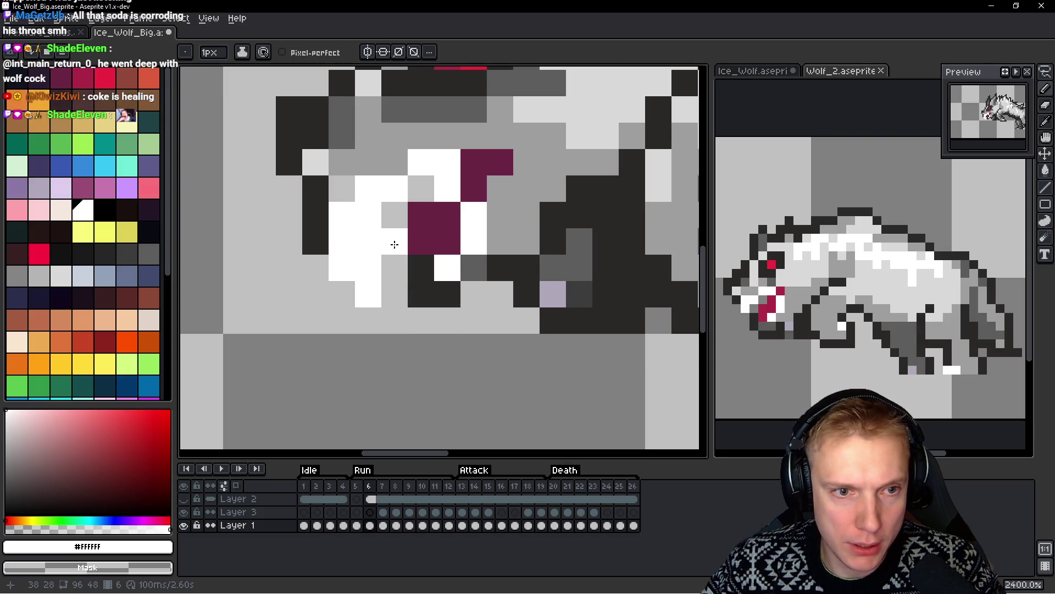
key("space")
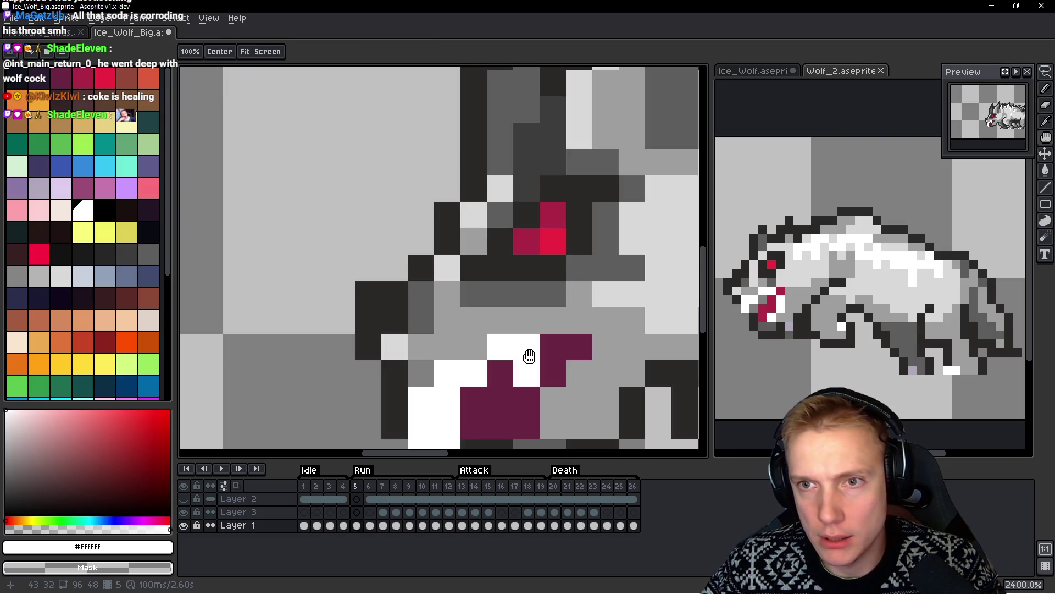
key("alt")
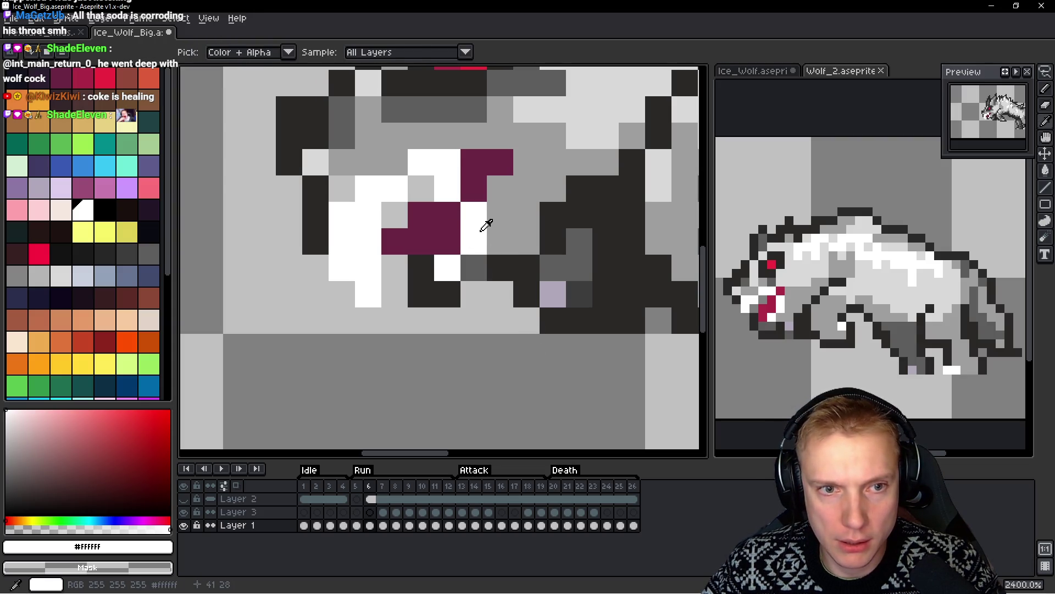
left_click_drag(500, 189, 470, 236)
left_click(476, 179, "alt")
Clear stray maroon pixels around the wolf's mouth to grey
right_click(470, 235)
right_click(421, 215)
left_click(421, 188)
right_click(421, 188)
right_click(394, 241)
left_click(420, 286)
key("ctrl+z")
key("space")
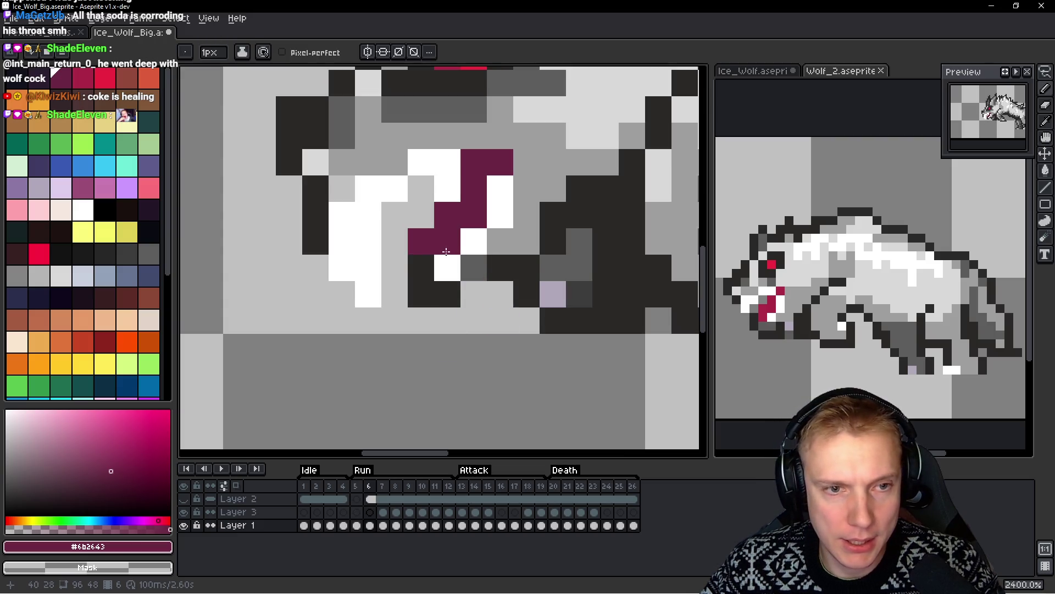
Repaint mouth pixels: one dark below, white teeth, and maroon to slant the opening
left_click(447, 292, "alt")
left_click(473, 294)
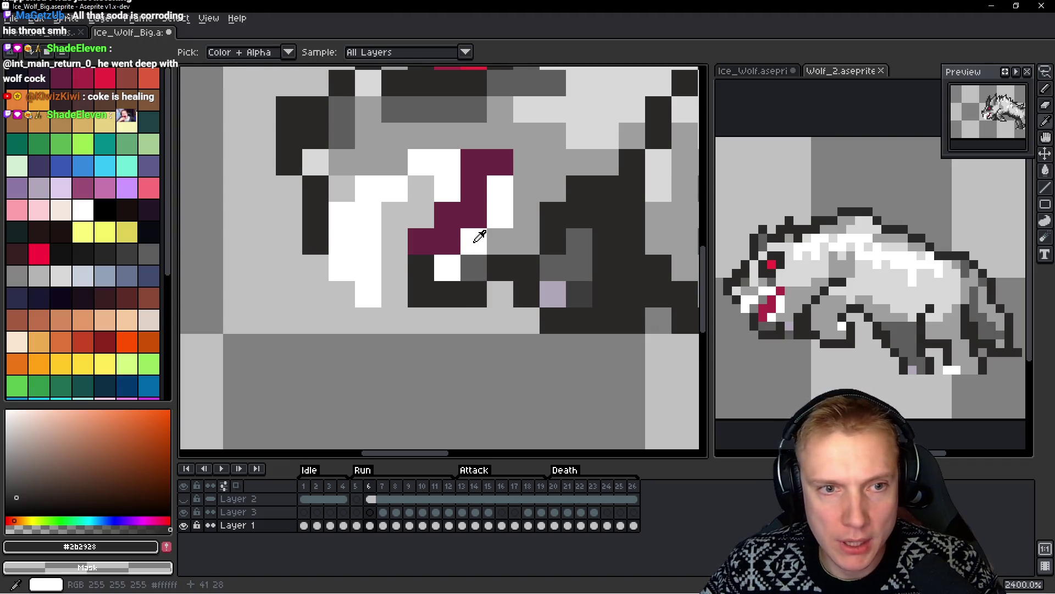
left_click(445, 258, "alt")
left_click(448, 242)
left_click(511, 294)
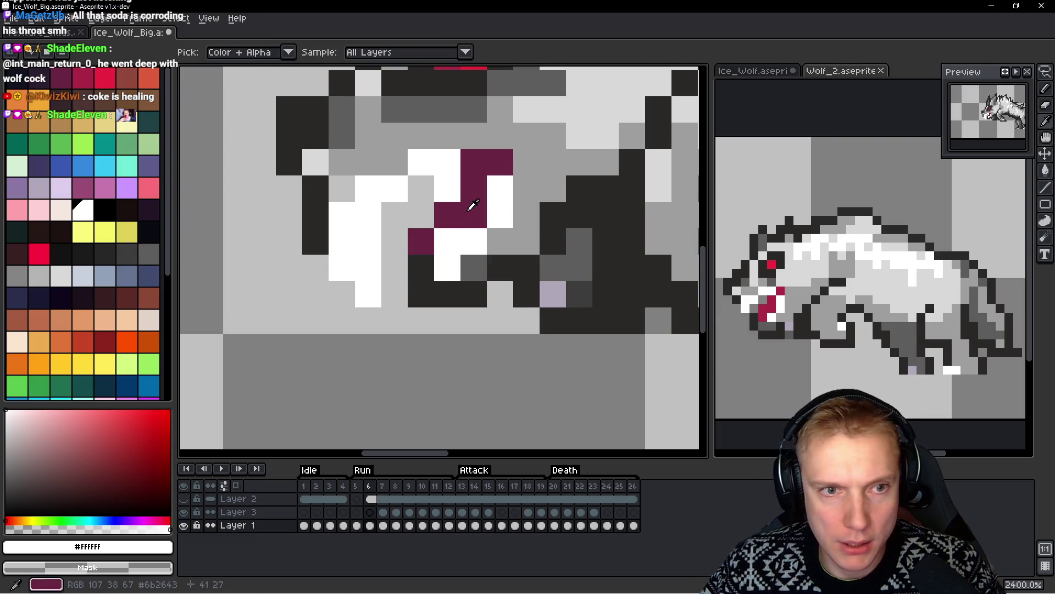
left_click(446, 217, "alt")
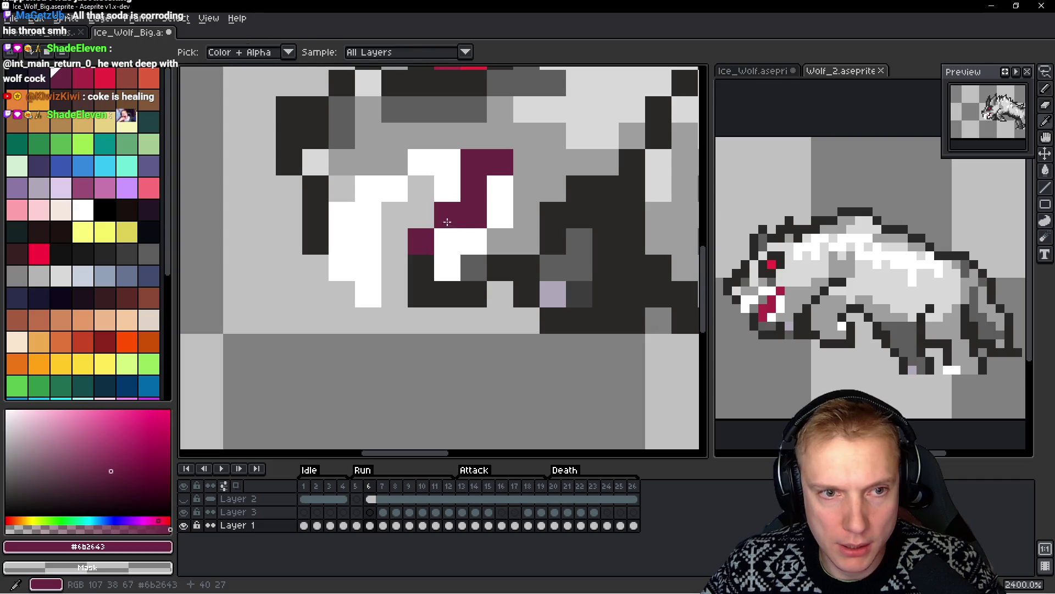
left_click(444, 230)
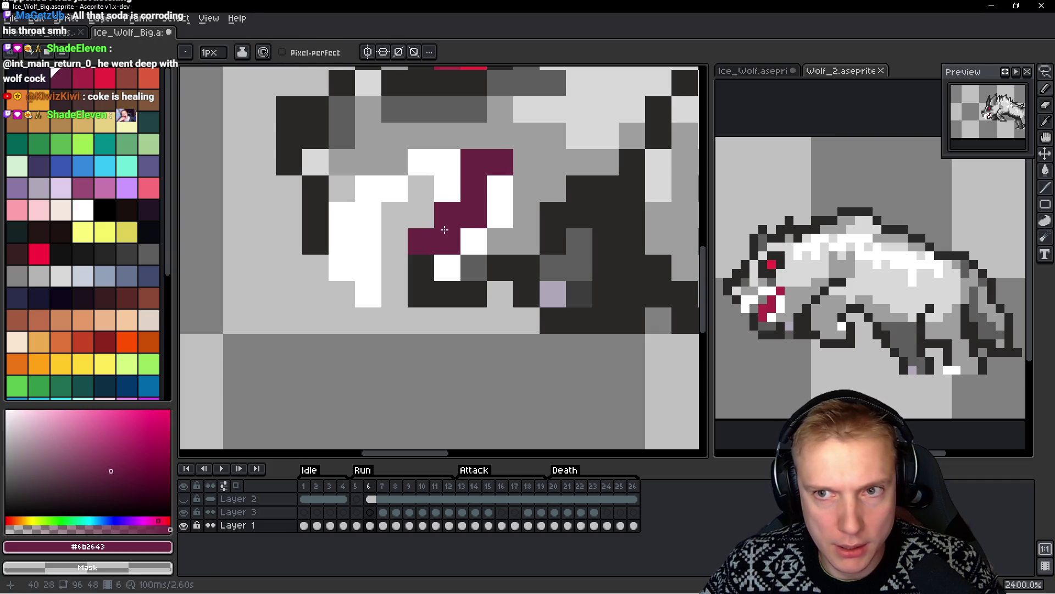
left_click(428, 218)
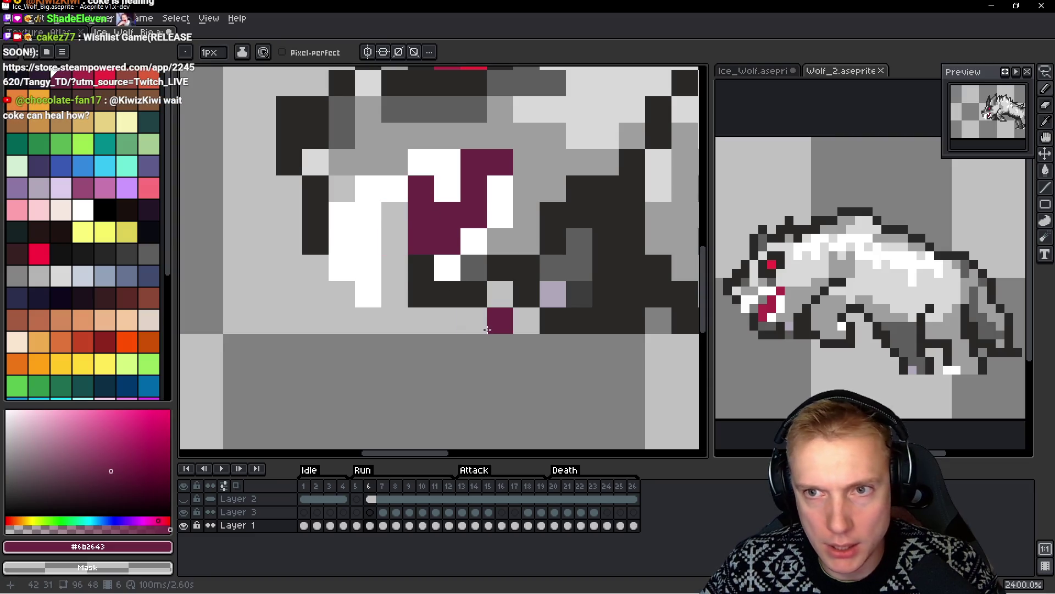
Compare frames 5 and 6, then lasso the jaw pixels and drag them three pixels down
key("comma")
left_click_drag(410, 143, 490, 328)
key("period")
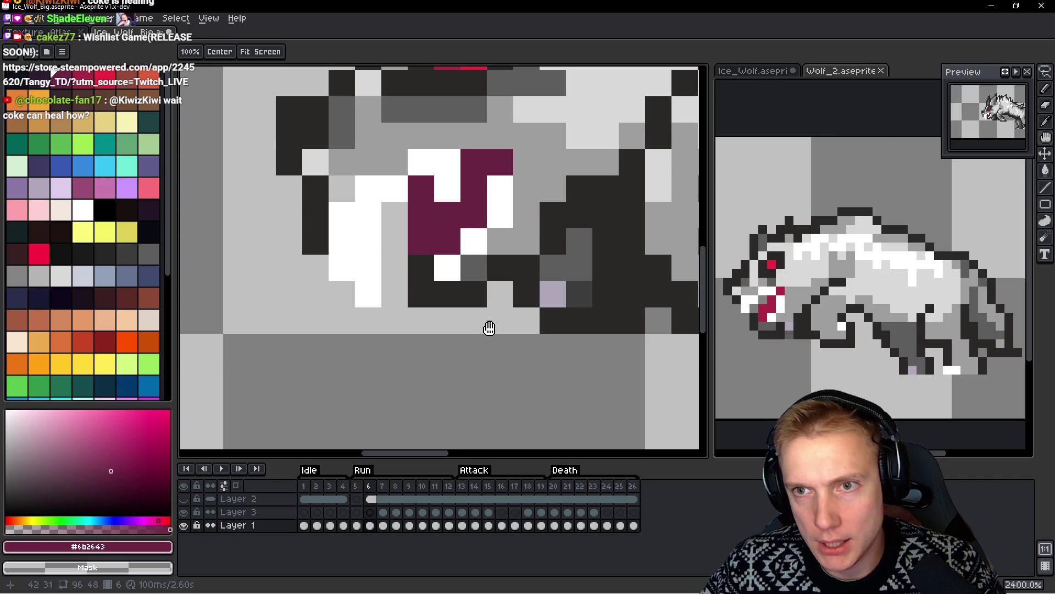
key("comma")
key("period")
scroll(489, 328, "down", 8)
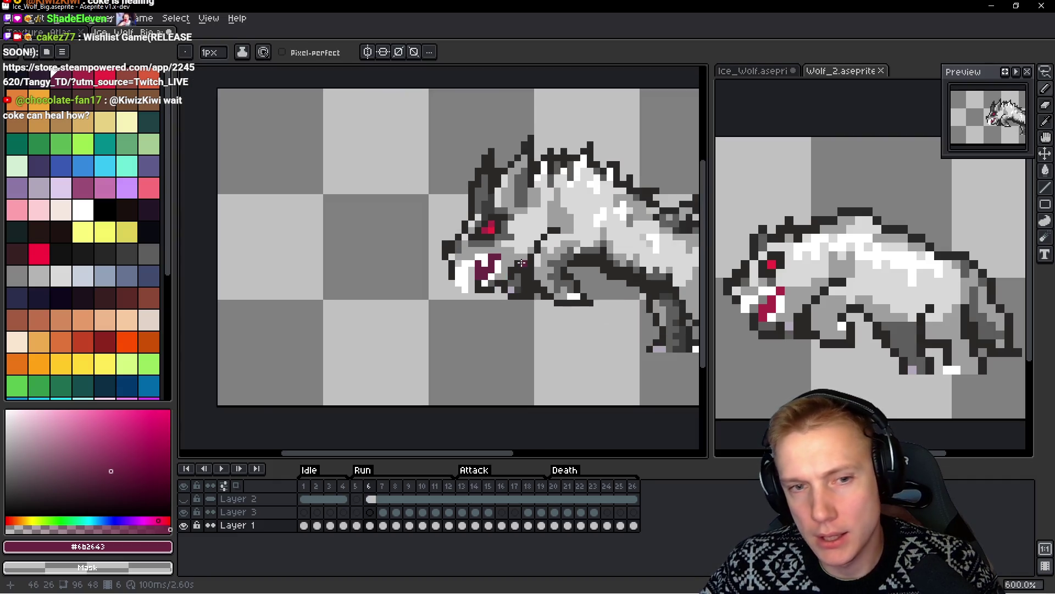
scroll(528, 270, "up", 8)
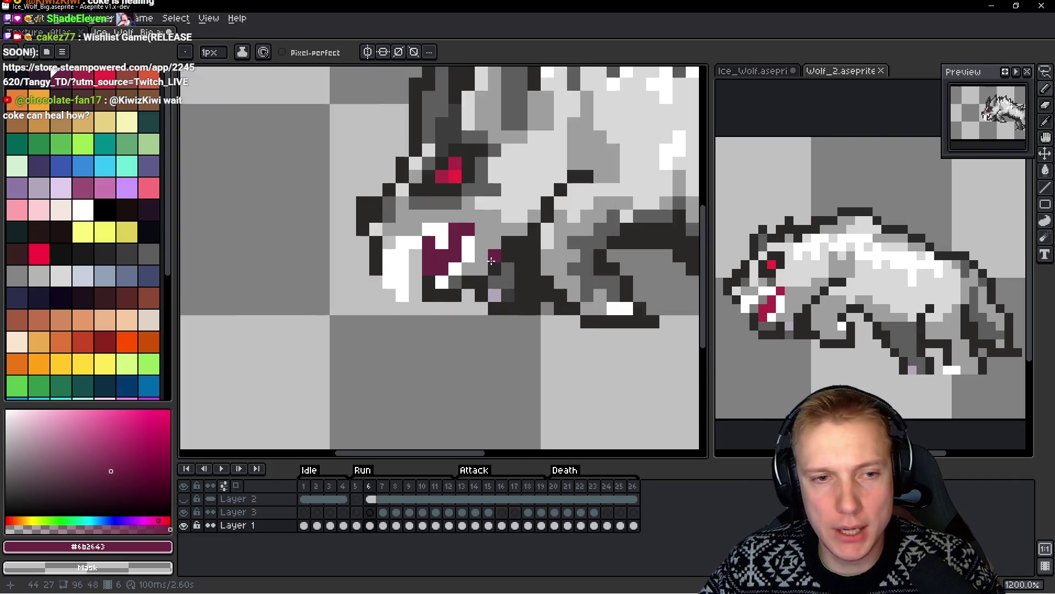
key("q")
mouse_move(471, 153)
left_mouse_down()
mouse_move(462, 181)
mouse_move(423, 193)
mouse_move(413, 274)
mouse_move(478, 241)
mouse_move(475, 207)
mouse_move(463, 258)
left_mouse_up()
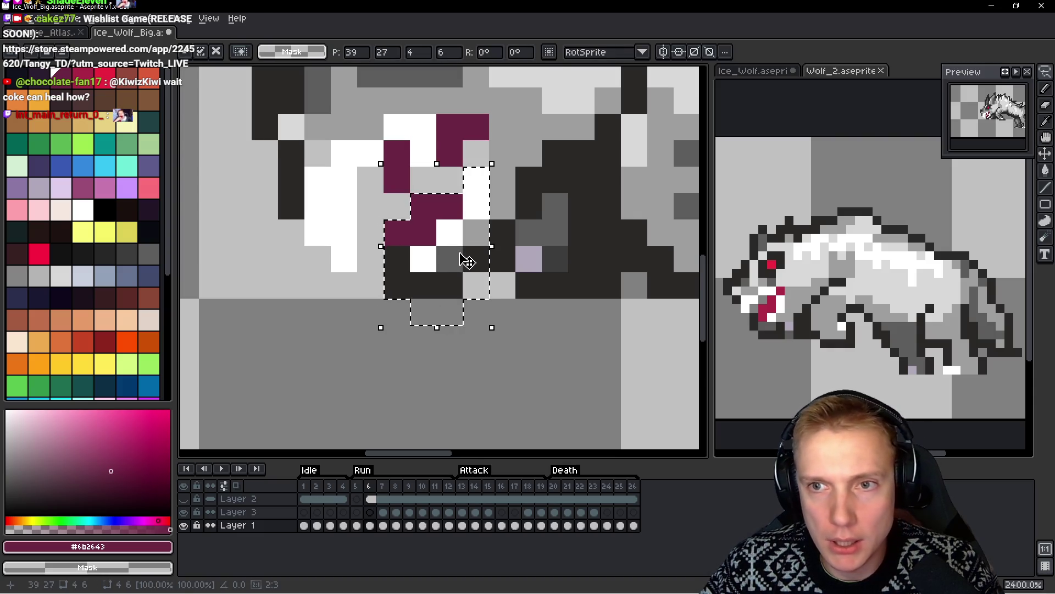
Commit the lowered jaw and extend the maroon mouth, clearing nearby pixels to light grey
key("Return")
key("b")
left_click(481, 179)
left_click(454, 206)
left_click(430, 205)
right_click(401, 178)
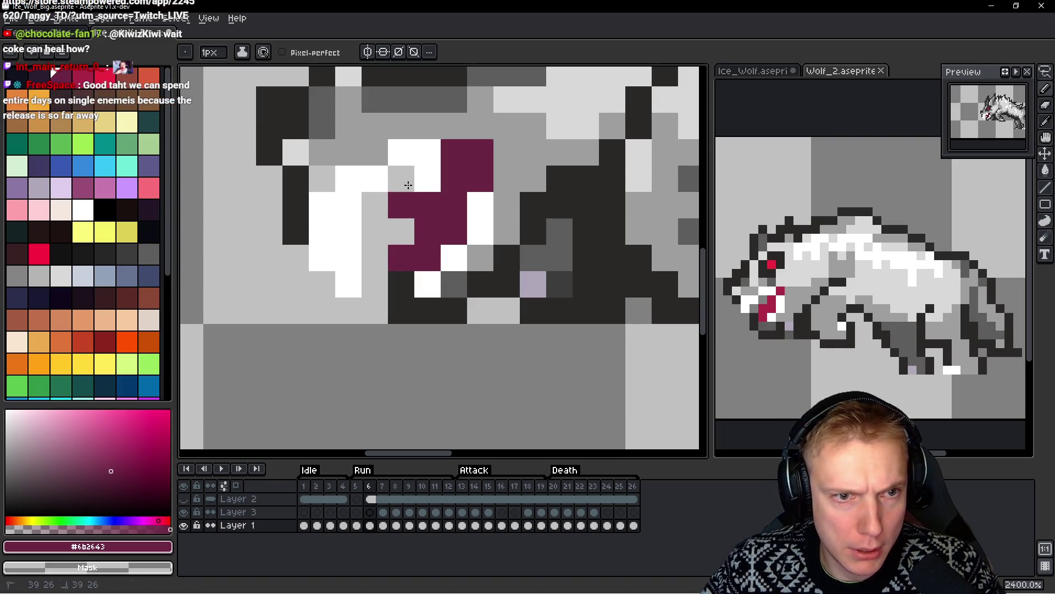
left_click(403, 228)
left_click(387, 229)
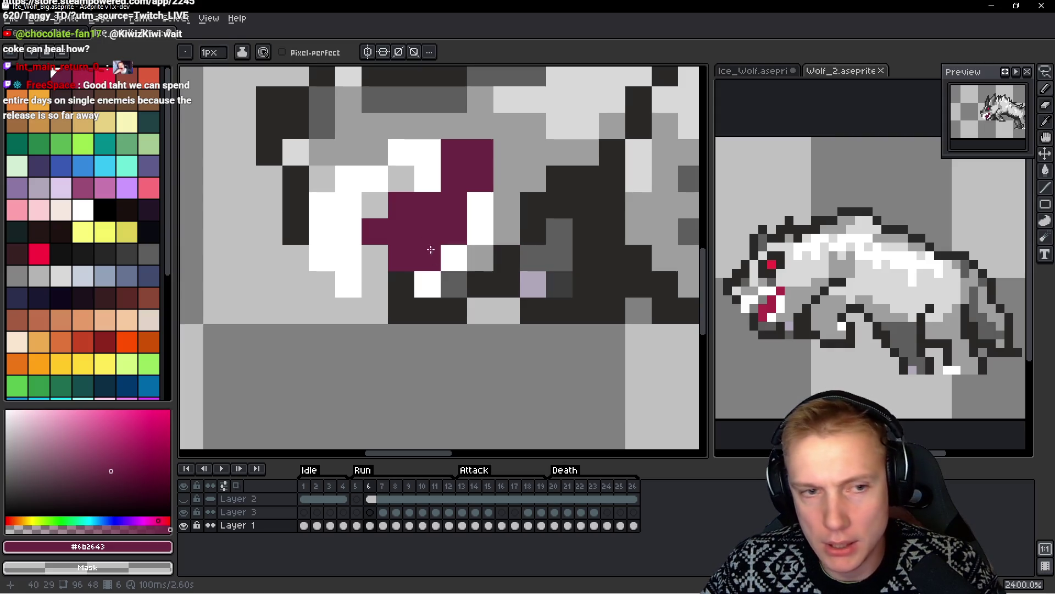
right_click(401, 205)
right_click(372, 229)
Compare frames 5 and 6 and reposition the view around the mouth
key("h")
key("comma")
key("period")
key("b")
scroll(534, 291, "down", 8)
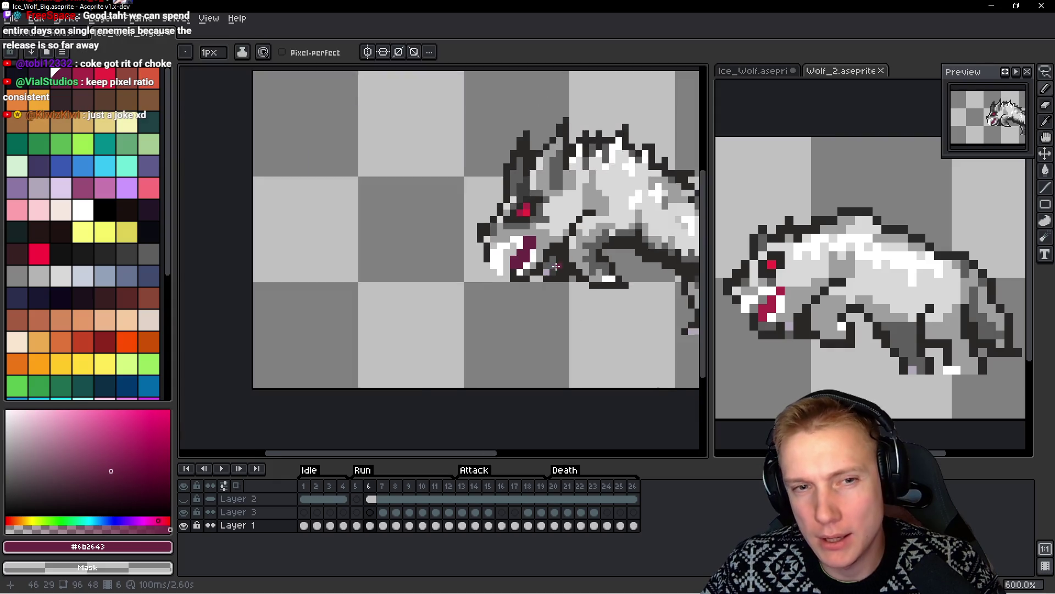
scroll(563, 273, "up", 6)
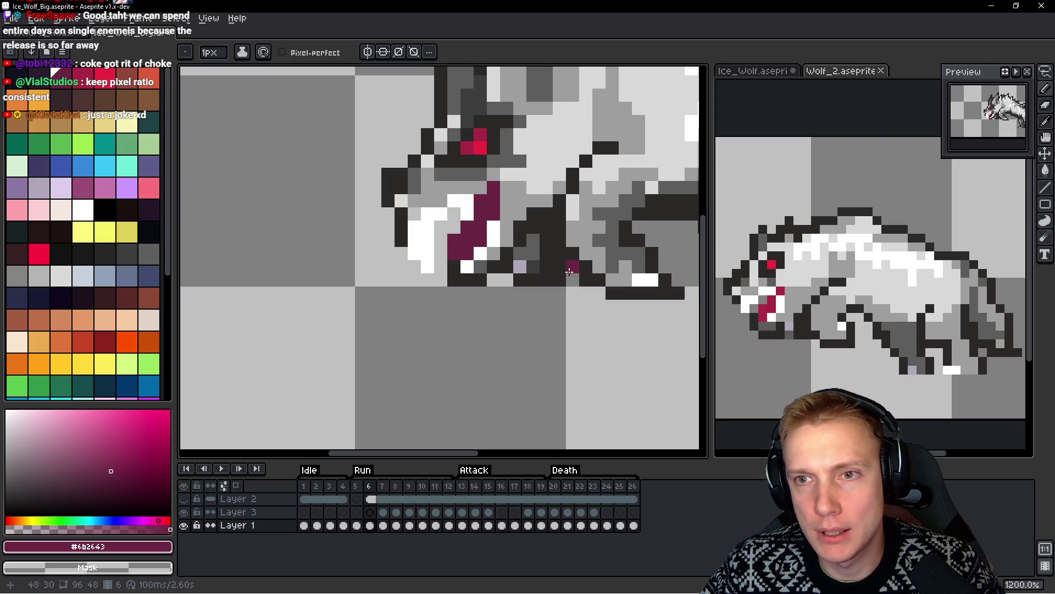
scroll(622, 289, "down", 4)
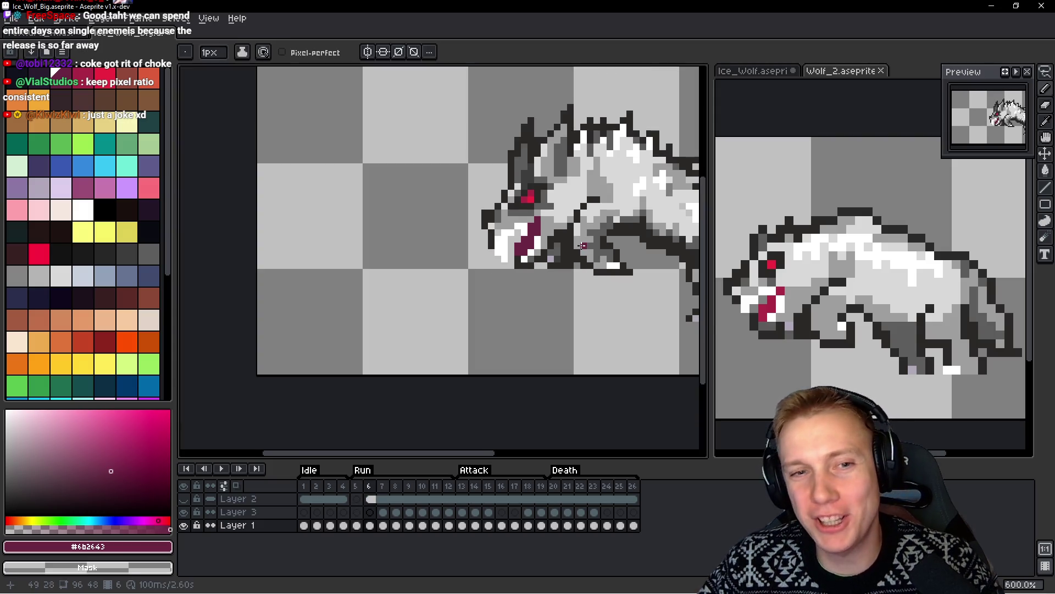
left_click_drag(561, 275, 537, 242)
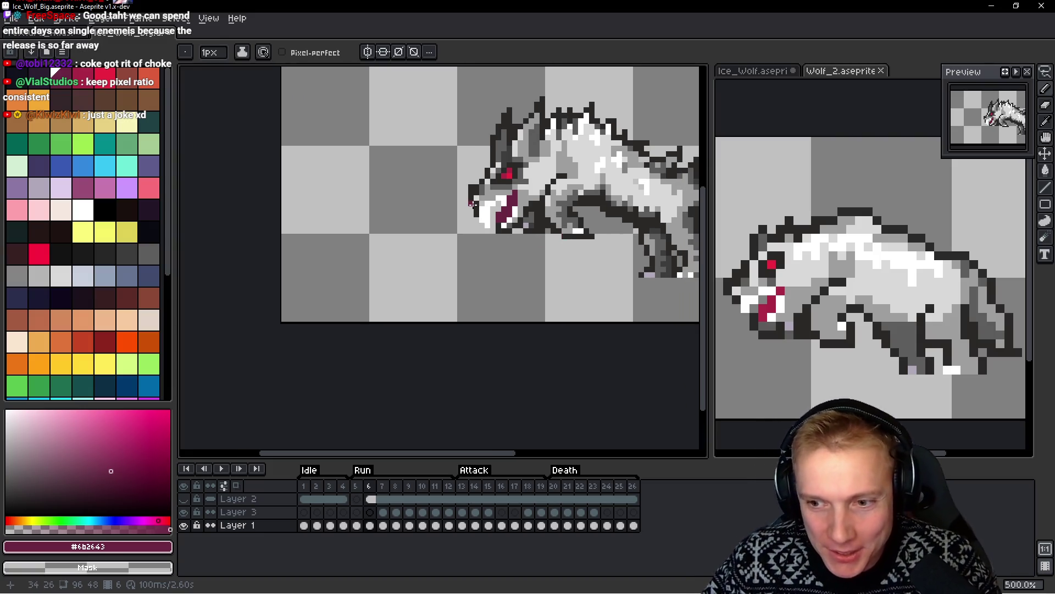
Paint over the magenta pixels around the mouth with the dark sampled colour, then pick white
left_click(498, 209, "alt")
scroll(498, 207, "up", 4)
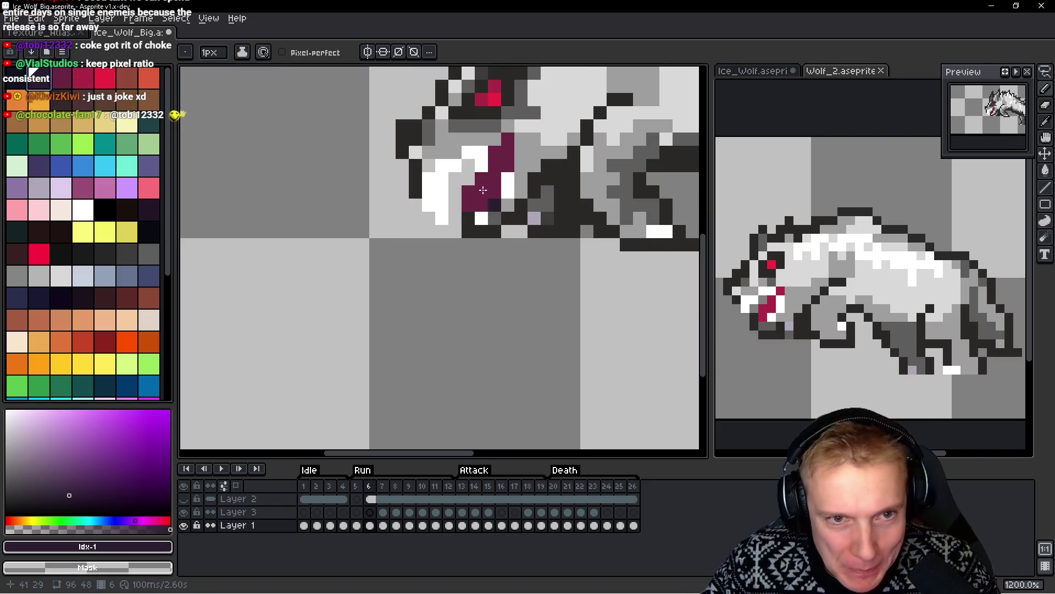
left_click(507, 152)
left_click(494, 165)
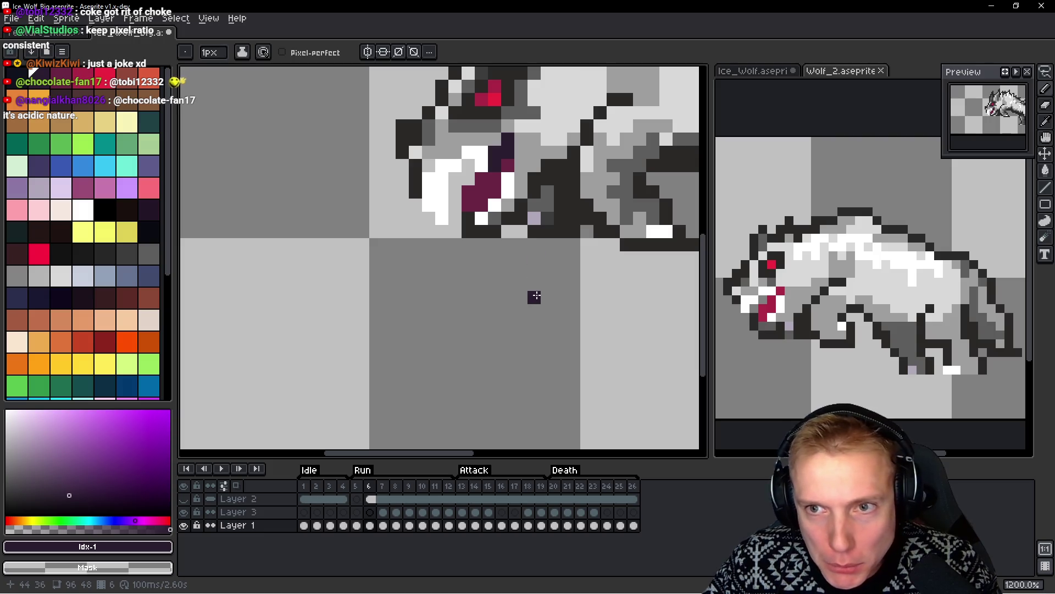
mouse_move(475, 192)
left_mouse_down()
mouse_move(469, 207)
mouse_move(482, 224)
left_mouse_up()
key("h")
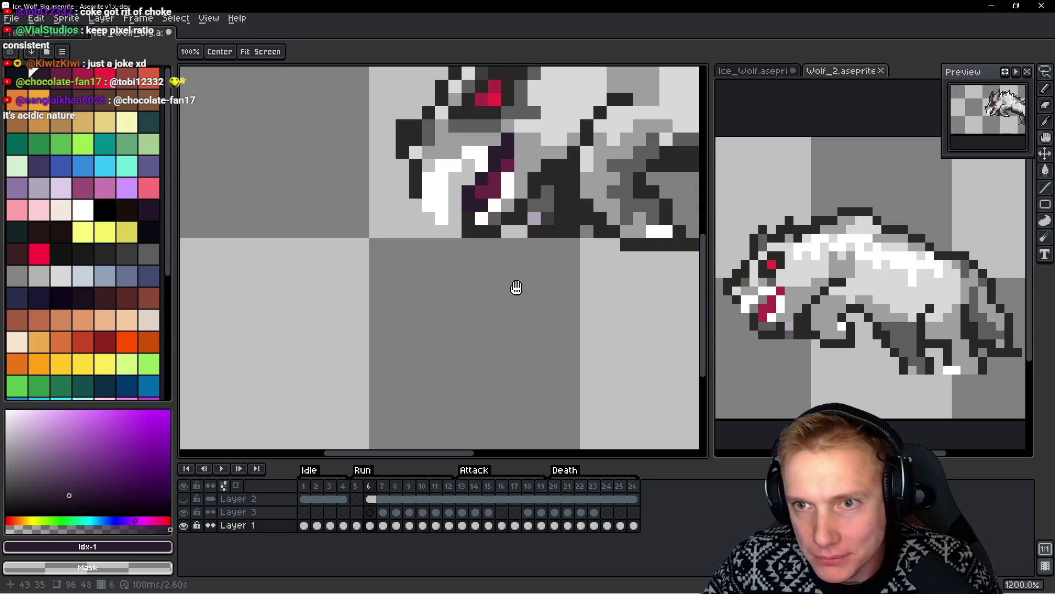
key("b")
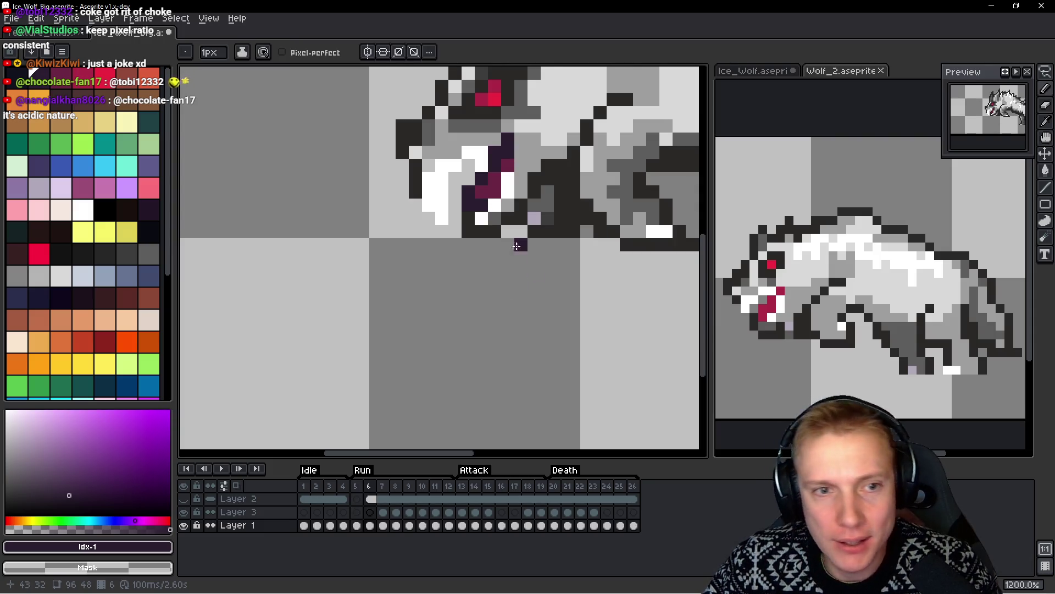
scroll(520, 256, "up", 3)
left_click(442, 166, "alt")
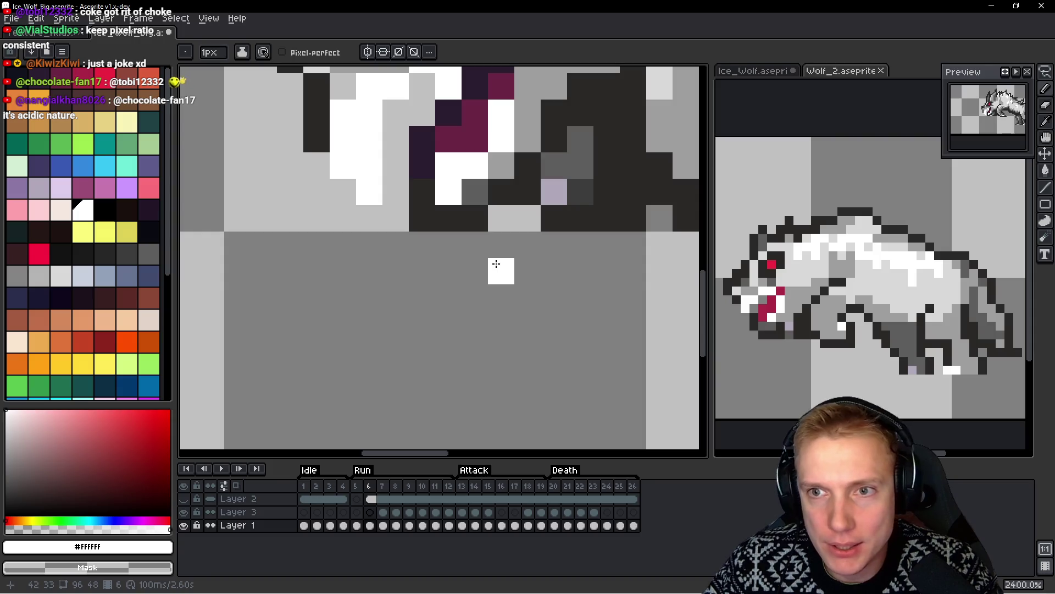
scroll(521, 287, "down", 8)
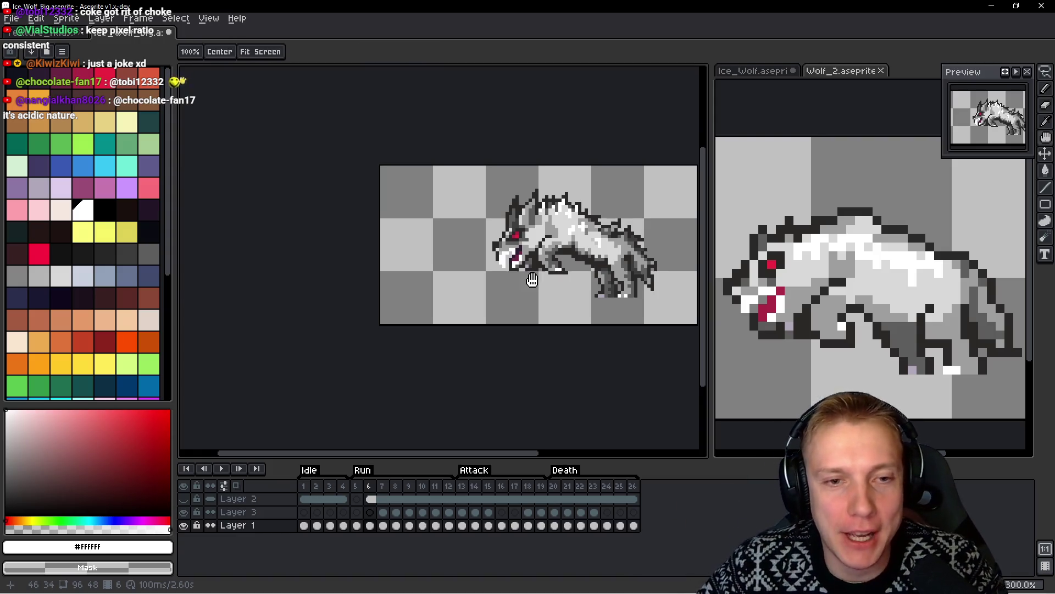
Step back and forth through Run frames 4–7 to compare the wolf's poses
key("Left")
key("Right")
key("Right")
key("Right")
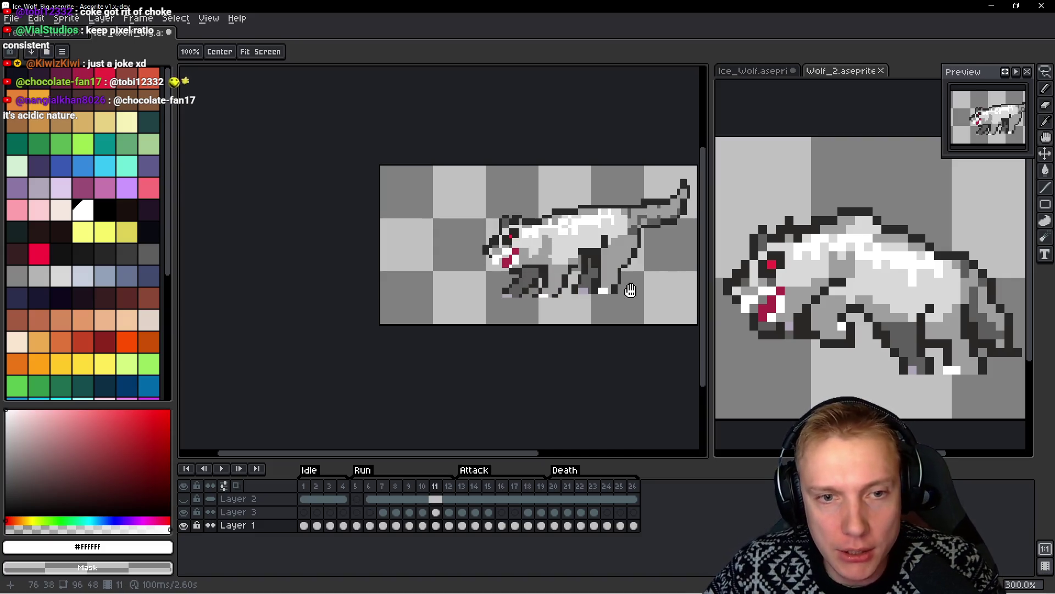
key("Left")
key("Left")
key("Left")
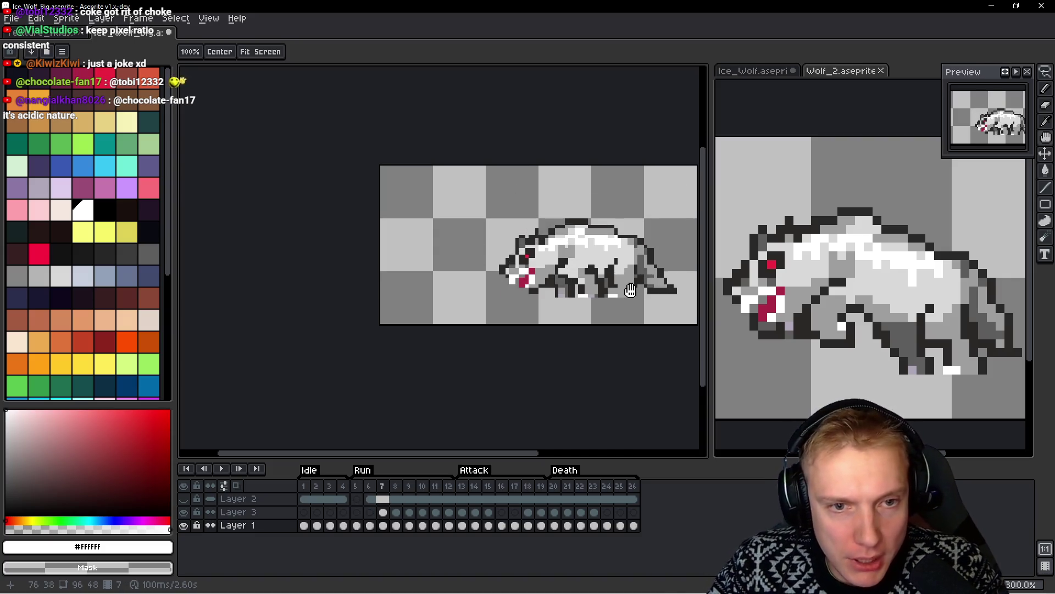
key("Left")
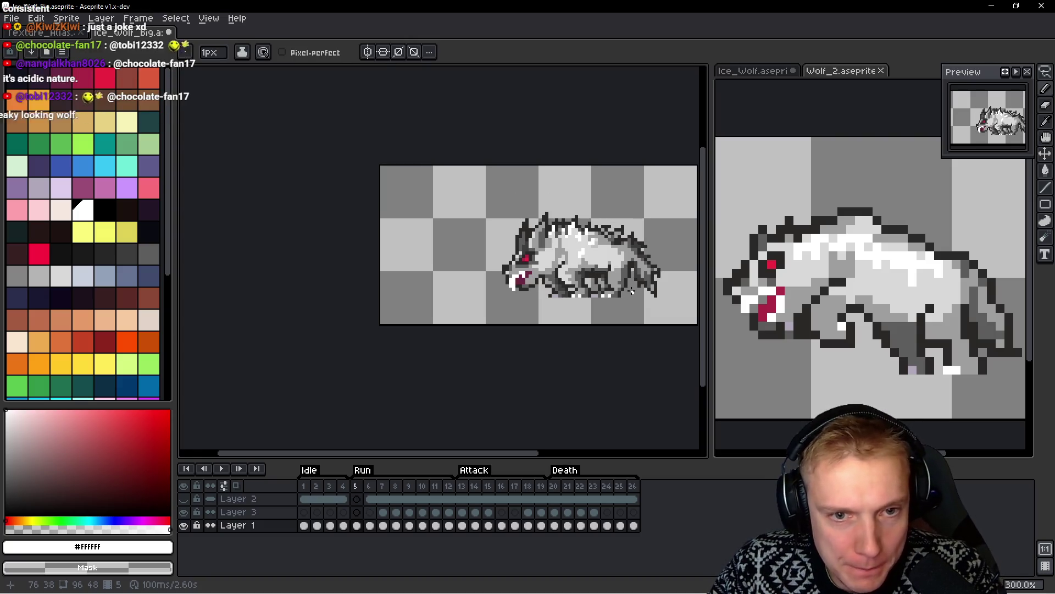
key("Left")
key("Right")
key("Right")
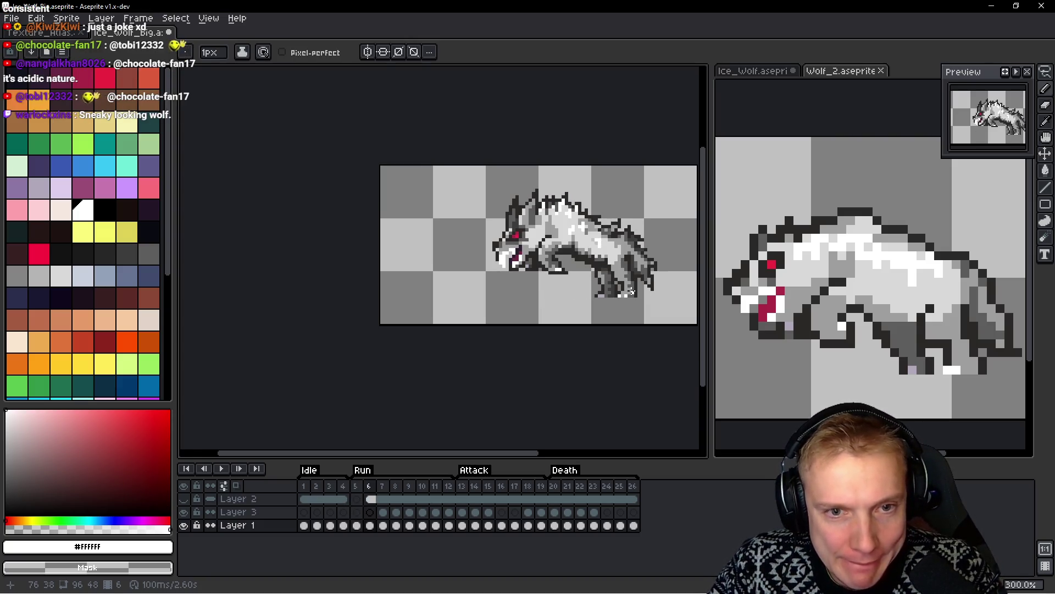
Zoom and rearrange both wolf editors so the reference wolf's red eye shows
scroll(852, 264, "up", 1)
scroll(942, 295, "up", 1)
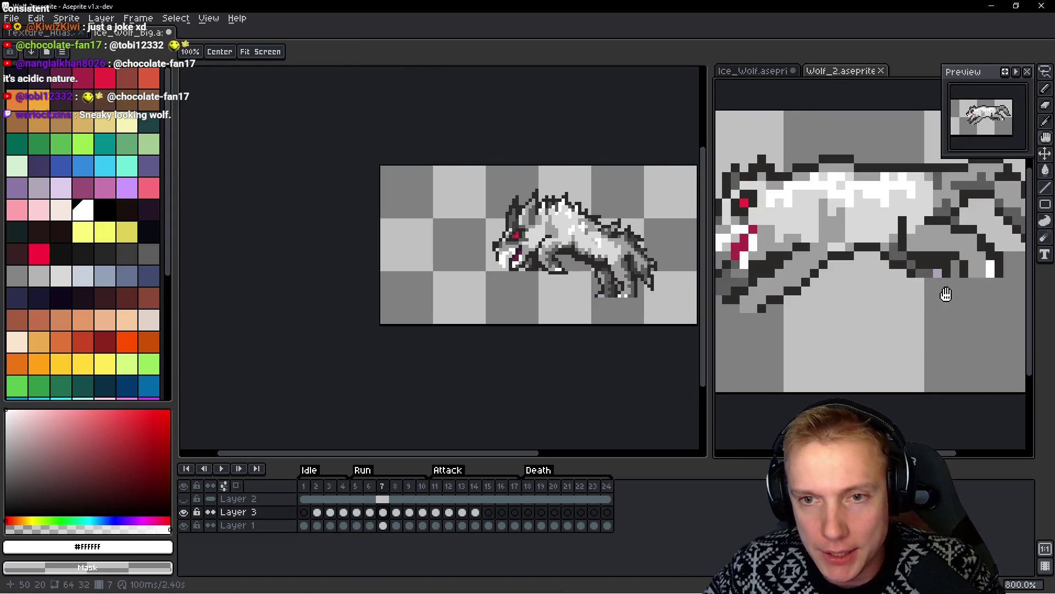
scroll(828, 250, "up", 1)
mouse_move(828, 251)
left_mouse_down()
mouse_move(871, 300)
mouse_move(931, 324)
mouse_move(881, 304)
mouse_move(872, 287)
left_mouse_up()
left_click_drag(710, 209, 657, 209)
mouse_move(859, 291)
left_mouse_down()
mouse_move(850, 271)
mouse_move(888, 279)
left_mouse_up()
left_click_drag(518, 234, 501, 229)
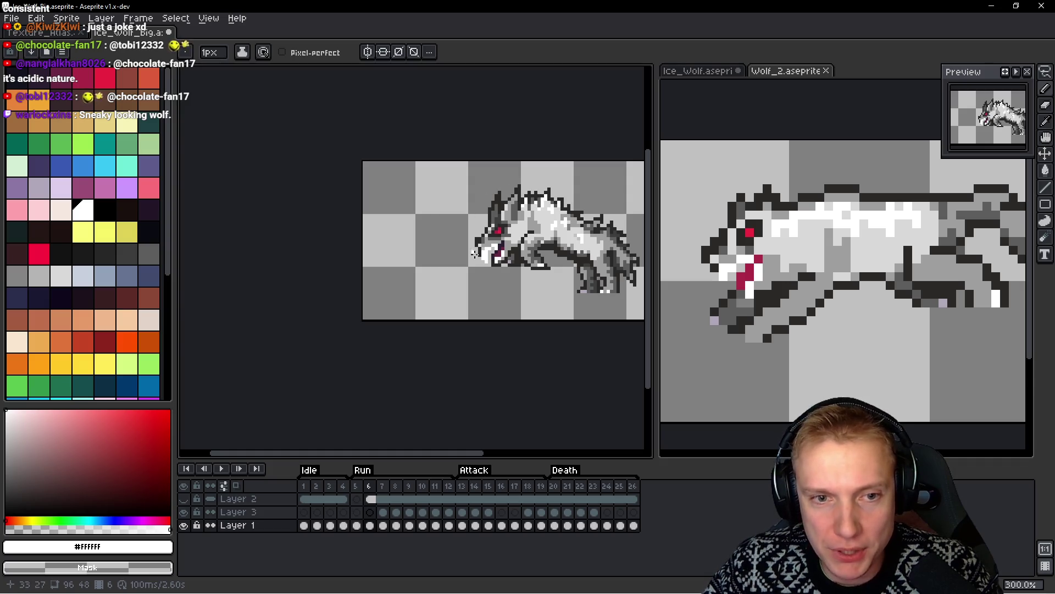
scroll(553, 223, "right", 3)
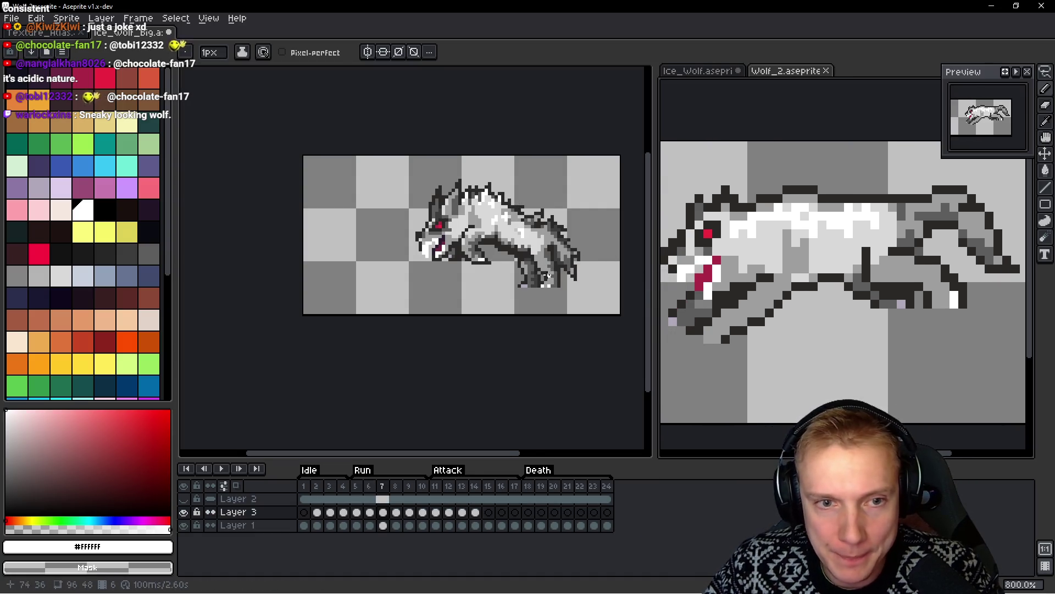
left_click_drag(577, 259, 570, 231)
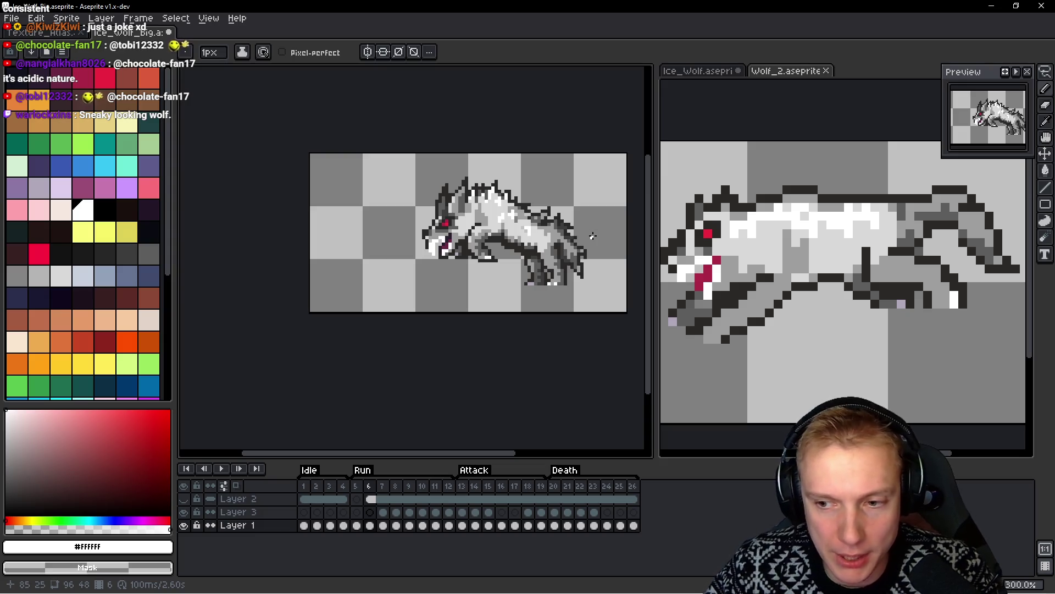
scroll(549, 231, "up", 1)
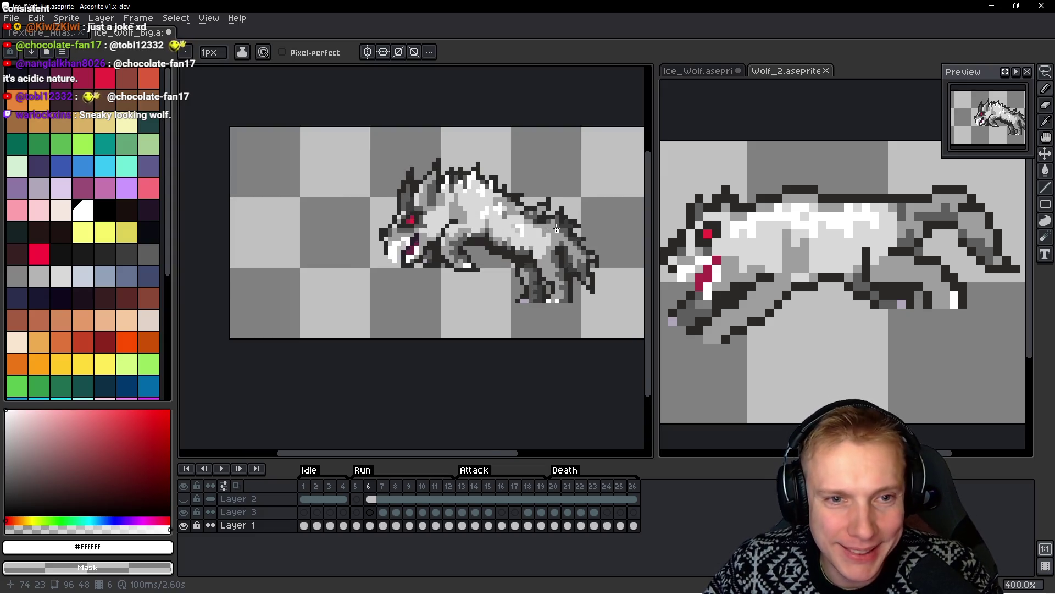
Toggle the reference wolf between frames 6 and 7 to compare poses
key("Left")
key("Right")
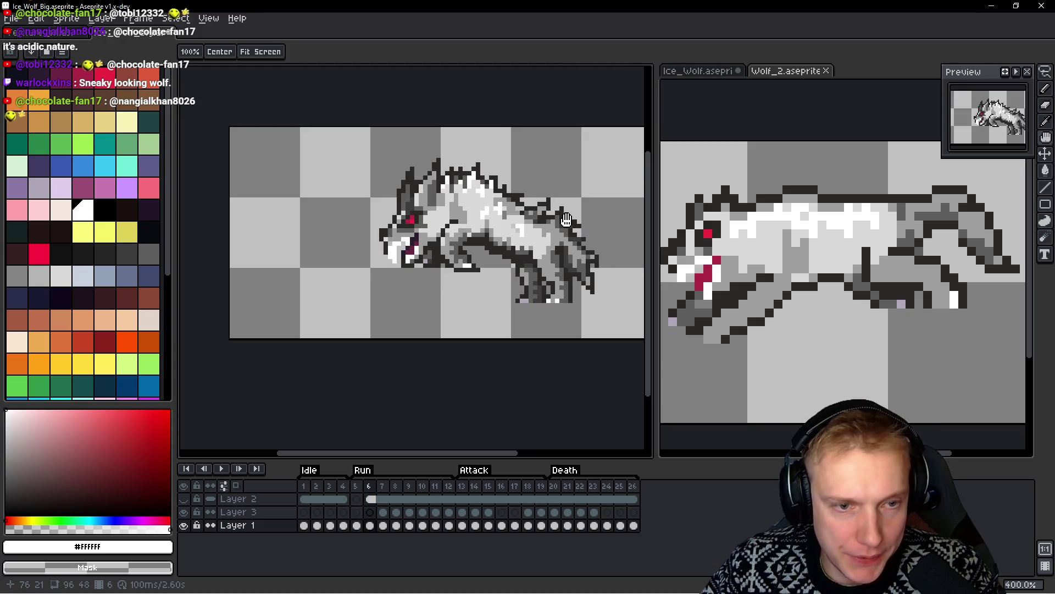
key("alt")
left_click_drag(896, 265, 892, 262)
key("Right")
key("Right")
key("Left")
key("Right")
key("Left")
key("Right")
key("Left")
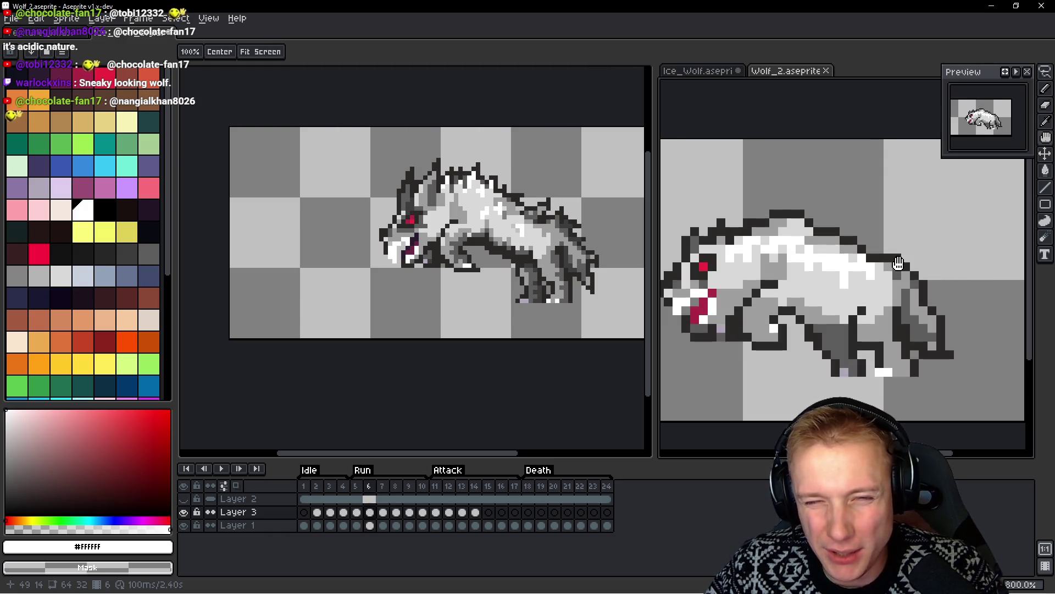
key("Right")
key("Left")
key("Right")
key("Left")
key("Right")
Back on Ice_Wolf_Big frame 7, lift the whole wolf into a transform selection
key("b")
key("ctrl+Tab")
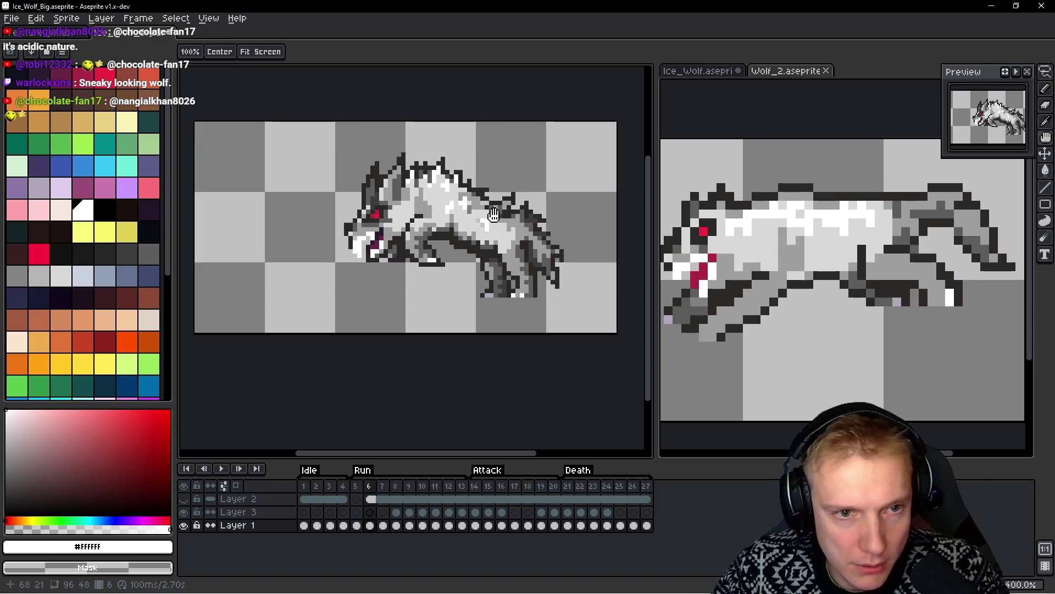
key("ctrl+t")
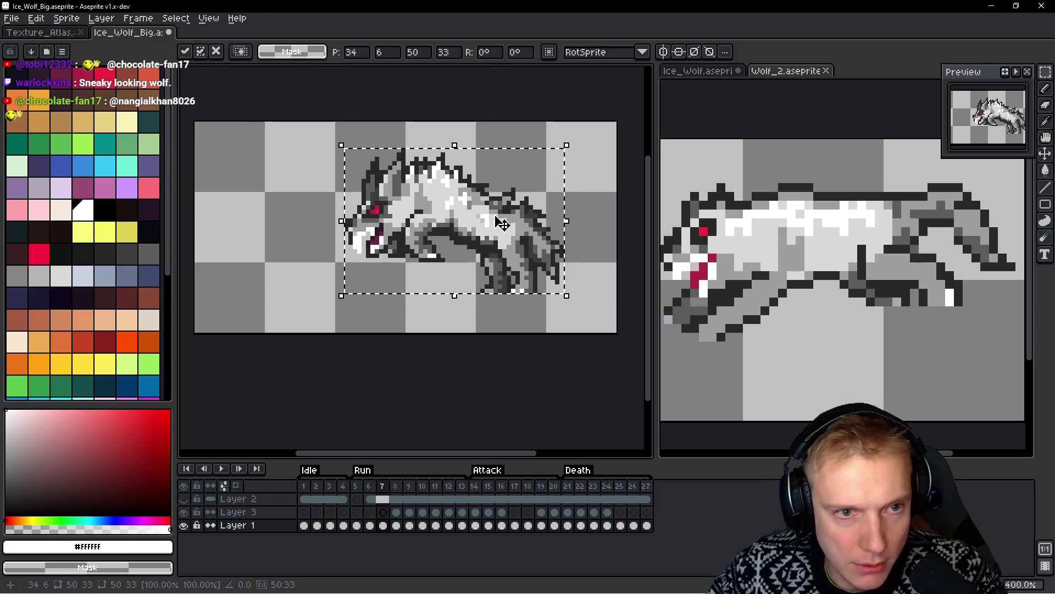
Commit the wolf transform, then lasso the head and raise it about 12 px
key("Return")
scroll(394, 172, "up", 1)
scroll(394, 172, "up", 1)
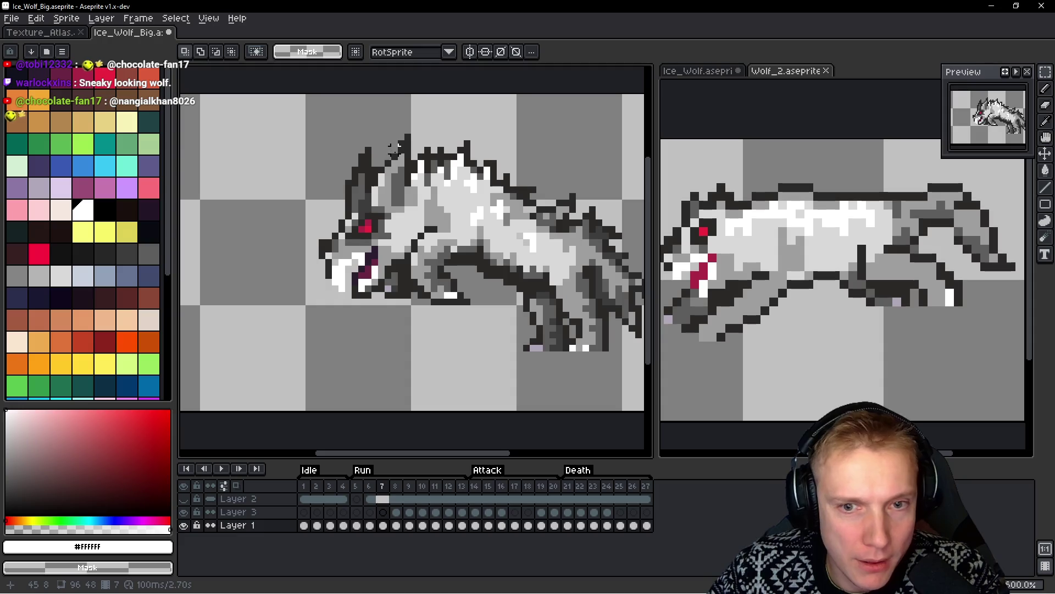
key("b")
mouse_move(424, 130)
left_mouse_down()
mouse_move(298, 182)
mouse_move(315, 306)
left_mouse_up()
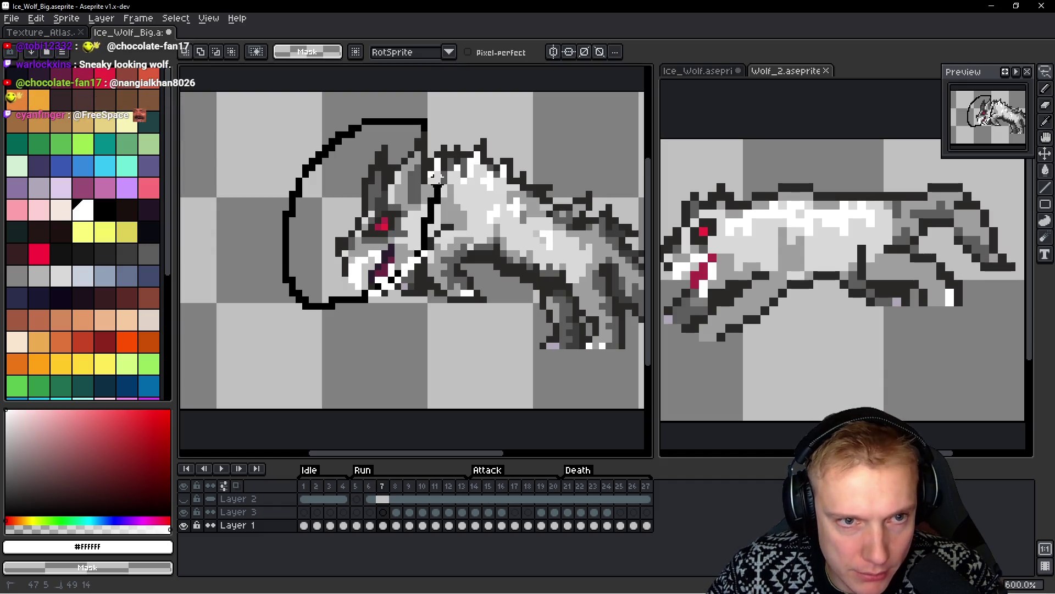
left_click_drag(442, 154, 425, 129)
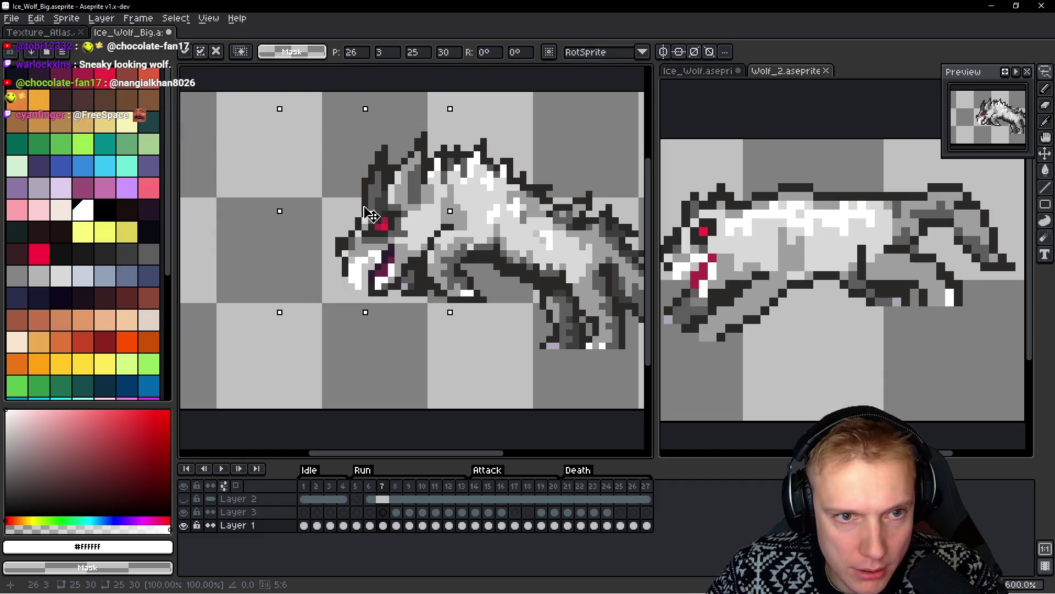
left_click_drag(371, 214, 371, 208)
key("Return")
Lasso the wolf's left side and face into a new selection and commit
left_click_drag(397, 113, 316, 273)
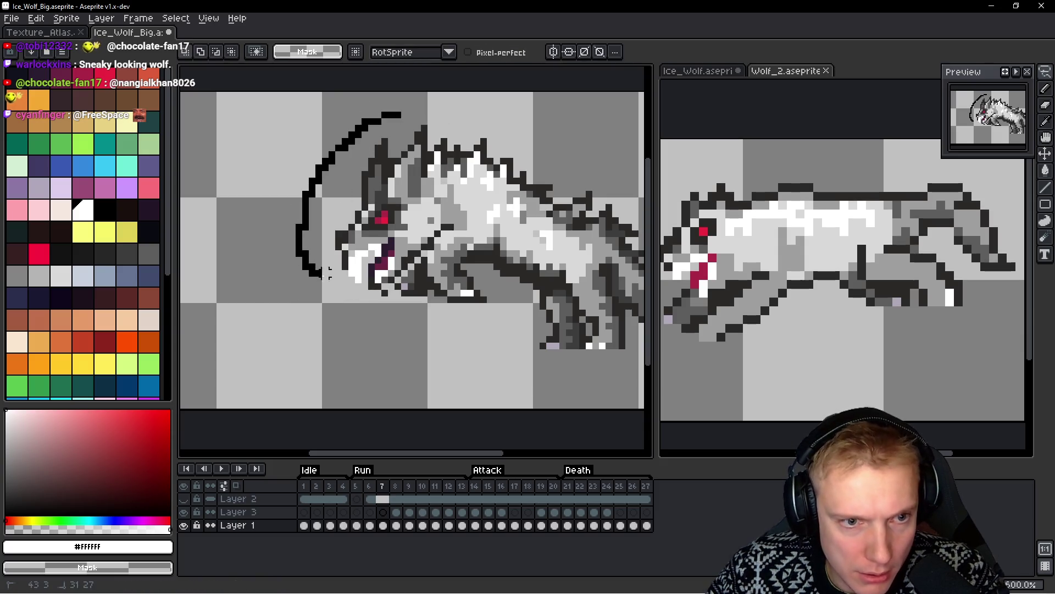
left_click_drag(423, 246, 422, 215)
left_click_drag(424, 121, 424, 122)
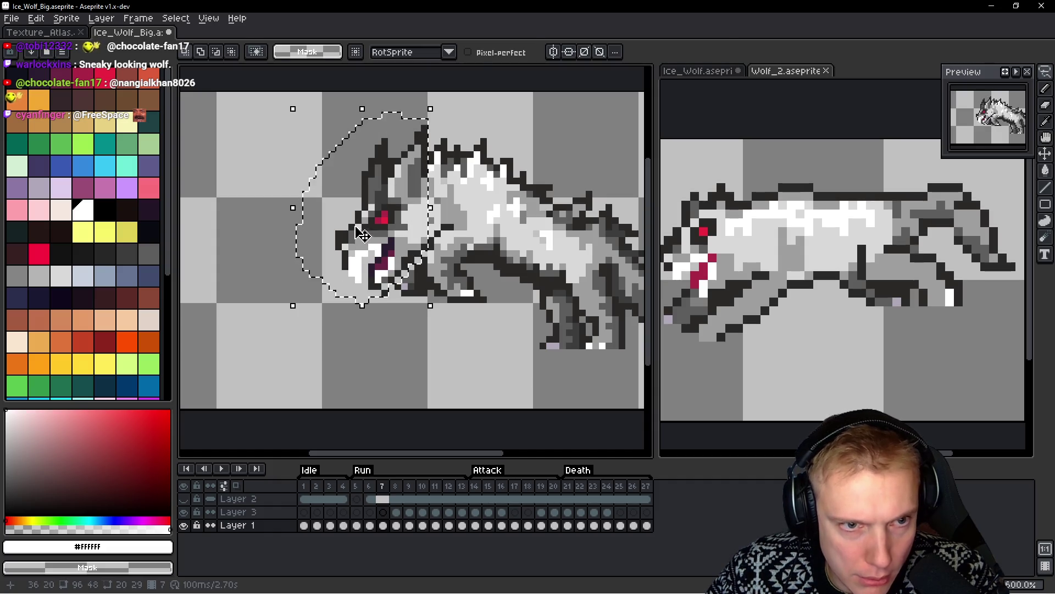
key("Return")
scroll(506, 231, "down", 3)
Compare frames on both wolves, then return to Ice_Wolf_Big Run frame 7
key("Right")
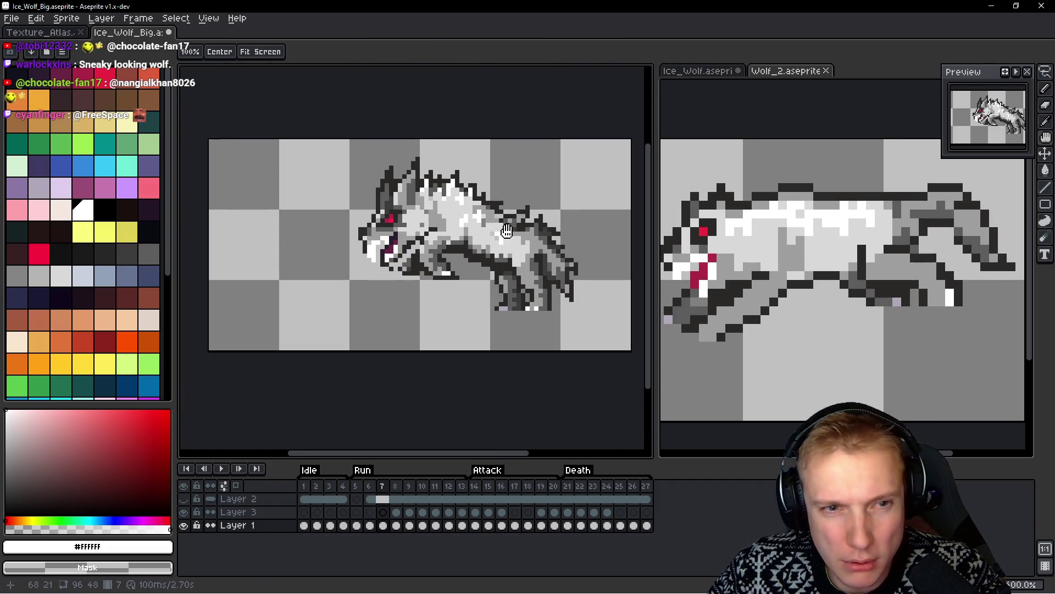
key("Right")
key("Left")
key("m")
left_click(889, 271)
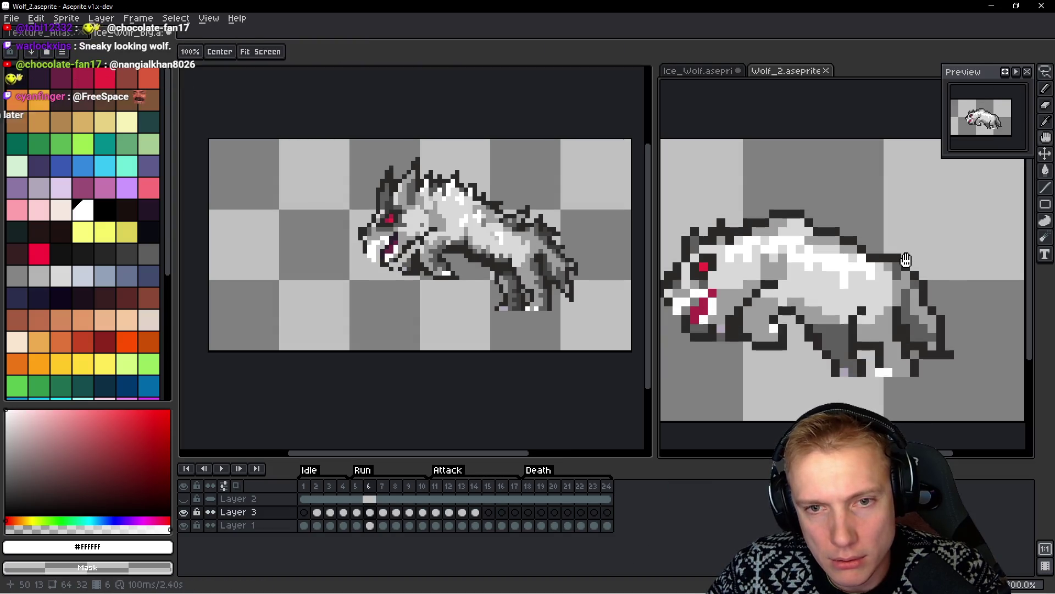
key("Left")
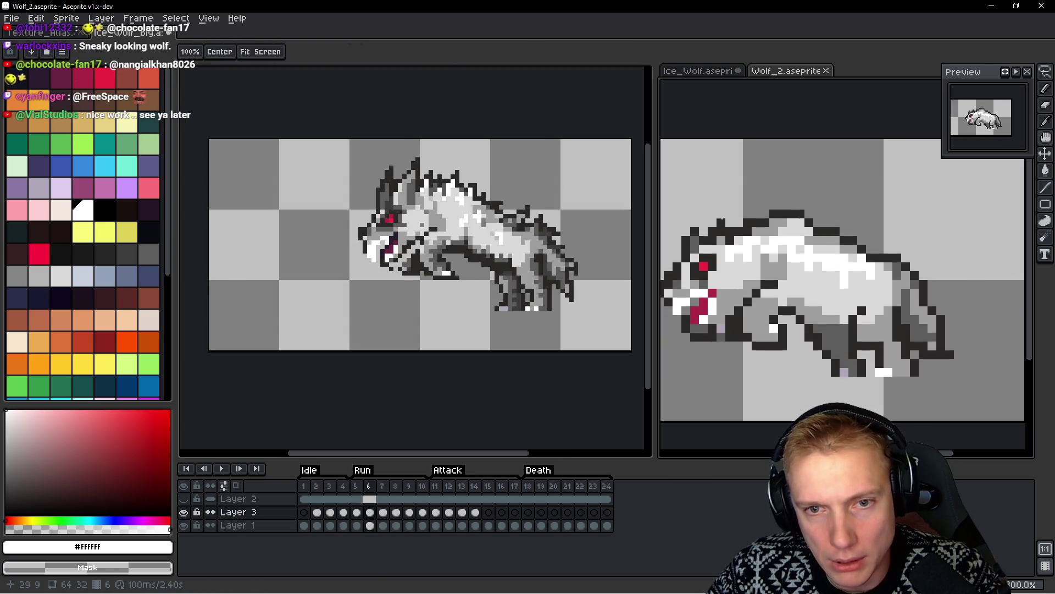
key("Right")
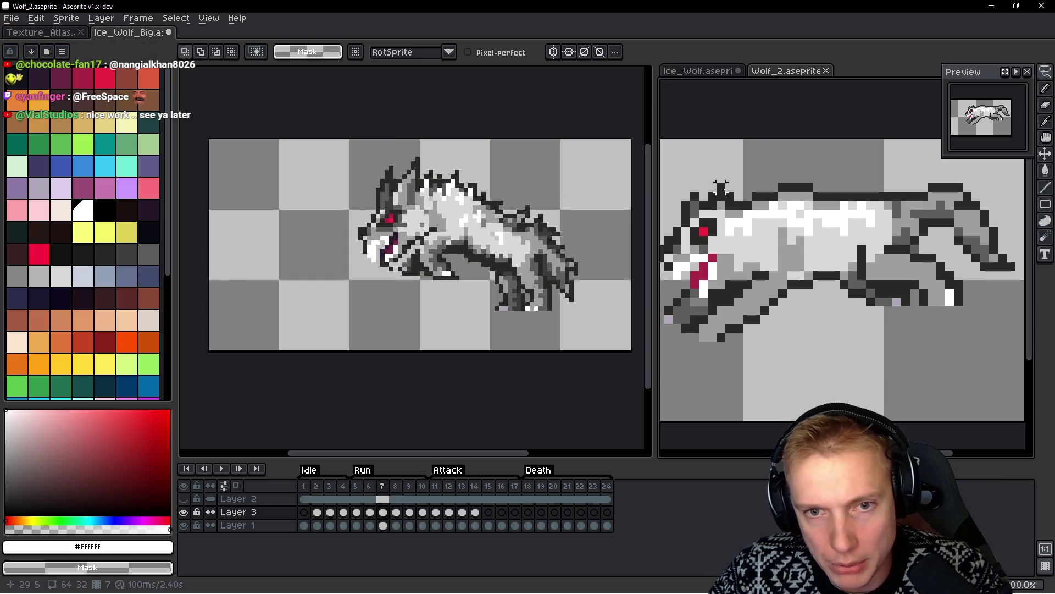
left_click(417, 172)
key("Left")
key("Right")
scroll(407, 192, "up", 1)
scroll(419, 155, "up", 2)
Lasso the head on frame 7, trial an upward move, cancel, and play the animation
mouse_move(421, 131)
left_mouse_down()
mouse_move(302, 175)
mouse_move(329, 363)
mouse_move(373, 370)
mouse_move(407, 324)
left_mouse_up()
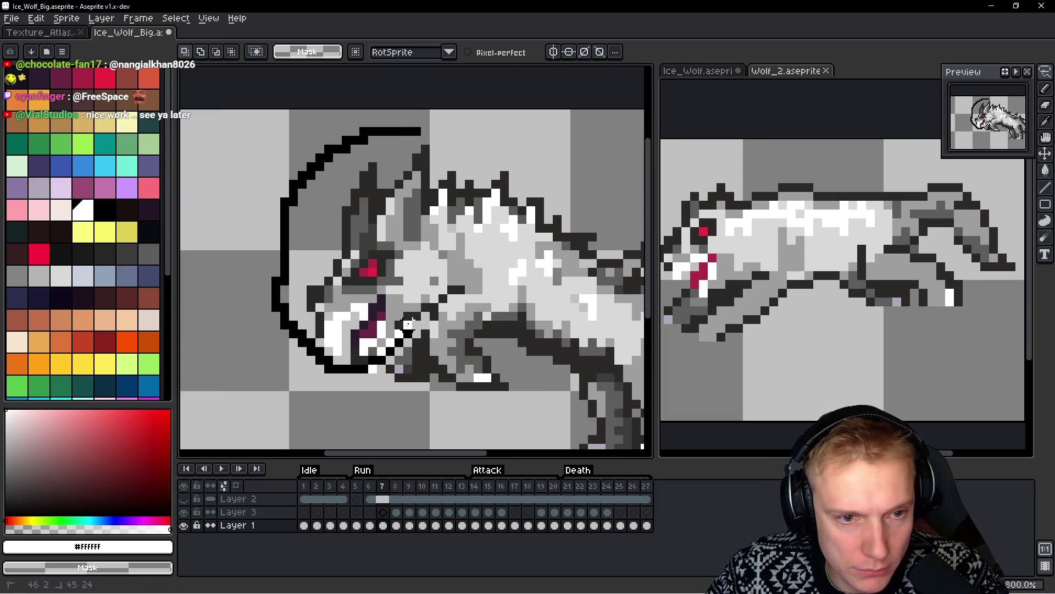
left_click_drag(425, 256, 424, 132)
left_click_drag(369, 252, 369, 239)
key("Escape")
key("Return")
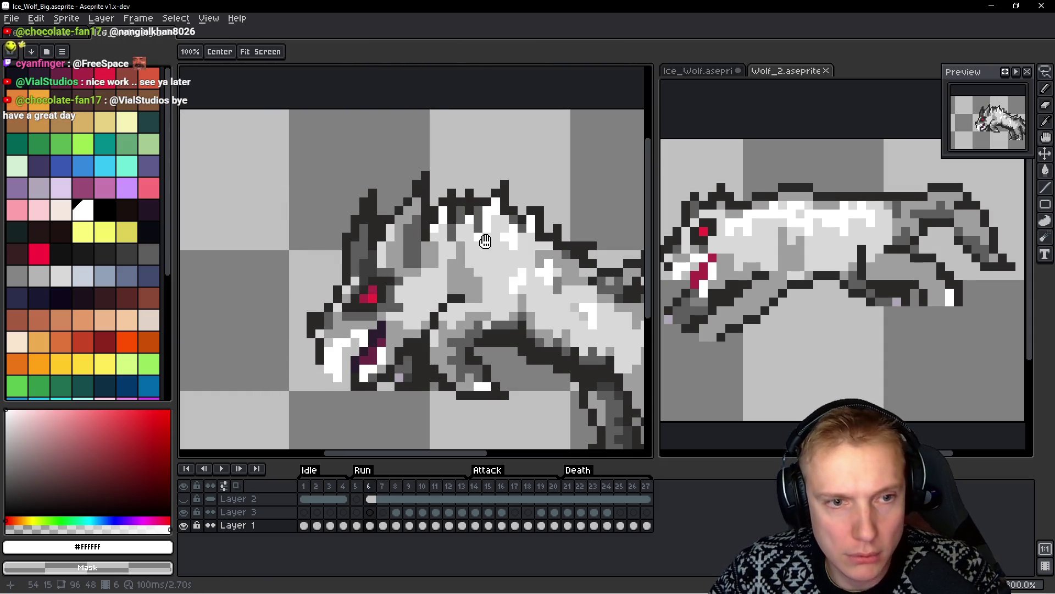
key("b")
scroll(427, 269, "up", 3)
scroll(426, 270, "right", 2)
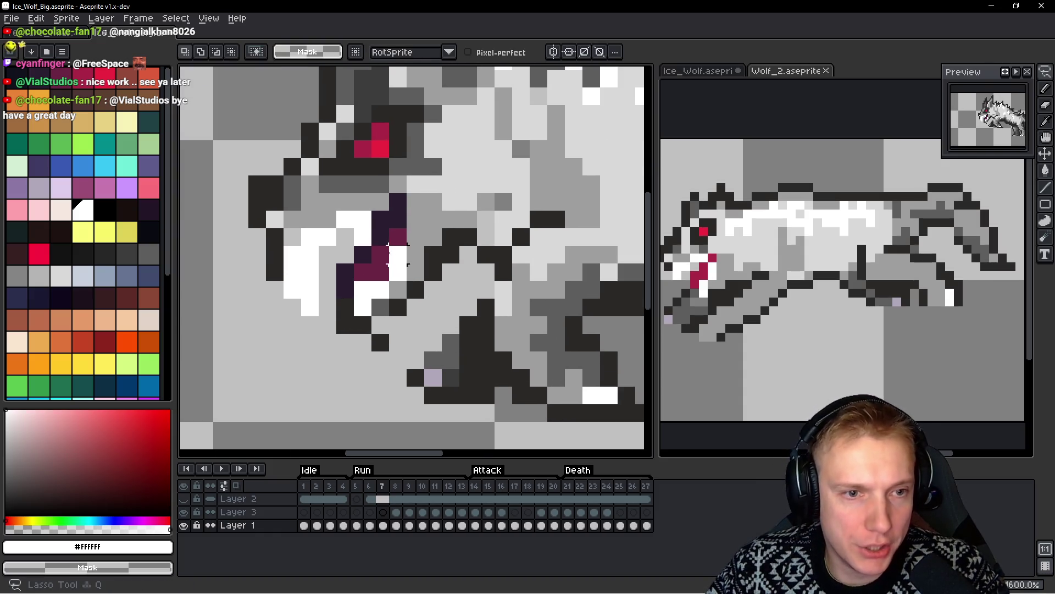
Whiten two cheek pixels and paste the purple mouth block one pixel down and right
mouse_move(397, 235)
left_mouse_down()
mouse_move(380, 235)
mouse_move(380, 275)
mouse_move(357, 256)
mouse_move(345, 346)
mouse_move(411, 306)
left_mouse_up()
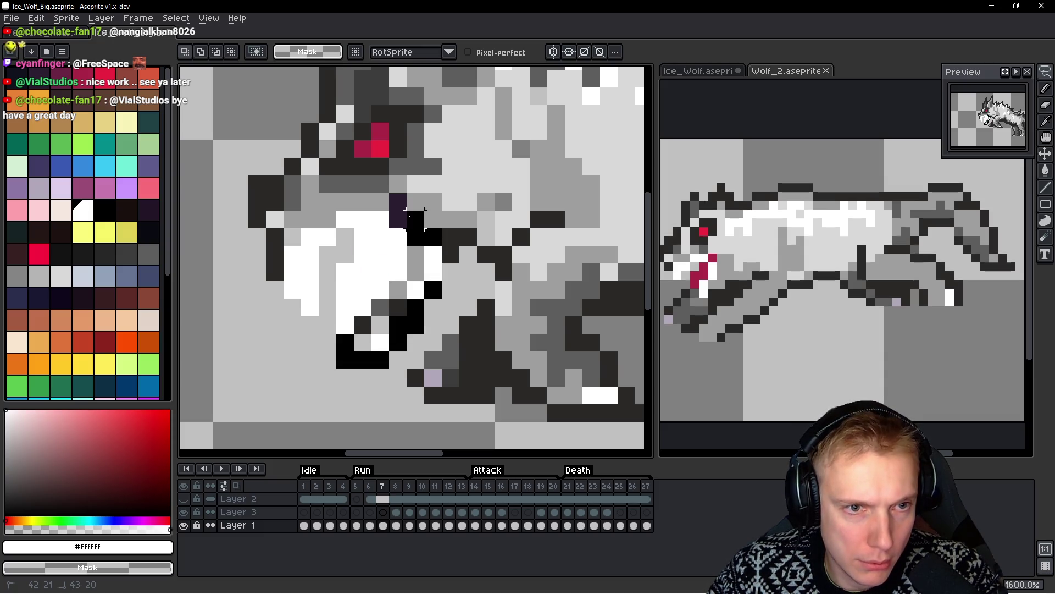
key("ctrl+v")
key("Down")
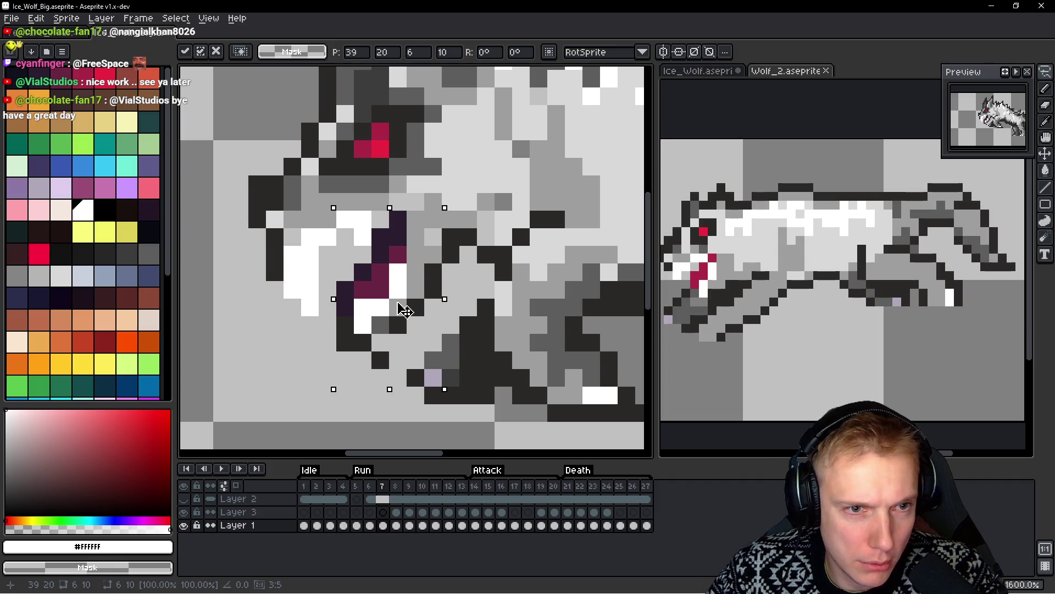
left_click_drag(404, 310, 420, 297)
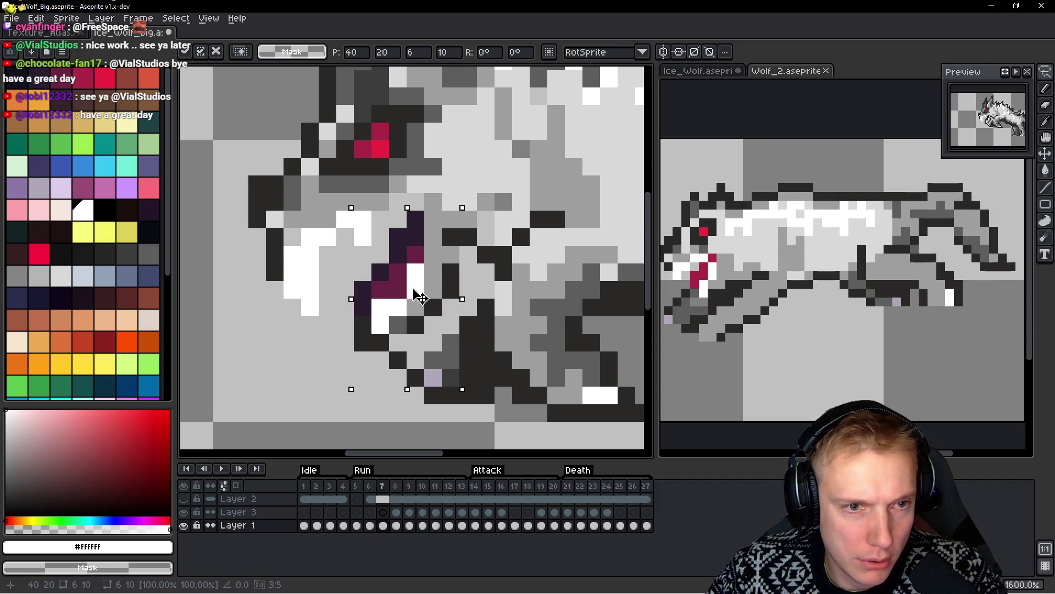
key("Return")
key("comma")
key("period")
key("comma")
key("period")
Marquee the mouth pixels, shift them one pixel up-left, then one pixel down
key("m")
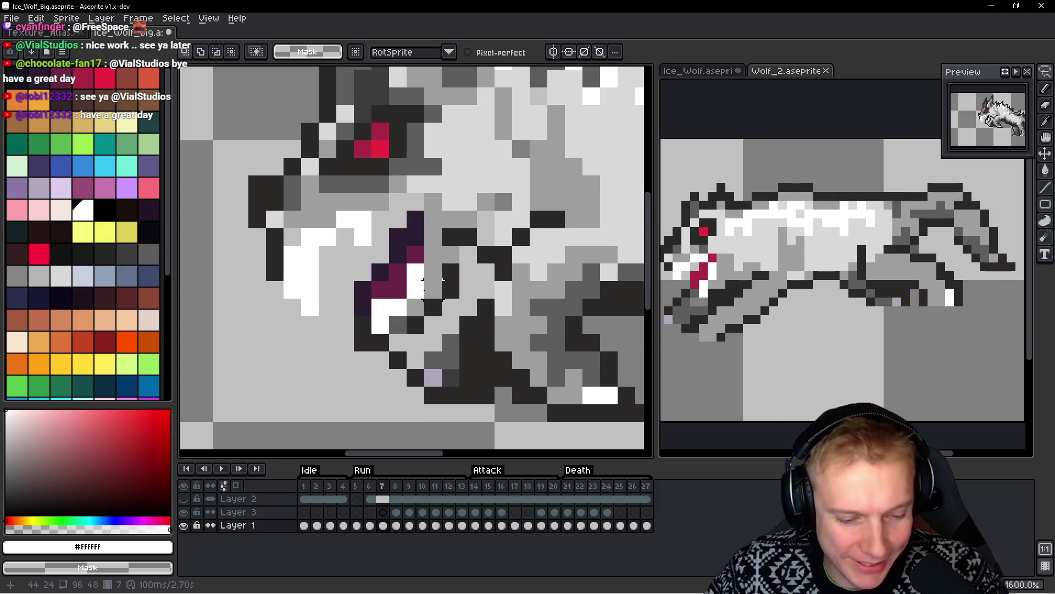
left_click_drag(349, 210, 460, 389)
left_click_drag(409, 298, 391, 281)
key("Return")
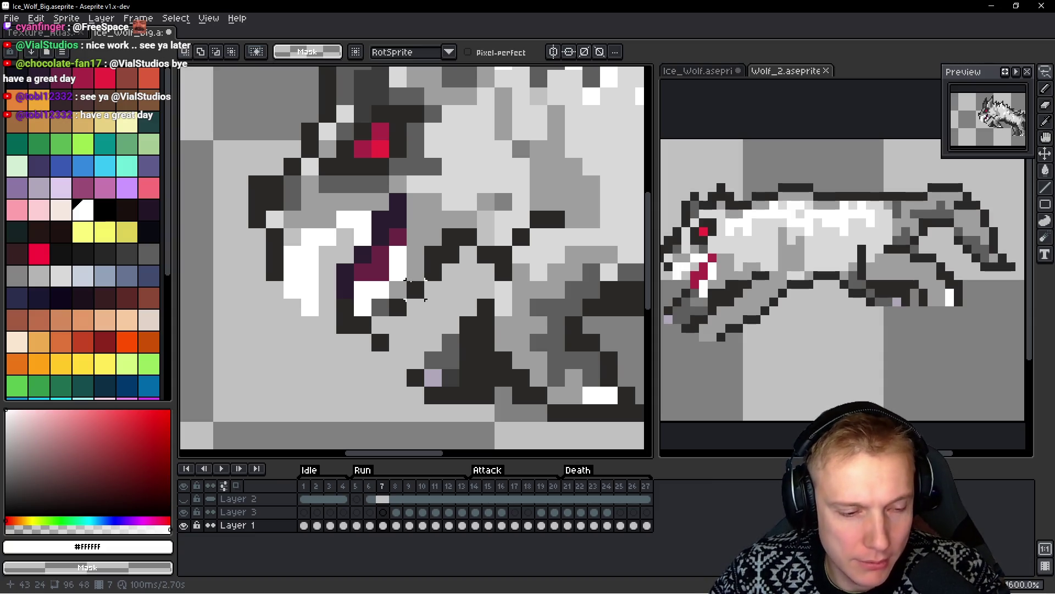
left_click_drag(332, 190, 451, 377)
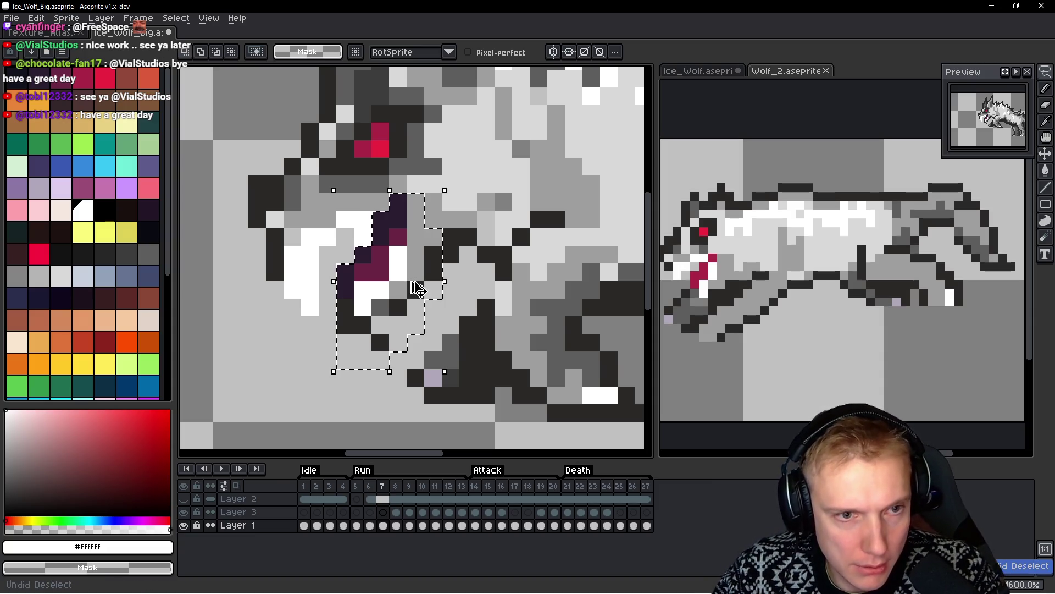
left_click_drag(410, 281, 410, 299)
key("Return")
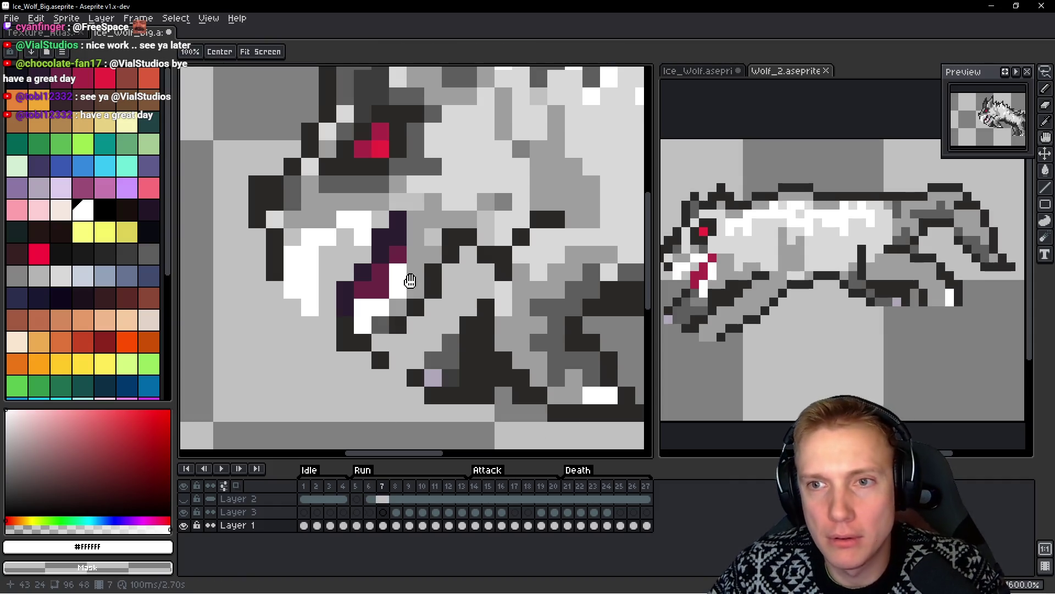
Re-centre the view on the head and add a new layer above Layer 1
key("space")
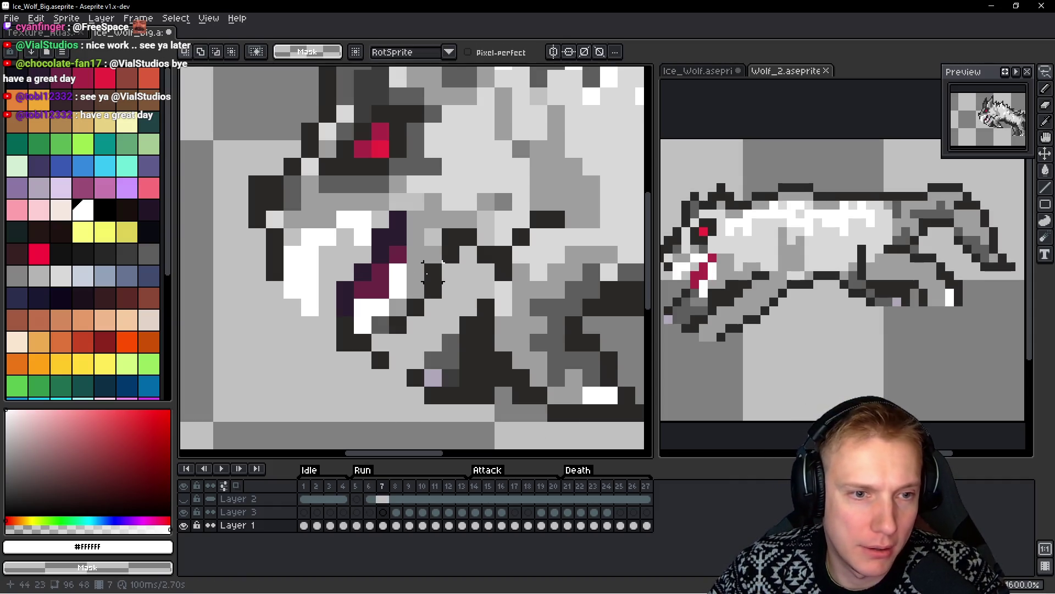
left_click_drag(388, 275, 424, 271)
key("g")
key("b")
key("shift+n")
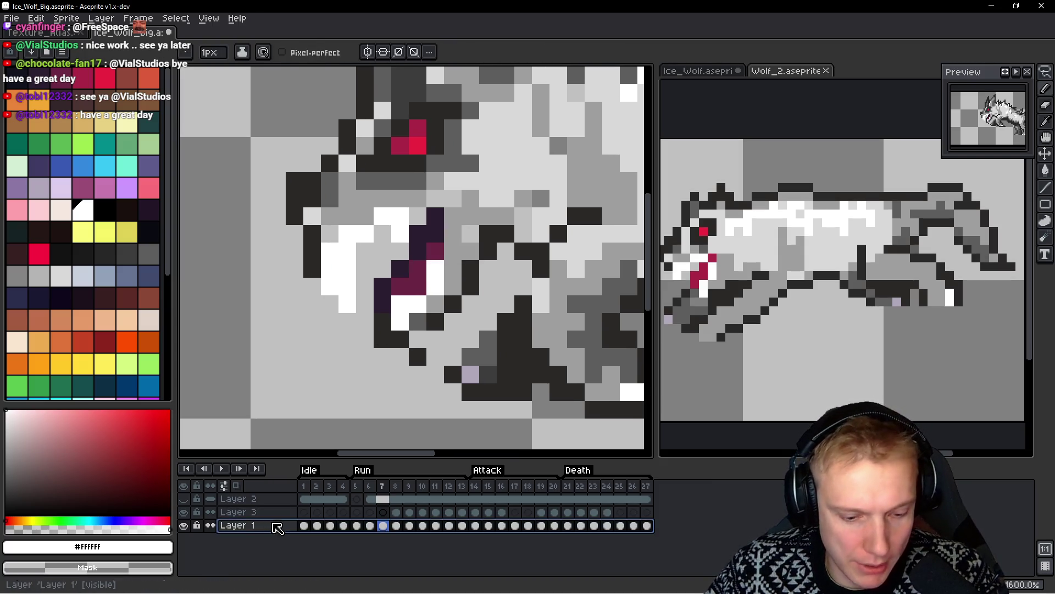
Move Layer 4 to the bottom, make it continuous, and fill it dark navy
left_click_drag(277, 540, 274, 548)
left_click(211, 539)
left_click(304, 538)
key("g")
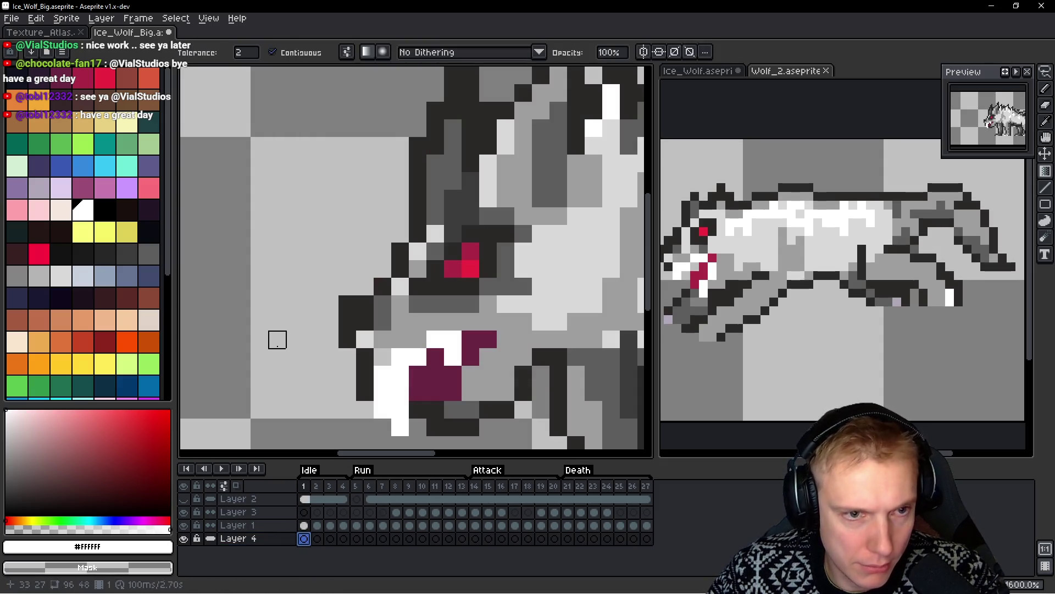
left_click(259, 181, "alt")
left_click(259, 182)
Link Layer 4's cels across frames 1–27 and play the animation to check
scroll(341, 236, "down", 3)
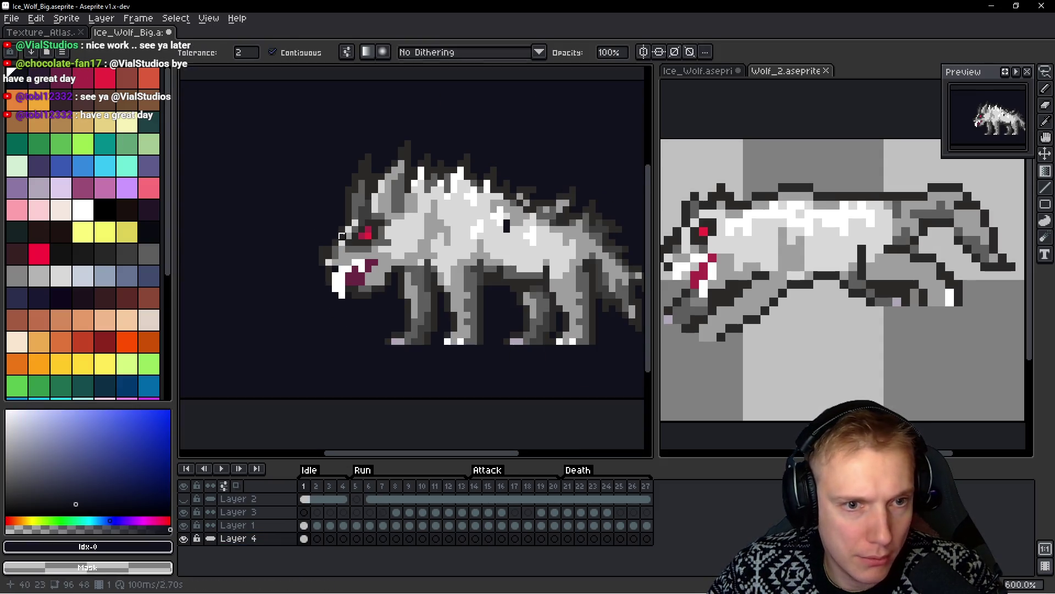
key("space")
key("period")
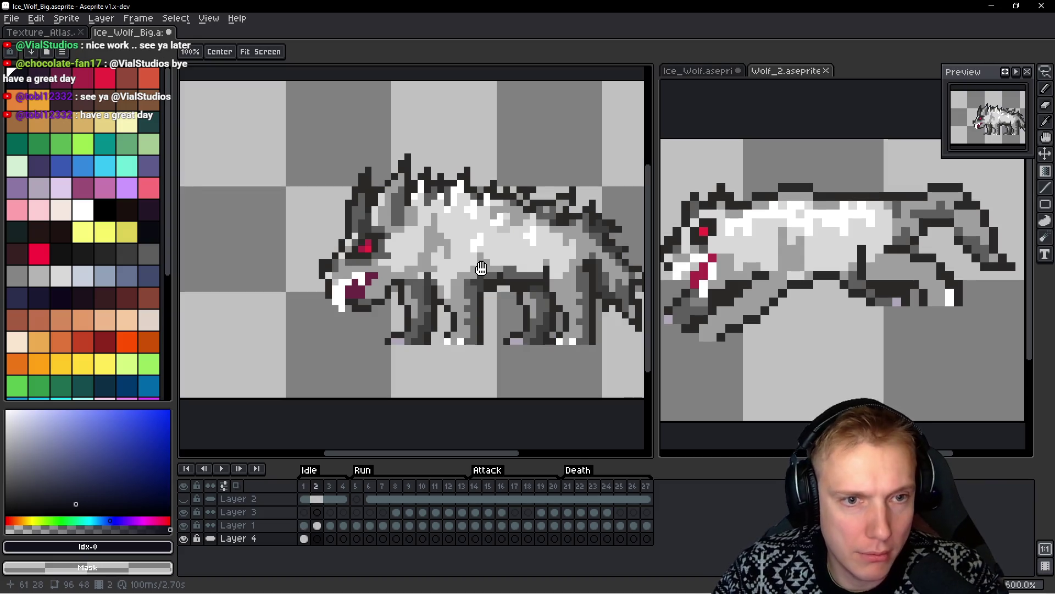
left_click_drag(305, 538, 693, 544)
right_click(304, 538)
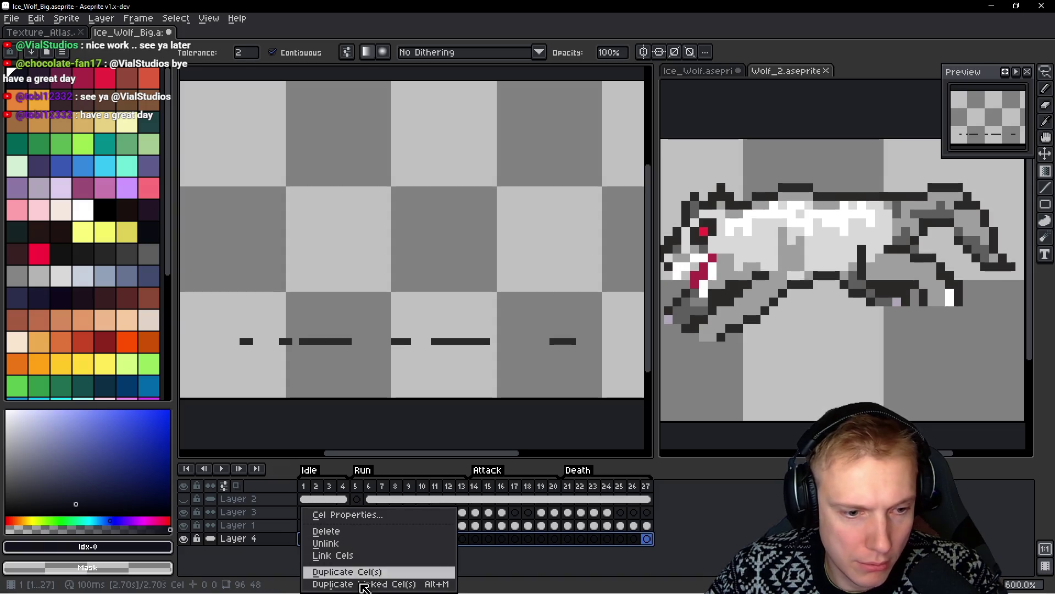
left_click(345, 556)
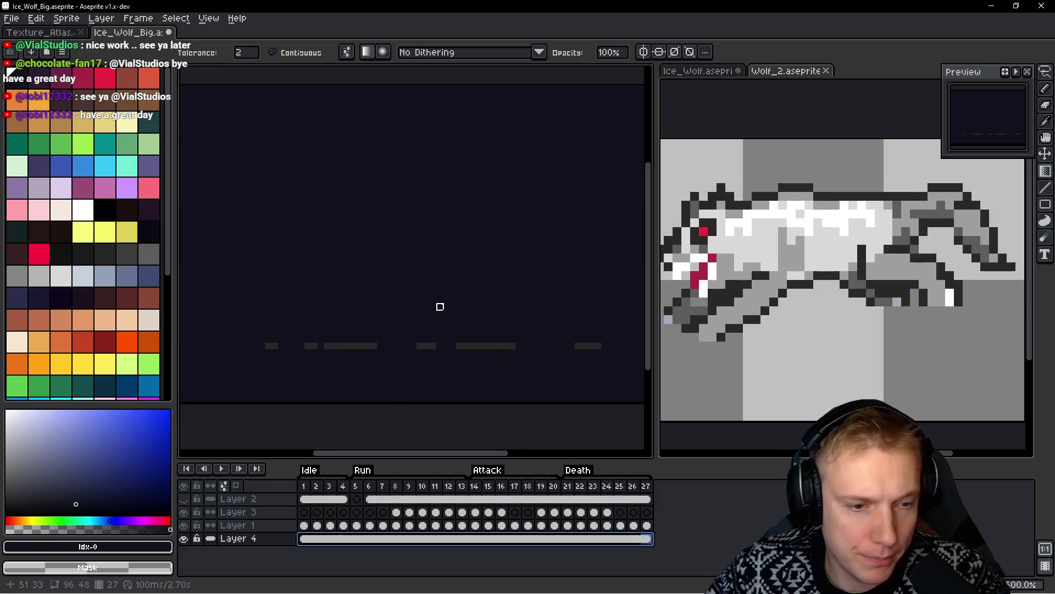
key("Return")
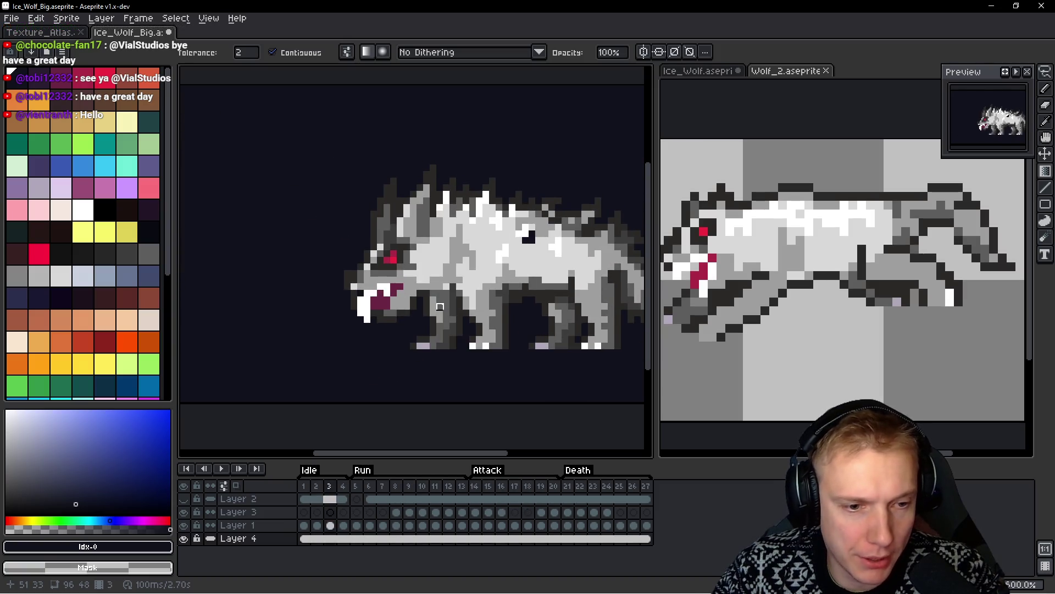
Pan the wolf into view and fill the background light green
key("h")
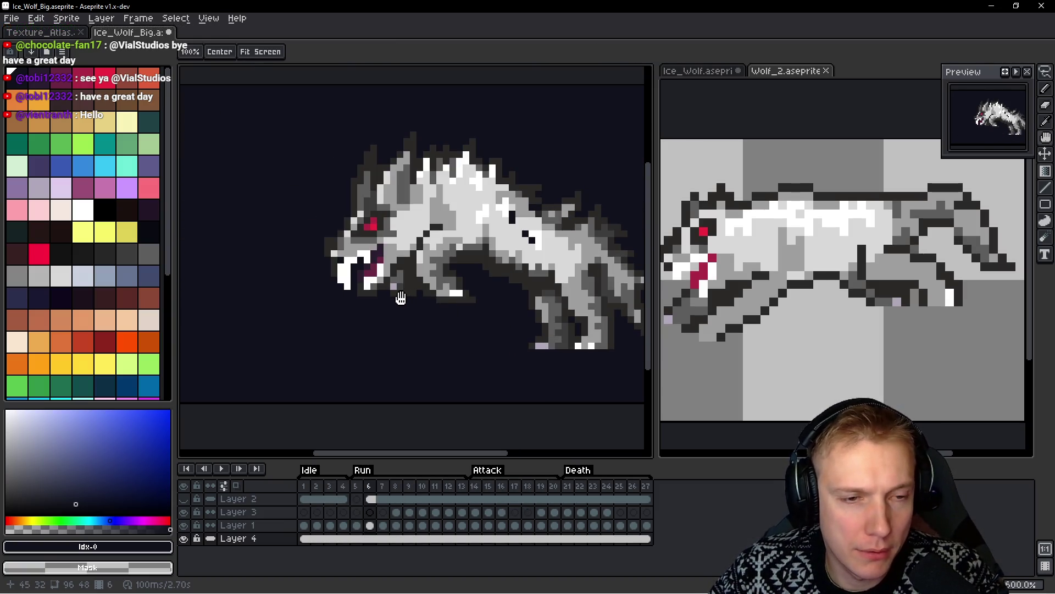
key("g")
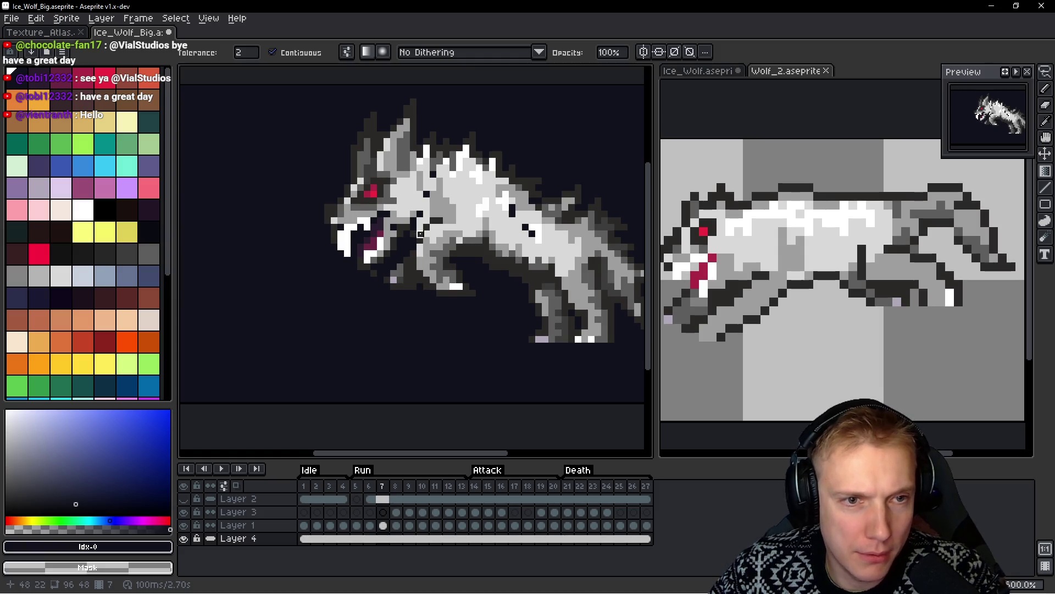
left_click_drag(420, 234, 414, 239)
key("g")
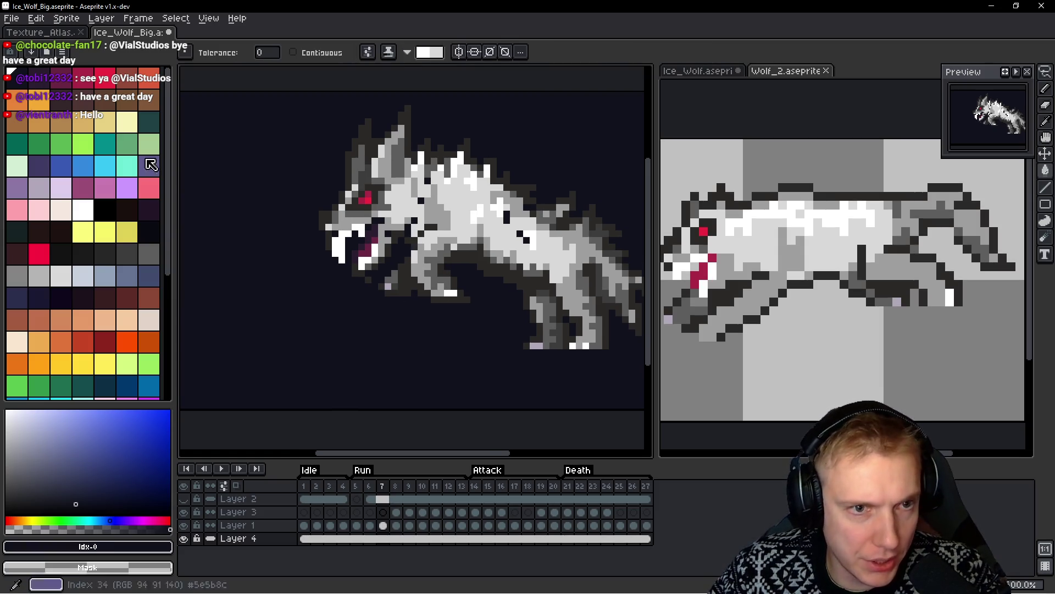
left_click(88, 149)
left_click(329, 278)
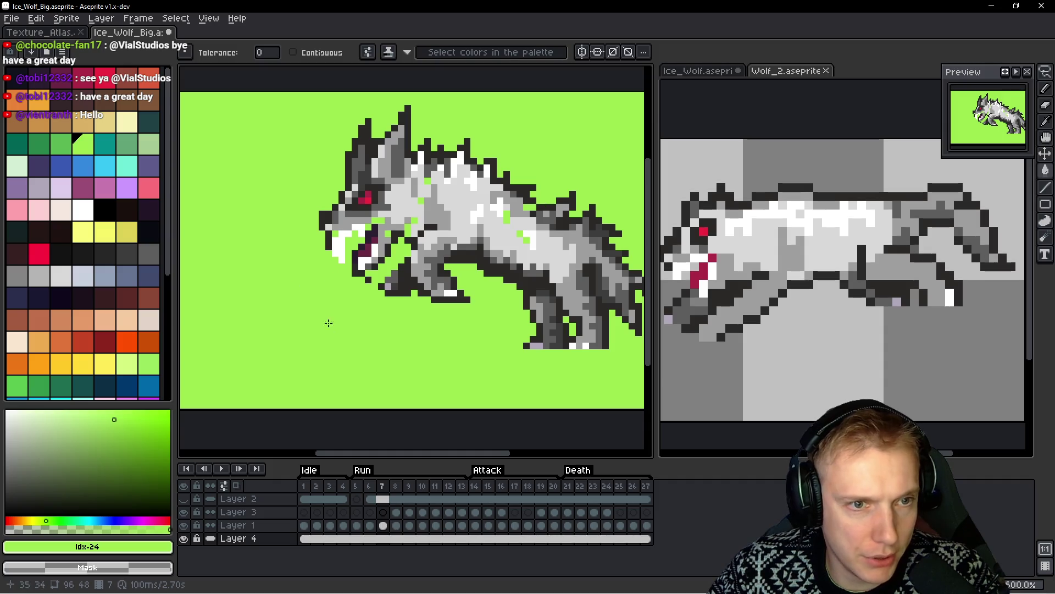
Try dark and red background fills, then undo the red one
scroll(423, 282, "down", 3)
scroll(351, 247, "up", 1)
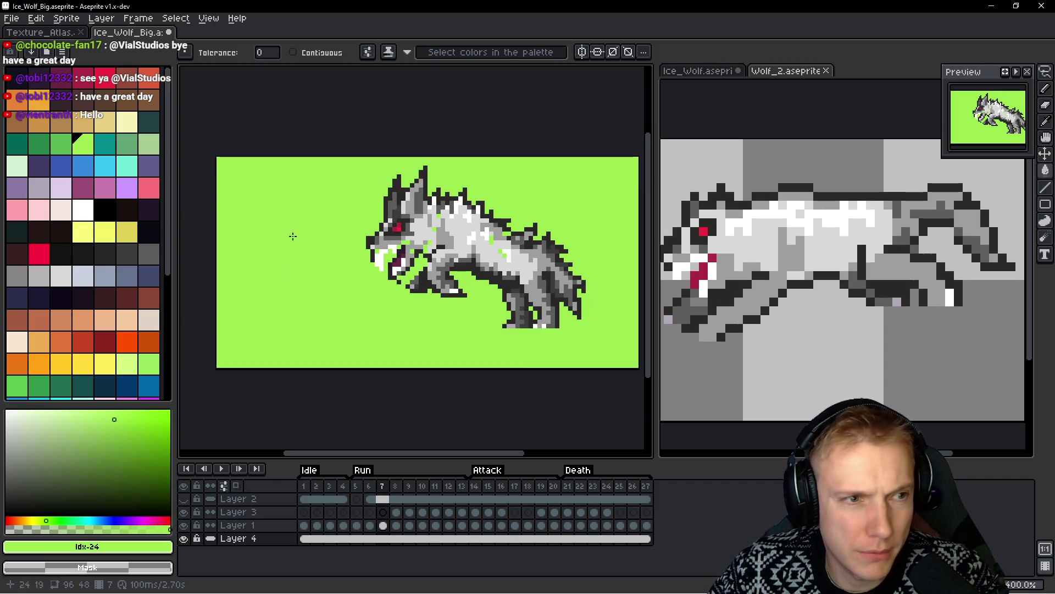
left_click(60, 253)
left_click(318, 314)
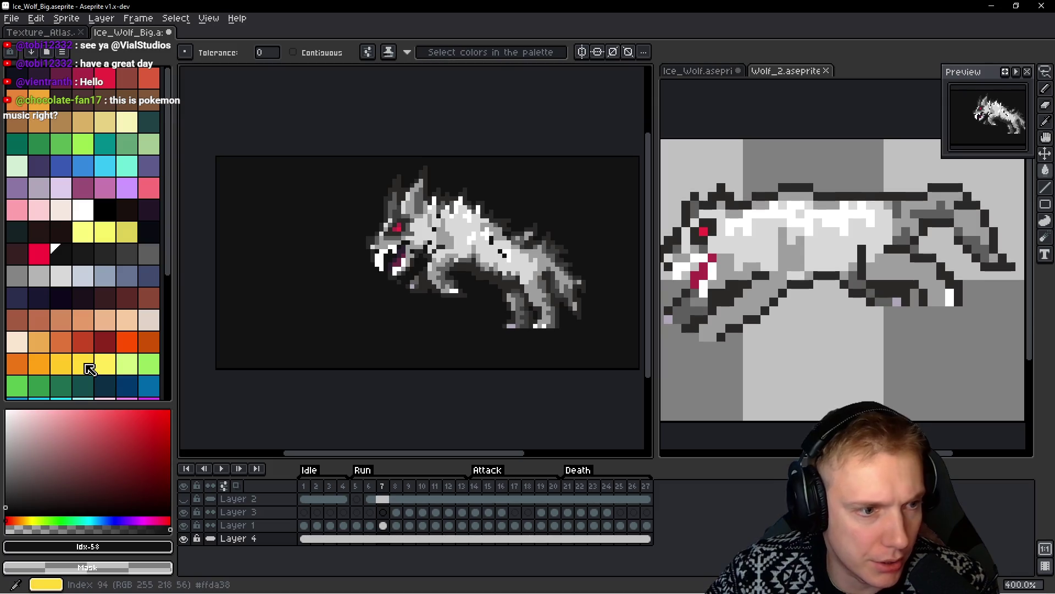
left_click(85, 343)
left_click(396, 322)
key("ctrl+z")
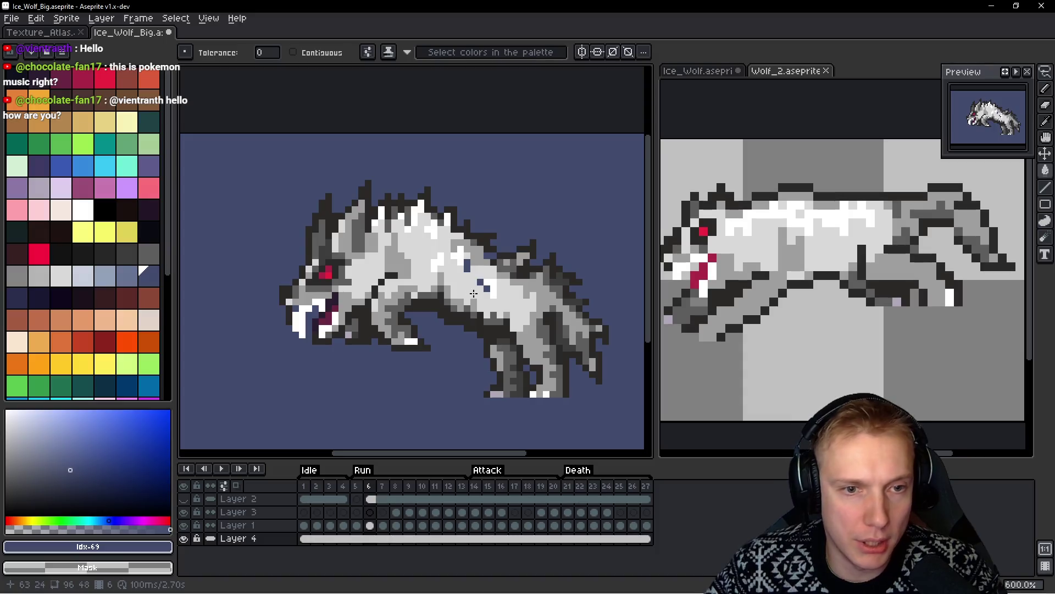
scroll(461, 297, "up", 2)
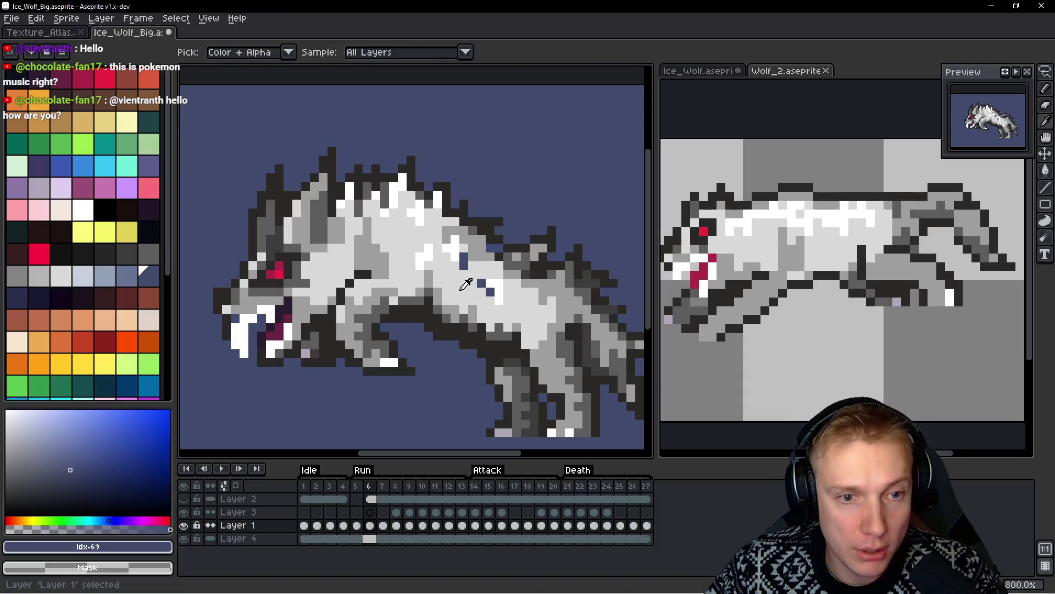
Sample the fur's light grey, undo a stray light-grey fill, and return to the pencil
left_click(460, 297, "alt")
scroll(463, 249, "up", 3)
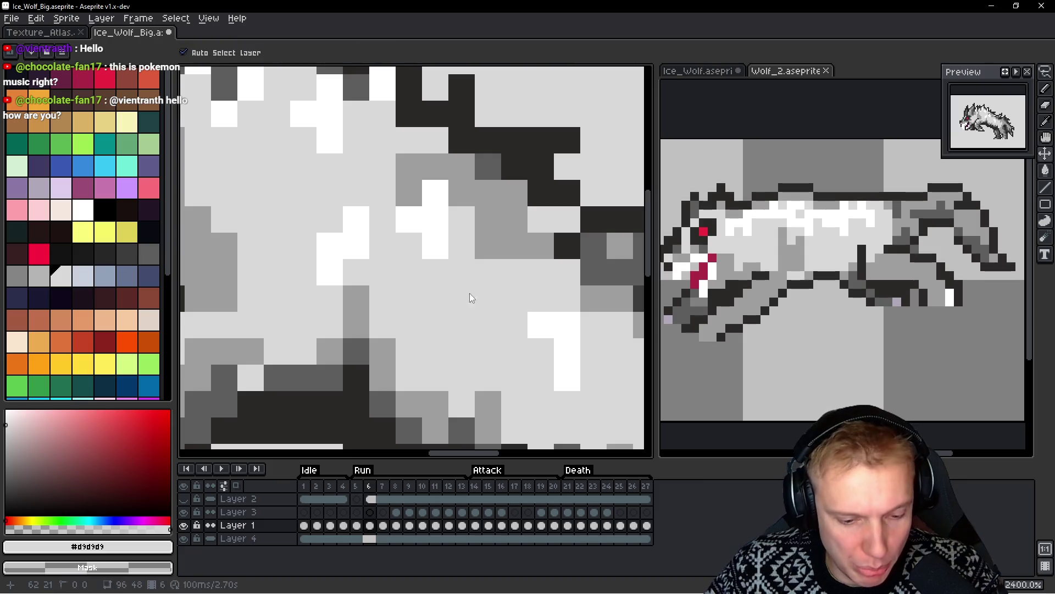
key("ctrl+z")
key("b")
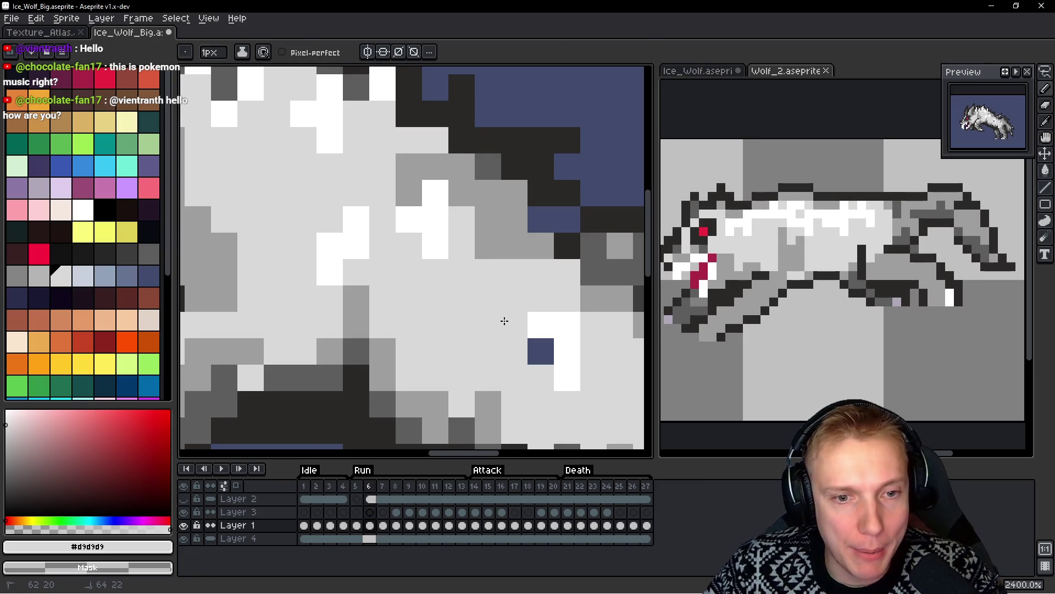
scroll(506, 320, "down", 3)
key("Left")
scroll(551, 357, "up", 2)
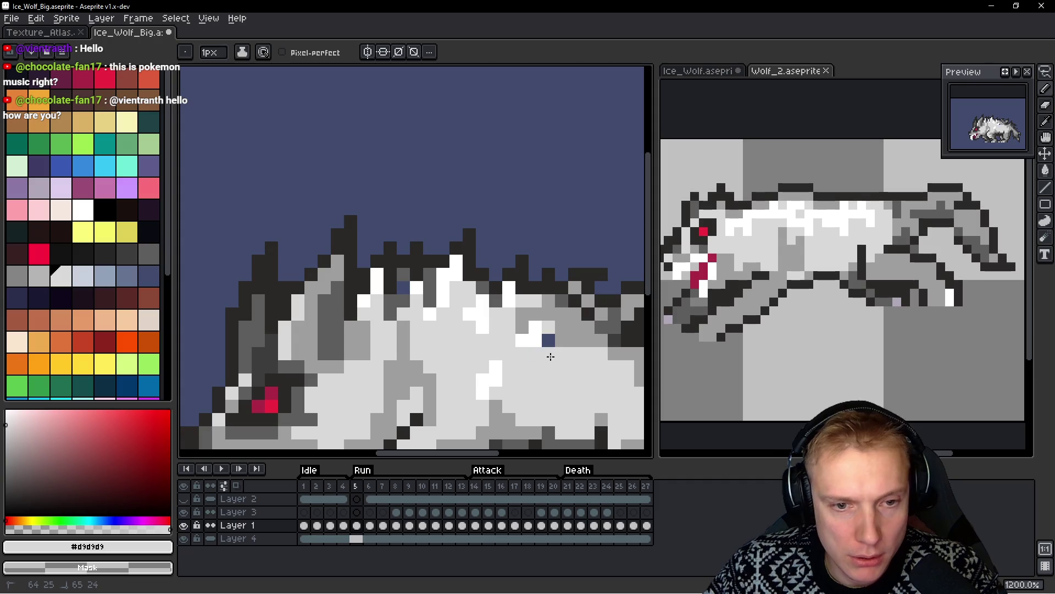
Sample dark grey #5d5d5d and mid grey #9e9e9e from the wolf, then return to Run frame 7
left_click(613, 327, "alt")
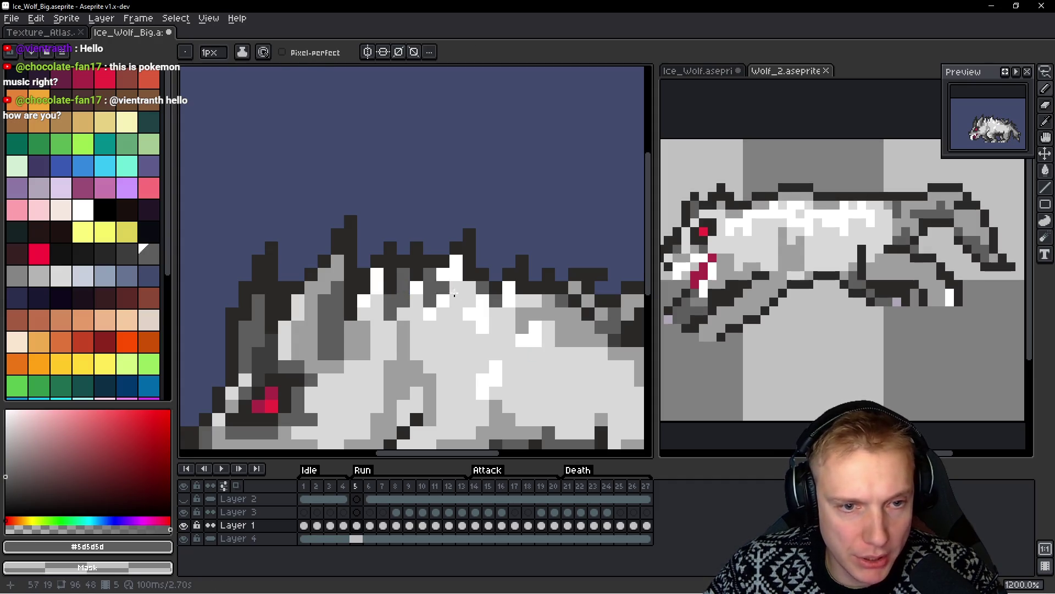
scroll(474, 269, "down", 4)
scroll(475, 269, "up", 1)
scroll(330, 357, "up", 4)
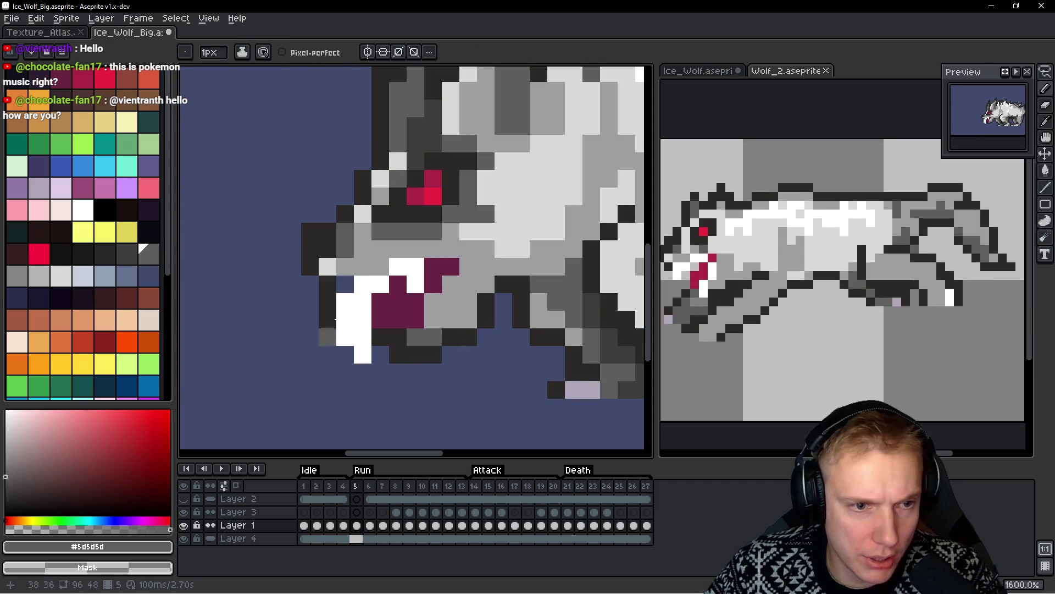
left_click(354, 273, "alt")
scroll(354, 273, "down", 5)
key("Right")
key("Right")
key("Right")
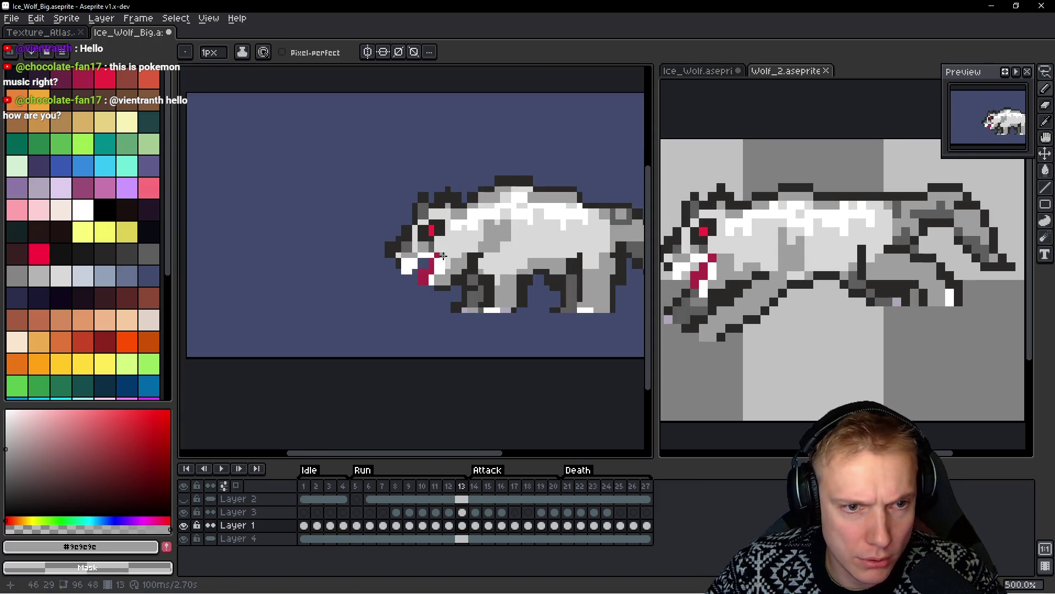
scroll(506, 265, "up", 3)
scroll(507, 264, "down", 1)
key("Left")
key("Left")
key("Left")
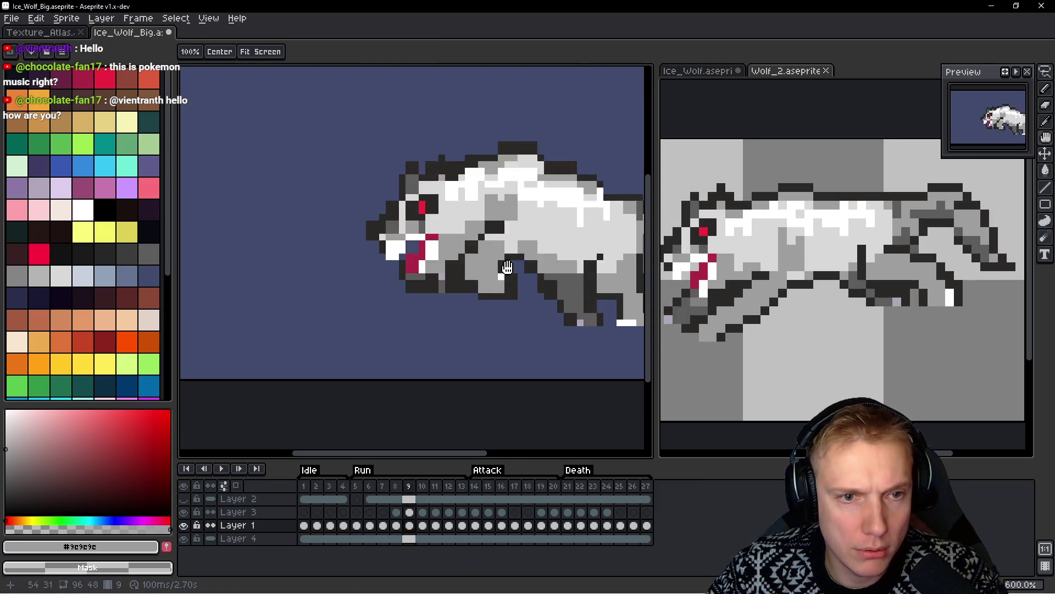
key("Left")
scroll(466, 208, "up", 4)
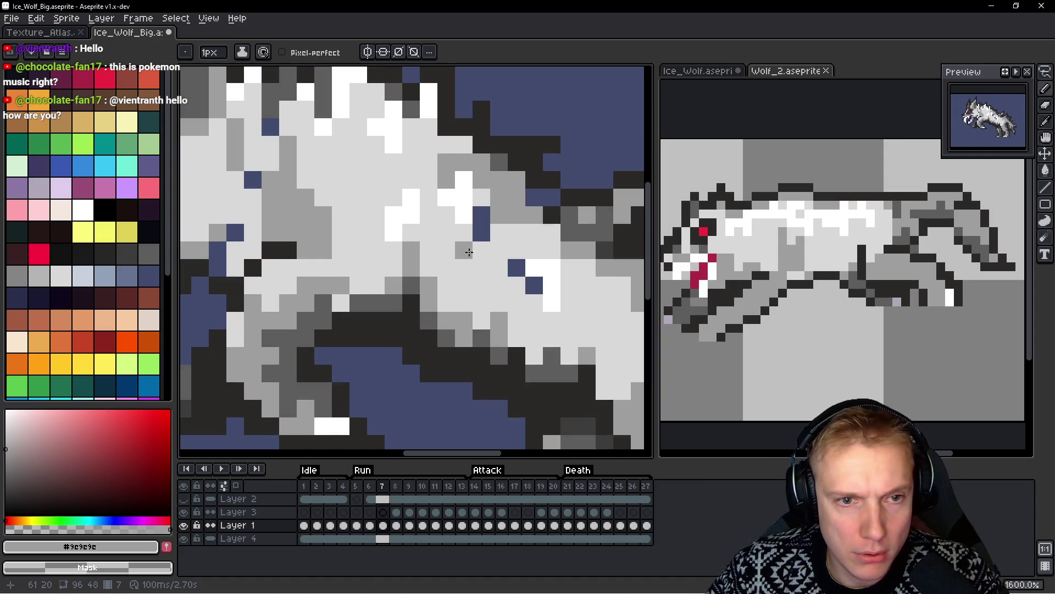
Paint the stray blue background pixels in the wolf's fur light grey
left_click(476, 248, "alt")
mouse_move(481, 214)
left_mouse_down()
mouse_move(481, 234)
mouse_move(516, 267)
left_mouse_up()
left_click(535, 286)
scroll(534, 286, "down", 1)
scroll(421, 259, "up", 1)
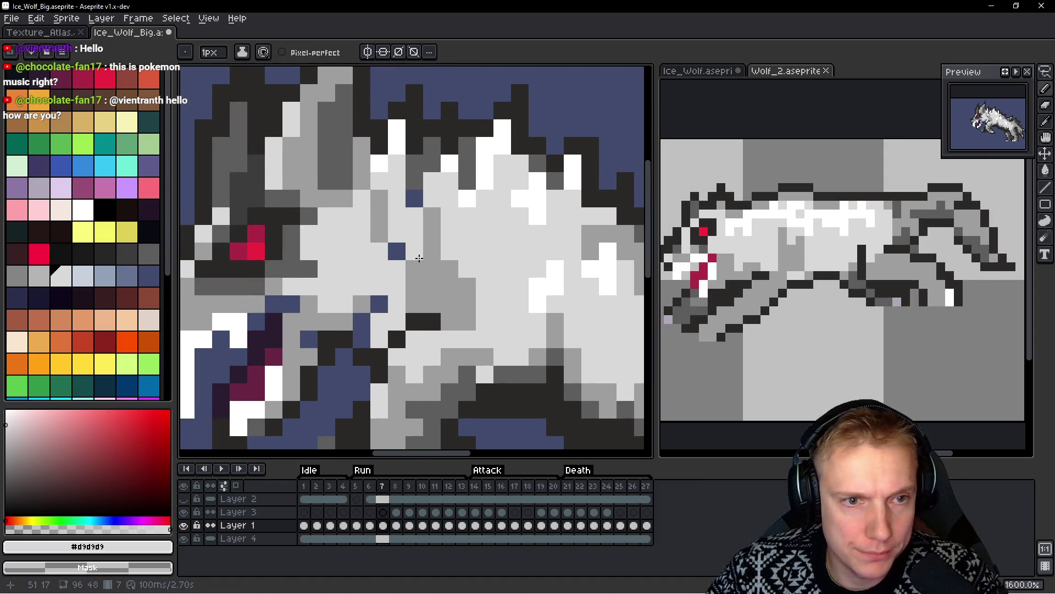
scroll(409, 236, "down", 1)
scroll(393, 283, "up", 1)
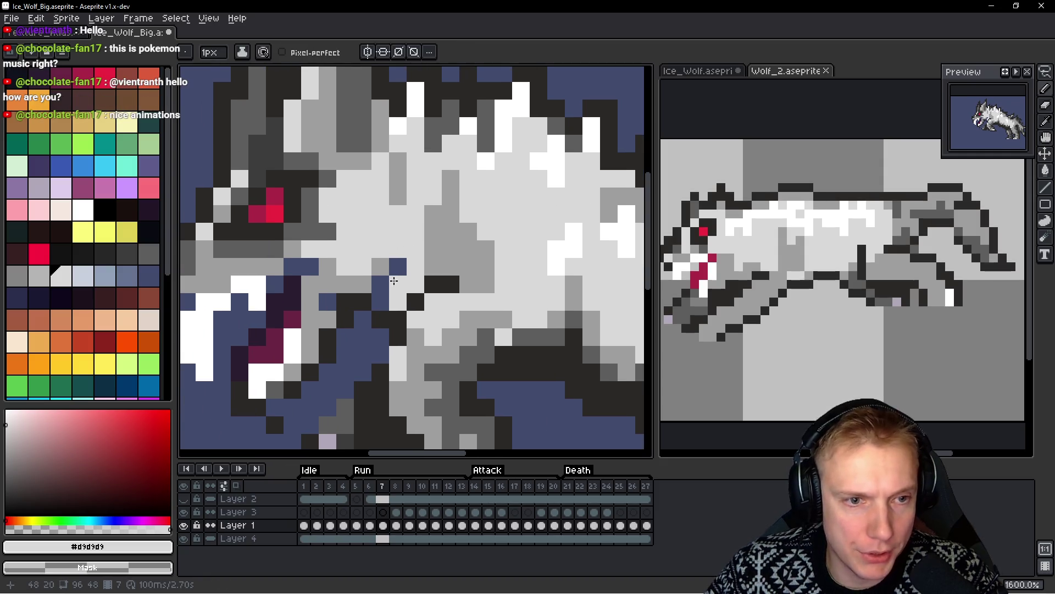
left_click(385, 291)
scroll(386, 293, "down", 4)
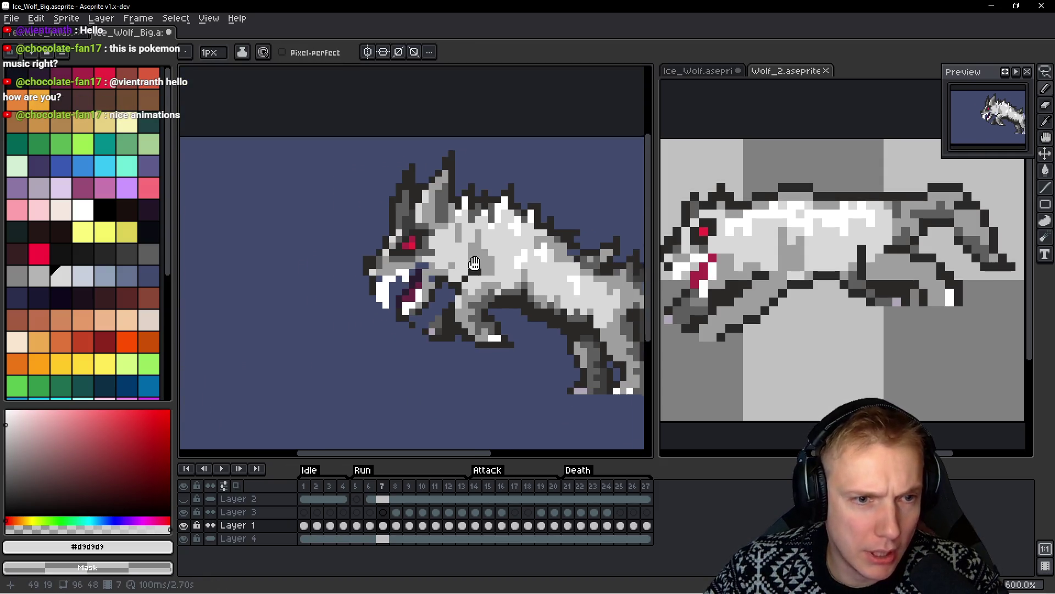
Back on the Run frame, eyedrop the mid grey from the wolf's fur
key("Right")
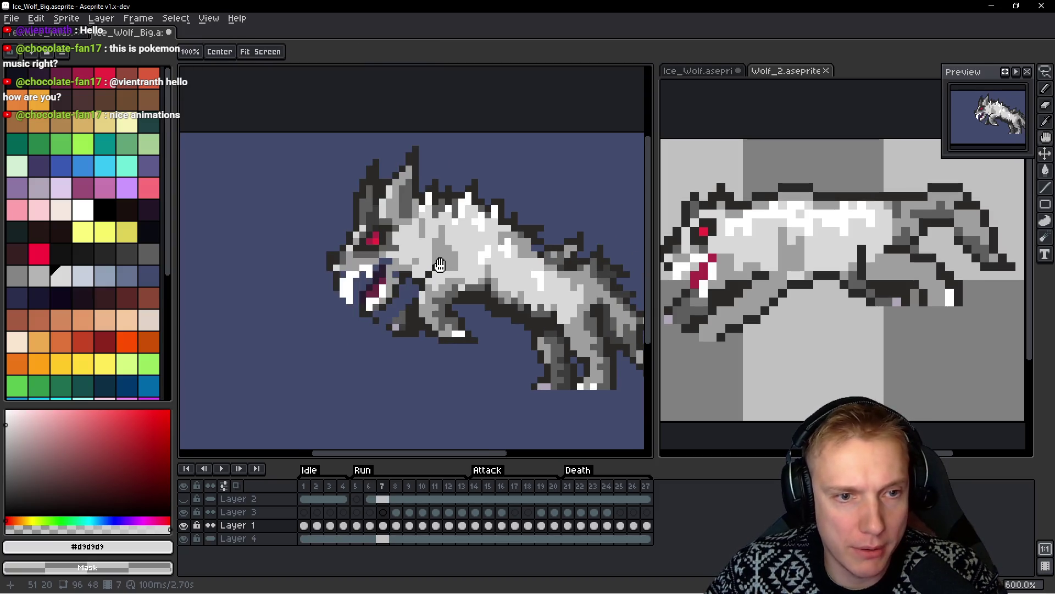
scroll(418, 265, "up", 5)
key("i")
left_click(413, 265)
Extend the dark outline with two pixels under the wolf's jaw
key("b")
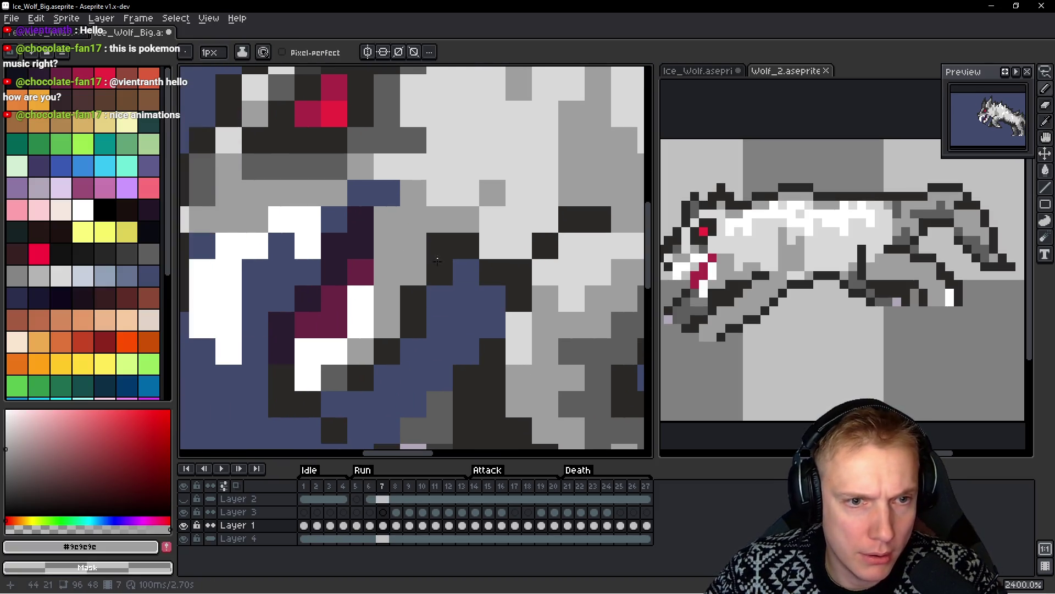
scroll(413, 265, "down", 6)
scroll(400, 321, "up", 4)
left_click(400, 321, "alt")
left_click(427, 318)
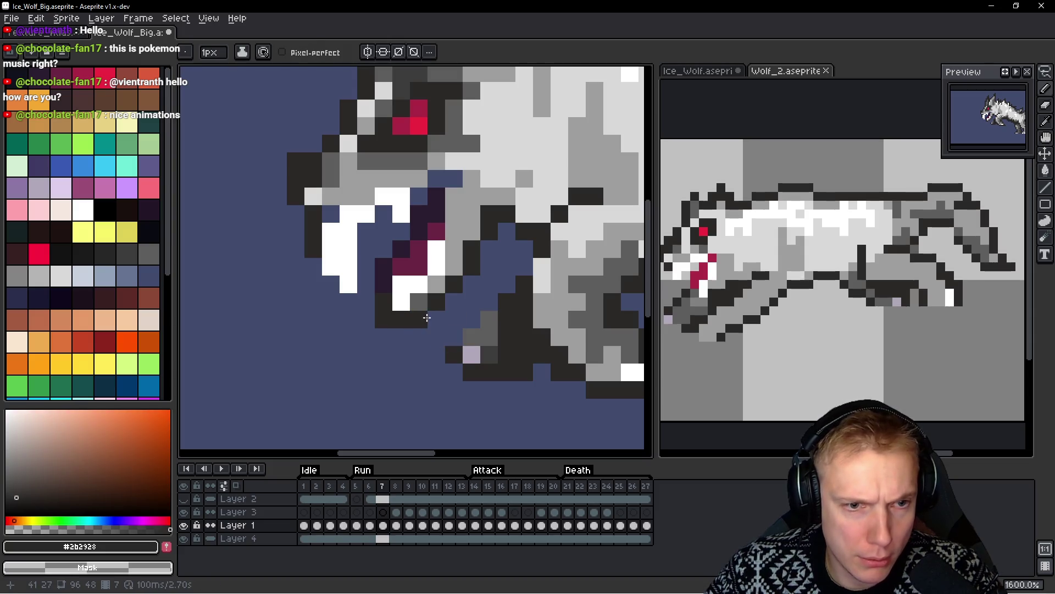
left_click(463, 320)
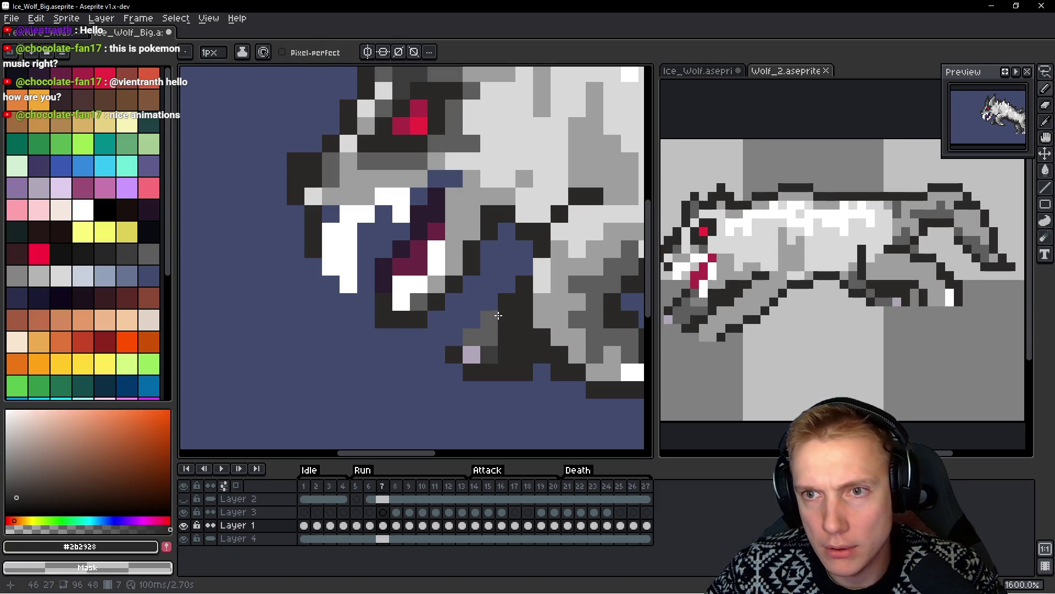
Paint the inside of the open mouth with dark purple #2c1c31
scroll(505, 298, "up", 2)
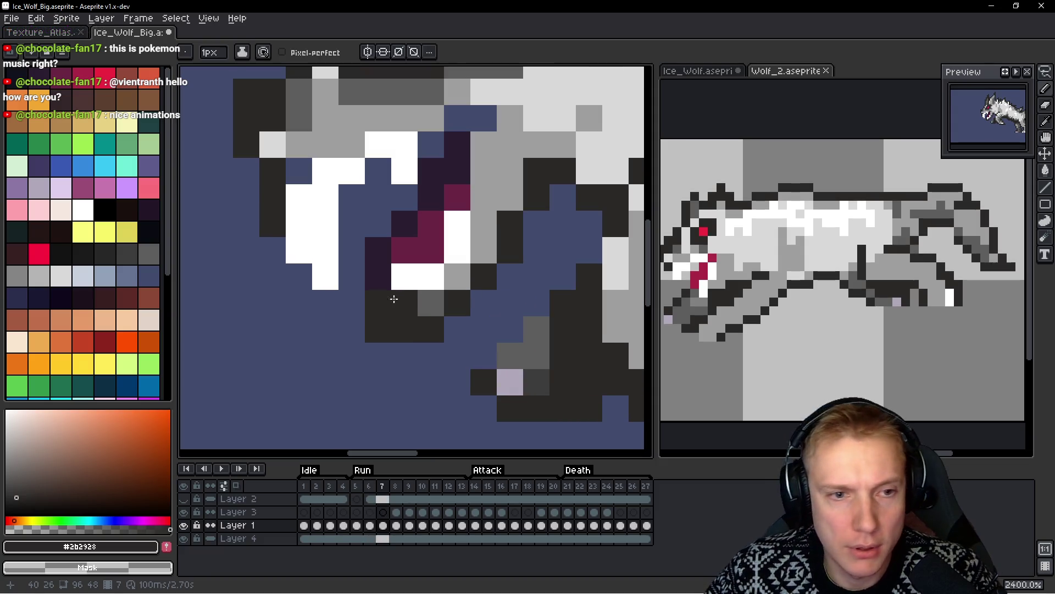
left_click(415, 217, "alt")
left_click(378, 250)
left_click(427, 137)
mouse_move(447, 130)
left_mouse_down()
mouse_move(405, 172)
mouse_move(408, 192)
left_mouse_up()
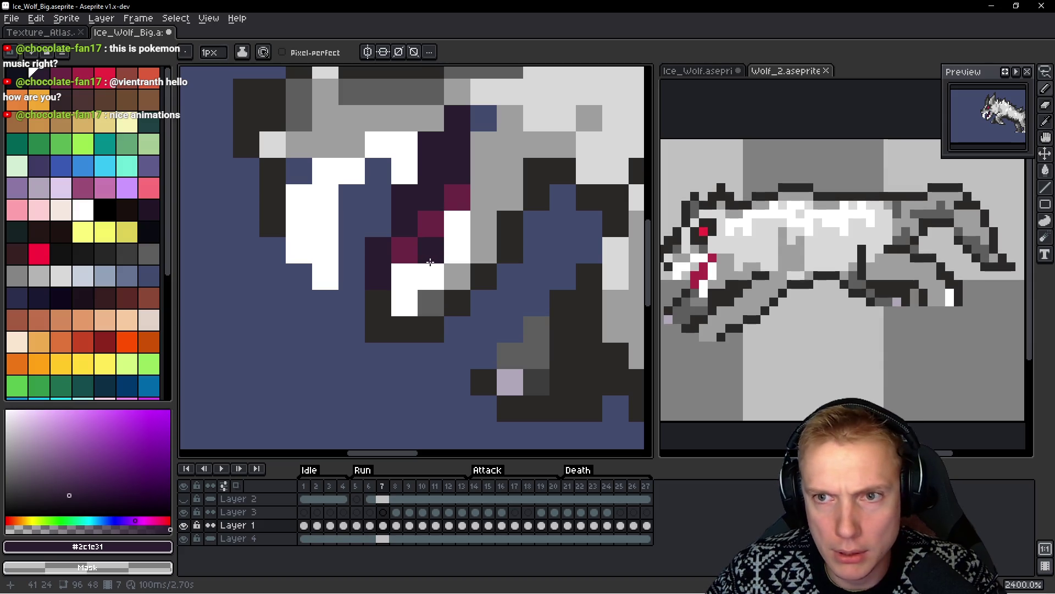
Sample the fur grey and flip between adjacent frames to compare the wolf's poses
left_click(492, 148, "alt")
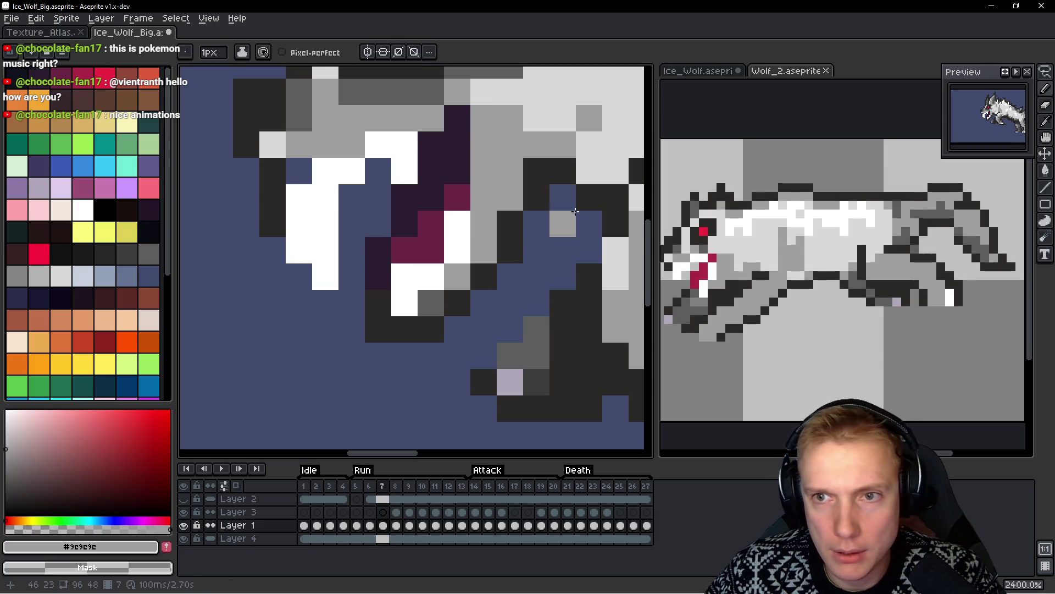
scroll(533, 131, "down", 6)
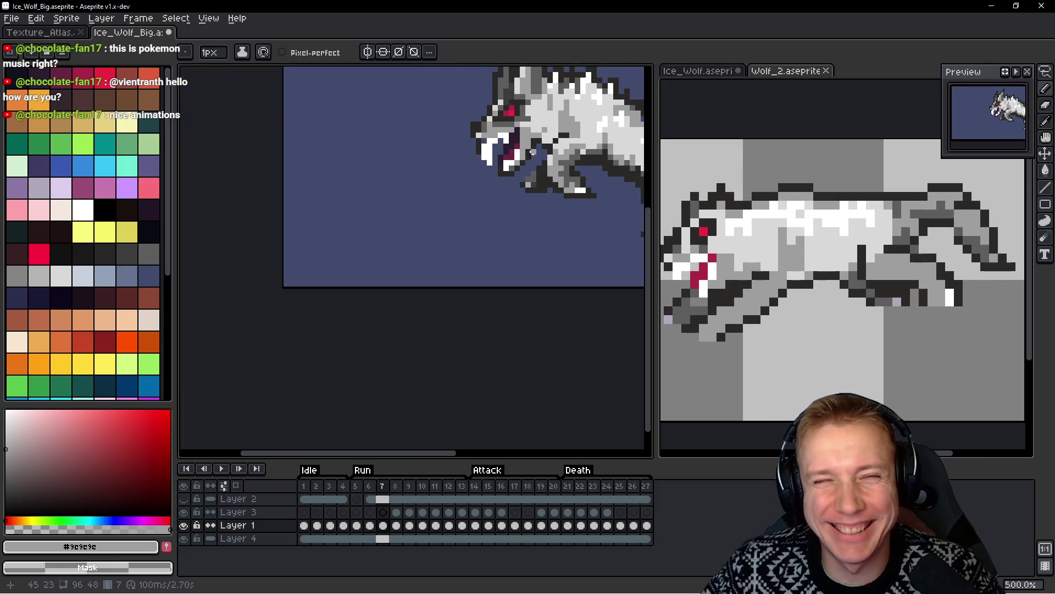
scroll(416, 230, "up", 2)
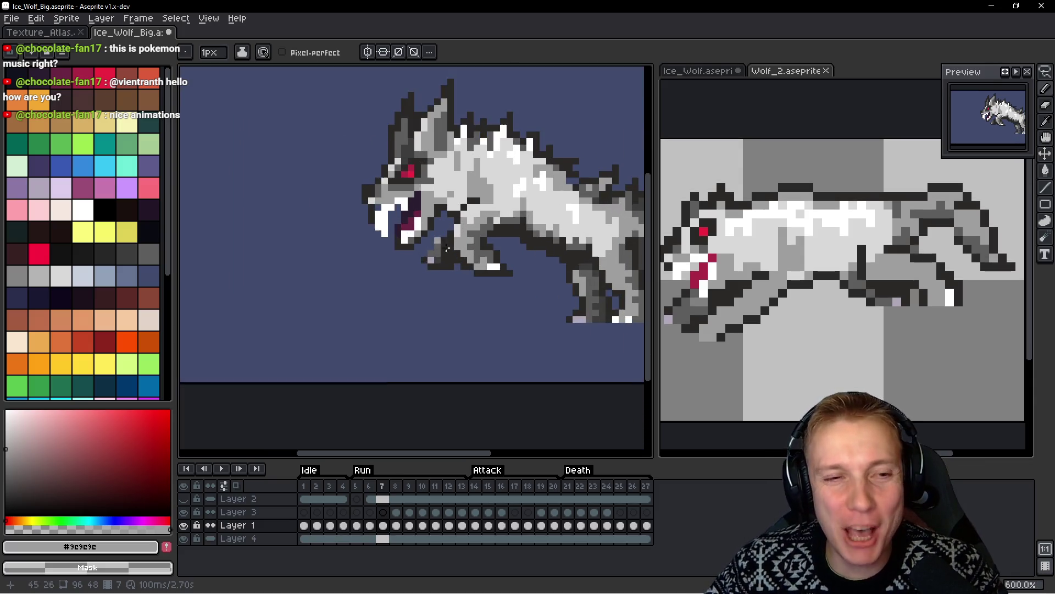
scroll(388, 197, "up", 4)
scroll(418, 219, "down", 3)
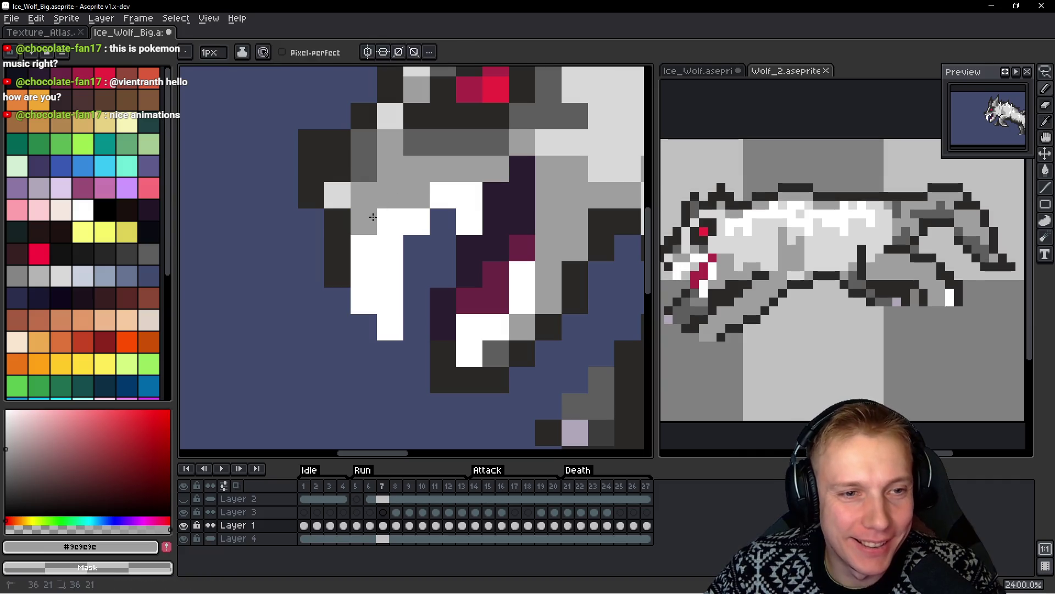
key("comma")
scroll(523, 295, "down", 3)
left_click_drag(523, 295, 556, 254)
key("period")
key("comma")
key("period")
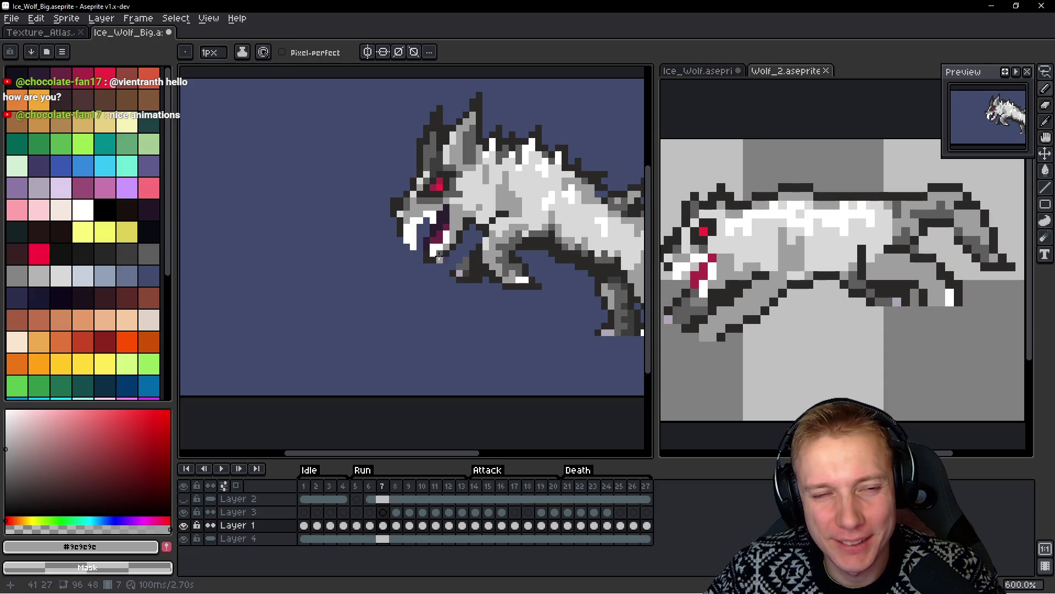
Sample the mouth's dark purple, then zoom out to review the edited Run frame 7
scroll(335, 192, "up", 6)
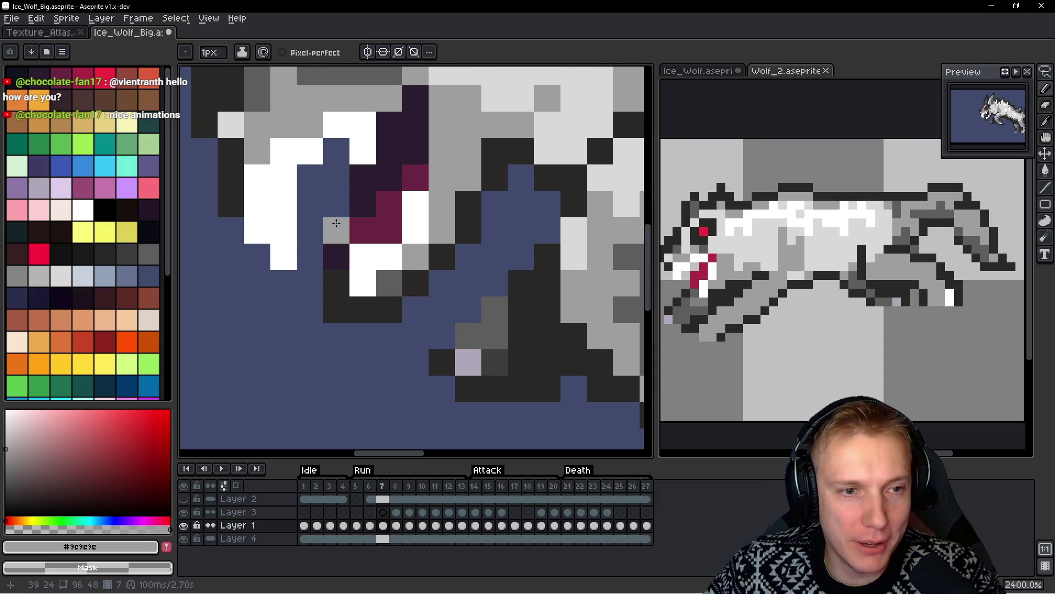
left_click(348, 240, "alt")
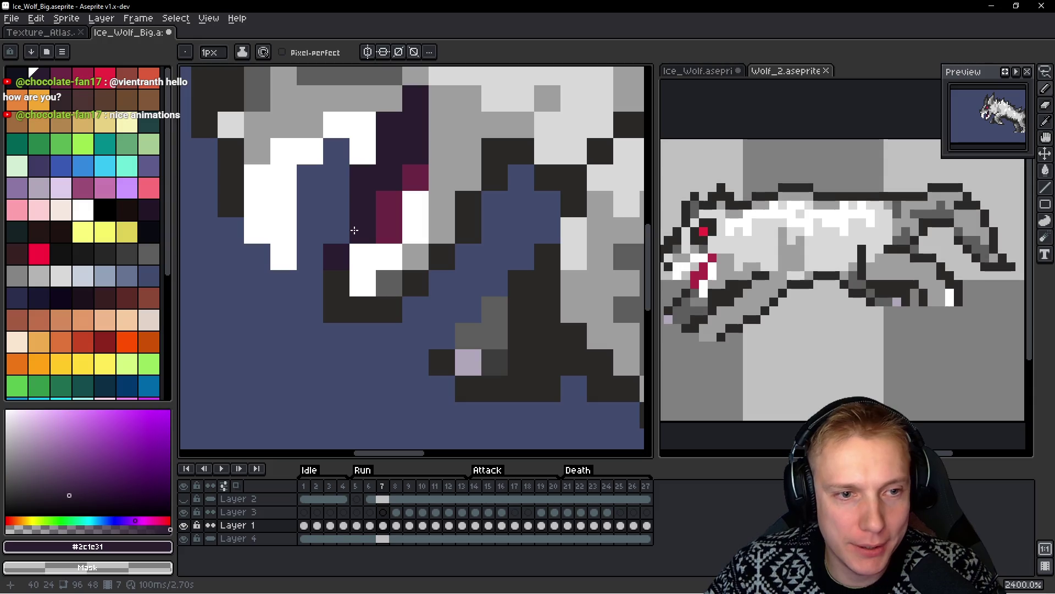
key("space")
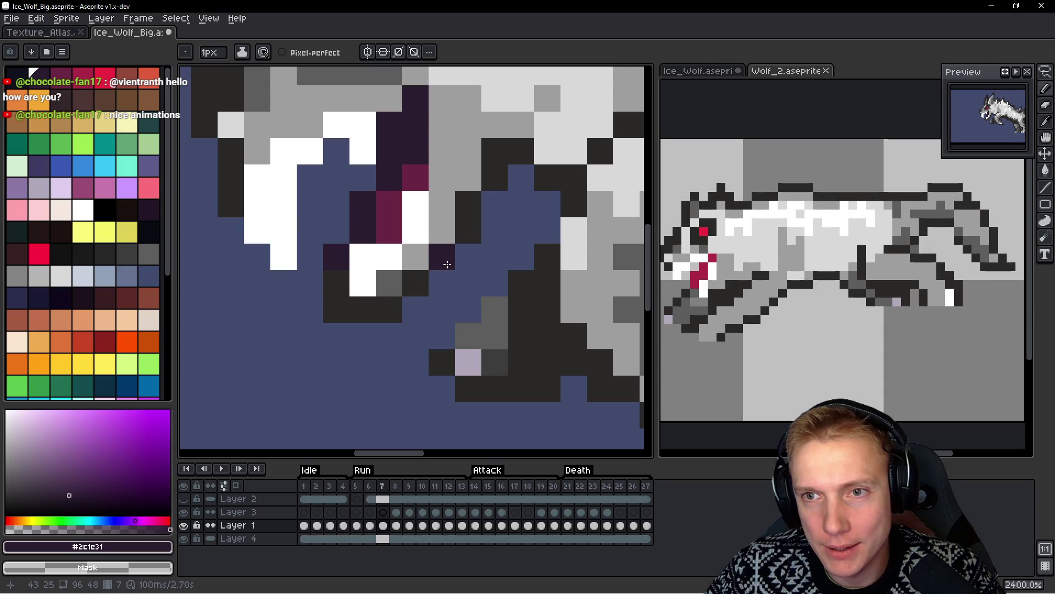
scroll(447, 265, "down", 4)
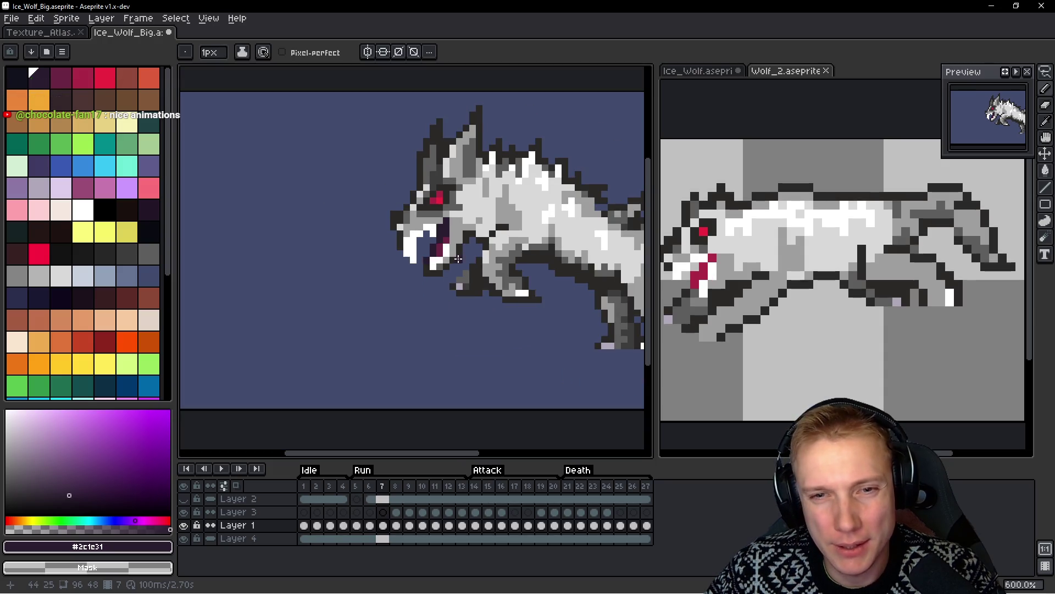
scroll(473, 254, "down", 1)
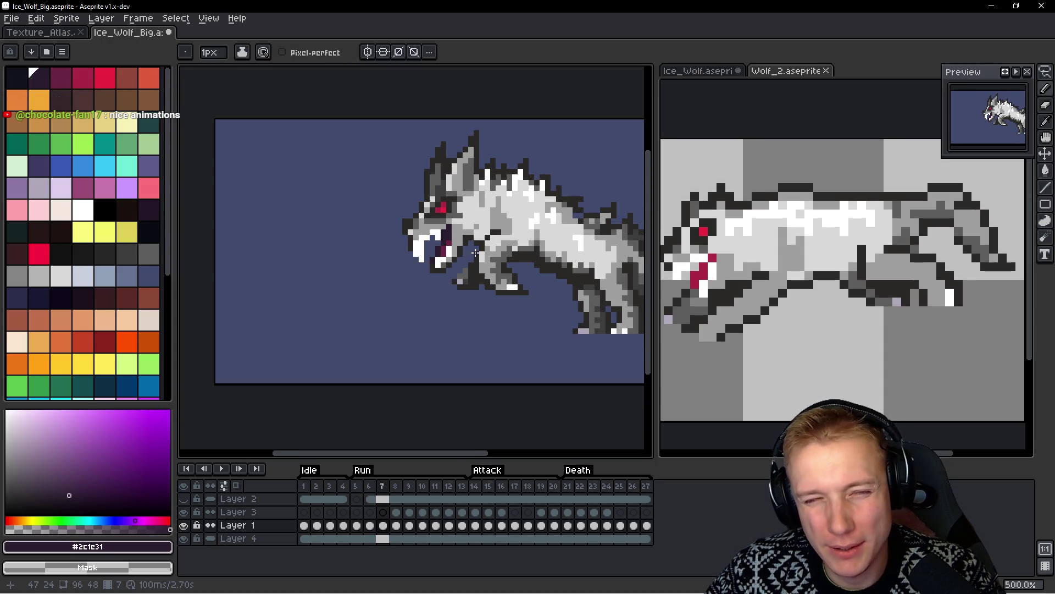
scroll(475, 253, "up", 4)
scroll(474, 240, "down", 4)
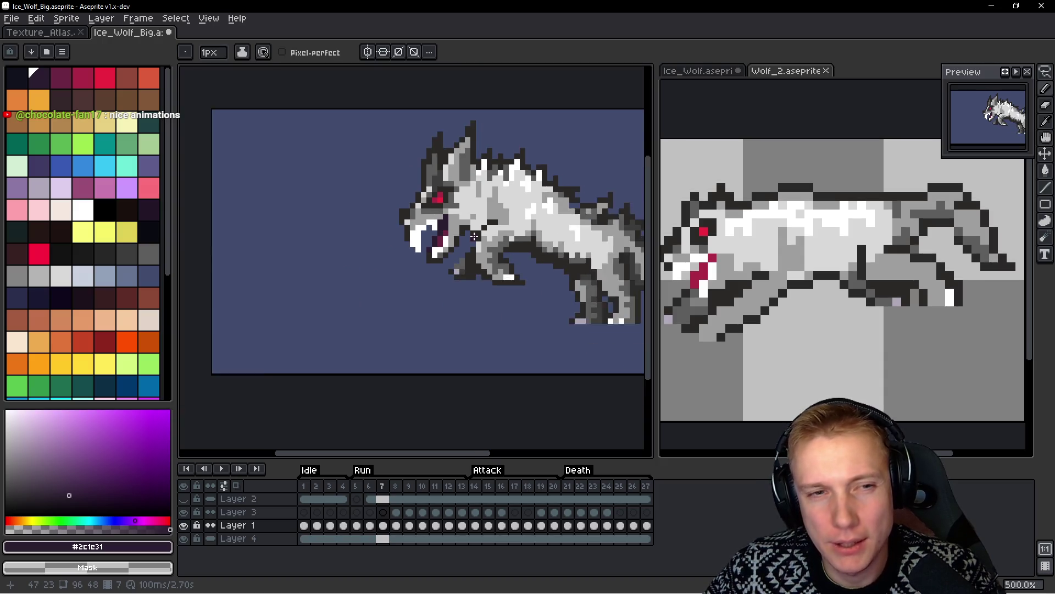
scroll(477, 237, "down", 1)
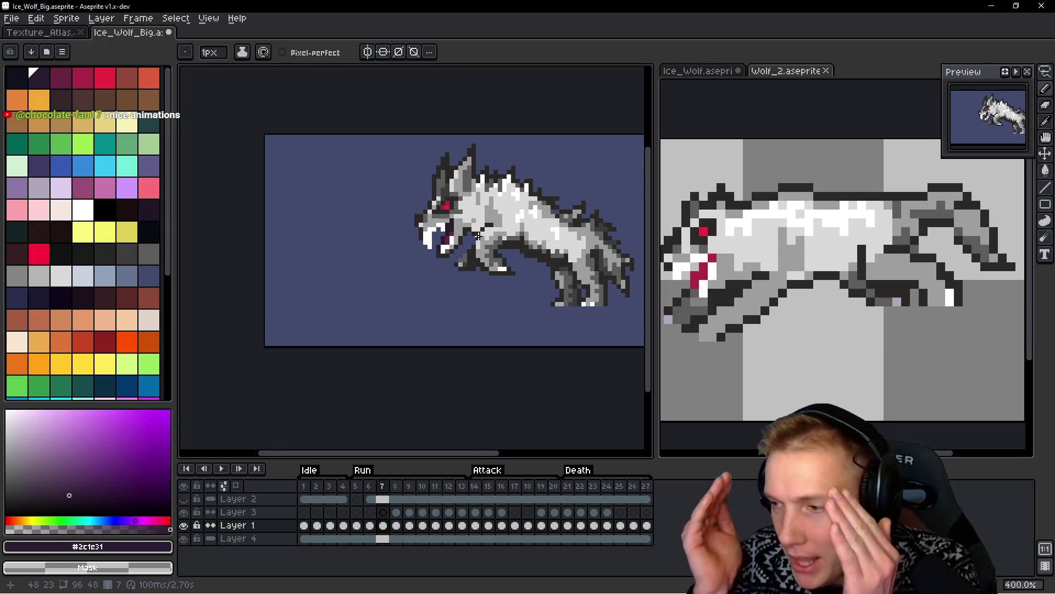
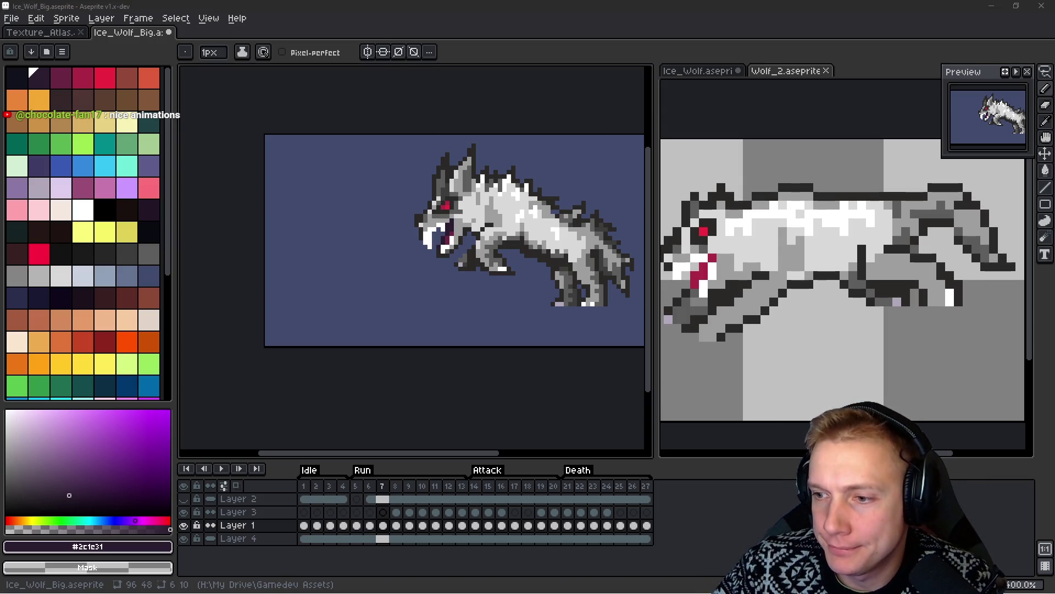
Move the dark paw block further forward and commit it
scroll(456, 275, "up", 4)
mouse_move(346, 271)
left_mouse_down()
mouse_move(471, 341)
mouse_move(389, 306)
mouse_move(363, 319)
left_mouse_up()
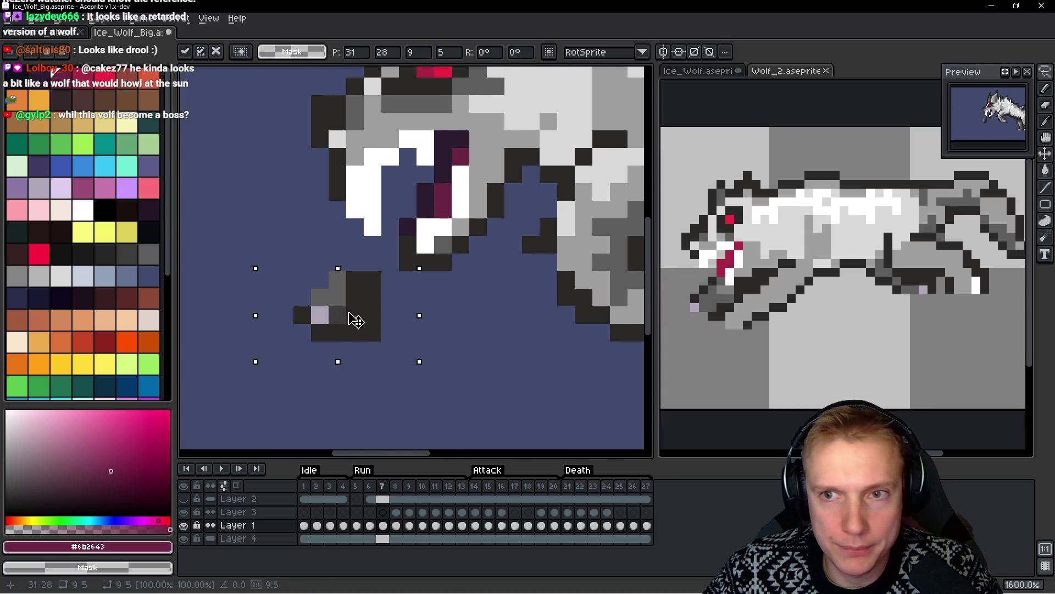
scroll(385, 308, "right", 3)
key("ctrl+d")
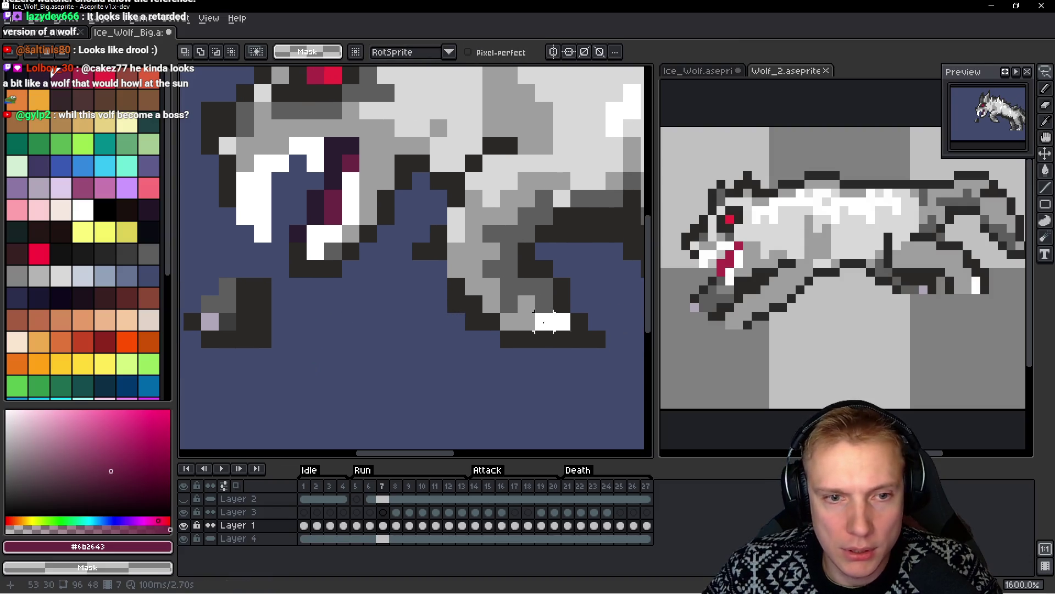
scroll(437, 250, "right", 2)
scroll(437, 250, "left", 2)
Paint a light grey diagonal foreleg from the chest down to the paw, filling its gaps
left_click(532, 231, "alt")
left_click(502, 219)
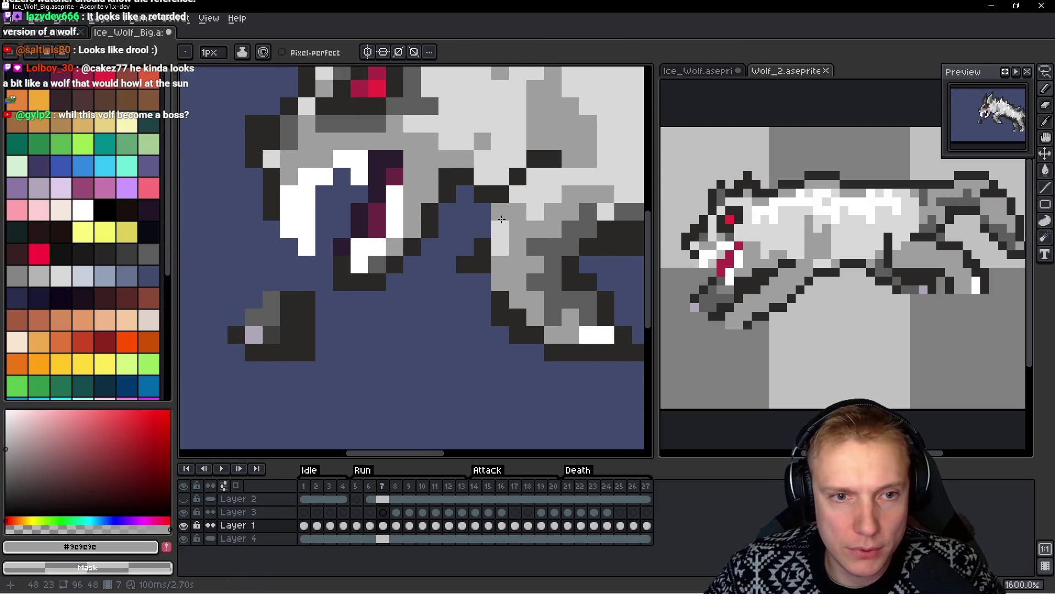
mouse_move(508, 220)
left_mouse_down()
mouse_move(498, 236)
mouse_move(391, 283)
mouse_move(353, 316)
left_mouse_up()
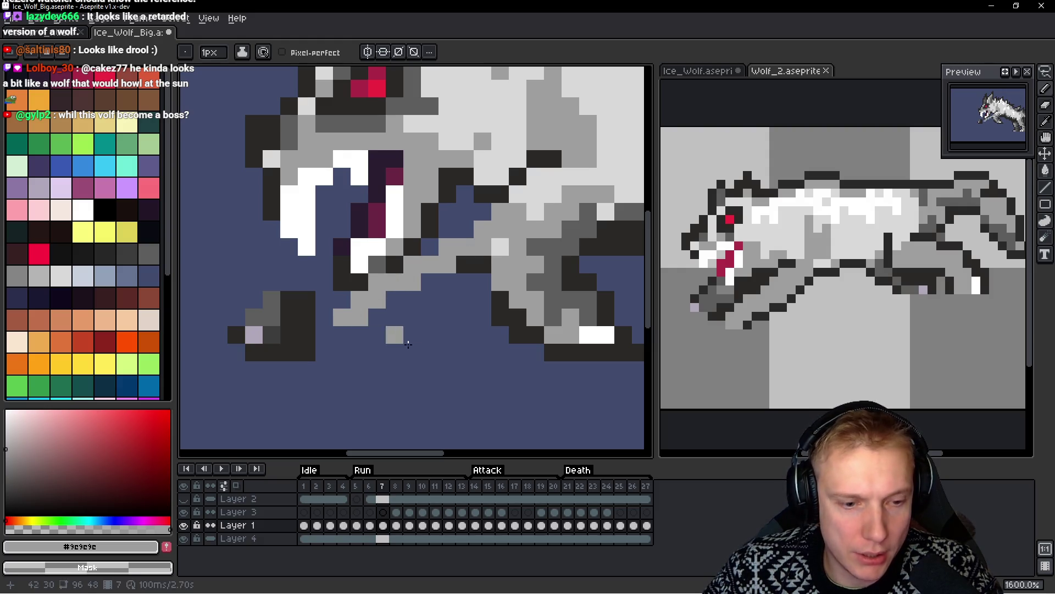
key("ctrl+z")
scroll(483, 357, "down", 1)
left_click(482, 323)
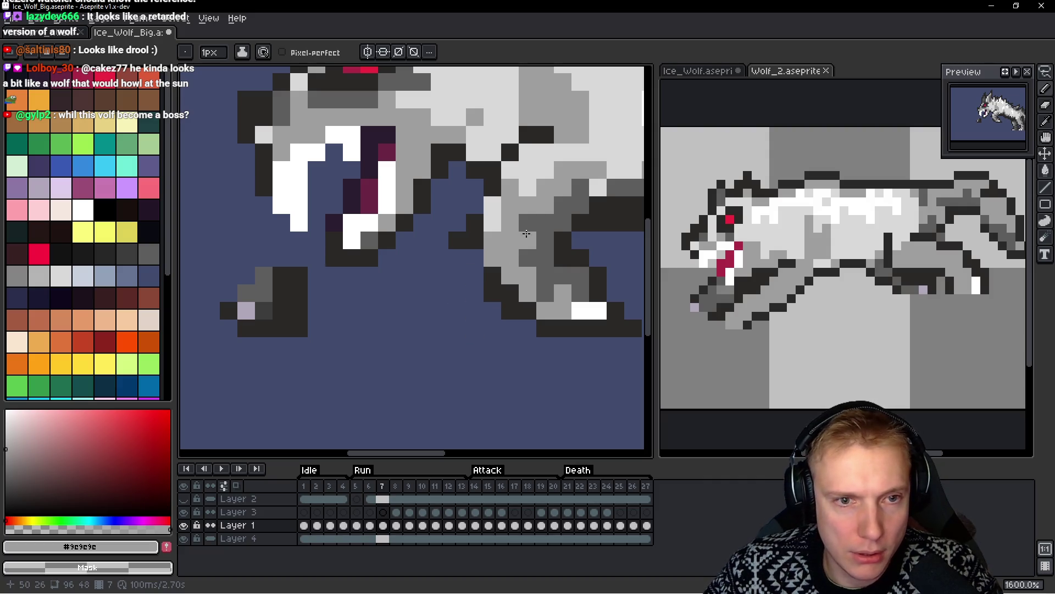
mouse_move(500, 201)
left_mouse_down()
mouse_move(437, 242)
mouse_move(344, 335)
mouse_move(375, 365)
mouse_move(483, 275)
mouse_move(463, 265)
left_mouse_up()
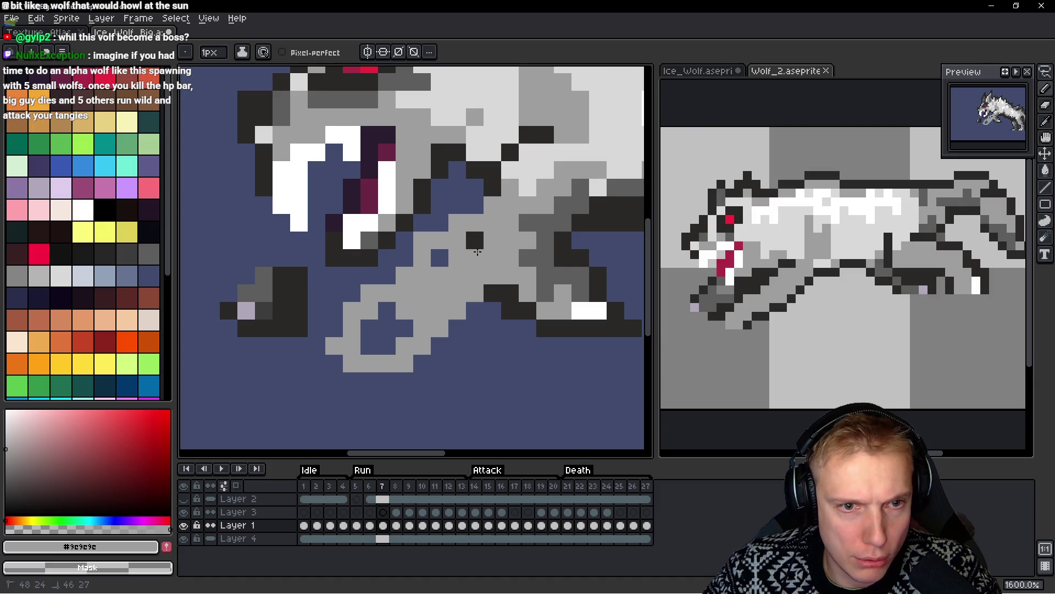
mouse_move(491, 209)
left_mouse_down()
mouse_move(385, 329)
mouse_move(401, 340)
left_mouse_up()
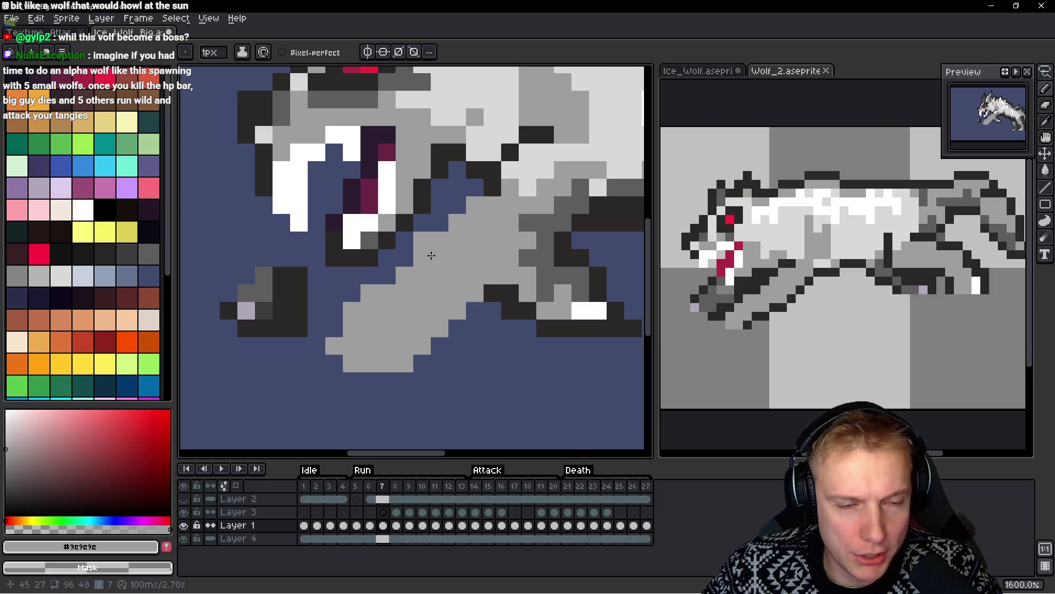
scroll(473, 238, "down", 5)
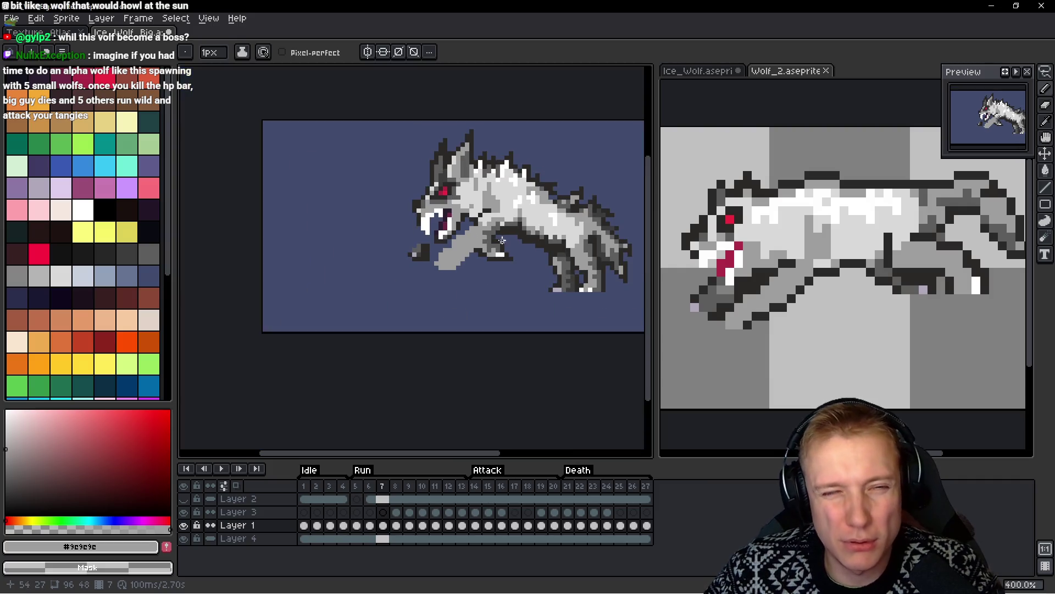
Erase the old leg pixels under the wolf's body
scroll(501, 267, "up", 4)
mouse_move(501, 267)
left_mouse_down()
mouse_move(434, 275)
mouse_move(467, 242)
mouse_move(535, 288)
mouse_move(409, 293)
mouse_move(483, 279)
mouse_move(326, 325)
mouse_move(296, 297)
left_mouse_up()
scroll(390, 276, "down", 6)
Compare frames 6 and 7 of the ice wolf with the Wolf_2 reference animation
left_click_drag(429, 285, 534, 294)
key("Left")
key("Right")
key("Left")
left_click(825, 284)
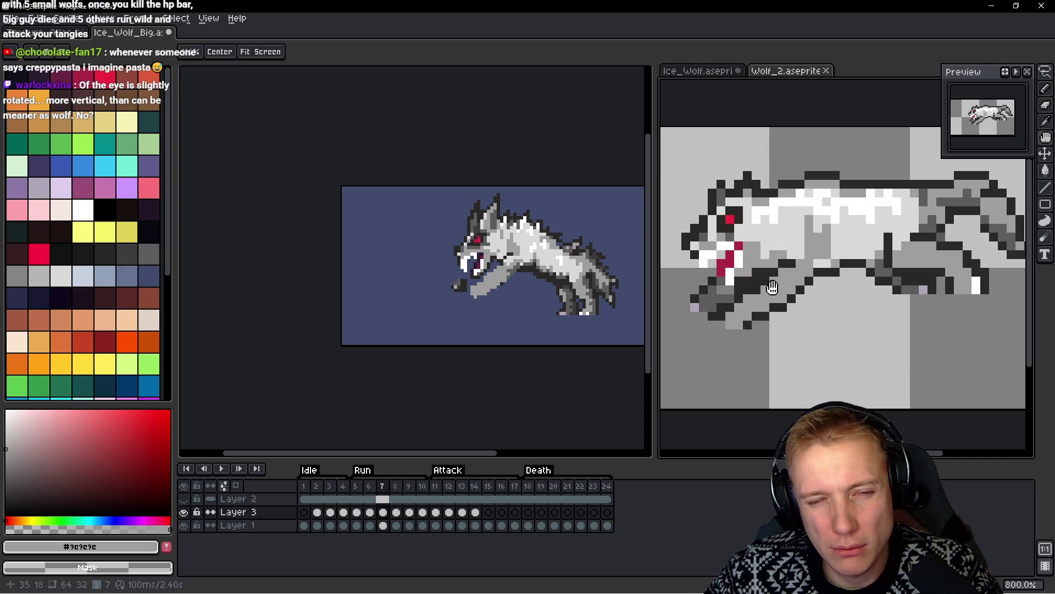
left_click(549, 285)
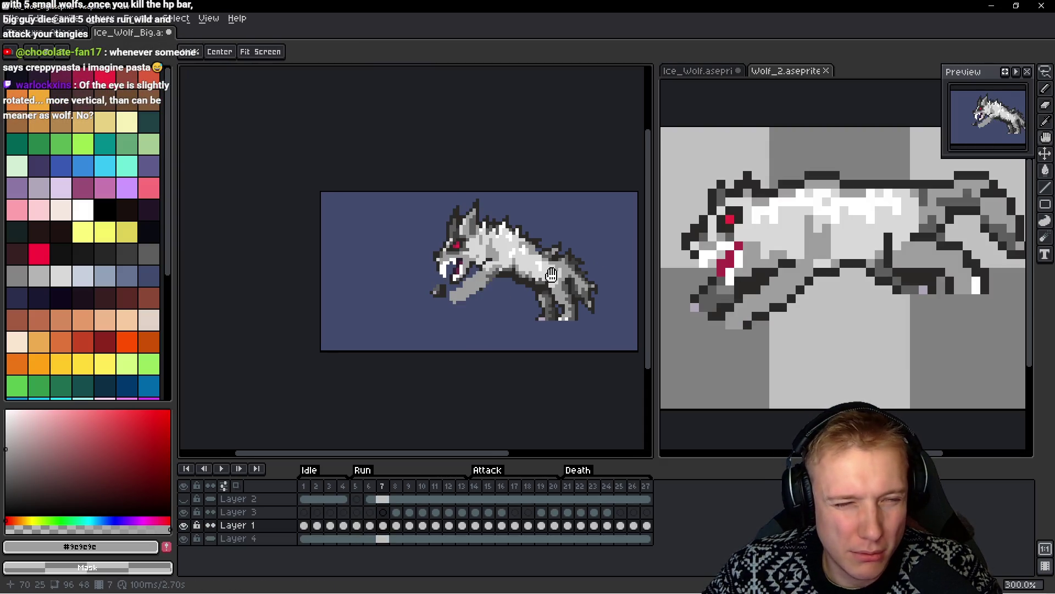
scroll(552, 275, "up", 1)
mouse_move(551, 275)
left_mouse_down()
mouse_move(361, 246)
mouse_move(524, 243)
left_mouse_up()
Lasso the wolf's rear body and raise it about 2 pixels
key("q")
left_click_drag(547, 199, 493, 175)
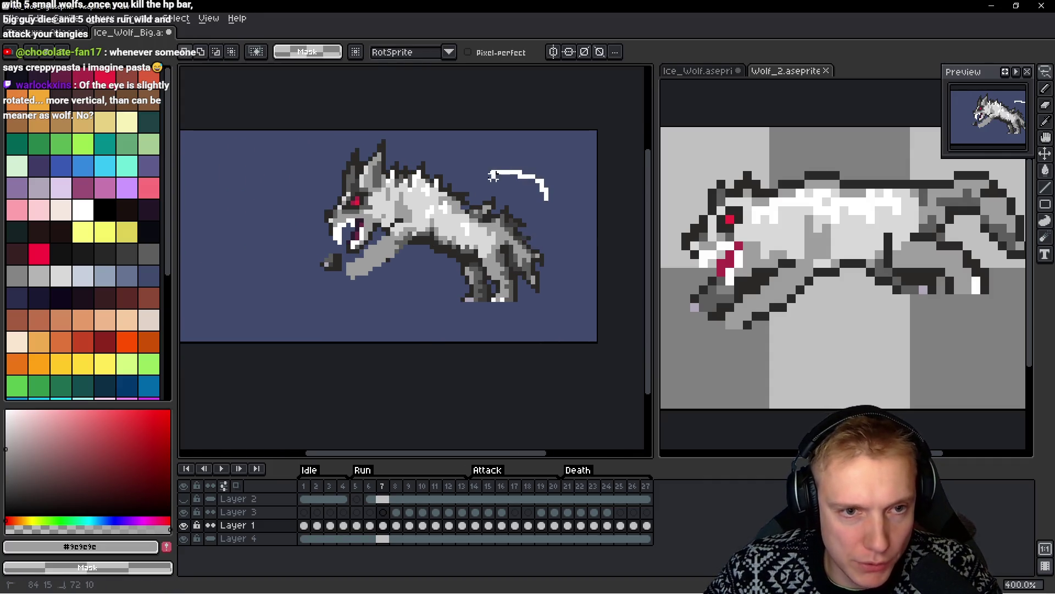
mouse_move(444, 290)
left_mouse_down()
mouse_move(544, 188)
mouse_move(494, 175)
left_mouse_up()
mouse_move(521, 263)
left_mouse_down()
mouse_move(532, 268)
mouse_move(520, 261)
left_mouse_up()
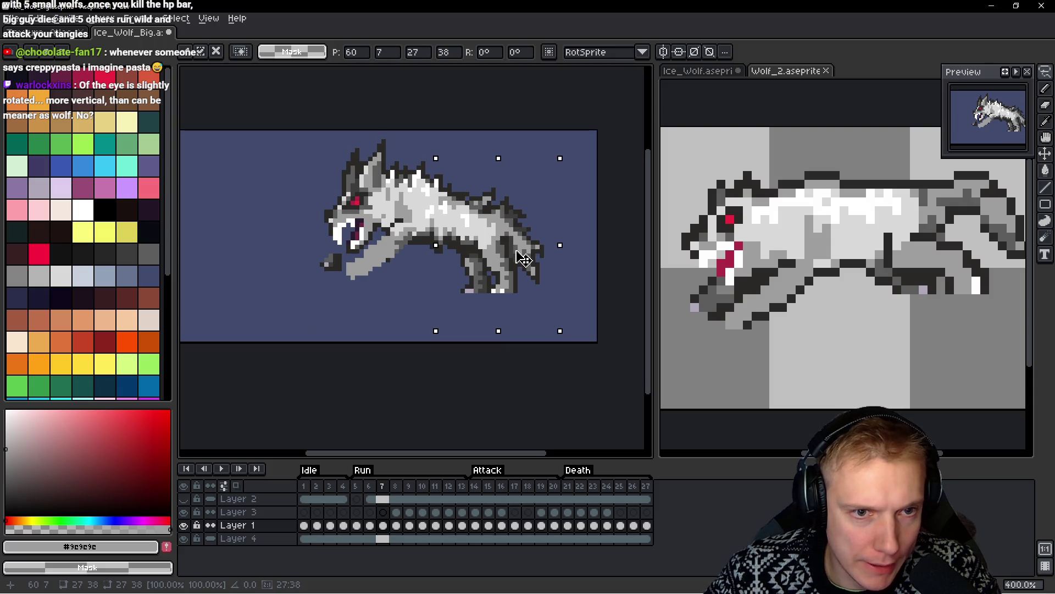
key("ctrl+d")
scroll(525, 199, "up", 1)
left_click_drag(586, 179, 474, 170)
mouse_move(431, 242)
left_mouse_down()
mouse_move(495, 334)
mouse_move(586, 181)
left_mouse_up()
left_click_drag(542, 257, 541, 245)
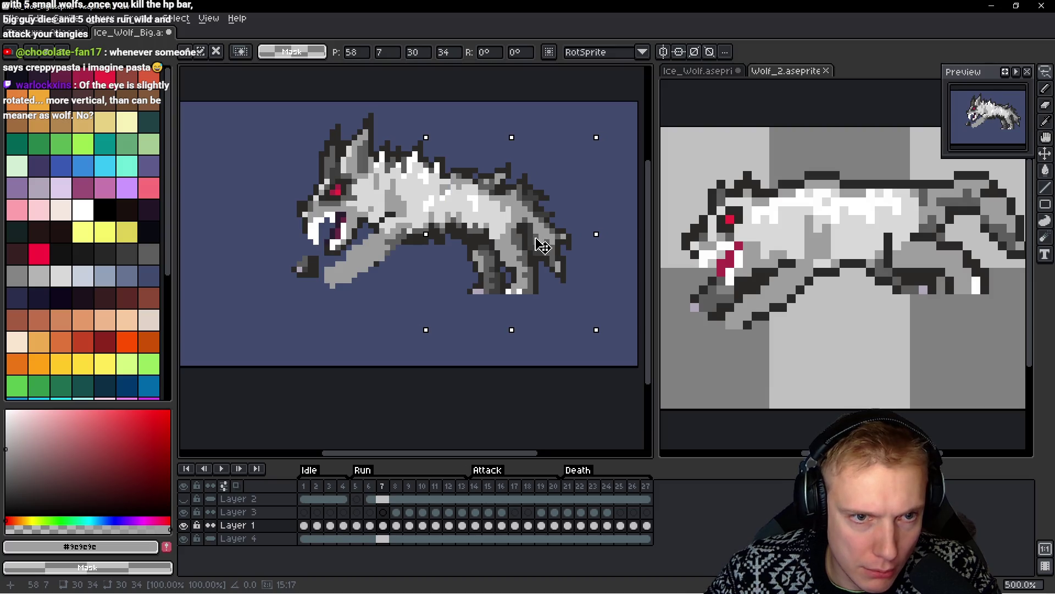
key("b")
Reselect the rear body, nudge it up slightly more, then undo the latest adjustment
left_click_drag(590, 175, 500, 149)
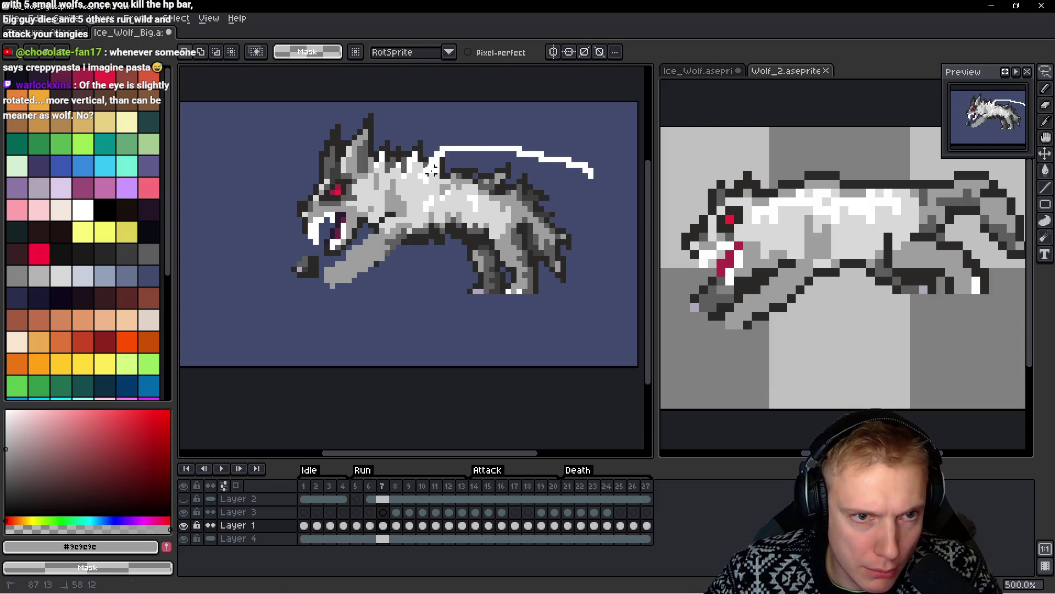
mouse_move(426, 249)
left_mouse_down()
mouse_move(434, 258)
mouse_move(605, 192)
mouse_move(600, 176)
left_mouse_up()
left_click_drag(514, 242, 513, 236)
key("b")
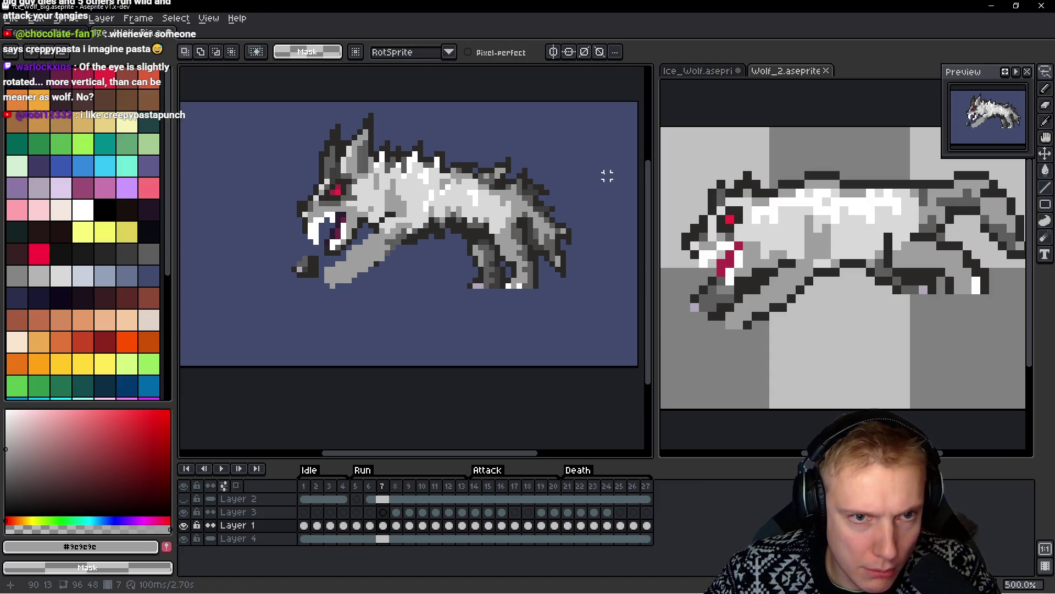
left_click_drag(605, 174, 509, 138)
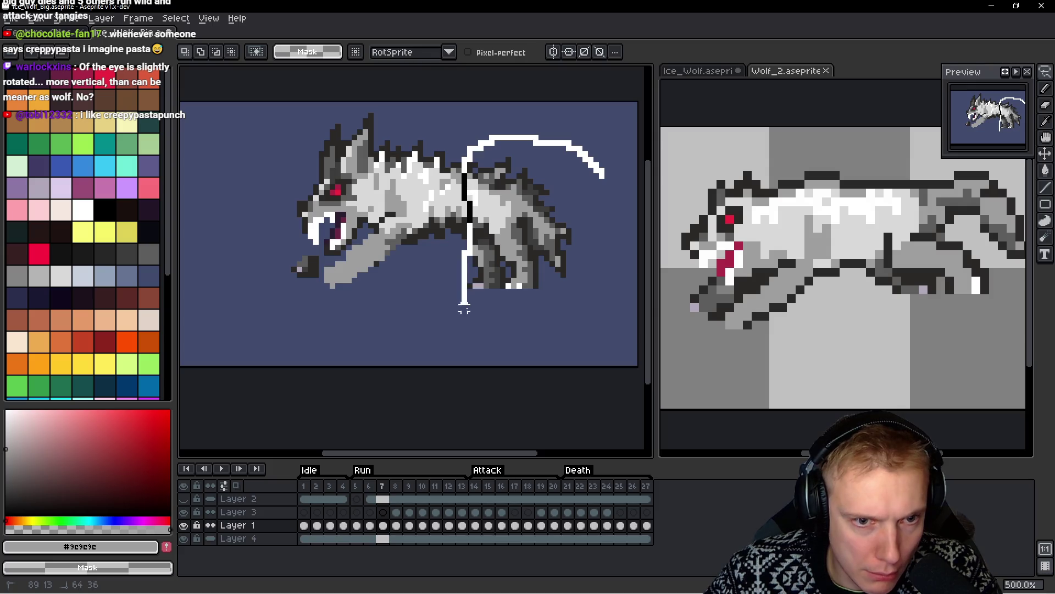
left_click_drag(465, 302, 462, 324)
left_click_drag(556, 242, 557, 237)
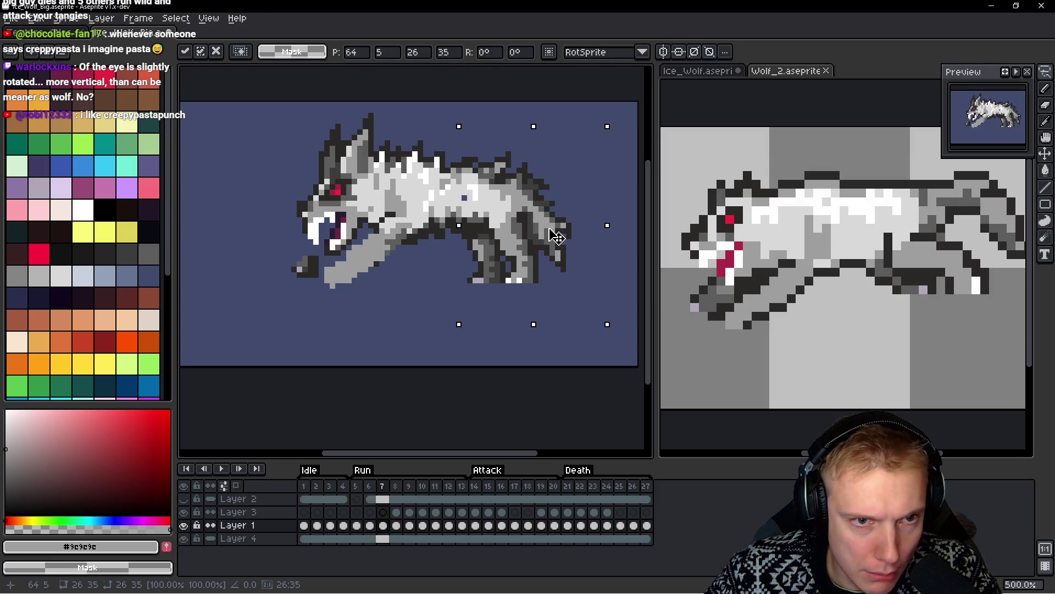
key("b")
left_click_drag(608, 183, 543, 138)
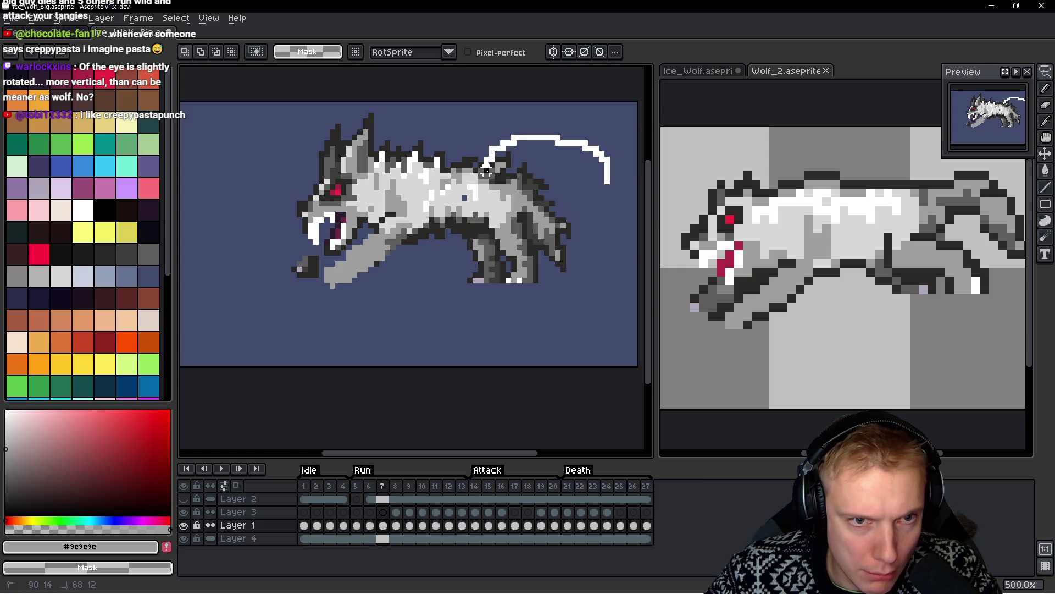
key("ctrl+z")
key("ctrl+z")
key("ctrl+z")
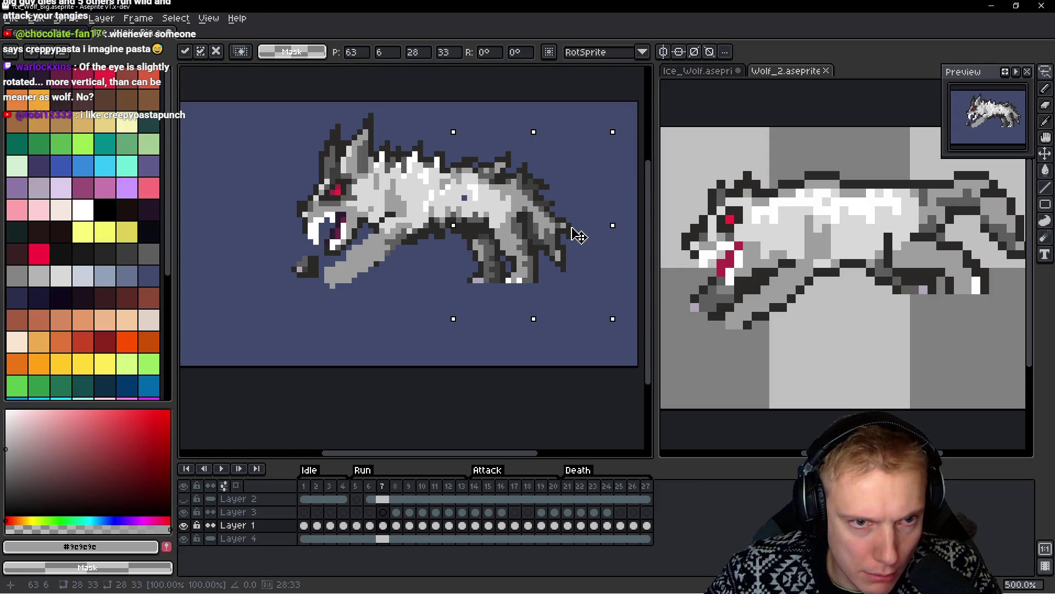
Flip between frames 6 and 7 to check the new back line
key("Left")
key("Right")
key("Left")
key("Right")
key("Right")
key("Left")
key("Right")
key("Left")
Compare the pose against the reference wolf's frames, ending on frame 7 of the ice wolf
key("Right")
key("m")
left_click(897, 289)
key("Left")
key("Right")
key("Left")
key("Right")
left_click(480, 248)
key("Left")
key("Right")
key("Left")
key("Right")
Outline the foreleg with dark #2b2928 pencil pixels
key("m")
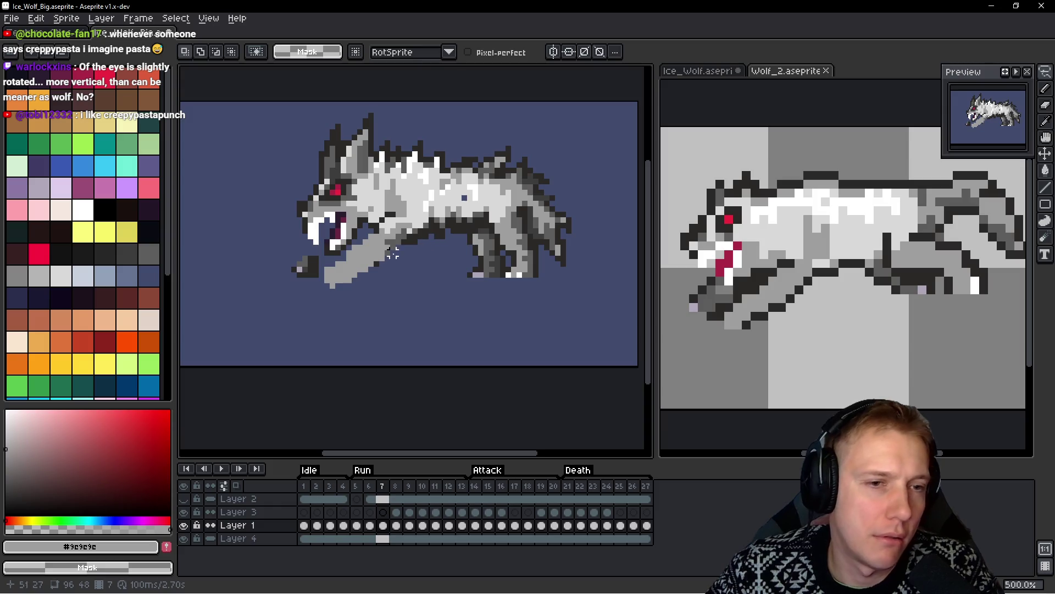
scroll(398, 252, "up", 3)
scroll(462, 247, "up", 3)
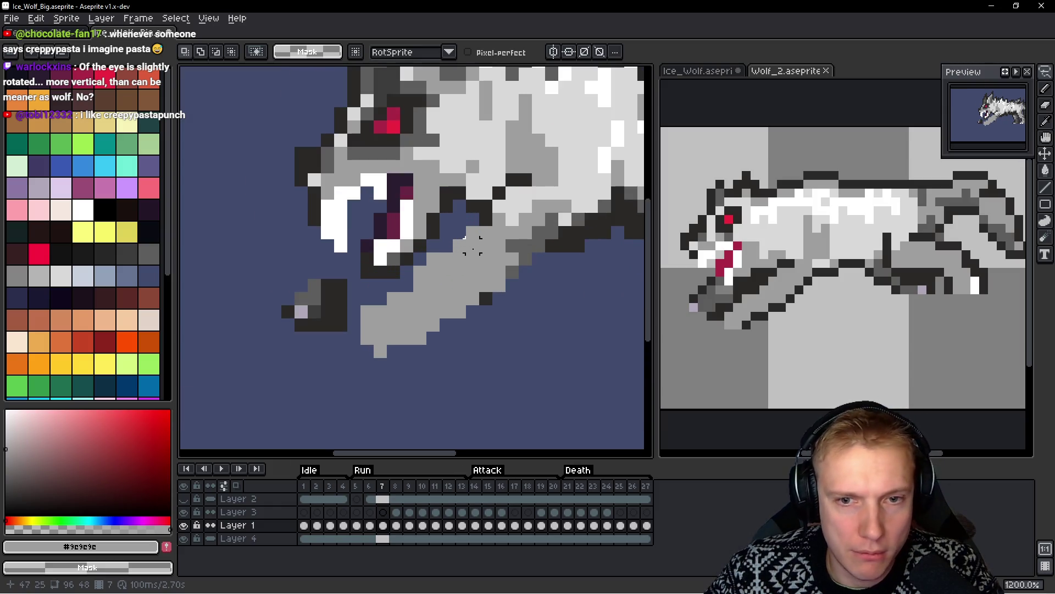
key("b")
left_click(457, 210, "alt")
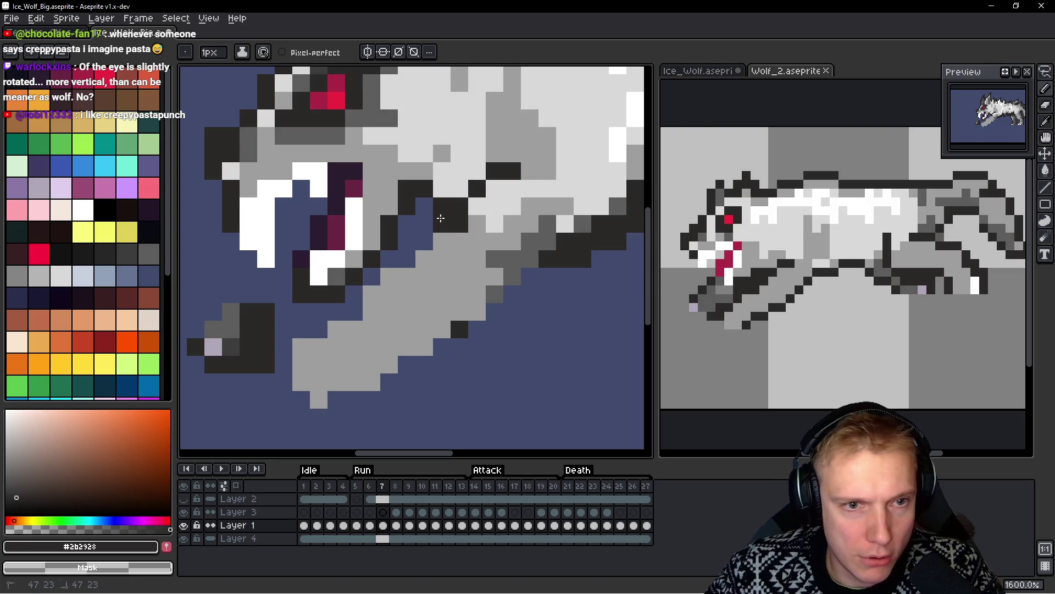
mouse_move(407, 224)
left_mouse_down()
mouse_move(362, 297)
mouse_move(401, 273)
mouse_move(368, 289)
left_mouse_up()
left_click(372, 276)
left_click(354, 295)
mouse_move(330, 310)
left_mouse_down()
mouse_move(362, 306)
mouse_move(316, 344)
mouse_move(341, 303)
mouse_move(331, 311)
left_mouse_up()
left_click(350, 308)
key("ctrl+z")
left_click(367, 309)
Shade the top of the paw mid grey #5d5d5d and clear pixels at its tip
scroll(315, 342, "down", 3)
scroll(315, 342, "up", 2)
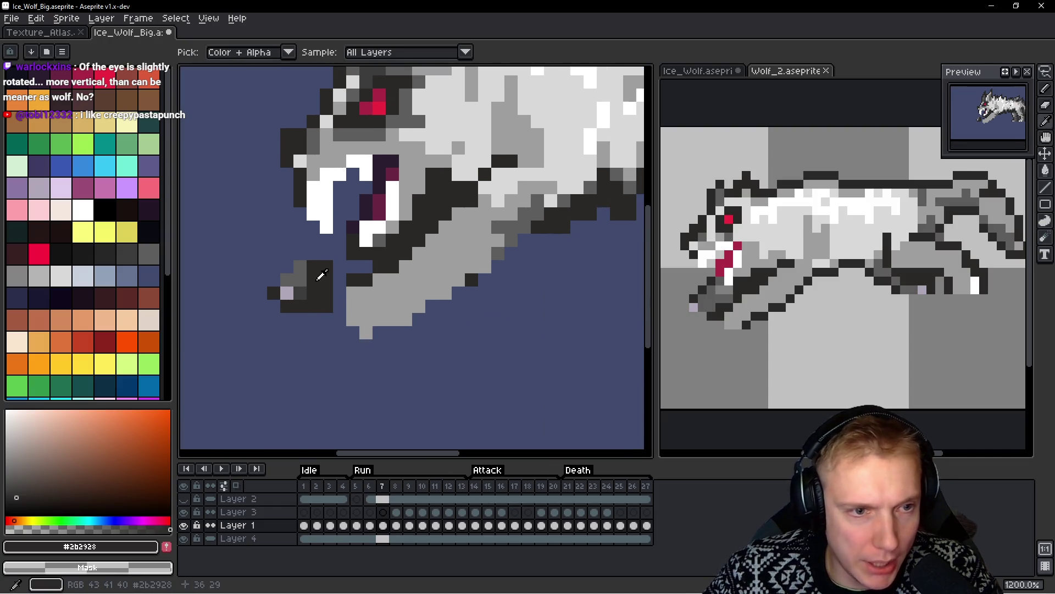
left_click(300, 267, "alt")
mouse_move(303, 266)
left_mouse_down()
mouse_move(316, 278)
mouse_move(330, 256)
left_mouse_up()
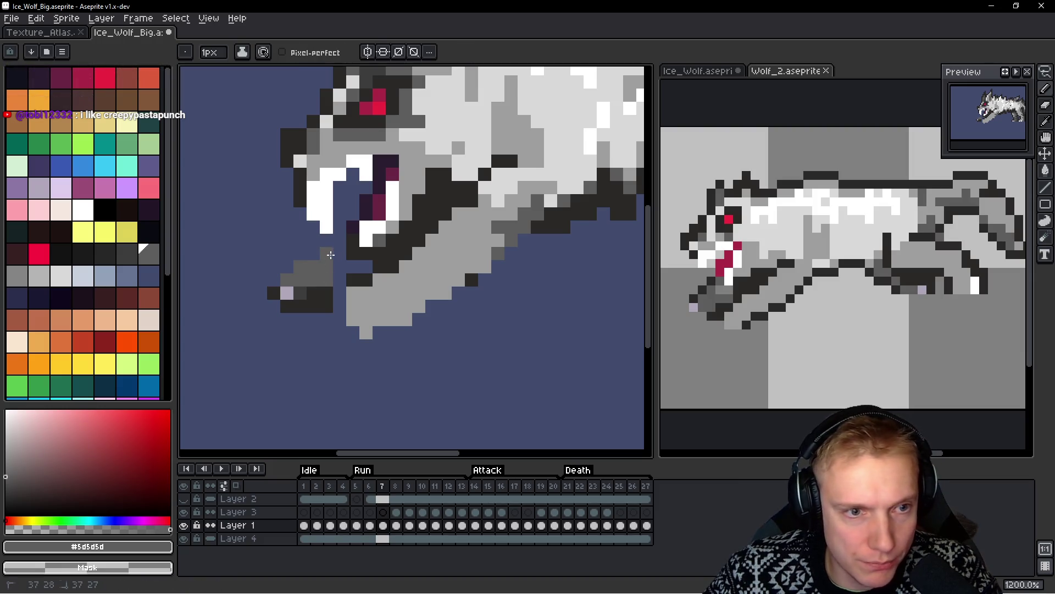
left_click(340, 280)
left_click_drag(287, 292, 297, 310)
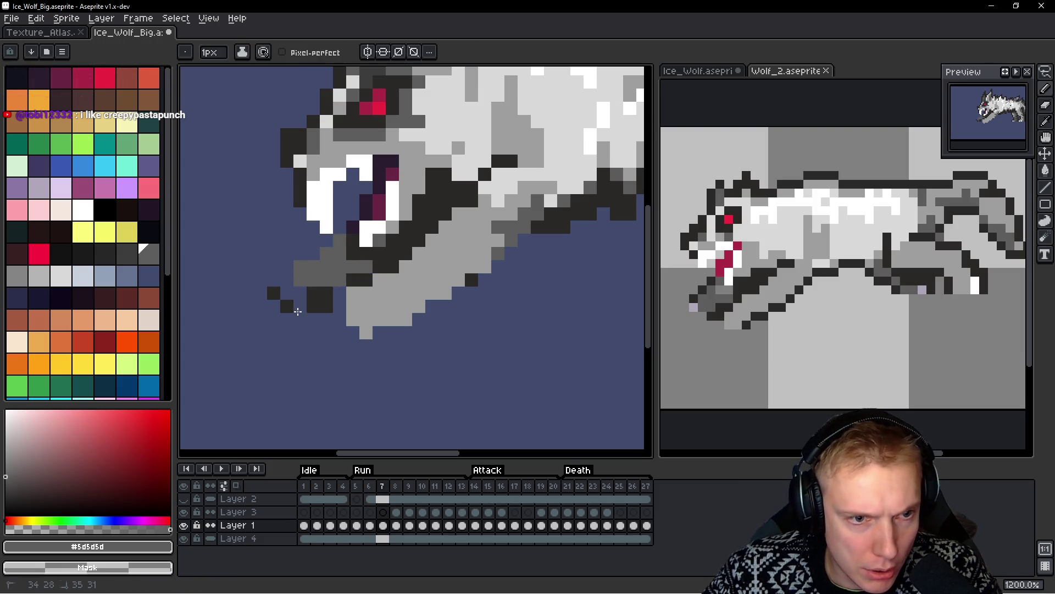
right_click(287, 306)
scroll(303, 287, "up", 1)
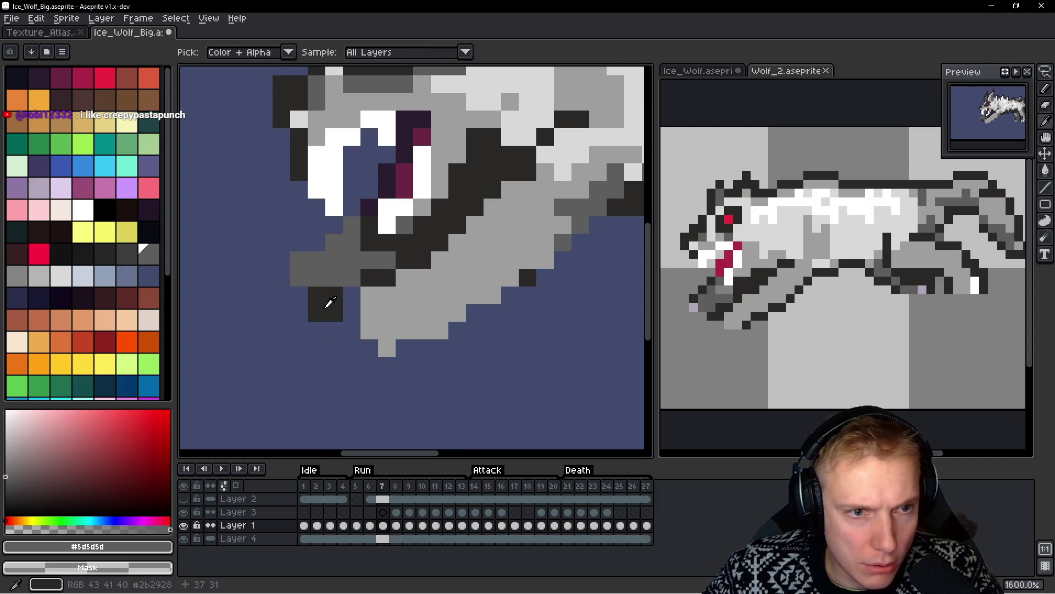
Add dark pixels beside the paw and erase the stray dark pixels below it
left_click(320, 240, "alt")
left_click(352, 207)
left_click(292, 246)
left_click(299, 278)
right_click(317, 312)
right_click(334, 313)
left_click(352, 295)
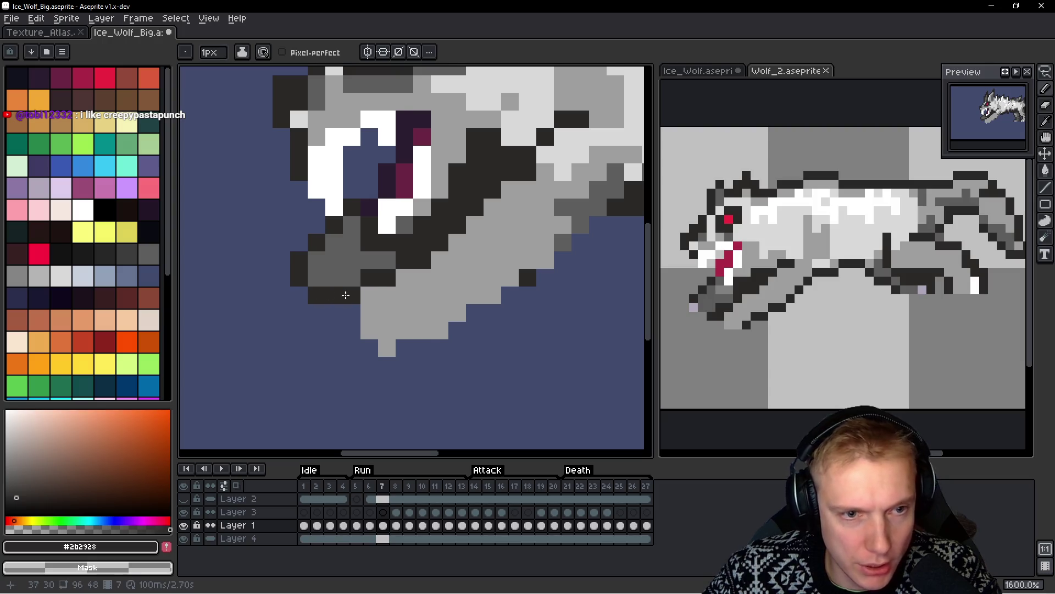
Darken the paw's left edge and add dark pixels along the foreleg's underside
scroll(329, 294, "down", 7)
scroll(421, 308, "up", 7)
mouse_move(304, 275)
left_mouse_down()
mouse_move(305, 289)
mouse_move(353, 313)
mouse_move(417, 277)
left_mouse_up()
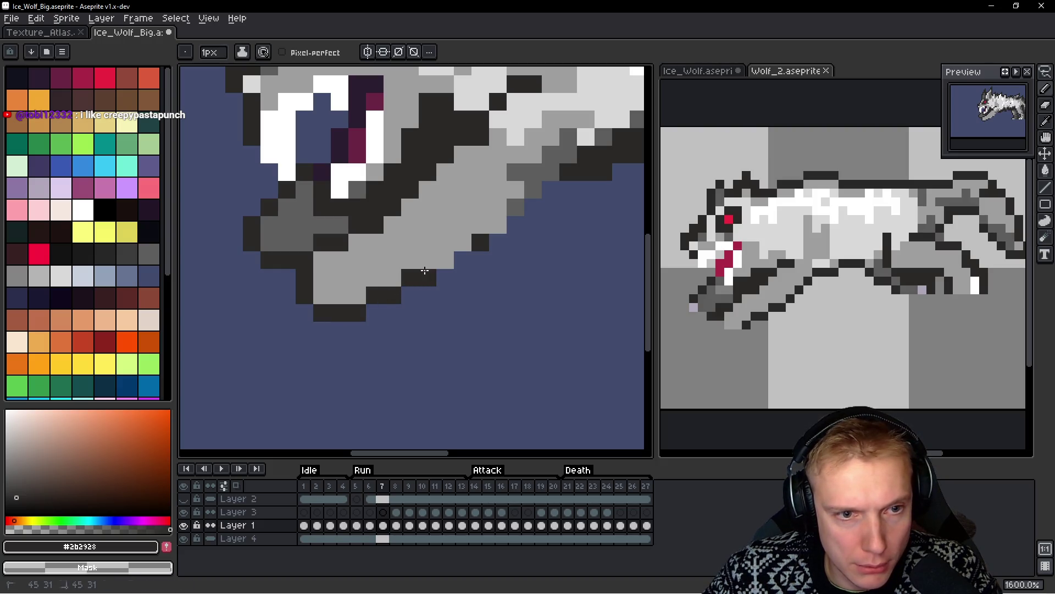
key("ctrl+z")
left_click(499, 227)
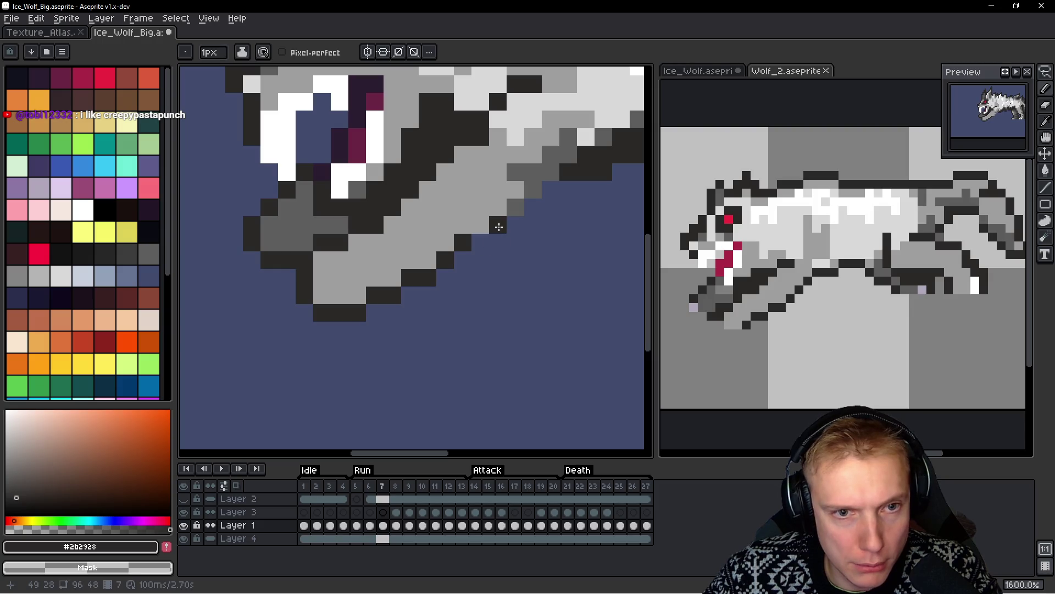
left_click(484, 225)
Draw a dark line along the lower jaw edge and erase the stray pixel
scroll(550, 224, "down", 4)
scroll(417, 286, "up", 4)
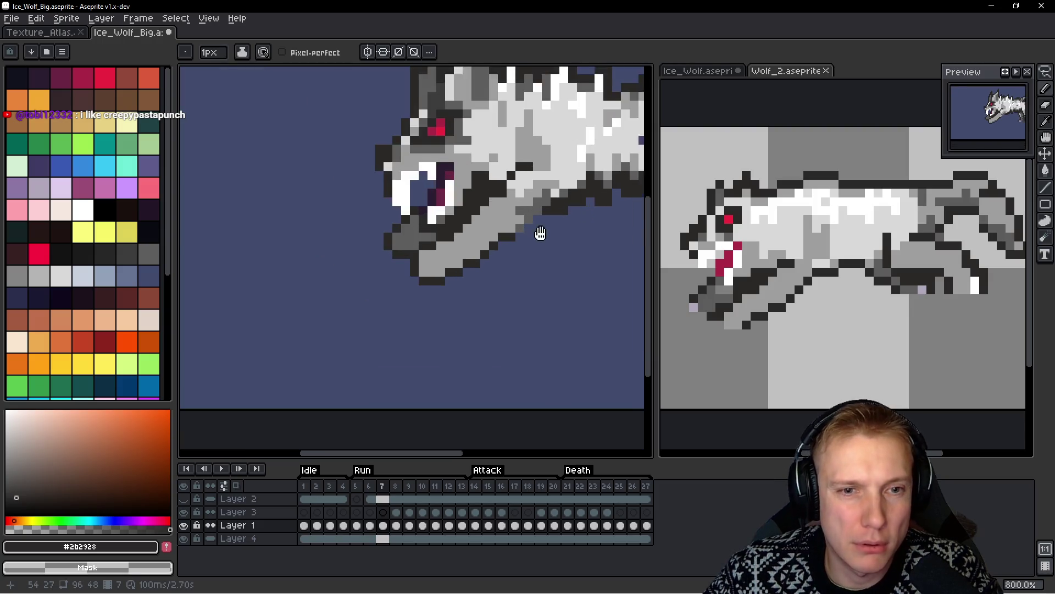
key("ctrl+z")
left_click(374, 269)
left_click_drag(392, 269, 422, 248)
right_click(409, 267)
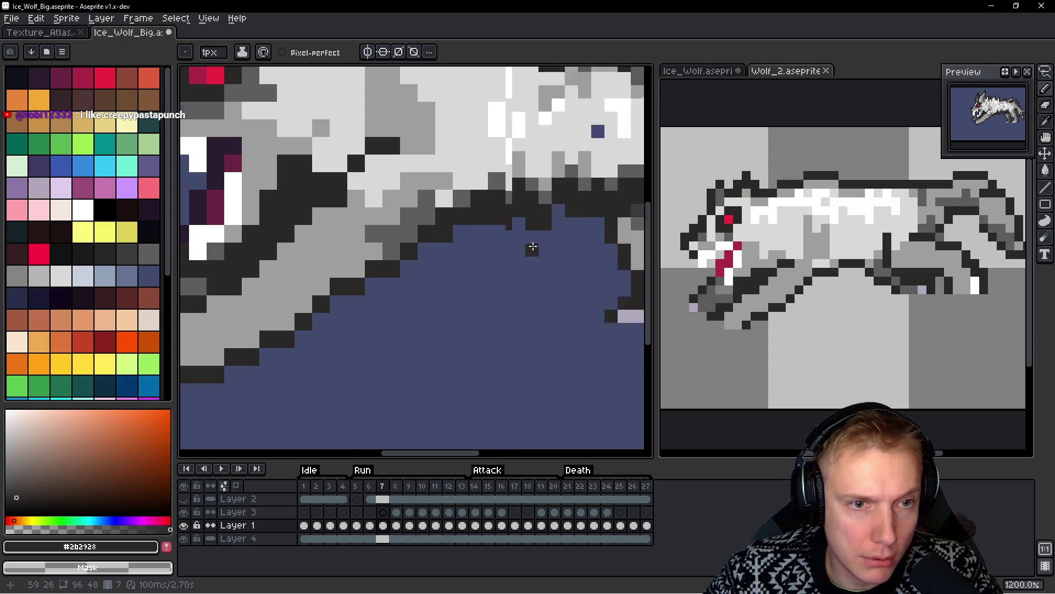
scroll(532, 244, "down", 8)
key("space")
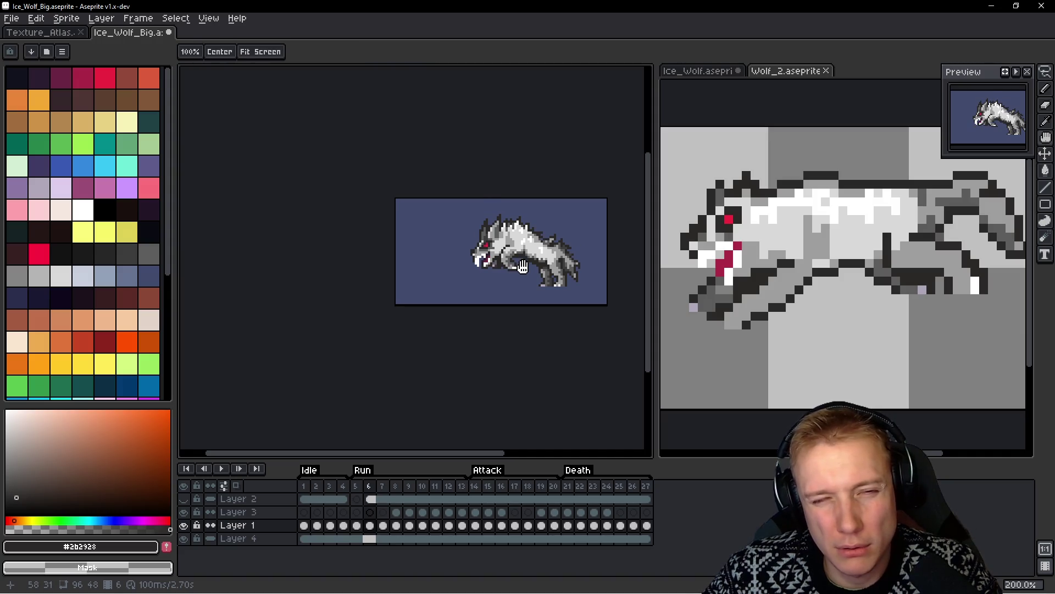
Flip between frames 6 and 7 to compare the wolf's head
scroll(512, 251, "up", 10)
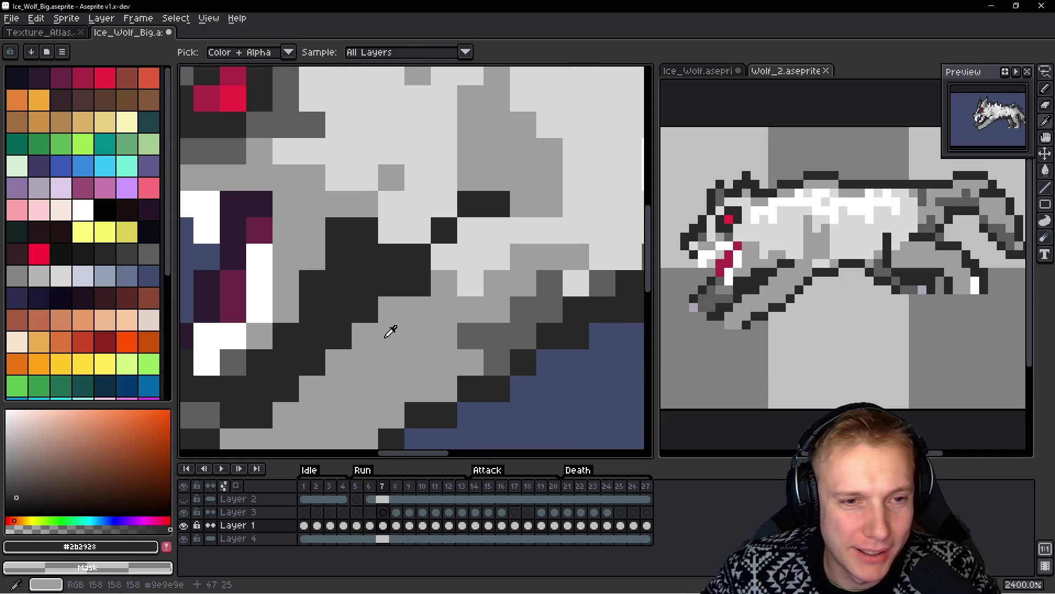
scroll(515, 273, "down", 8)
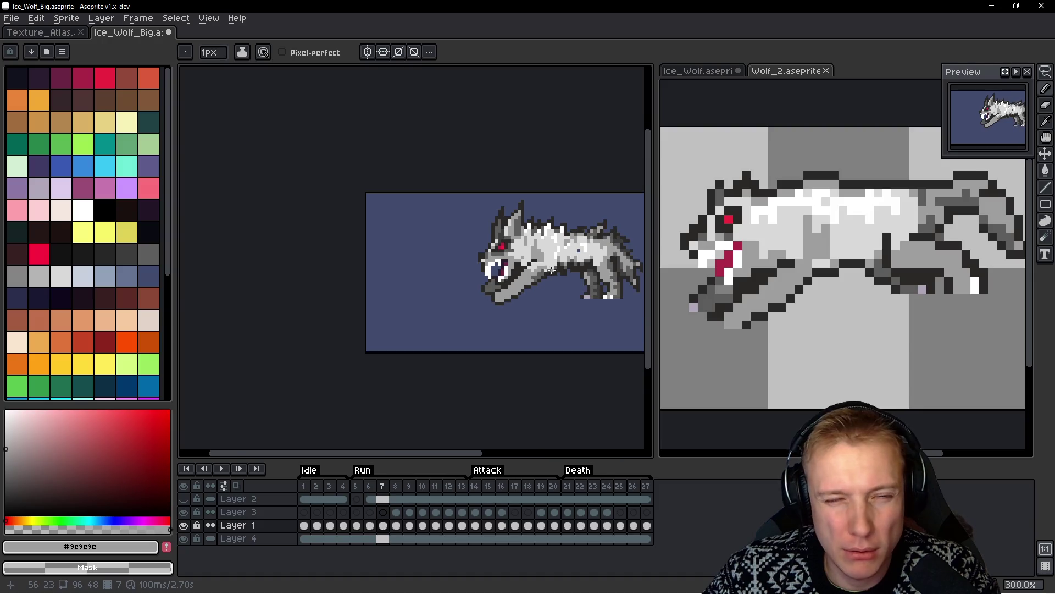
key("space")
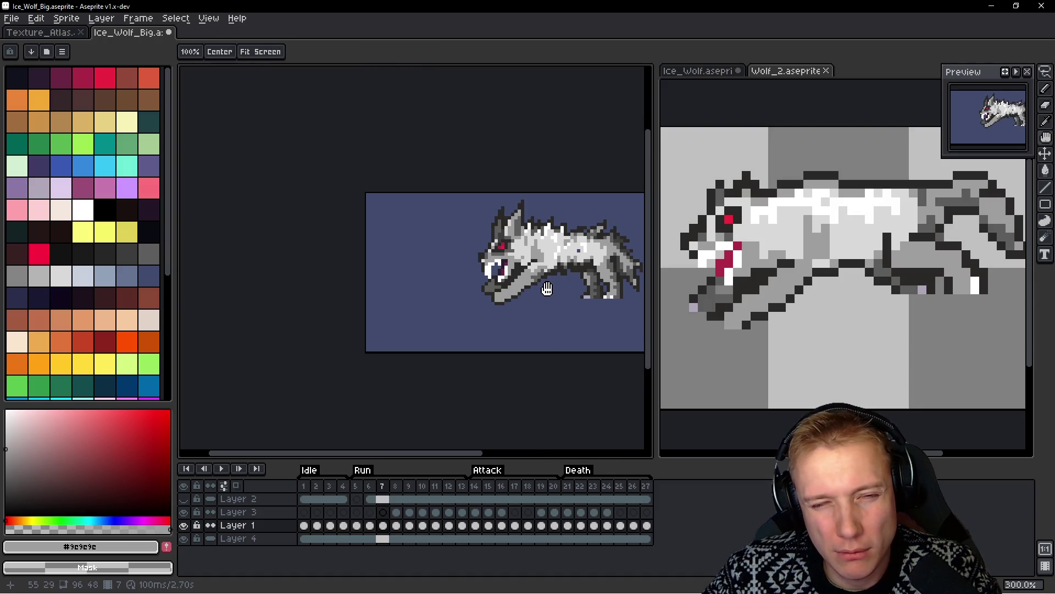
scroll(547, 289, "down", 3)
key("Left")
scroll(504, 260, "up", 4)
key("Right")
key("Left")
key("Right")
scroll(509, 220, "up", 6)
Eyedrop light gray #d9d9d9 from the fur and recheck frames, settling on frame 7
left_click(507, 202, "alt")
key("space")
scroll(512, 197, "down", 5)
scroll(536, 192, "up", 2)
key("Left")
key("Right")
key("Left")
key("Right")
key("Left")
key("Right")
scroll(411, 267, "up", 4)
key("ctrl+v")
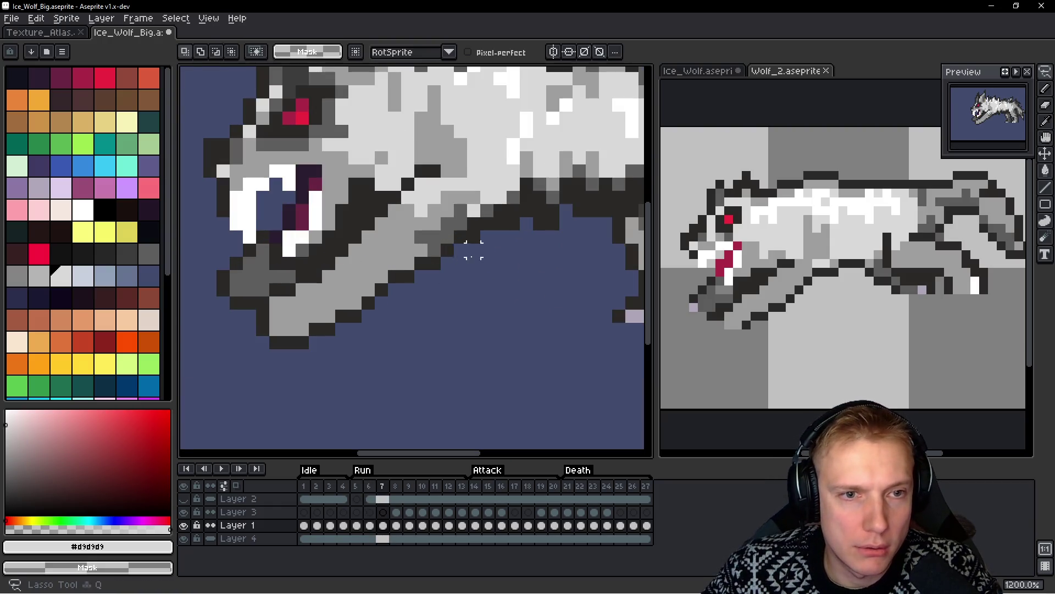
Lasso the wolf's lower jaw, move it up one pixel and commit it
mouse_move(486, 259)
left_mouse_down()
mouse_move(456, 192)
mouse_move(419, 168)
mouse_move(315, 273)
mouse_move(309, 363)
mouse_move(478, 229)
left_mouse_up()
left_click_drag(389, 274, 391, 267)
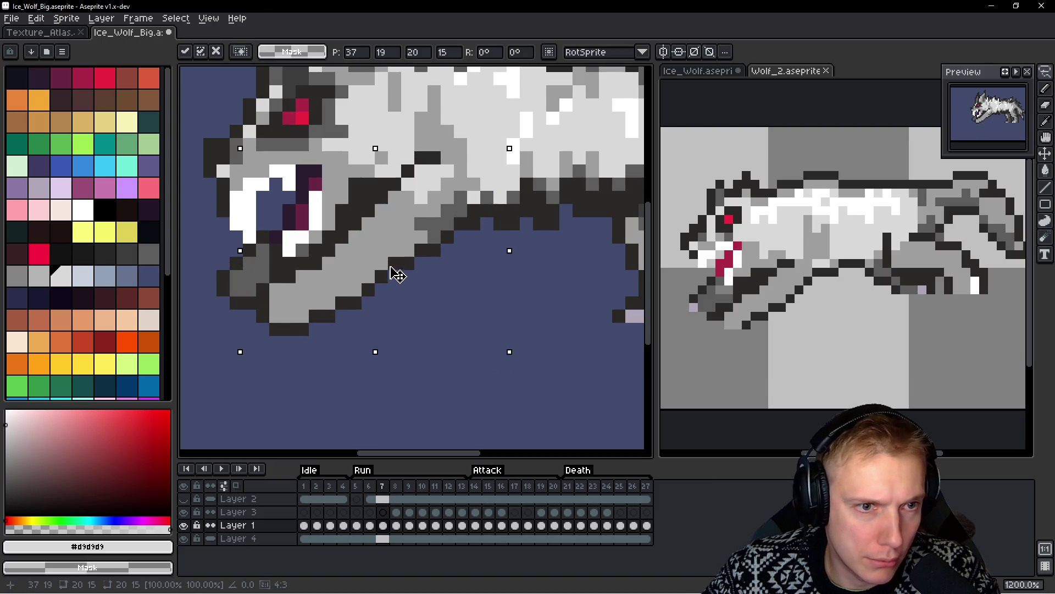
key("Return")
key("ctrl+d")
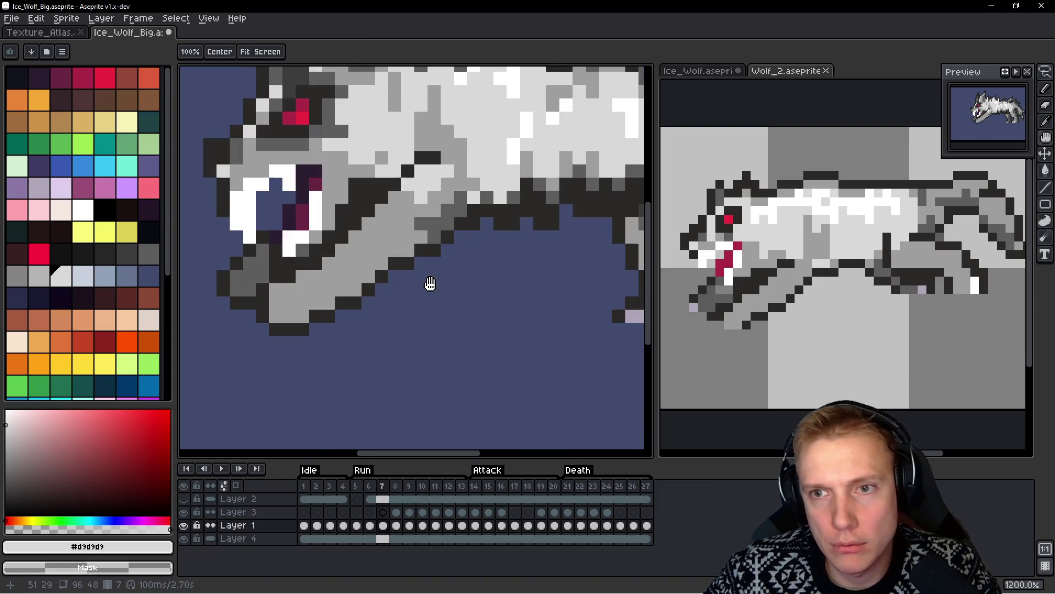
scroll(430, 281, "down", 1)
scroll(424, 275, "up", 1)
Sample pure white #FFFFFF from frame 5, then return to frame 7
key("q")
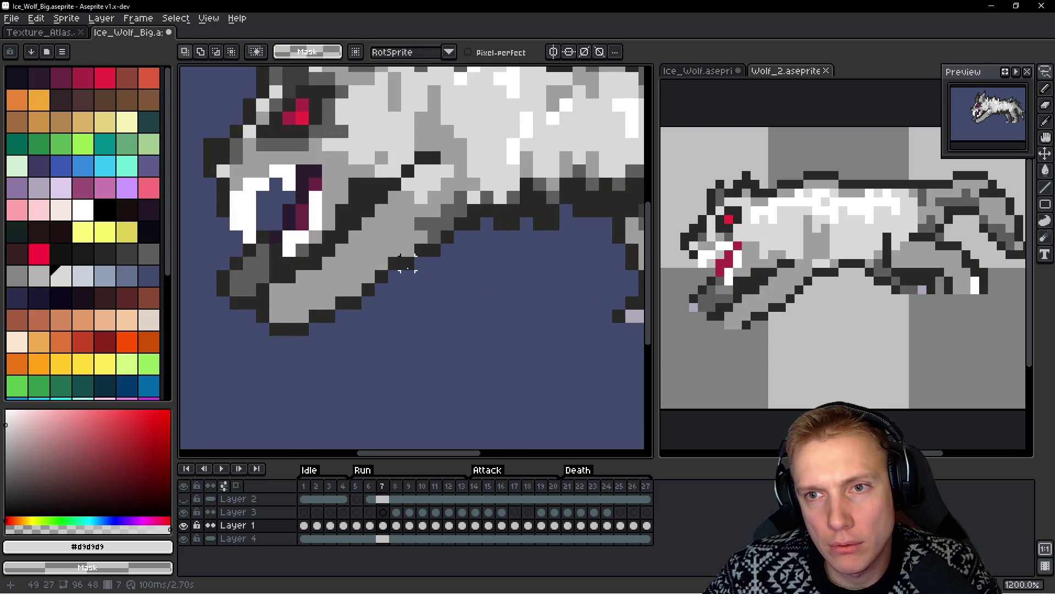
scroll(323, 303, "up", 1)
key("b")
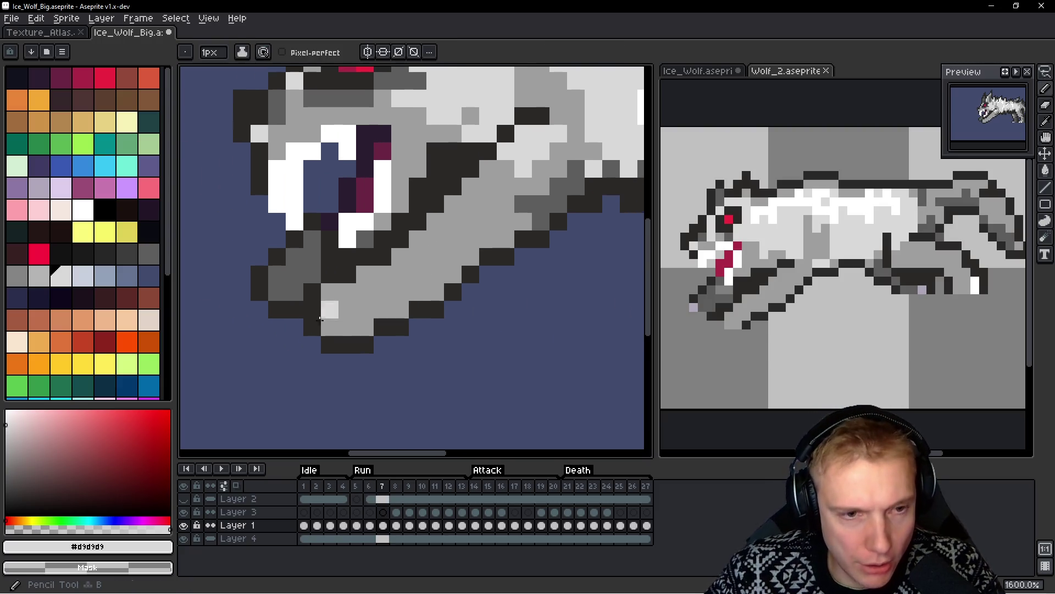
key("comma")
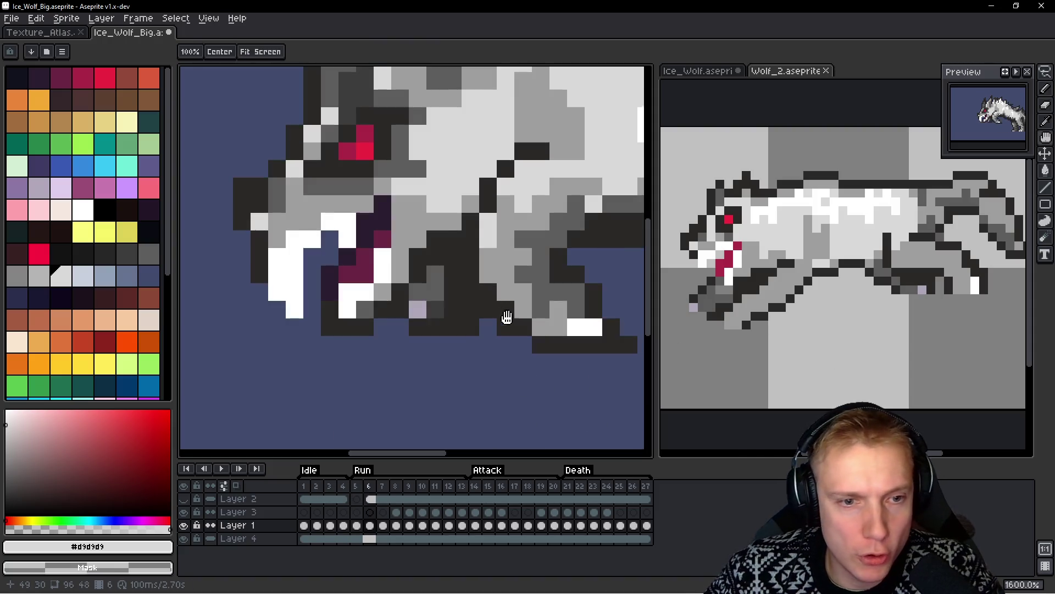
scroll(502, 306, "up", 2)
key("comma")
left_click(483, 310, "alt")
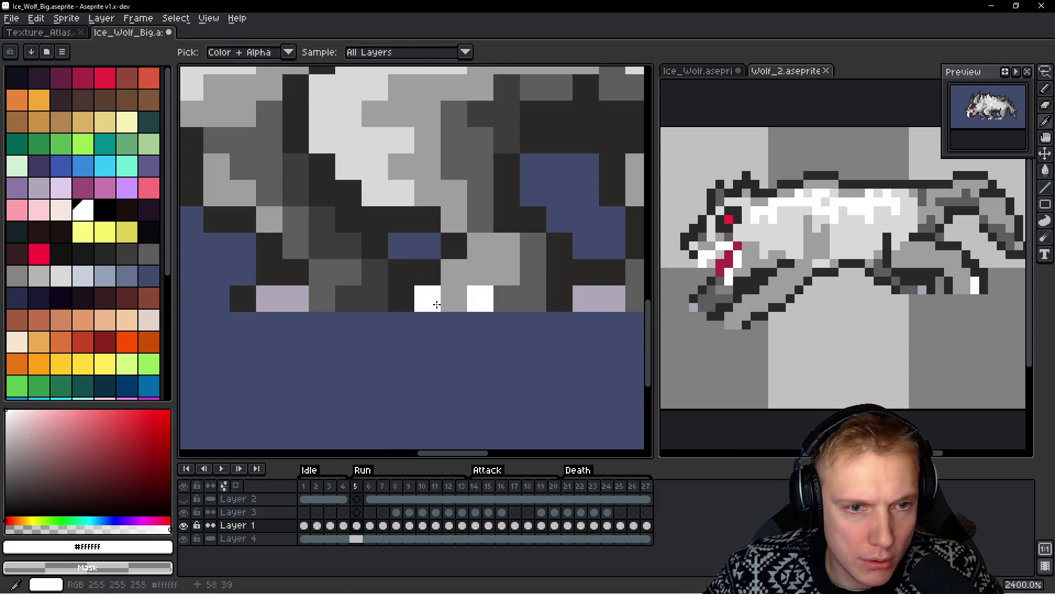
scroll(420, 247, "down", 3)
key("period")
key("period")
scroll(371, 254, "up", 1)
scroll(371, 254, "up", 5)
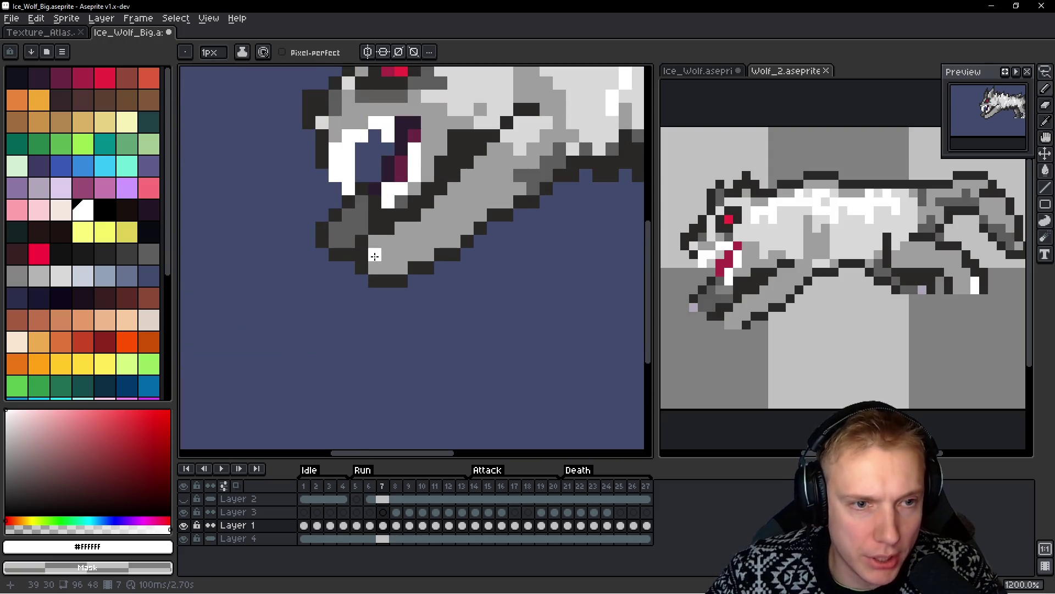
Paint white highlight pixels along the underside of the lower jaw
left_click_drag(352, 229, 368, 244)
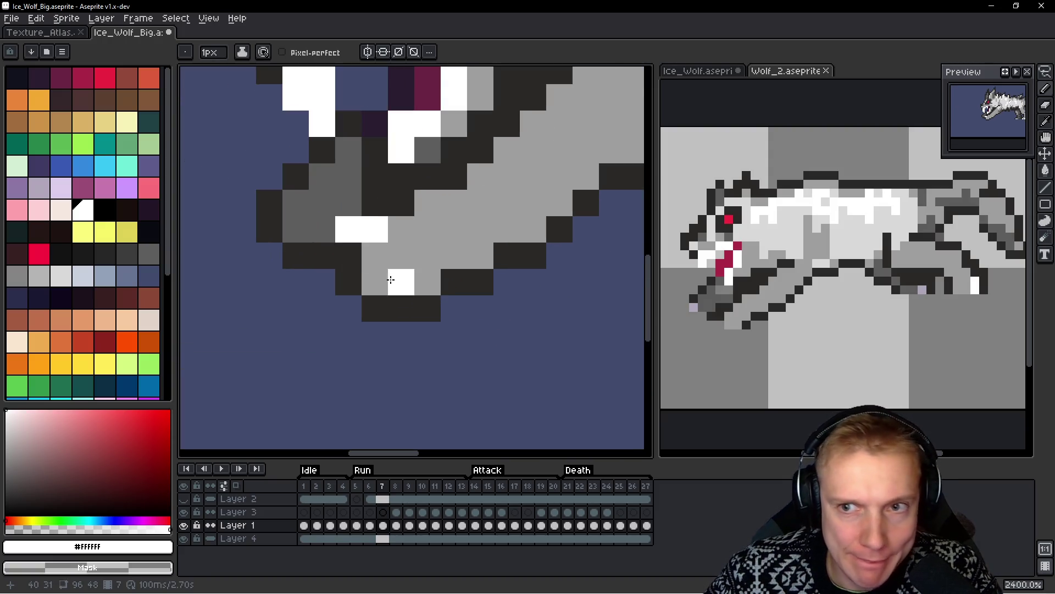
left_click_drag(372, 287, 383, 307)
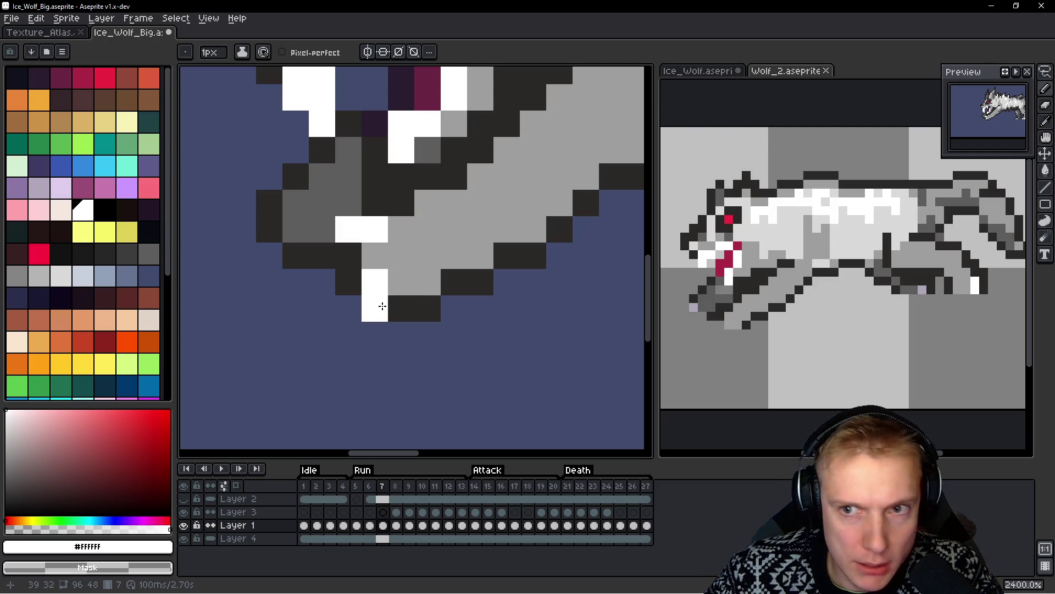
left_click(353, 285)
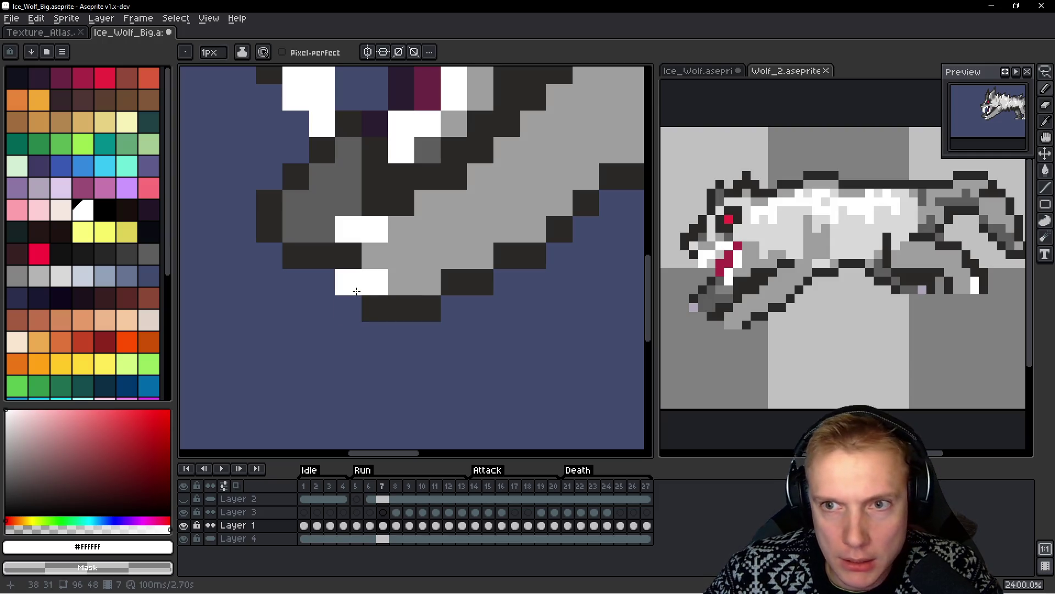
scroll(495, 317, "down", 8)
scroll(400, 277, "up", 2)
scroll(399, 277, "up", 3)
left_click_drag(389, 276, 404, 274)
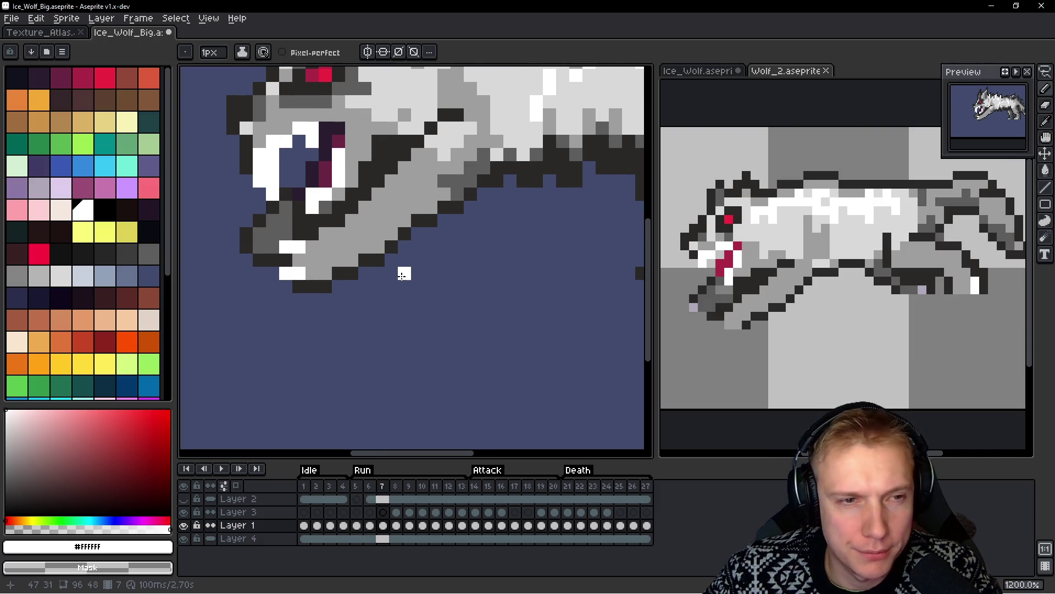
Undo the stray white stroke and re-pick white from the jaw
key("ctrl+z")
key("ctrl+z")
key("ctrl+z")
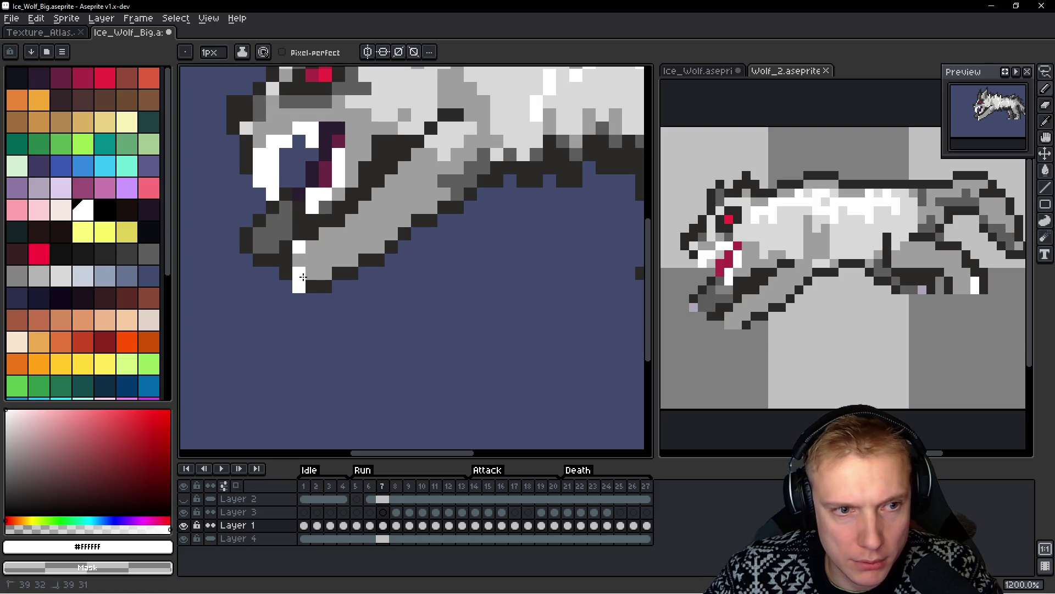
left_click(296, 287, "alt")
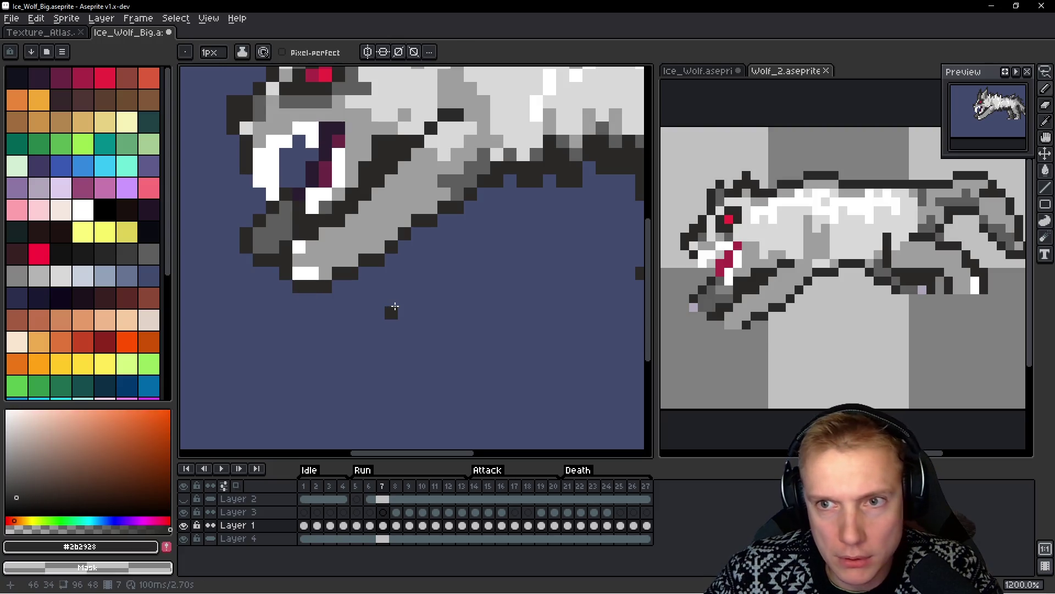
scroll(428, 286, "down", 2)
scroll(385, 280, "up", 1)
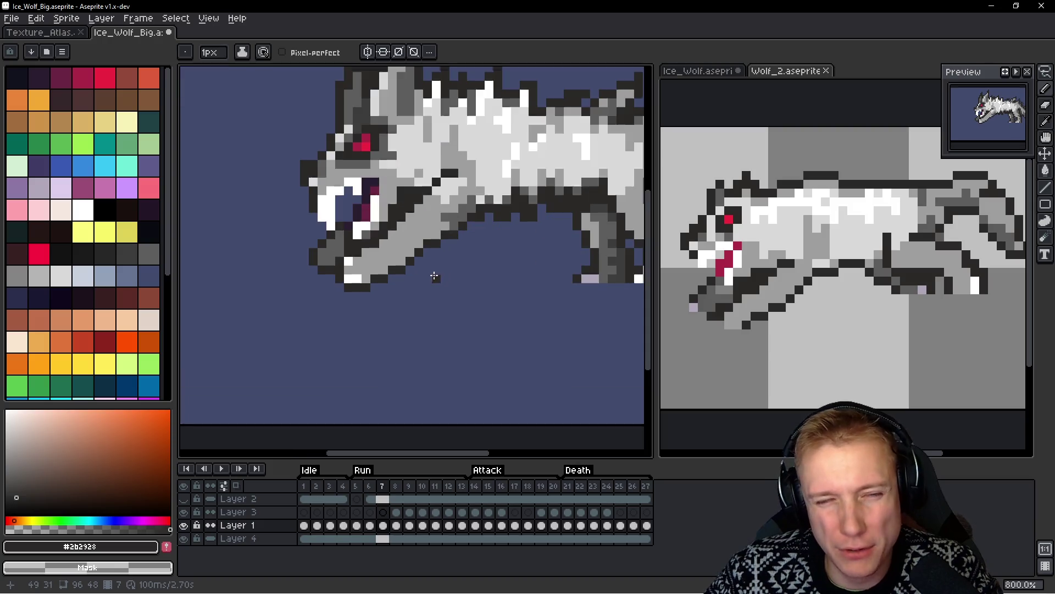
left_click(344, 285, "alt")
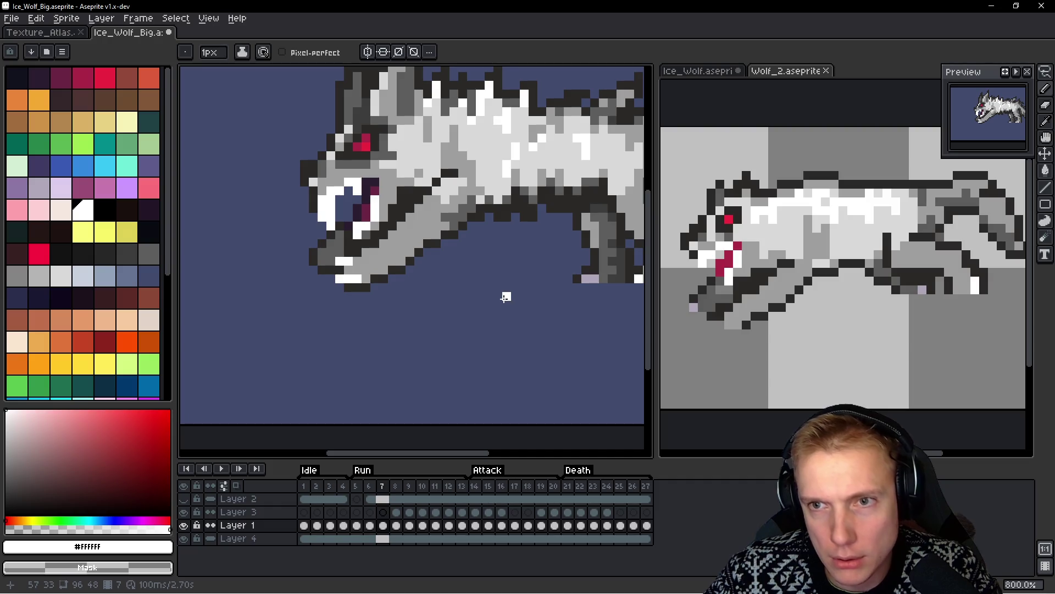
scroll(463, 276, "down", 2)
scroll(428, 263, "up", 5)
Shift the block of black and white jaw pixels with a rectangular selection
key("m")
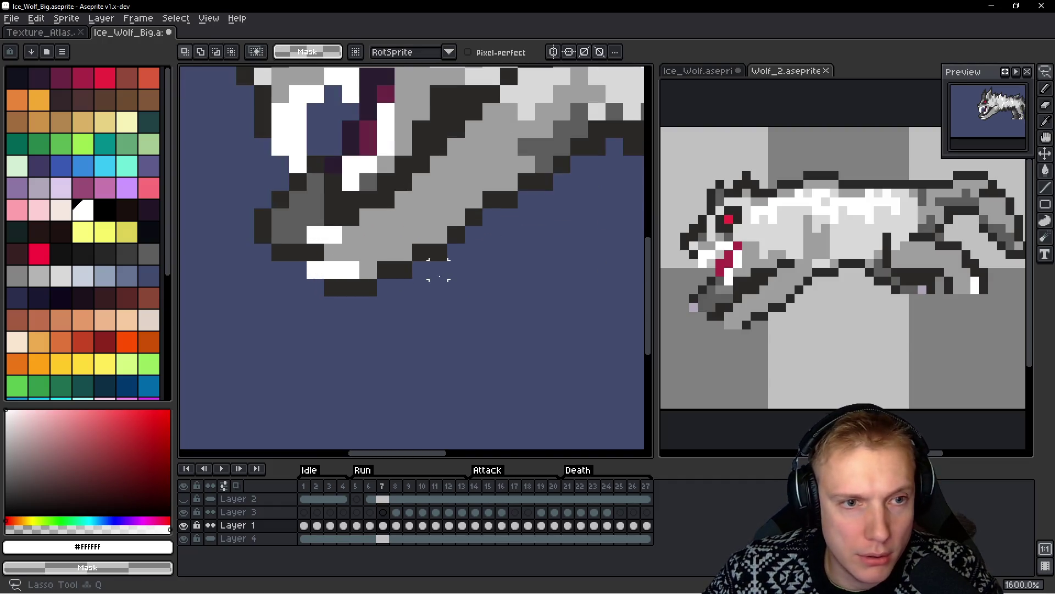
mouse_move(421, 235)
left_mouse_down()
mouse_move(402, 199)
mouse_move(316, 242)
mouse_move(391, 307)
mouse_move(389, 248)
left_mouse_up()
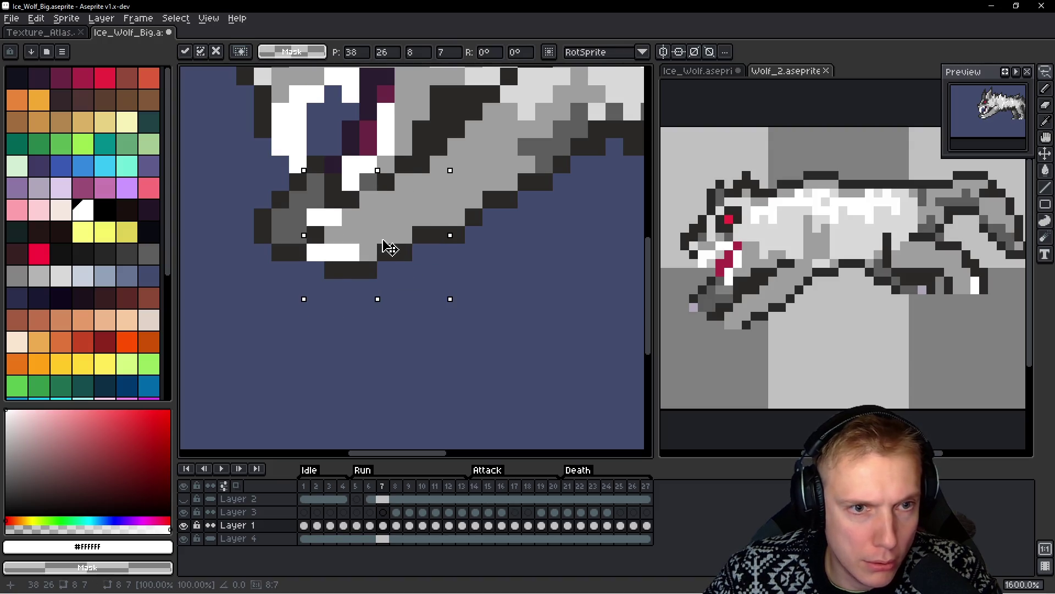
left_click(436, 247)
scroll(526, 252, "down", 3)
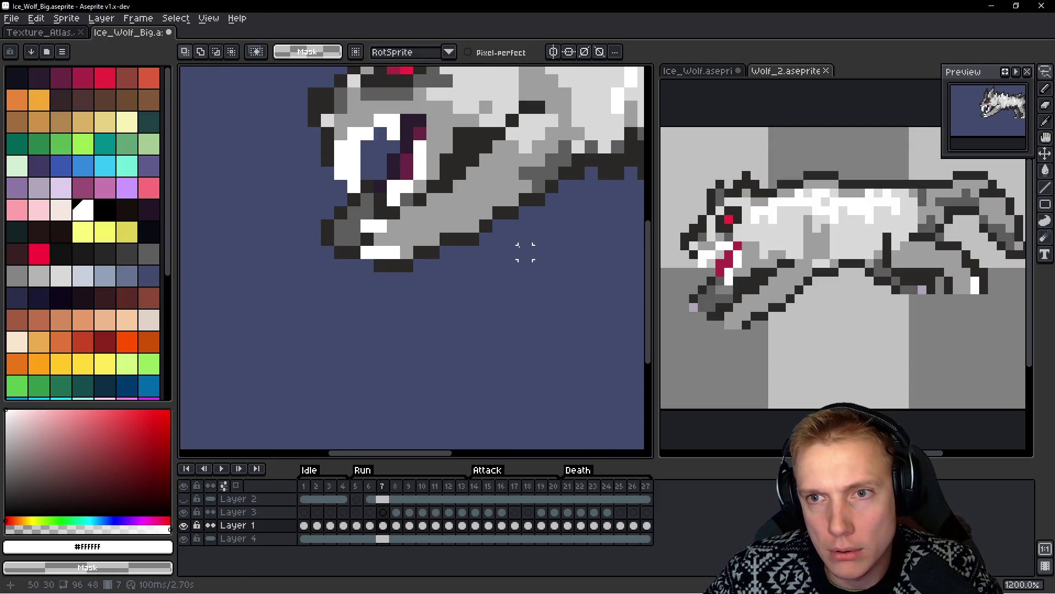
scroll(372, 258, "up", 3)
scroll(425, 258, "down", 3)
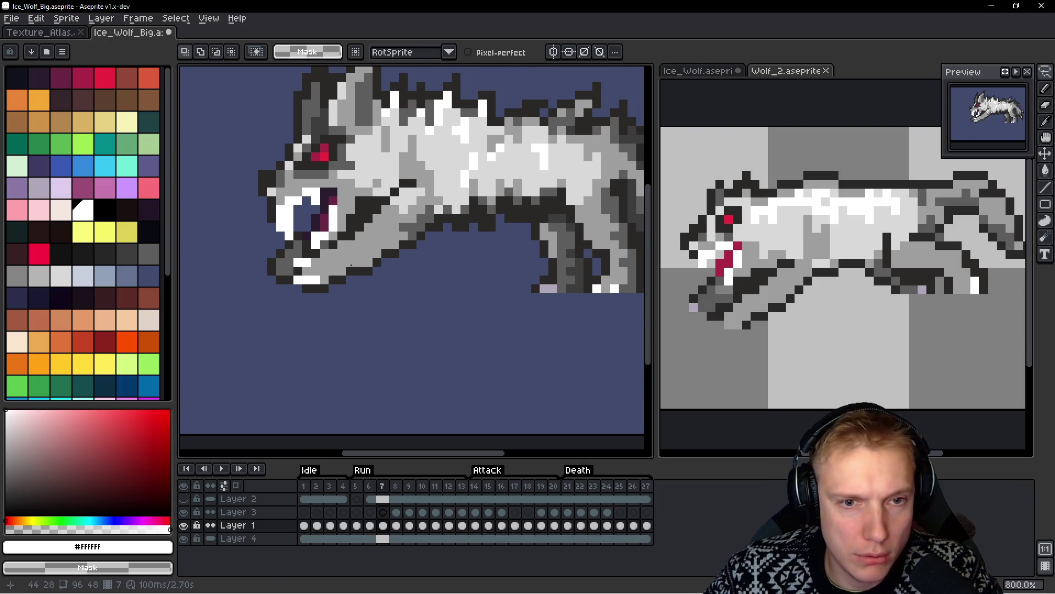
Add light-purple #b0a7b8 pixels at the jaw tip and extend the dark jaw outline
left_click(548, 288, "alt")
key("b")
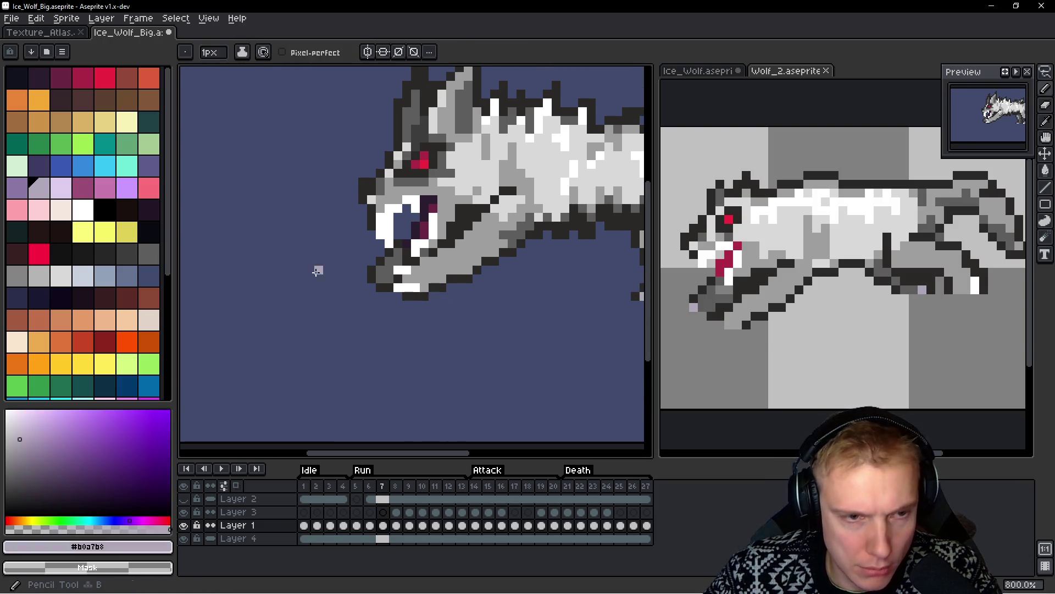
scroll(374, 264, "up", 3)
left_click_drag(391, 267, 374, 272)
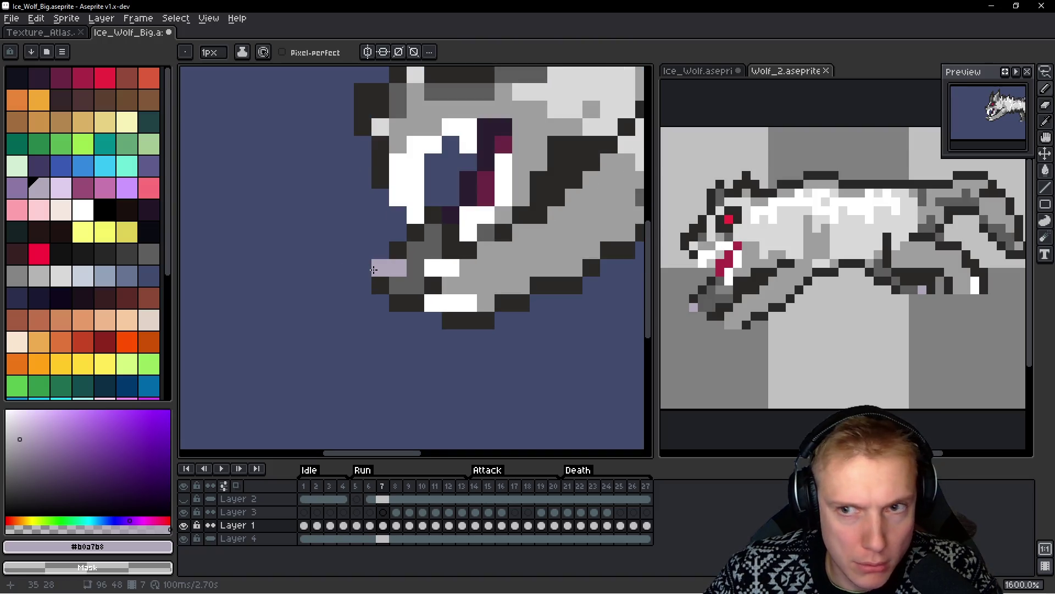
left_click(381, 292)
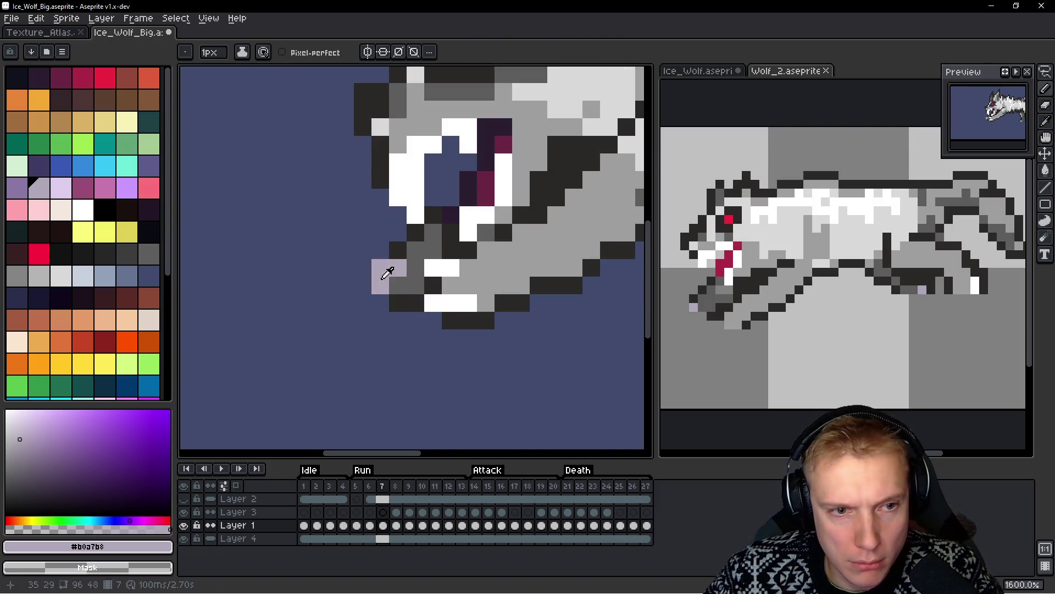
left_click(394, 247, "alt")
left_click(381, 268)
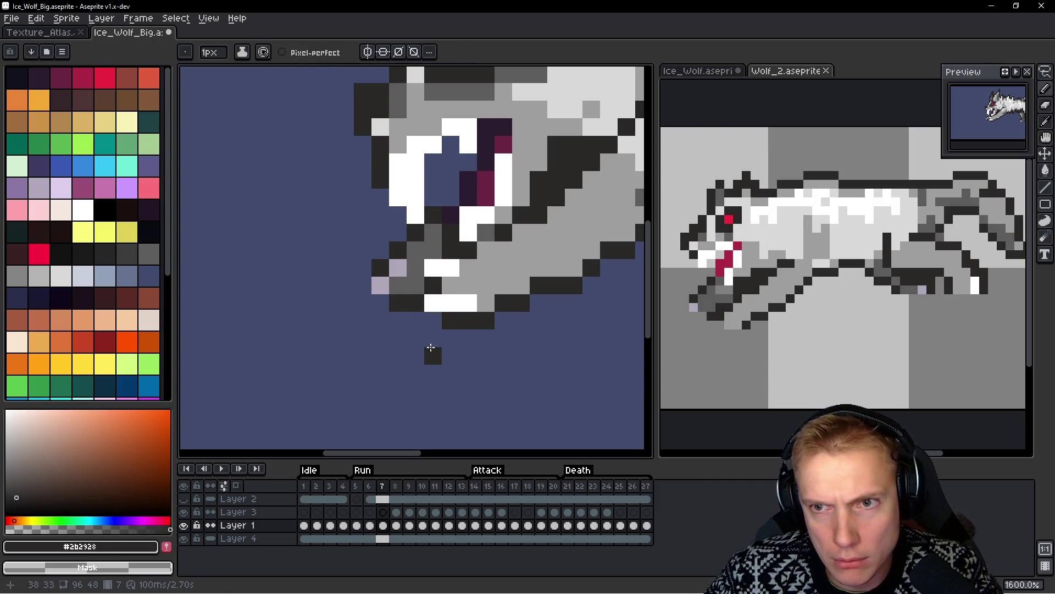
left_click(363, 285)
left_click_drag(415, 321, 433, 320)
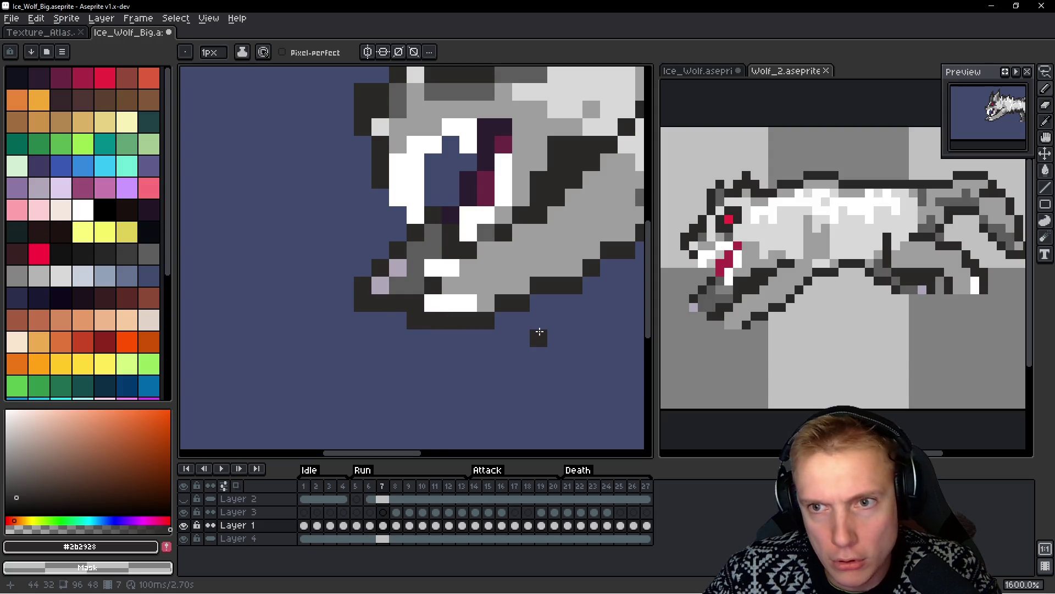
scroll(499, 299, "down", 2)
scroll(513, 295, "up", 1)
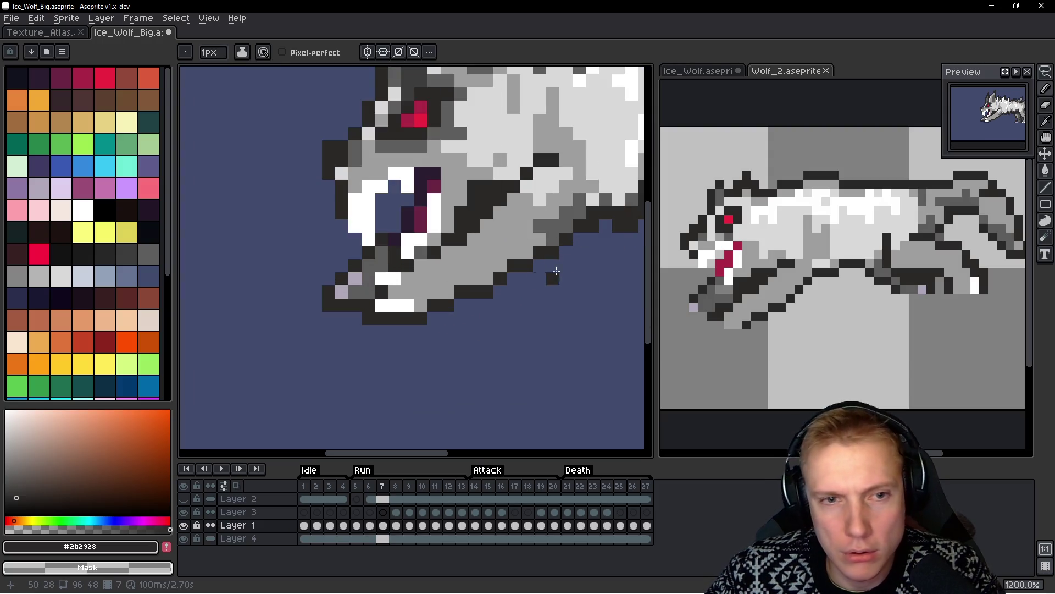
Shade the lower jaw with mid-grey pixels
left_click(525, 238, "alt")
left_click_drag(537, 236, 496, 252)
left_click_drag(403, 293, 485, 281)
left_click(500, 265)
left_click(505, 239)
left_click(488, 240)
left_click(527, 226)
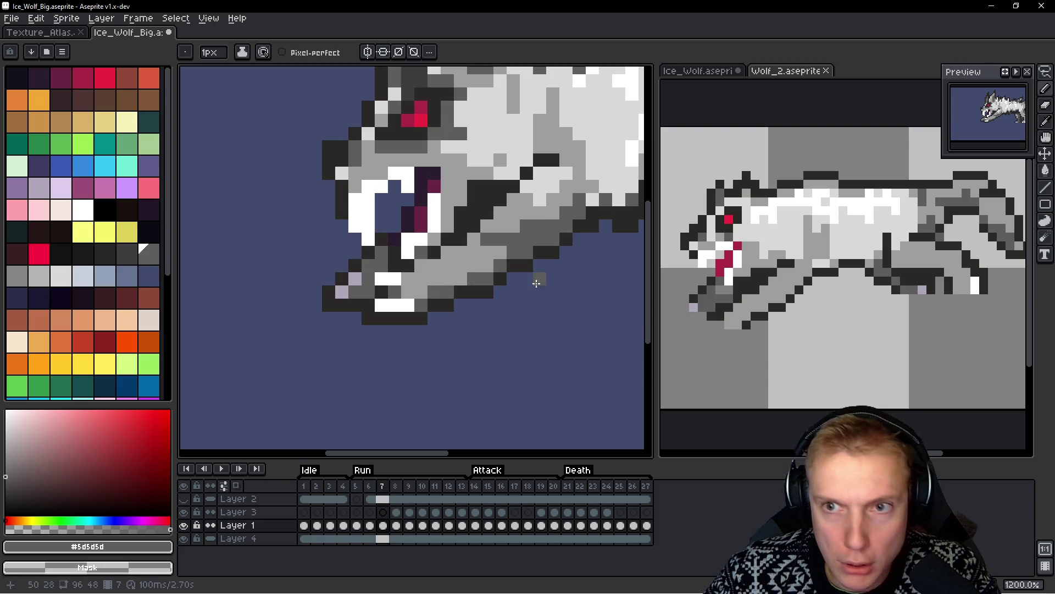
scroll(538, 284, "down", 3)
scroll(452, 264, "up", 2)
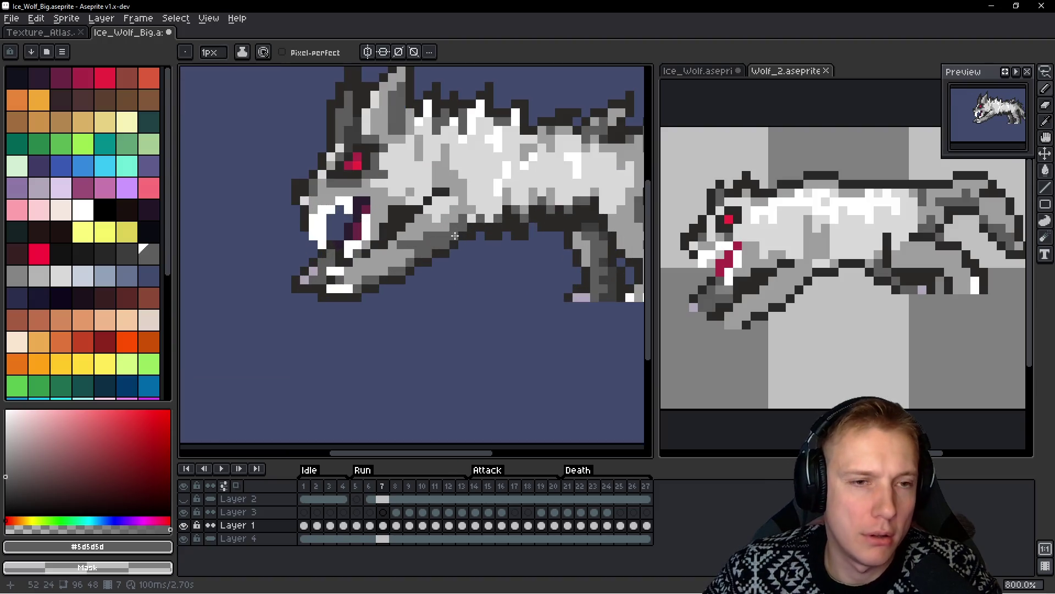
Paint light grey highlight pixels around and under the jaw
left_click(437, 210, "alt")
scroll(440, 207, "up", 4)
left_click(405, 226)
left_click(379, 253)
left_click(406, 253)
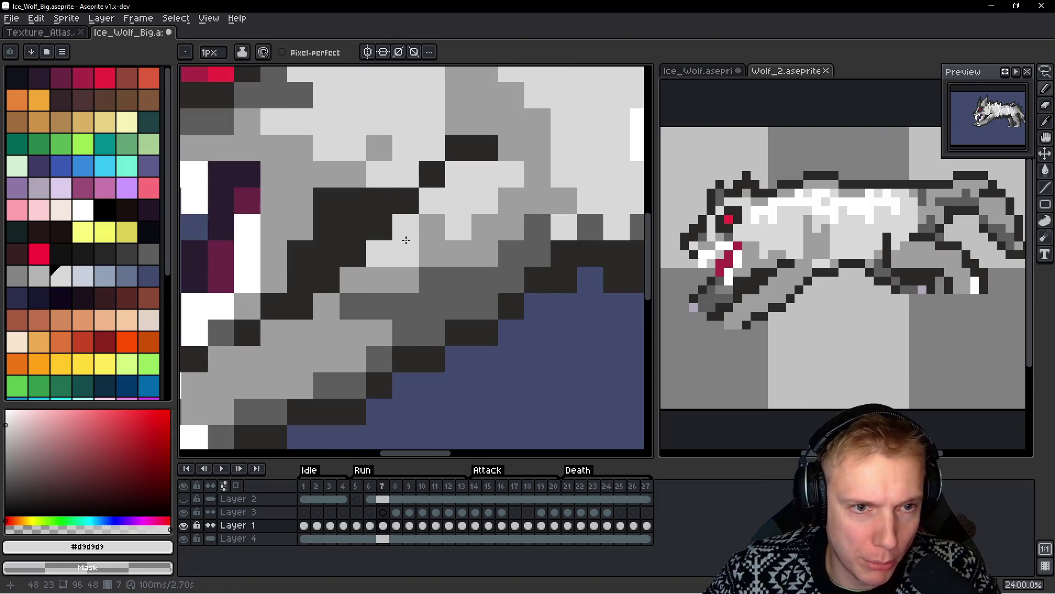
key("ctrl+z")
left_click(376, 280)
Add light grey pixels along the neck and sample the #9e9e9e fur grey
scroll(368, 265, "left", 3)
left_click(384, 292)
left_click(411, 292)
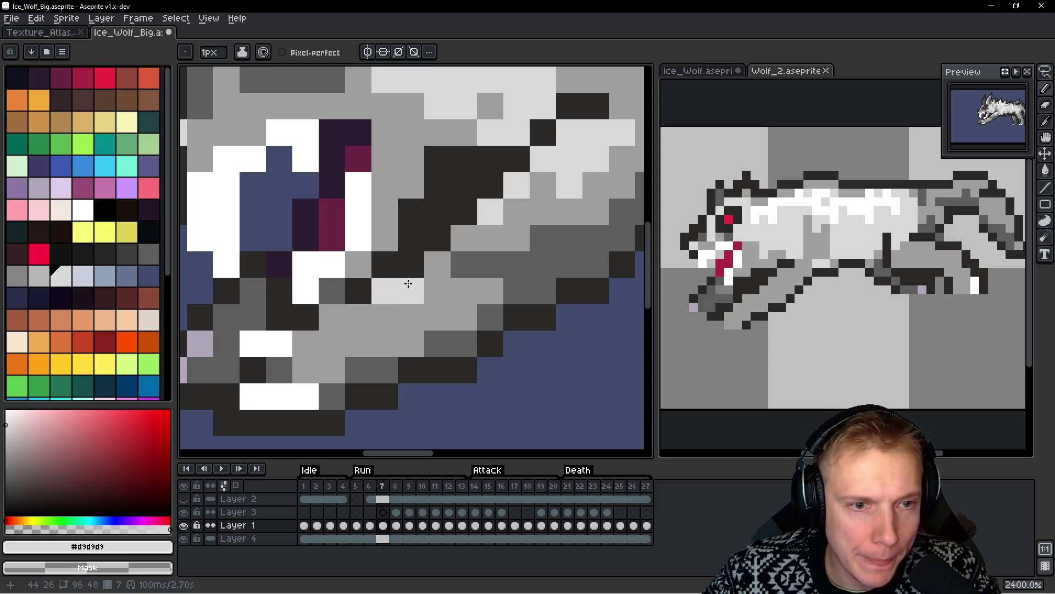
left_click(384, 317)
left_click(358, 317)
left_click(332, 318)
left_click(345, 330, "alt")
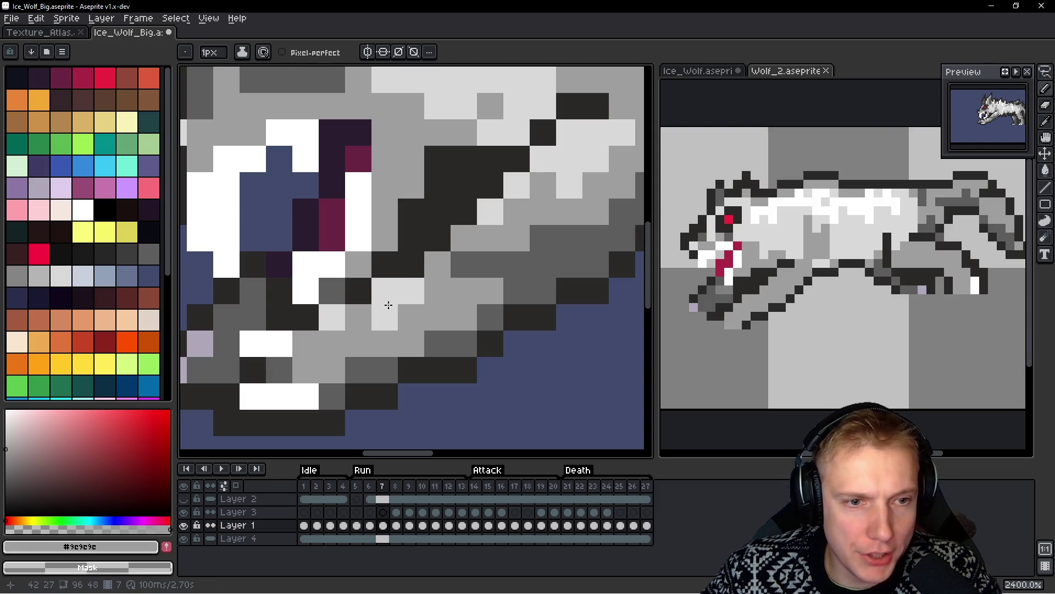
scroll(484, 290, "down", 8)
scroll(498, 295, "down", 1)
scroll(498, 295, "up", 2)
key("space")
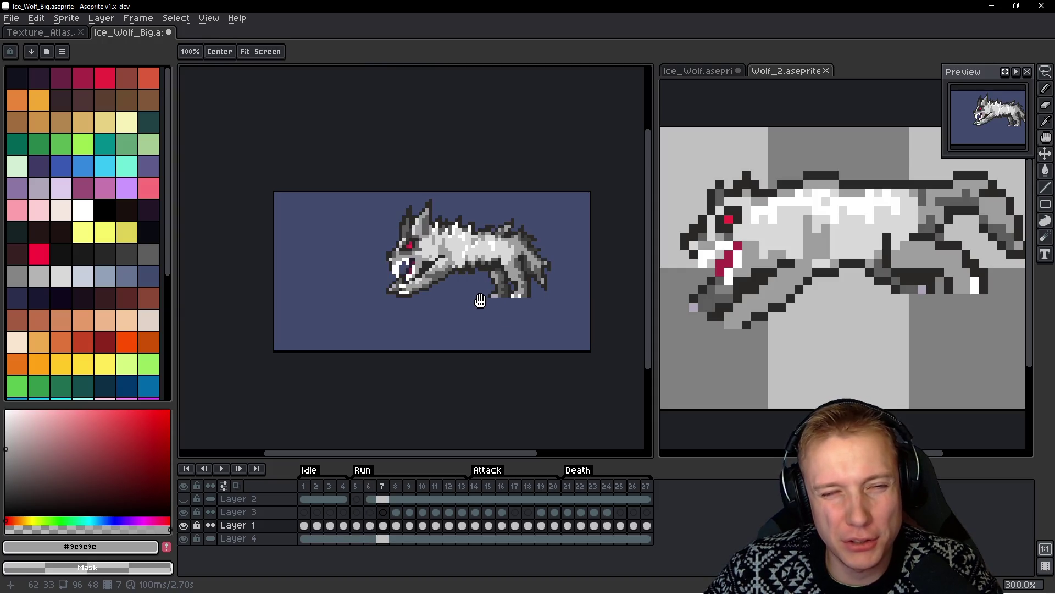
scroll(484, 302, "down", 1)
key("Return")
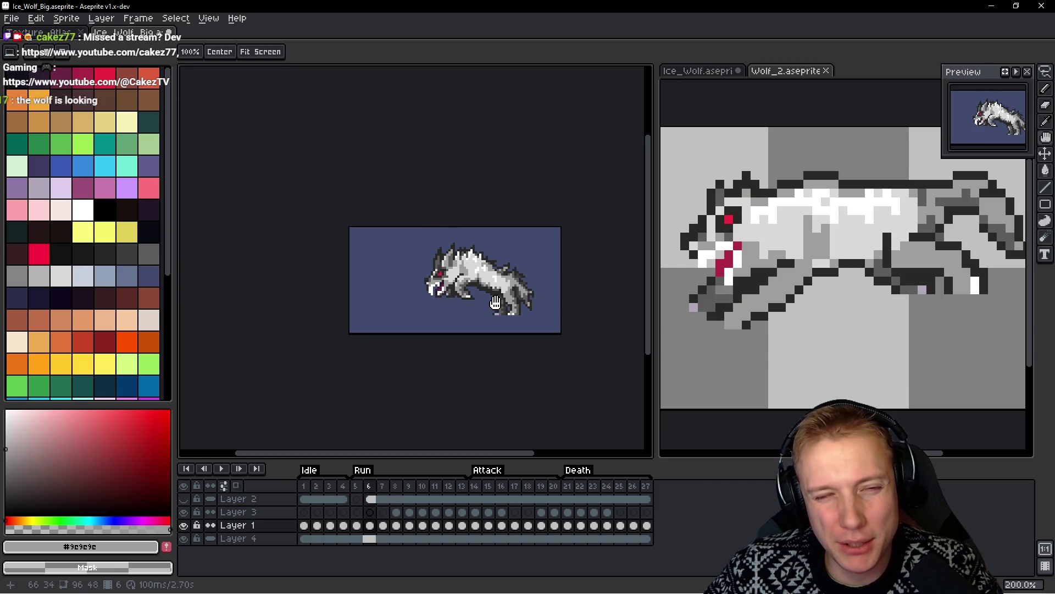
scroll(429, 296, "up", 3)
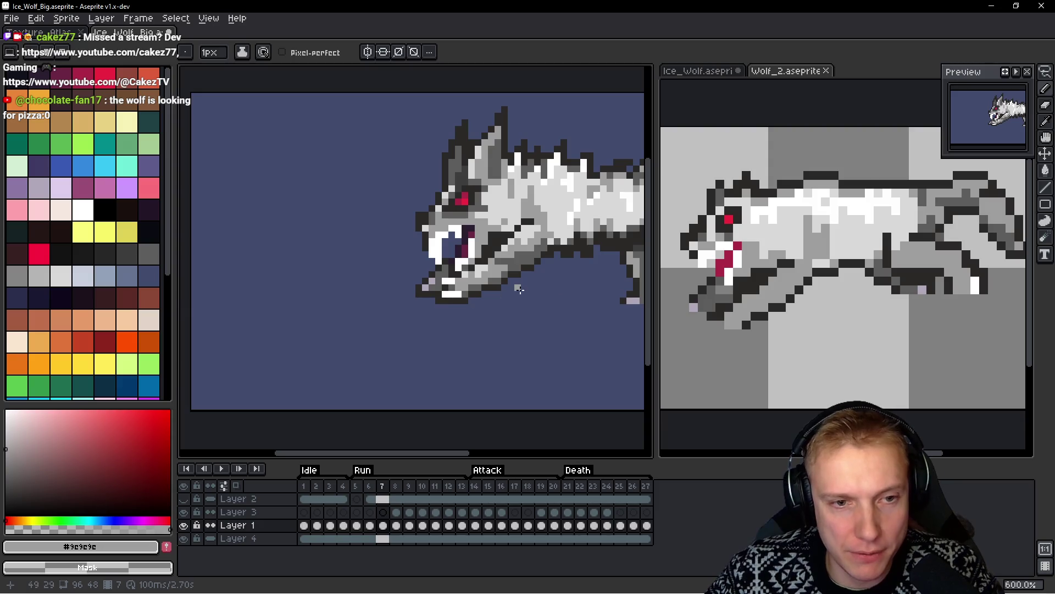
scroll(505, 283, "up", 5)
key("alt")
left_click(419, 260, "alt")
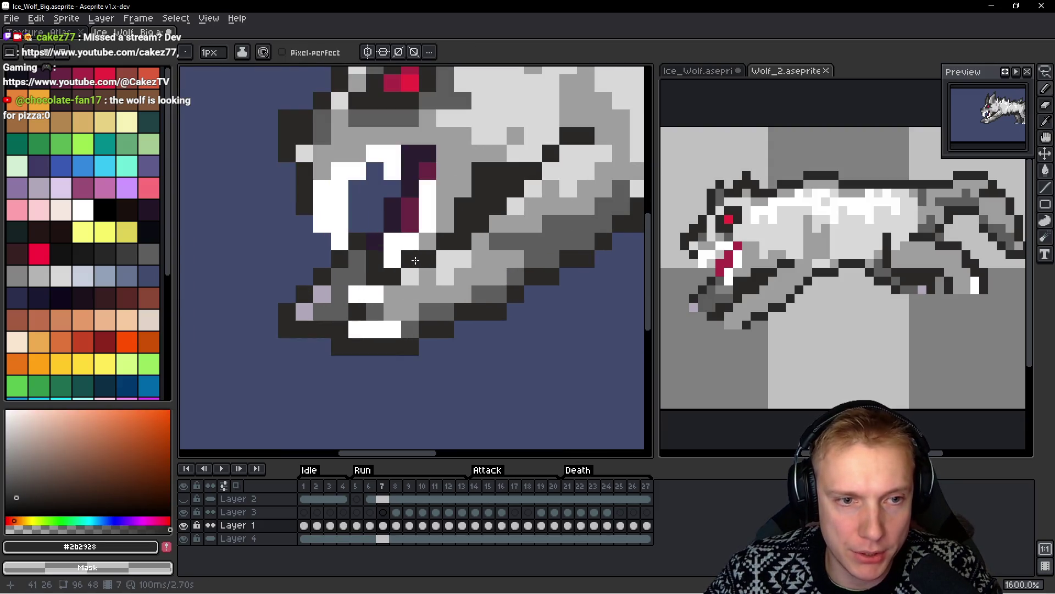
scroll(528, 293, "down", 5)
scroll(527, 286, "up", 2)
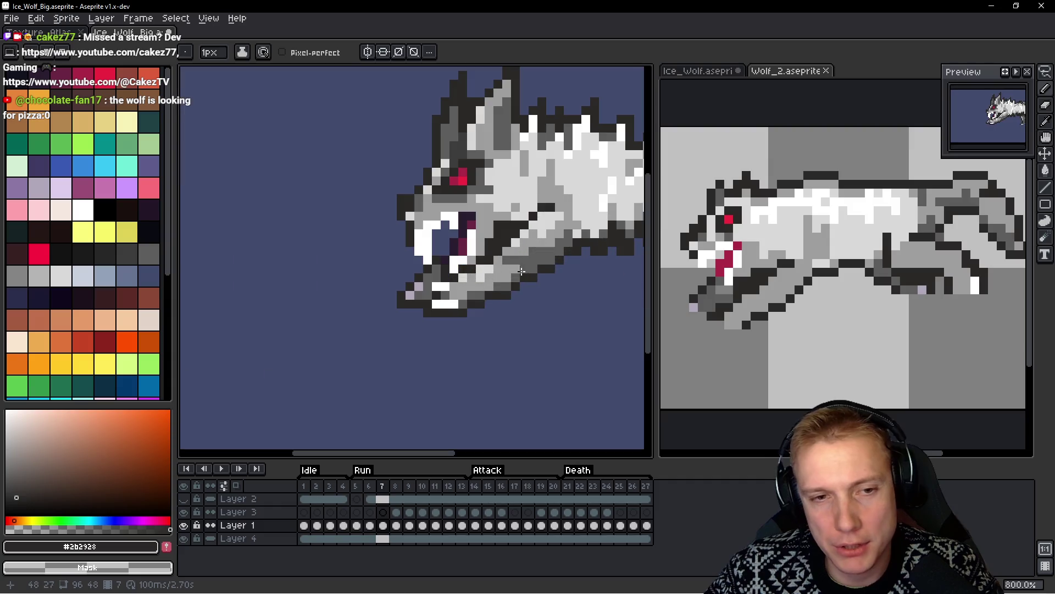
scroll(532, 251, "down", 3)
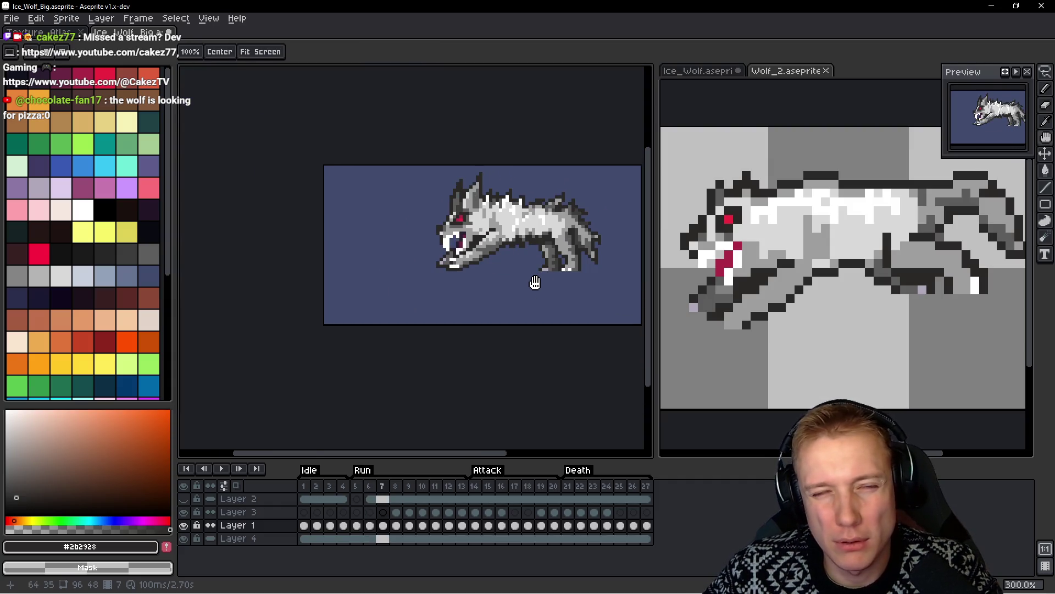
mouse_move(540, 281)
left_mouse_down()
mouse_move(502, 273)
mouse_move(498, 234)
left_mouse_up()
scroll(495, 266, "up", 4)
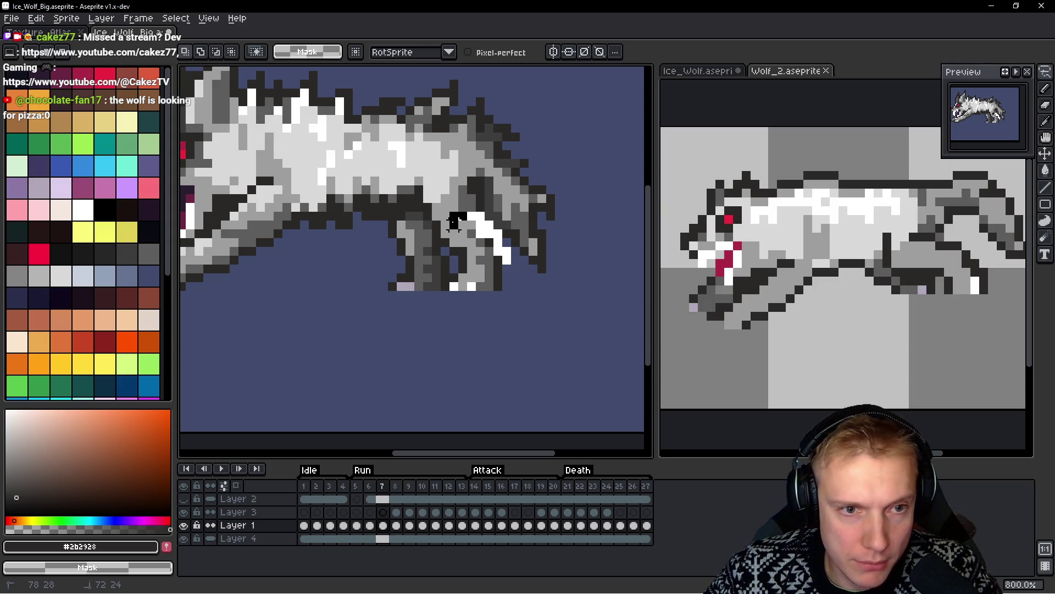
mouse_move(453, 277)
left_mouse_down()
mouse_move(524, 319)
mouse_move(450, 266)
left_mouse_up()
Rotate the hind leg 90° and drop it below the body
mouse_move(429, 203)
left_mouse_down()
mouse_move(377, 330)
mouse_move(406, 358)
left_mouse_up()
left_click_drag(496, 273, 535, 249)
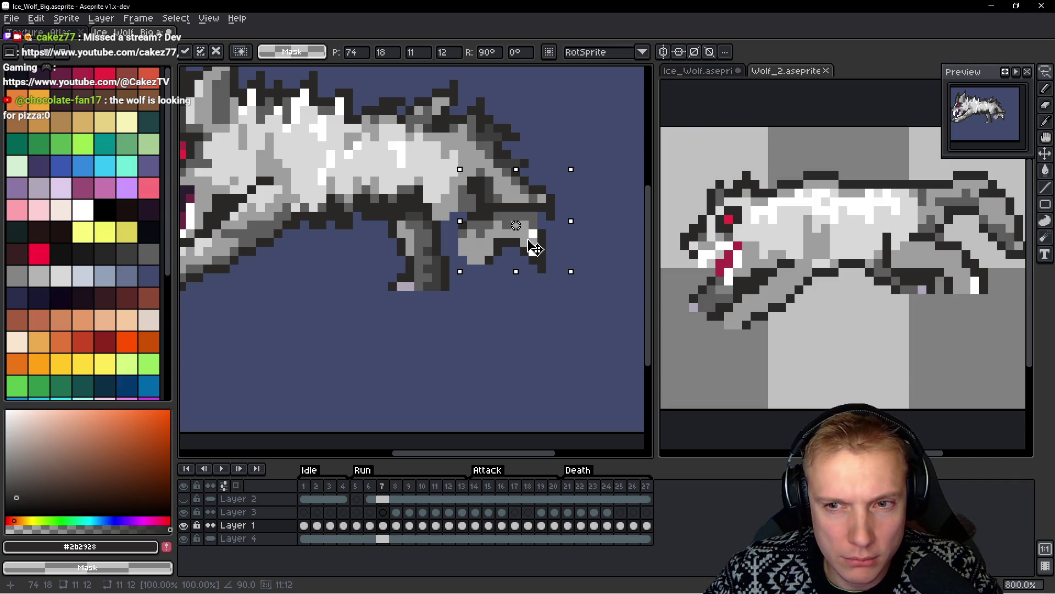
mouse_move(535, 249)
left_mouse_down()
mouse_move(536, 314)
mouse_move(550, 330)
left_mouse_up()
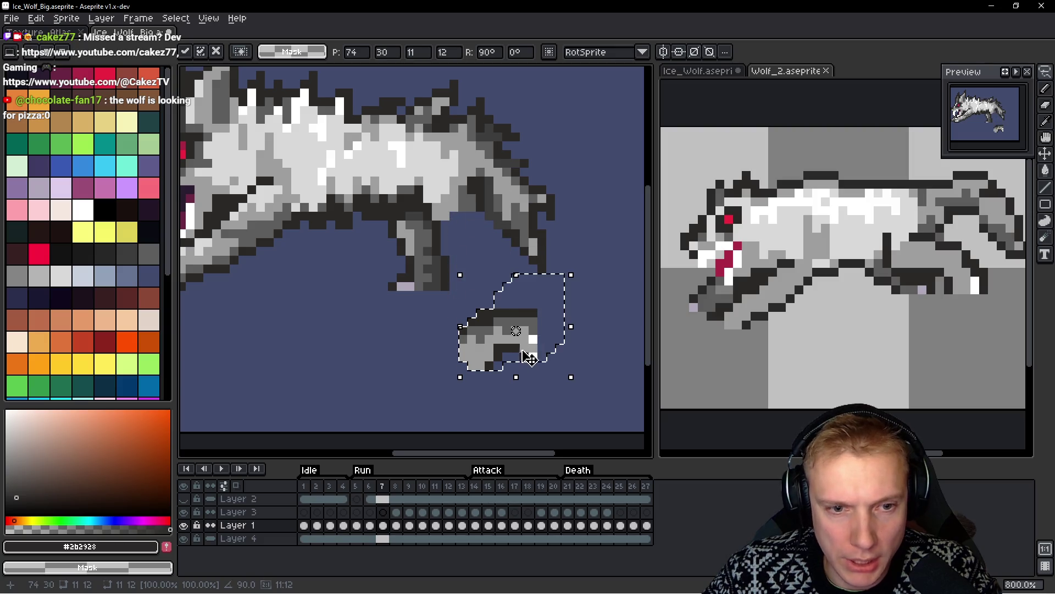
left_click(568, 330)
Lower the paw end of the leg piece by two pixels and deselect
key("m")
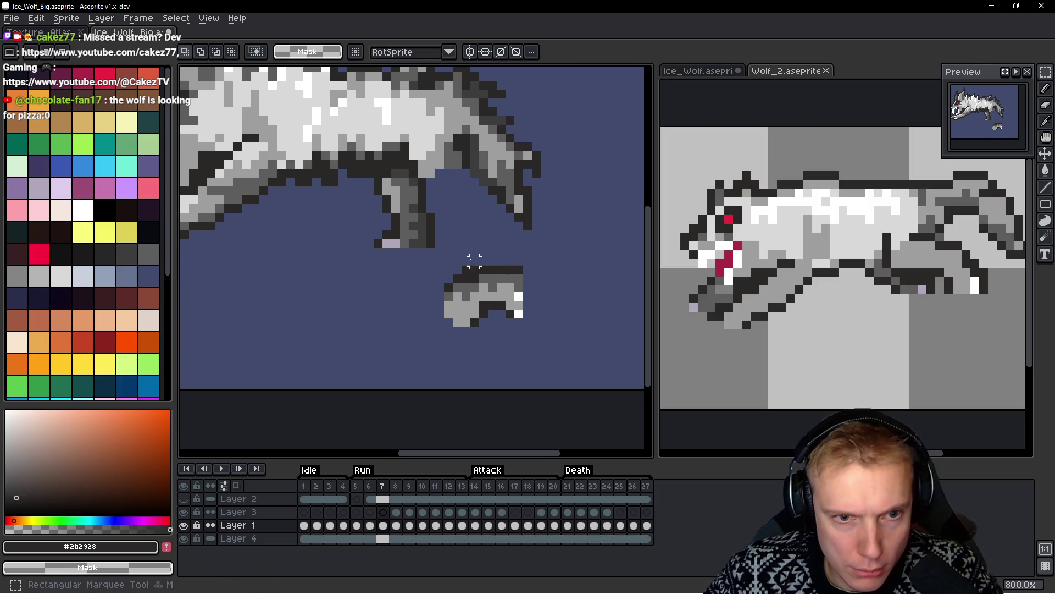
mouse_move(477, 244)
left_mouse_down()
mouse_move(537, 346)
mouse_move(571, 364)
left_mouse_up()
left_click_drag(532, 325, 526, 345)
scroll(544, 297, "left", 1)
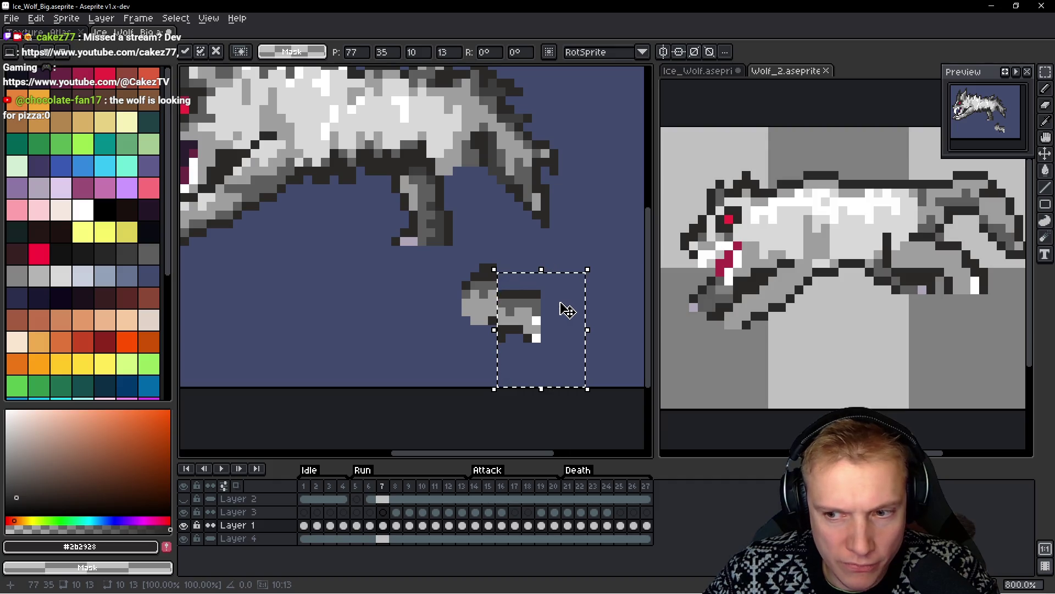
key("ctrl+d")
scroll(507, 323, "up", 3)
Turn a leg pixel mid-grey, add a dark outline pixel and erase the leg's top row
key("b")
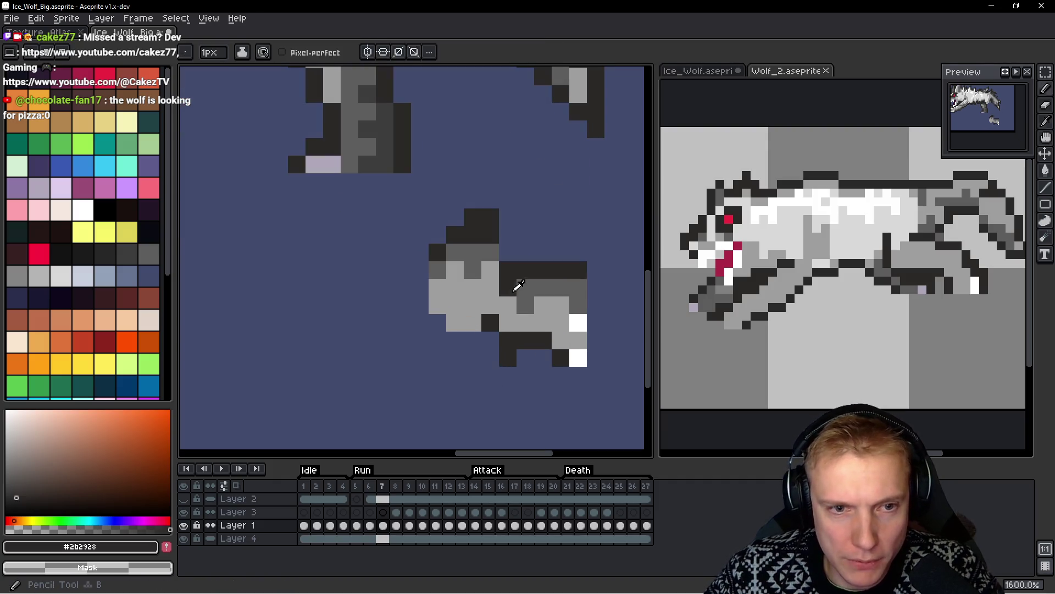
left_click(516, 288, "alt")
left_click(508, 270)
left_click(508, 252)
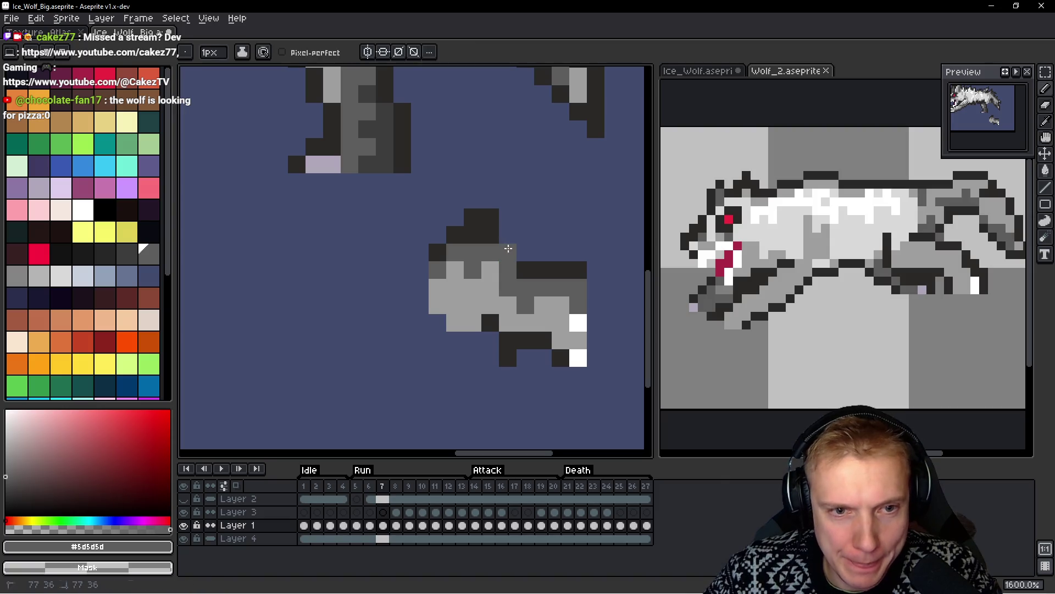
left_click(483, 219, "alt")
right_click(482, 218)
scroll(495, 215, "down", 3)
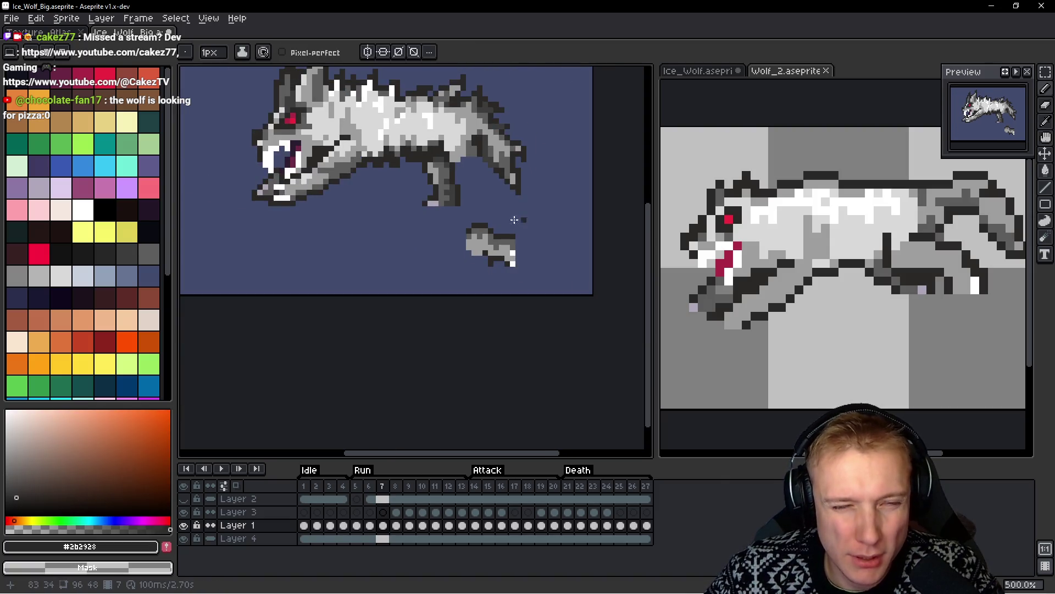
scroll(471, 253, "up", 2)
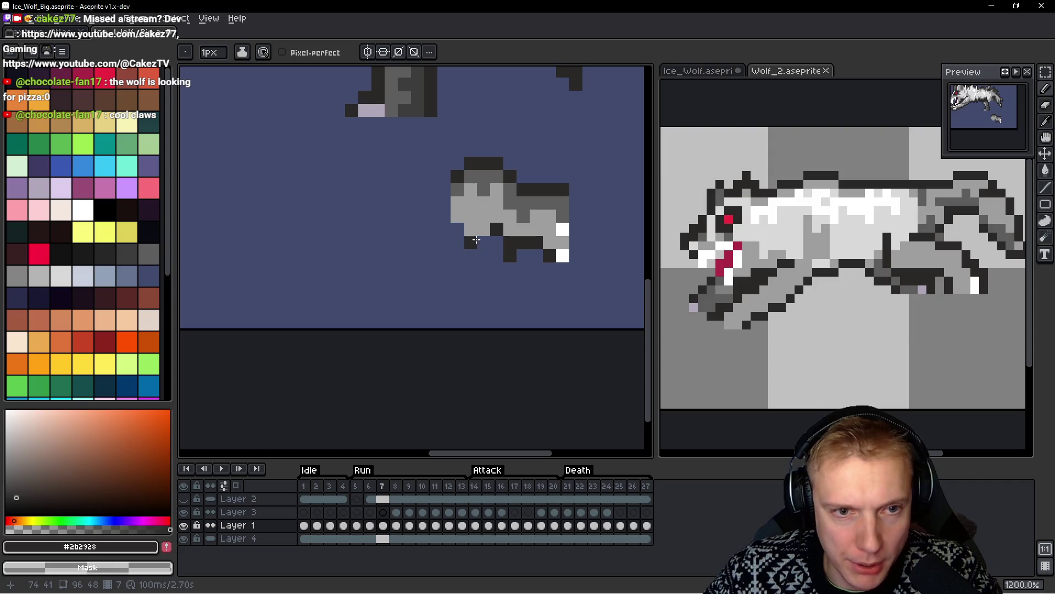
Erase stray dark pixels and draw a dark row extending the leg outline leftward
right_click(484, 242)
right_click(510, 255)
right_click(510, 238)
left_click(461, 256)
left_click(474, 243)
mouse_move(475, 245)
left_mouse_down()
mouse_move(474, 272)
mouse_move(428, 266)
left_mouse_up()
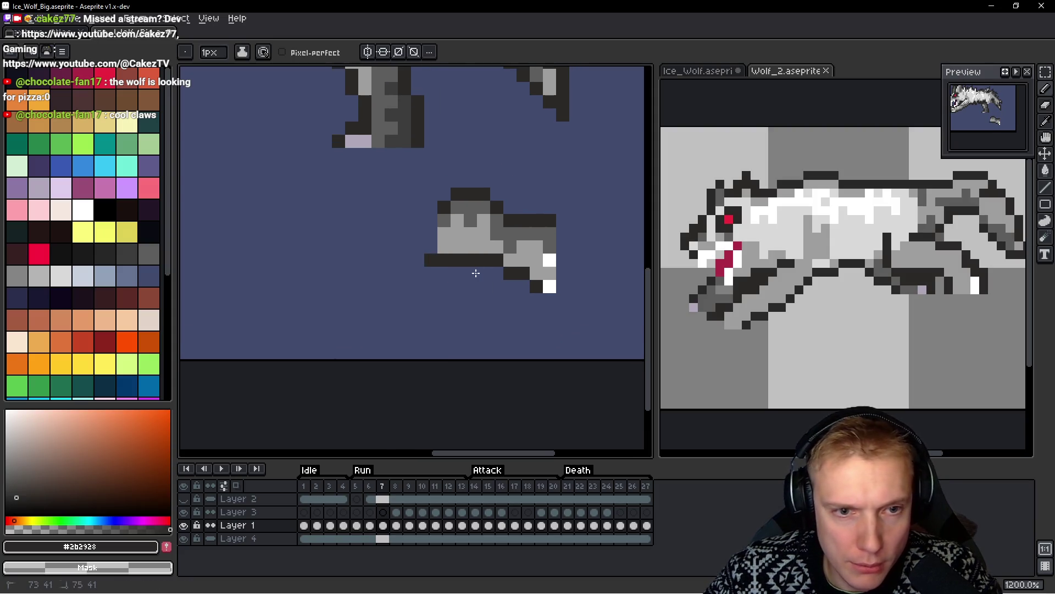
scroll(438, 266, "down", 3)
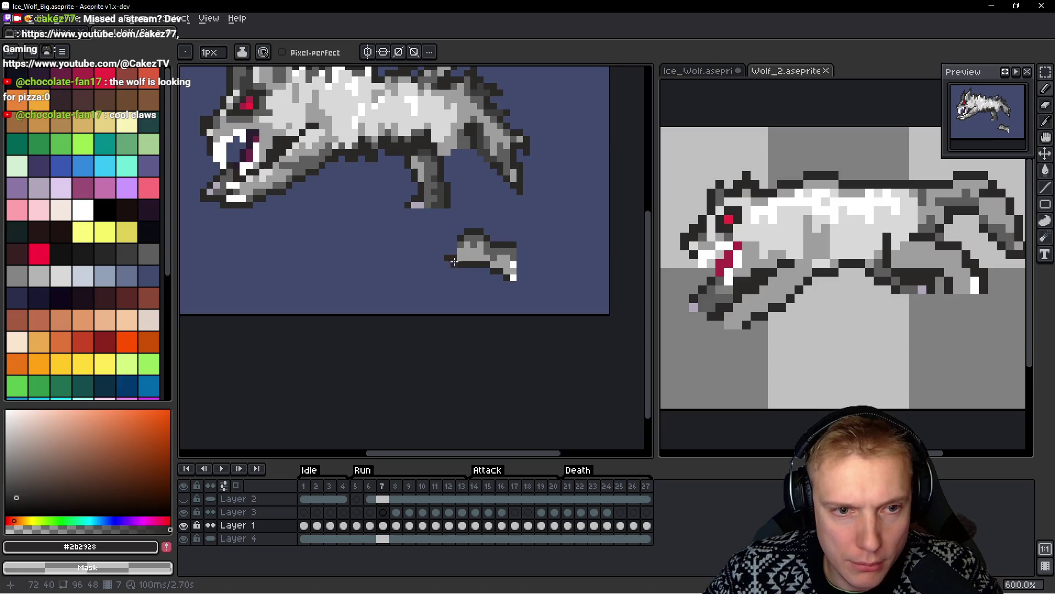
scroll(452, 258, "down", 1)
Marquee the loose leg piece and reposition it below the body
key("m")
mouse_move(521, 228)
left_mouse_down()
mouse_move(437, 254)
mouse_move(431, 299)
left_mouse_up()
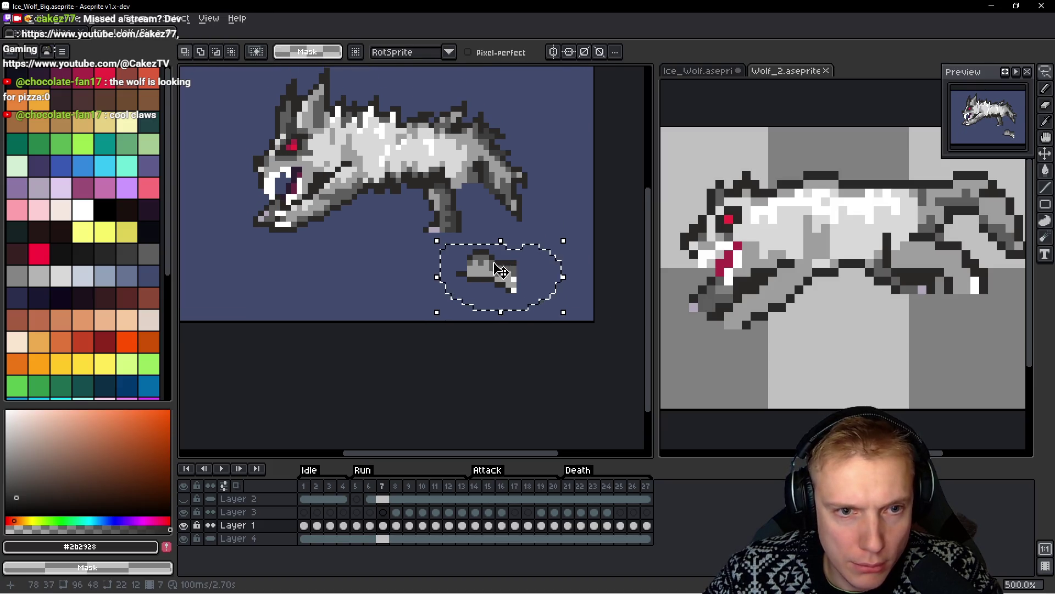
left_click_drag(492, 263, 498, 196)
key("Up")
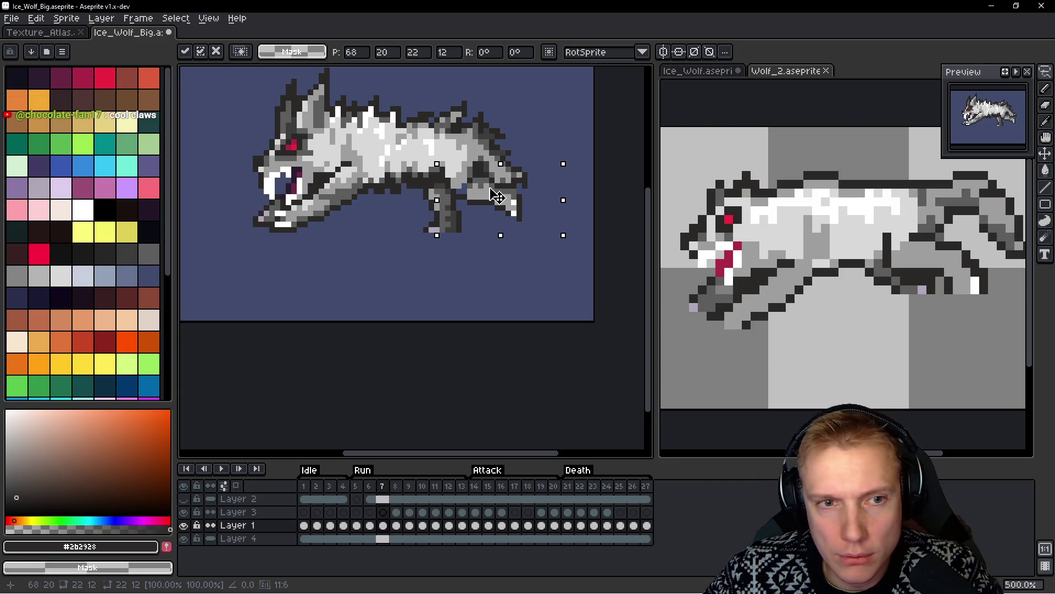
left_click_drag(494, 201, 483, 283)
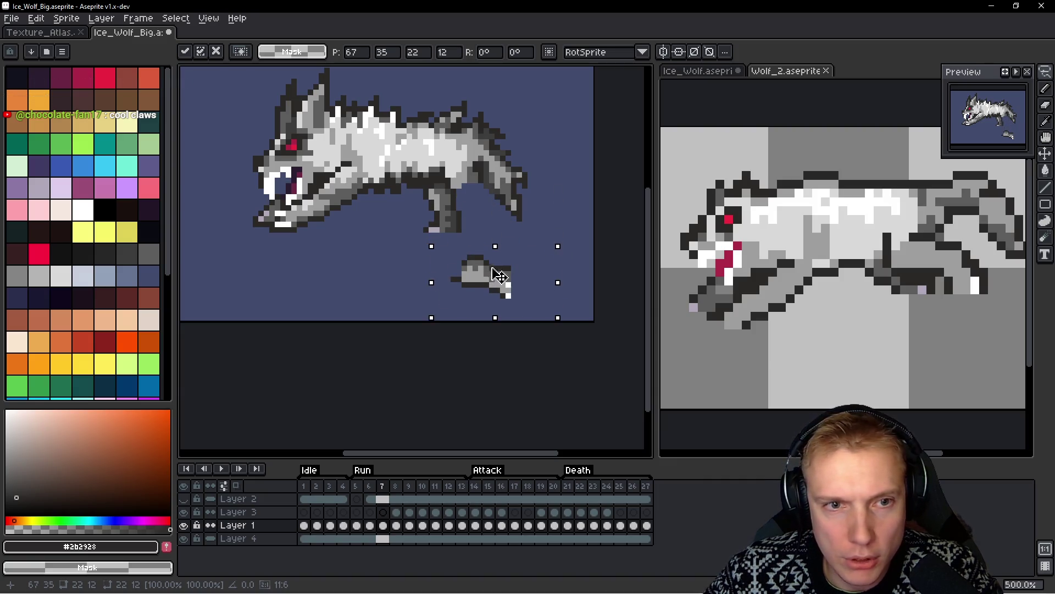
Commit the leg piece, shift the tail right and redraw the dark outline along the back
key("Return")
scroll(551, 164, "up", 1)
left_click_drag(532, 173, 493, 170)
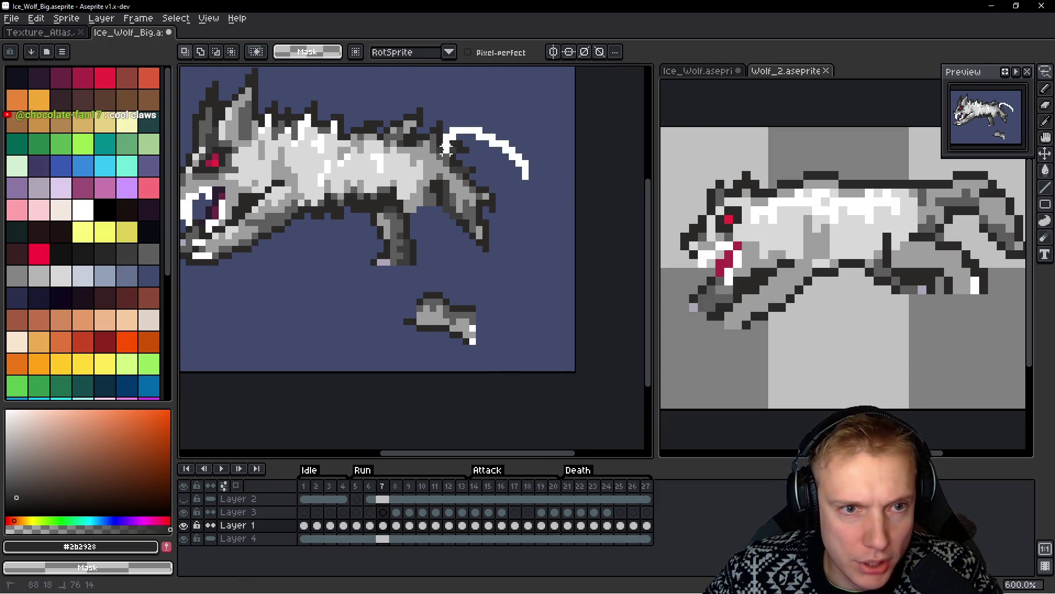
mouse_move(440, 185)
left_mouse_down()
mouse_move(473, 275)
mouse_move(533, 187)
mouse_move(495, 205)
mouse_move(442, 159)
left_mouse_up()
key("ctrl+d")
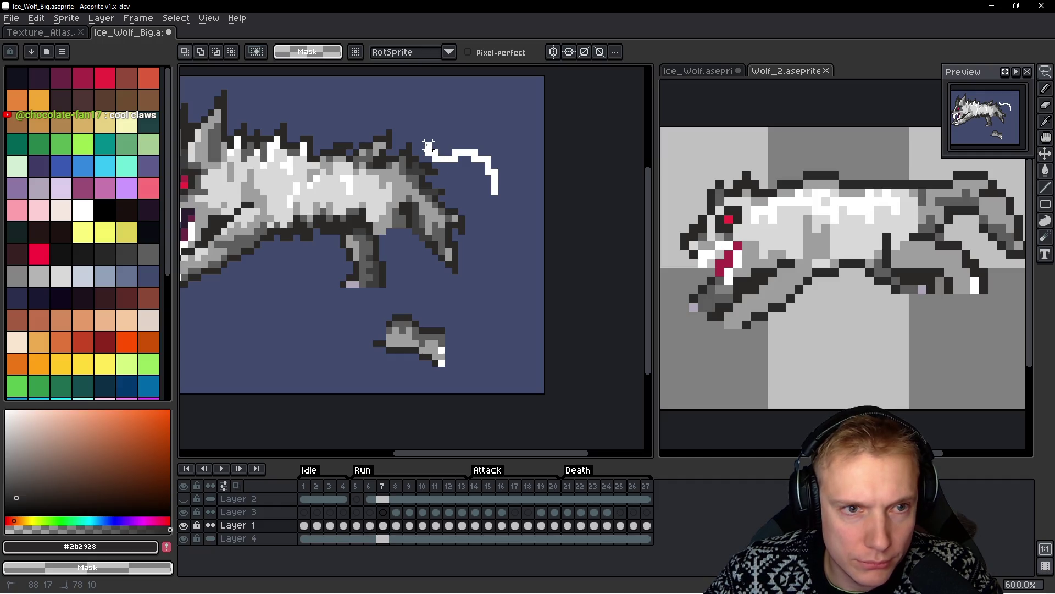
mouse_move(415, 217)
left_mouse_down()
mouse_move(435, 299)
mouse_move(418, 219)
left_mouse_up()
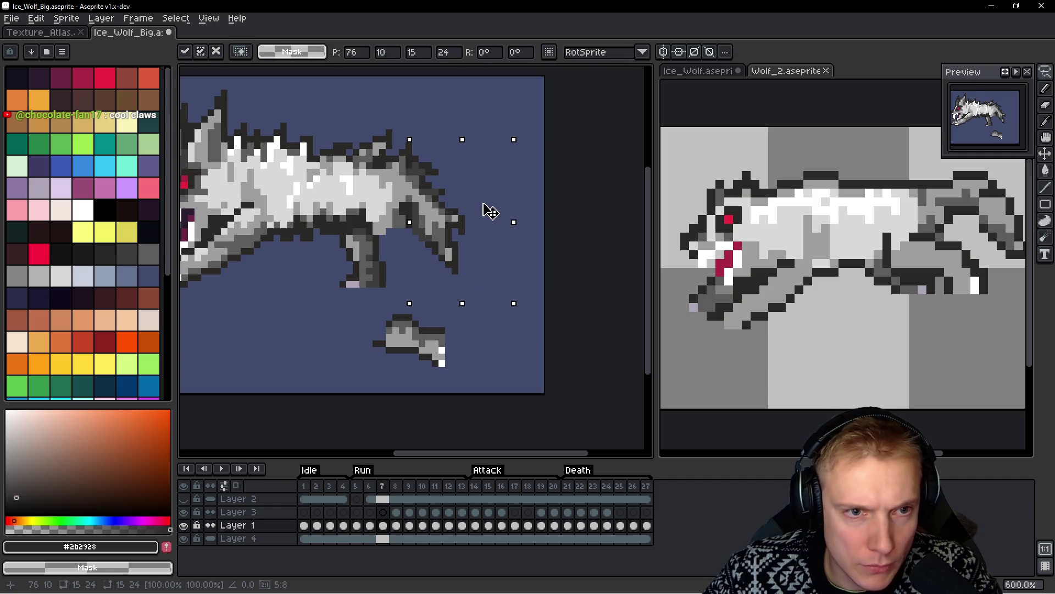
left_click_drag(488, 207, 496, 203)
key("Return")
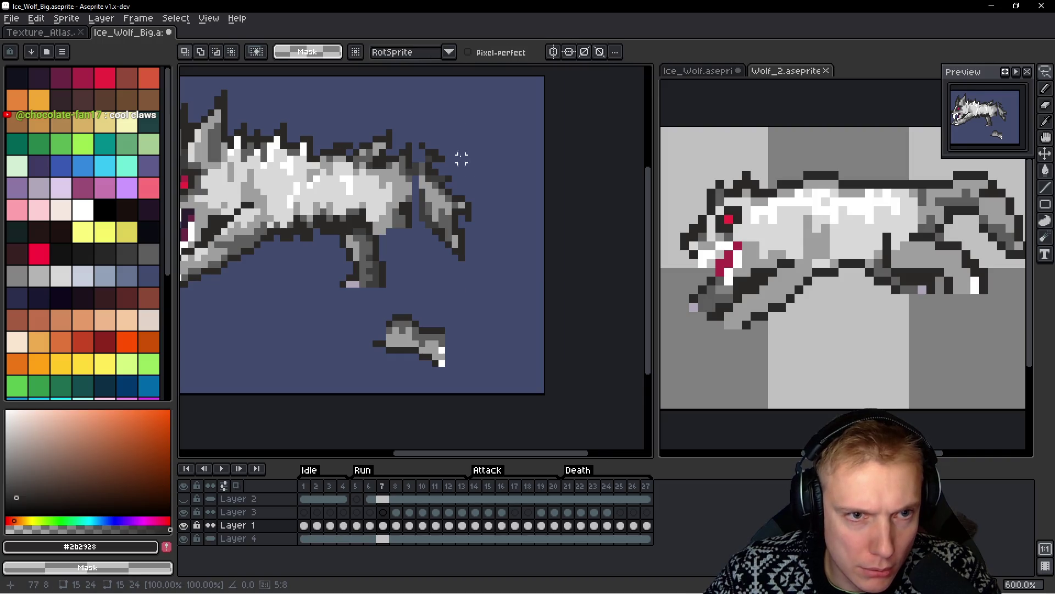
scroll(432, 167, "up", 2)
key("b")
left_click_drag(431, 166, 393, 168)
Freehand-select the tail and move it up and to the right, nudging it into place
key("q")
mouse_move(523, 188)
left_mouse_down()
mouse_move(435, 189)
mouse_move(404, 263)
mouse_move(552, 231)
mouse_move(546, 189)
left_mouse_up()
left_click_drag(503, 296, 515, 275)
key("Right")
key("Up")
key("Down")
key("Left")
key("Right")
key("Return")
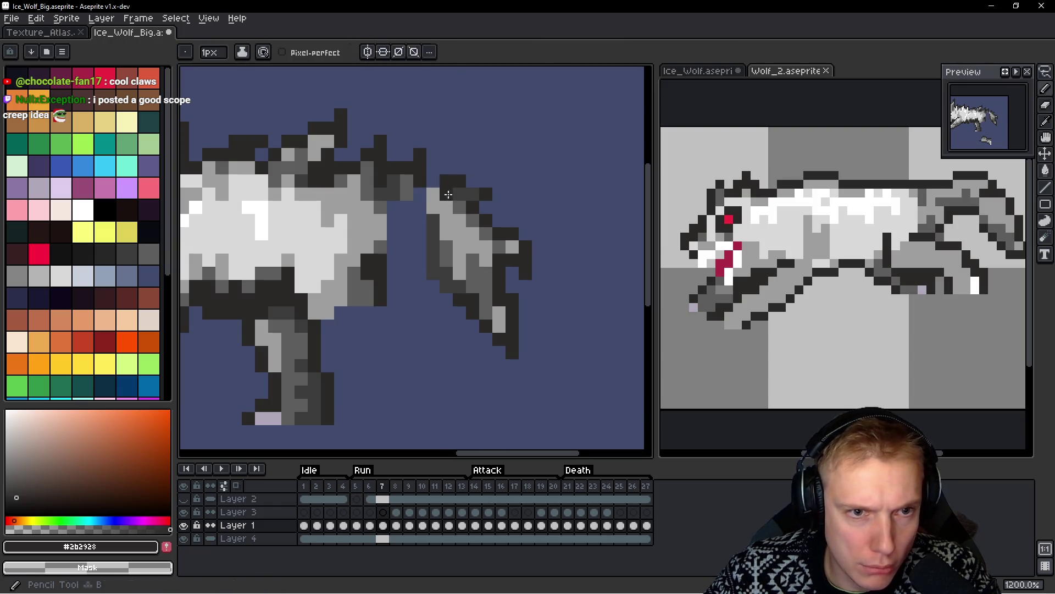
Add dark outline pixels beside the tail, redrawing them one column right
key("b")
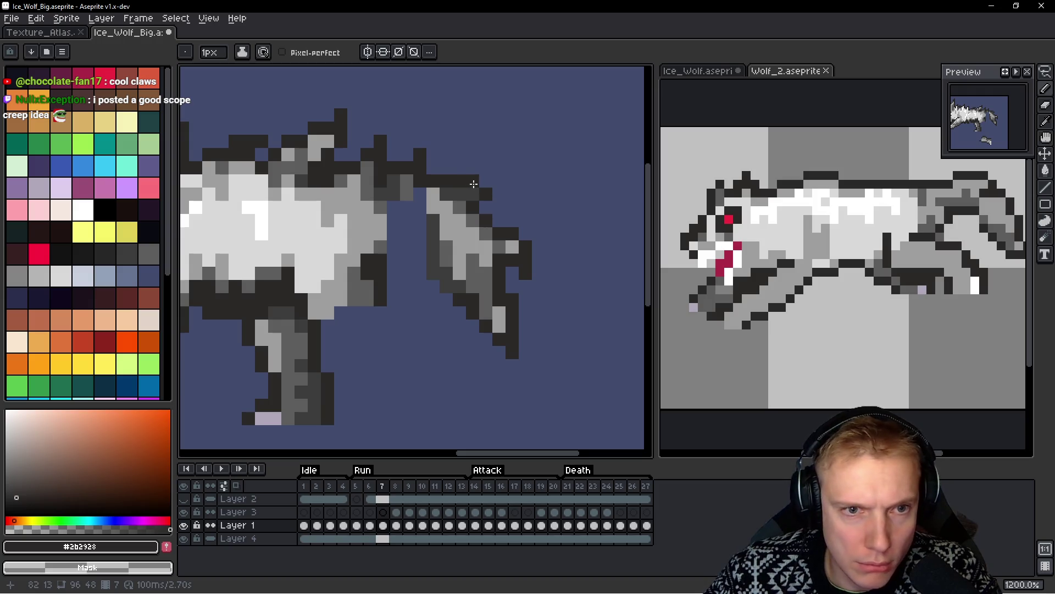
scroll(580, 234, "up", 1)
left_click_drag(332, 234, 351, 233)
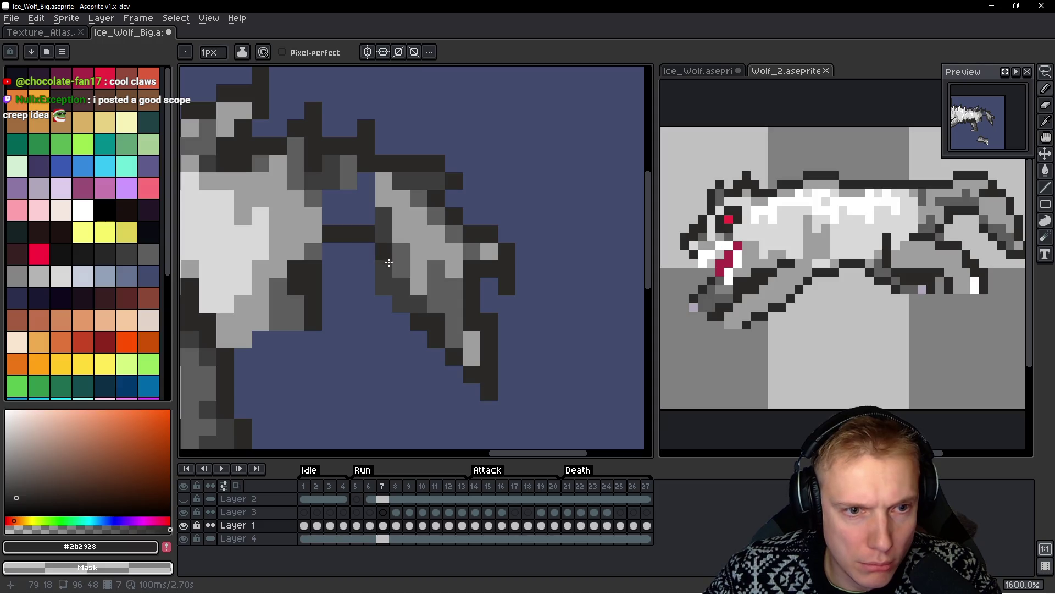
right_click(383, 278)
left_click_drag(401, 268, 399, 288)
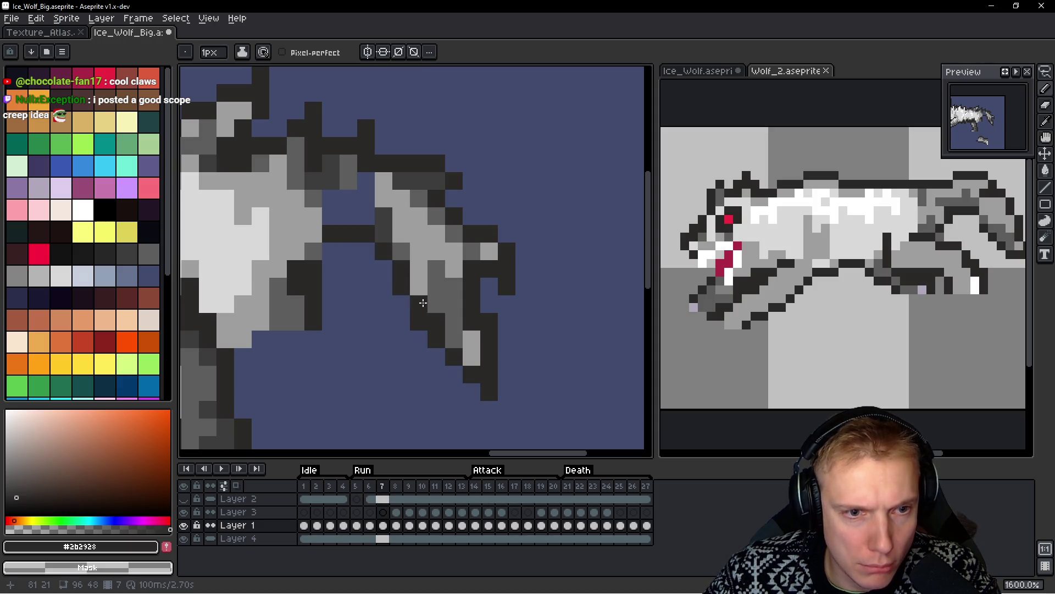
scroll(532, 309, "down", 4)
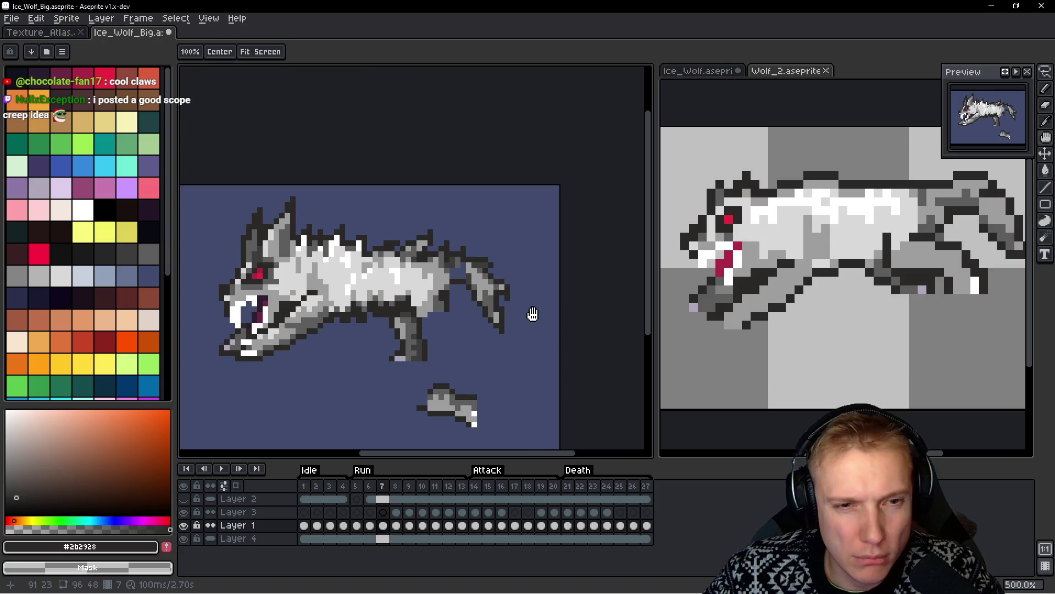
Compare against frame 6, then lasso the detached leg piece and move it onto the body
key("Left")
key("Right")
key("Left")
key("Right")
key("q")
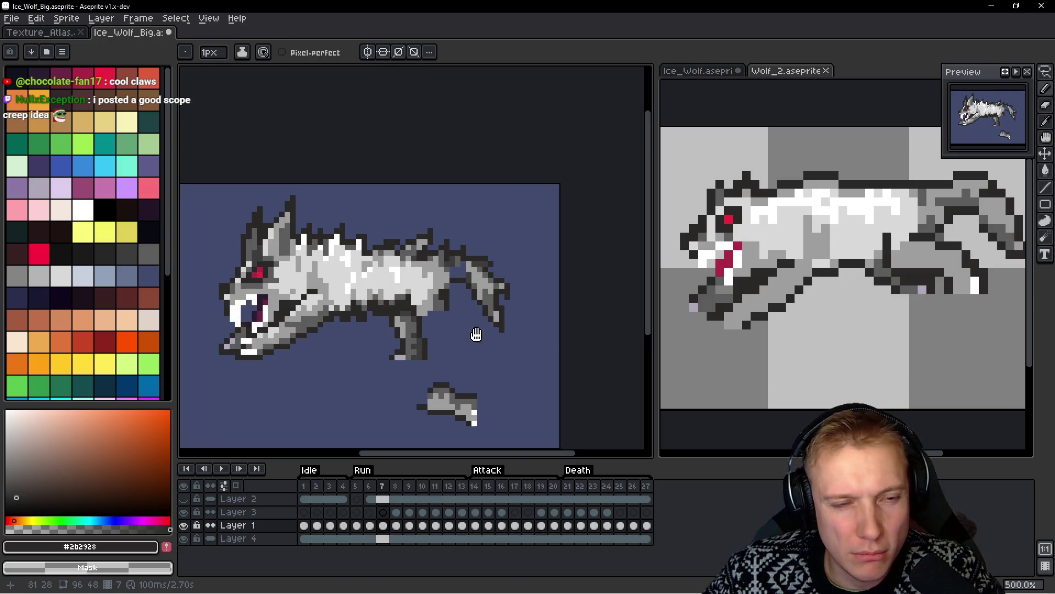
scroll(462, 330, "up", 1)
mouse_move(396, 330)
left_mouse_down()
mouse_move(497, 308)
mouse_move(404, 322)
left_mouse_up()
left_click_drag(452, 350, 454, 254)
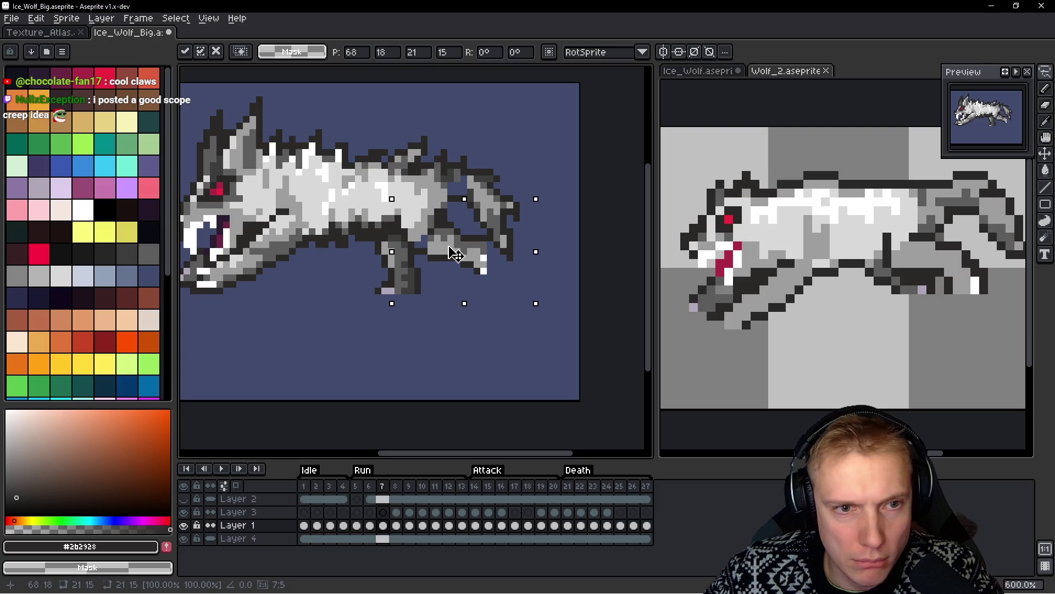
Commit the reattached hind leg and fill background gap pixels with mid grey #5d5d5d
key("q")
mouse_move(465, 203)
left_mouse_down()
mouse_move(511, 297)
mouse_move(424, 289)
mouse_move(401, 236)
left_mouse_up()
key("ctrl+d")
scroll(444, 272, "up", 4)
key("b")
left_click(432, 219, "alt")
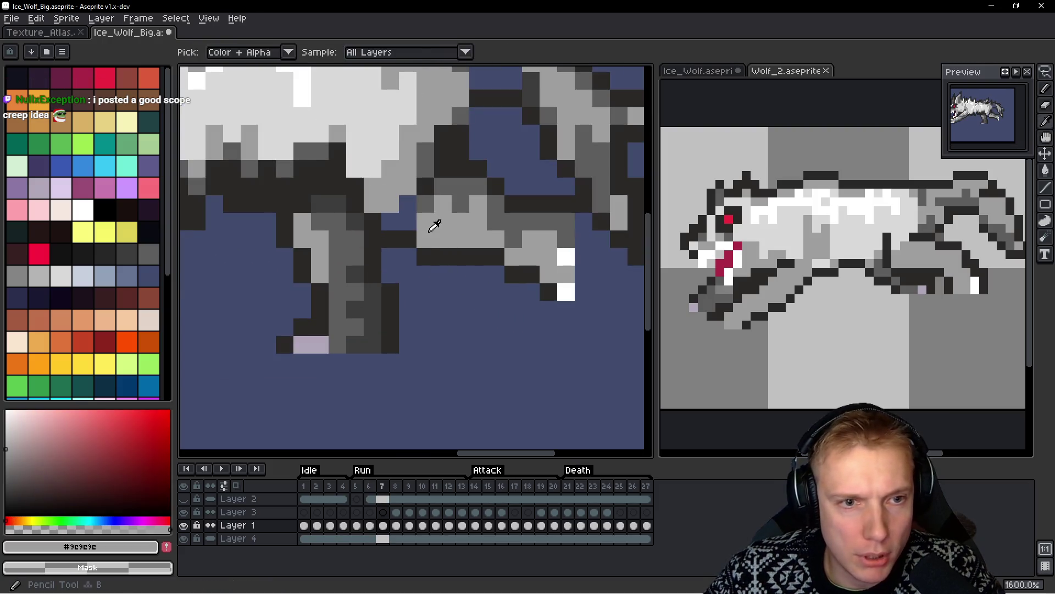
scroll(465, 232, "down", 3)
scroll(456, 209, "up", 2)
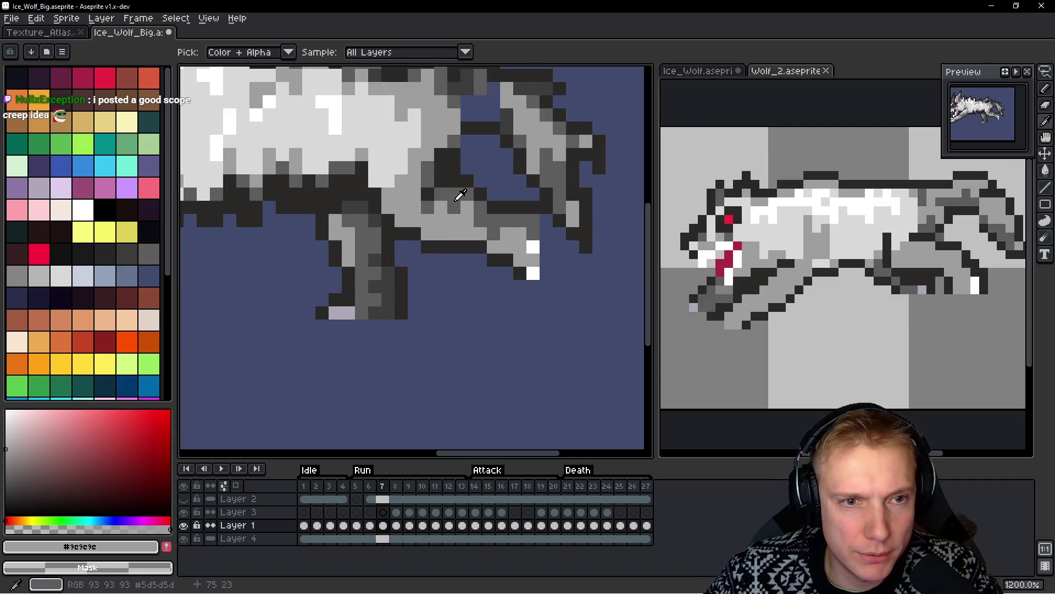
left_click(428, 193, "alt")
scroll(474, 183, "down", 2)
left_click(454, 243, "alt")
scroll(459, 243, "down", 2)
scroll(504, 200, "up", 7)
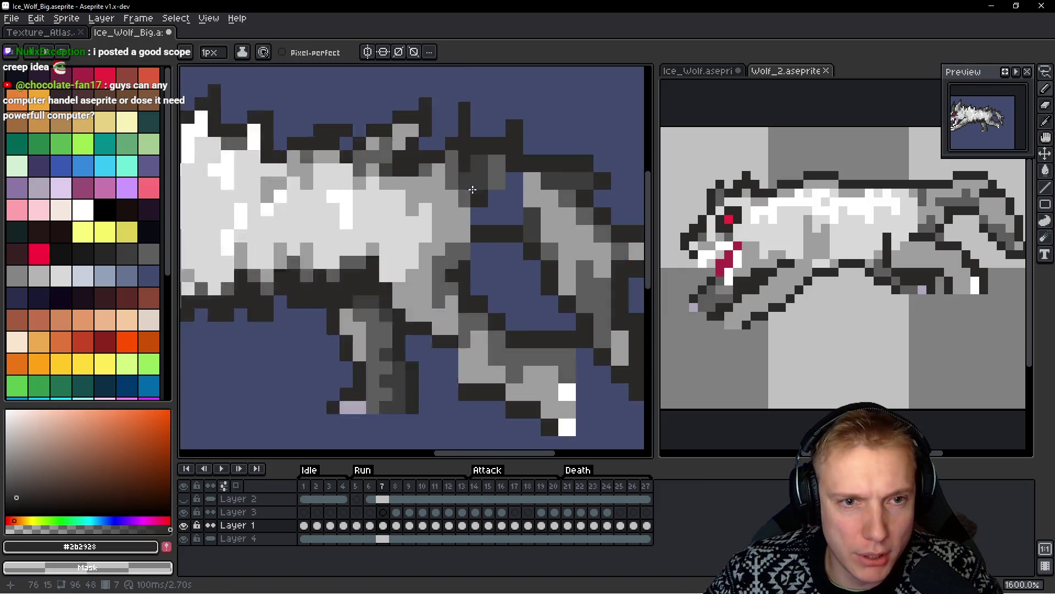
left_click(508, 228, "alt")
left_click(483, 202)
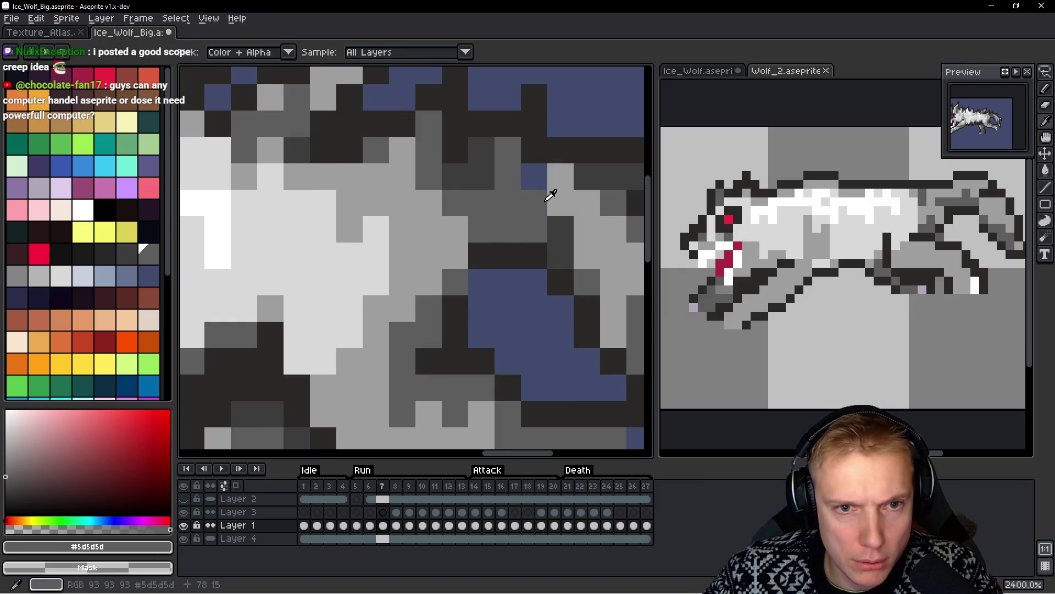
left_click(557, 185, "alt")
left_click(534, 177)
Darken hind-leg pixels with #3d3d3d, then paint a #2b2928 outline along the leg
left_click(568, 235, "alt")
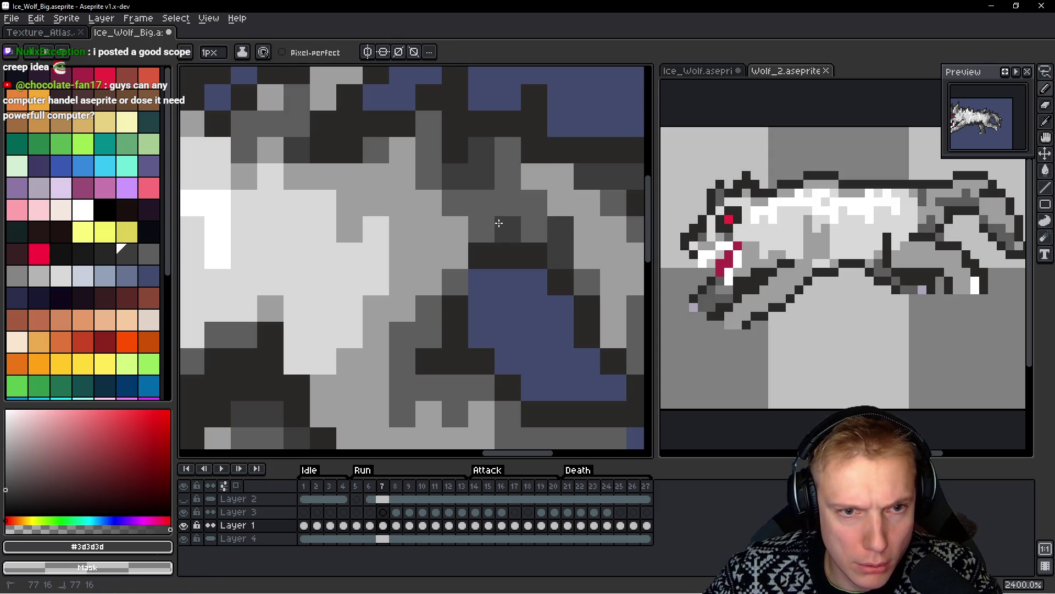
left_click_drag(508, 203, 483, 227)
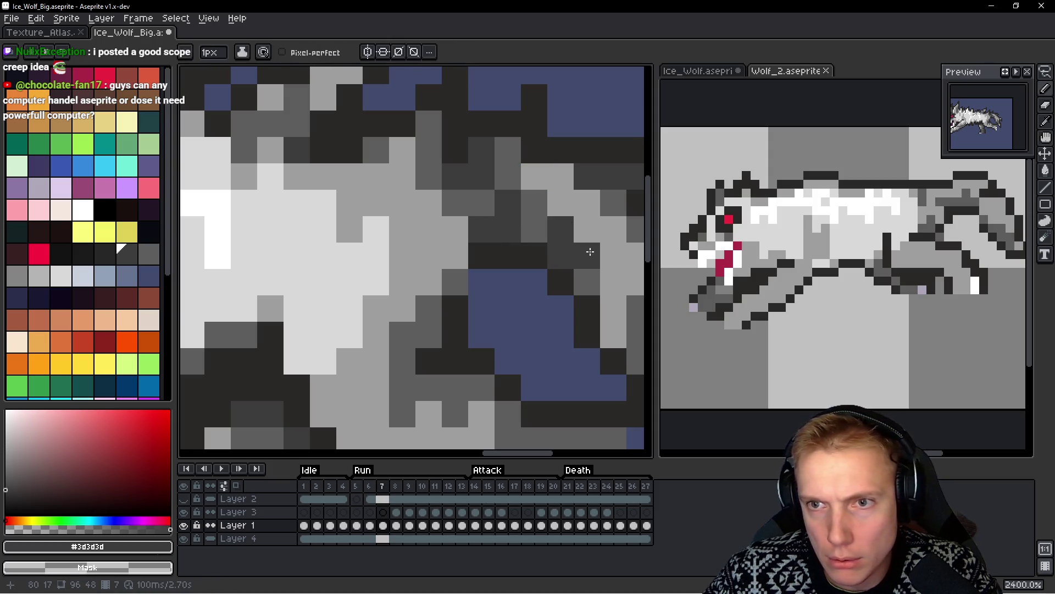
left_click(462, 211, "alt")
mouse_move(462, 210)
left_mouse_down()
mouse_move(430, 250)
mouse_move(426, 276)
left_mouse_up()
scroll(427, 276, "down", 2)
left_click(473, 239, "alt")
scroll(473, 239, "down", 5)
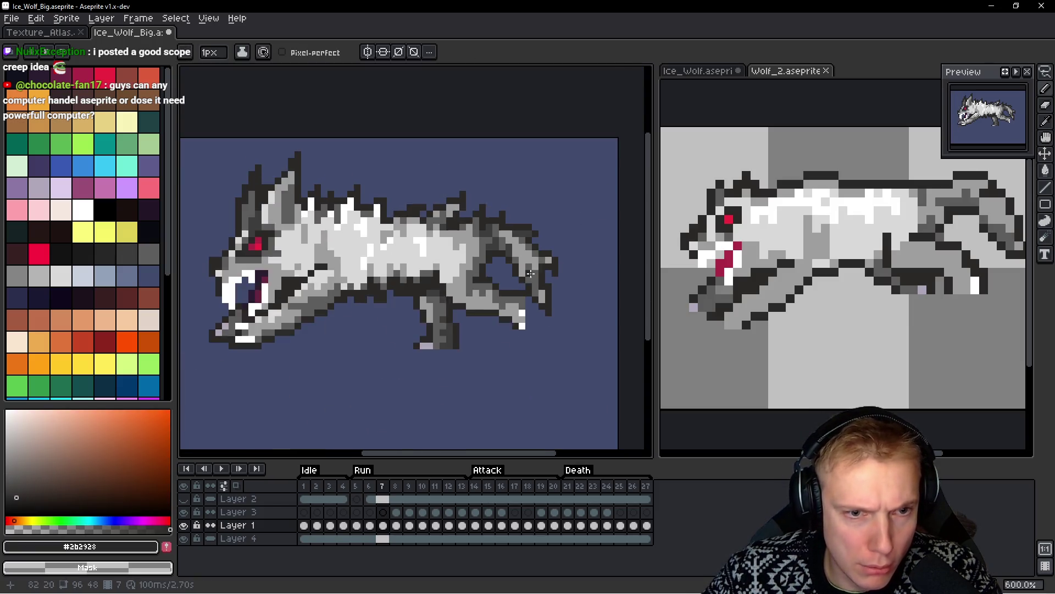
scroll(537, 297, "up", 4)
mouse_move(504, 218)
left_mouse_down()
mouse_move(528, 259)
mouse_move(522, 294)
mouse_move(540, 315)
left_mouse_up()
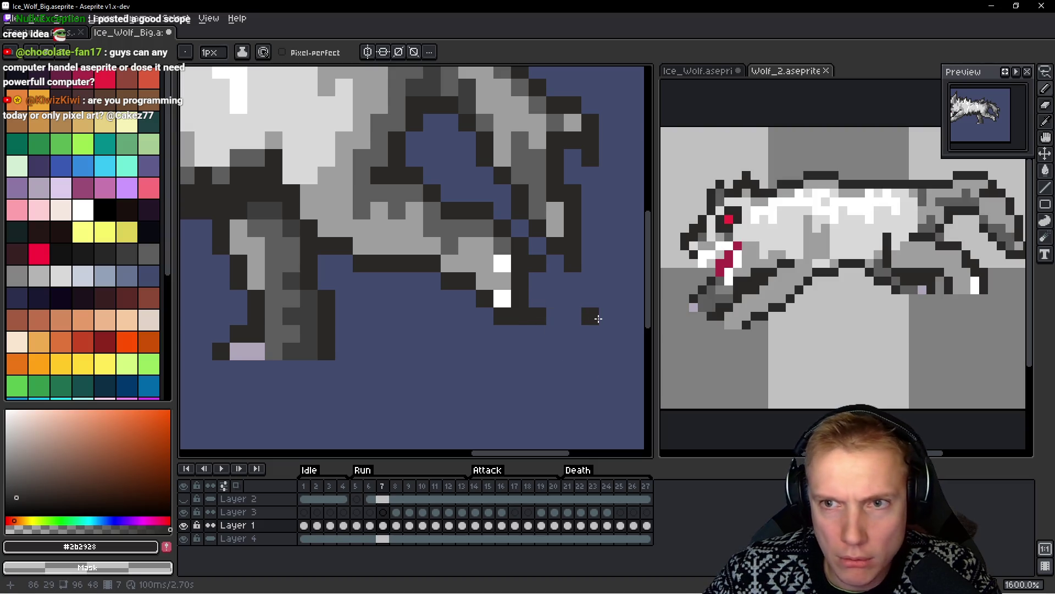
Redo the paw shading with #5d5d5d and #3d3d3d pixels, discarding an earlier dark attempt
scroll(600, 318, "down", 6)
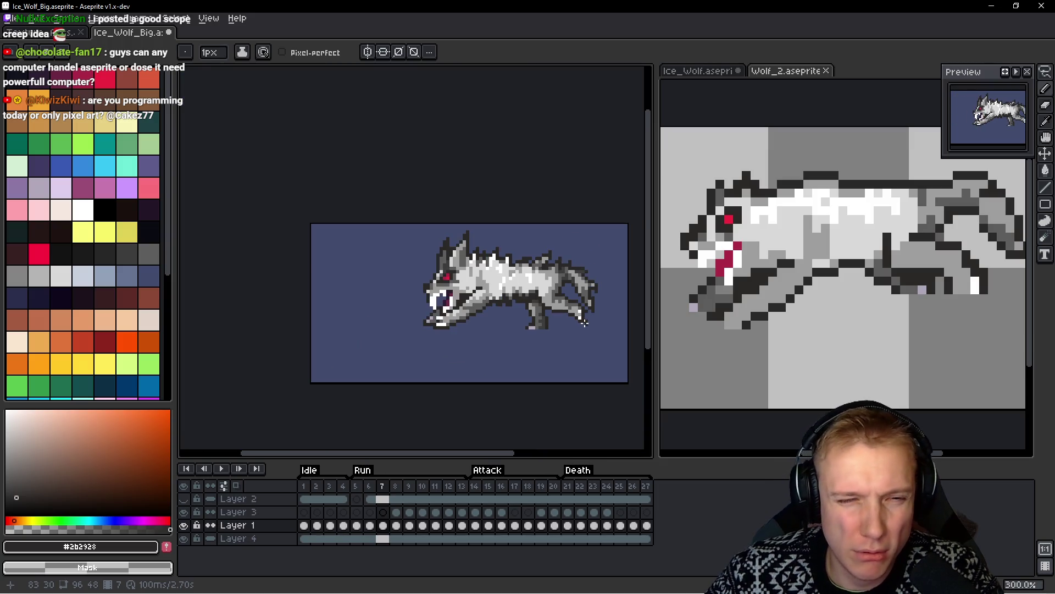
scroll(559, 329, "up", 4)
scroll(548, 316, "up", 2)
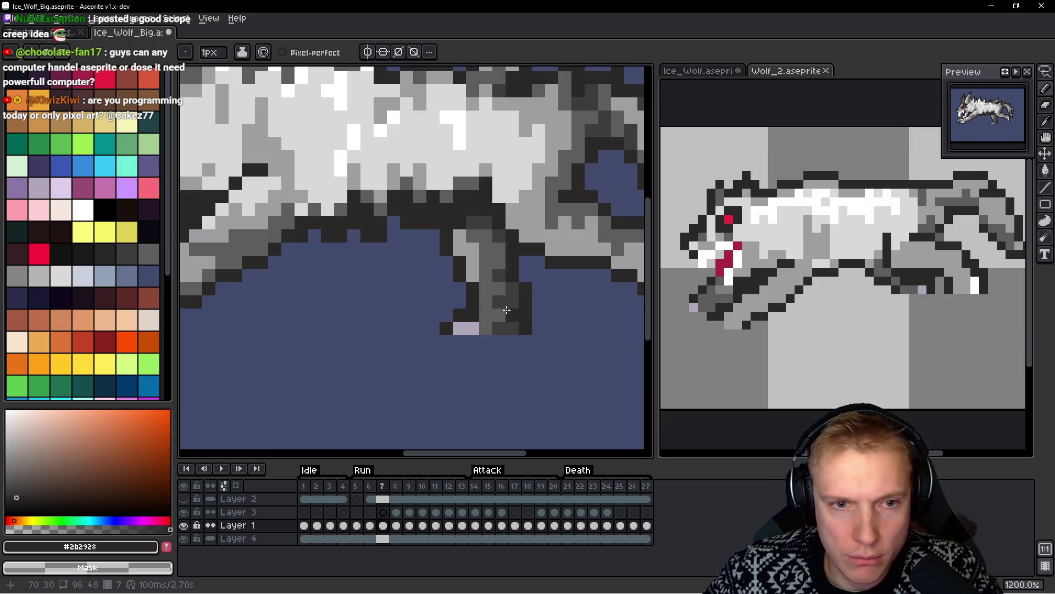
scroll(459, 308, "down", 1)
left_click_drag(447, 324, 452, 290)
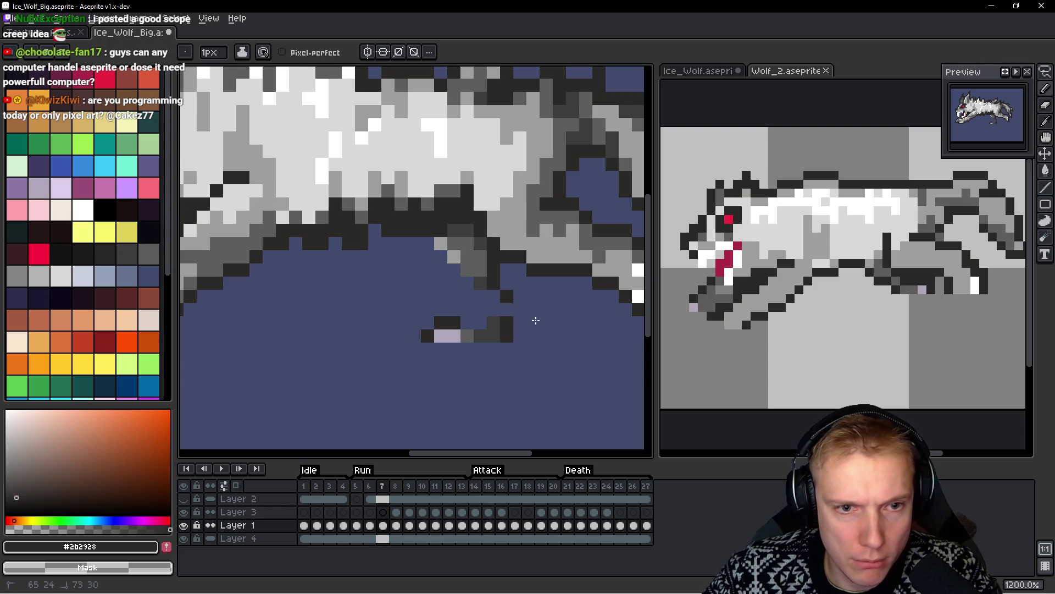
key("ctrl+z")
key("ctrl+z")
key("ctrl+z")
left_click(396, 266, "alt")
left_click(421, 281)
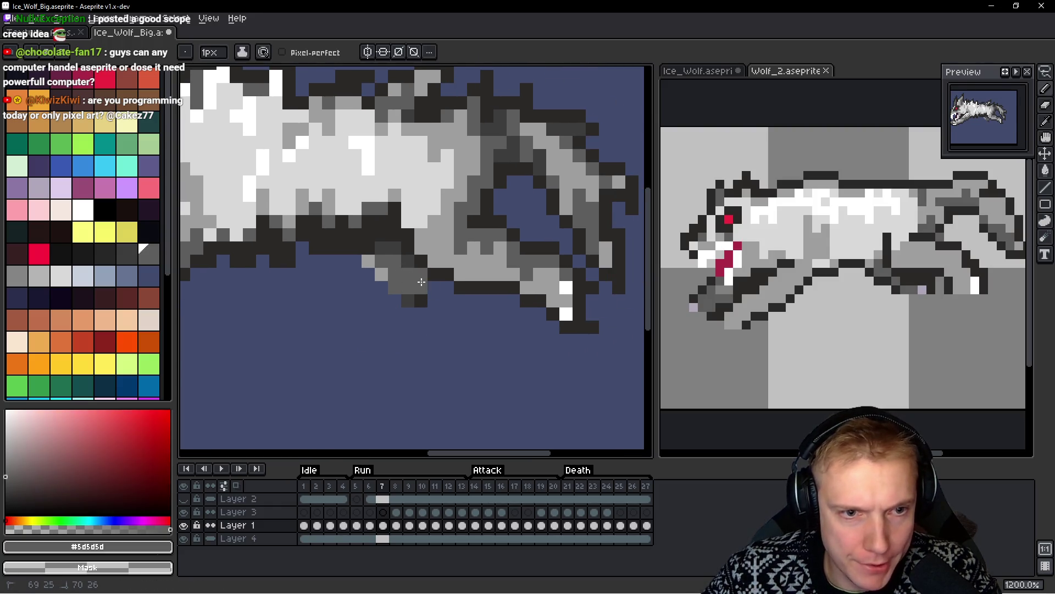
left_click(409, 273, "alt")
mouse_move(418, 275)
left_mouse_down()
mouse_move(443, 289)
mouse_move(446, 312)
left_mouse_up()
left_click(434, 301)
Outline the paw edge in dark #2b2928
left_click(377, 252, "alt")
mouse_move(385, 266)
left_mouse_down()
mouse_move(393, 291)
mouse_move(436, 308)
left_mouse_up()
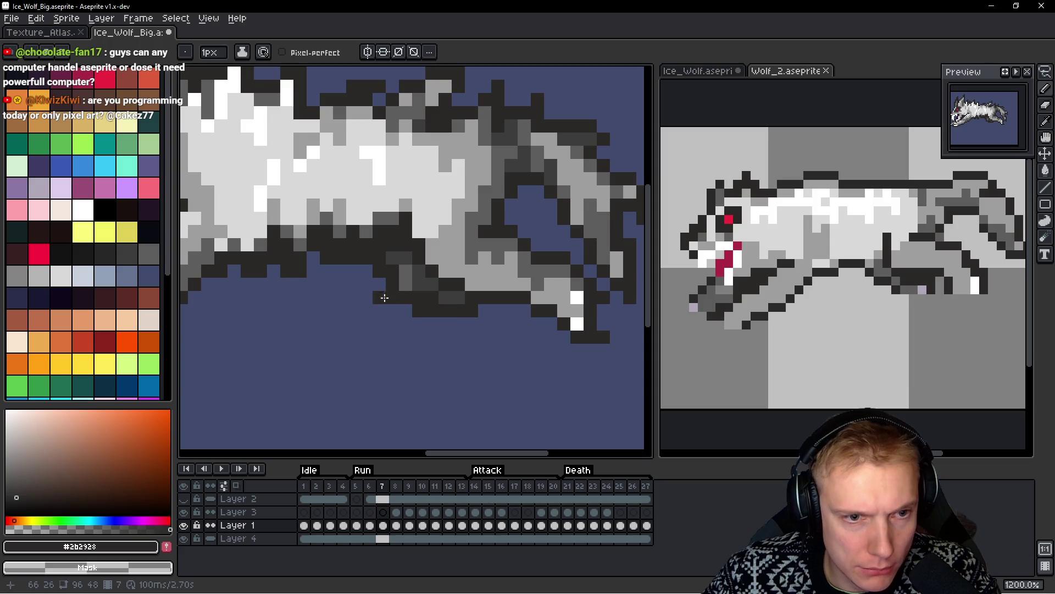
scroll(506, 312, "down", 3)
scroll(506, 312, "up", 1)
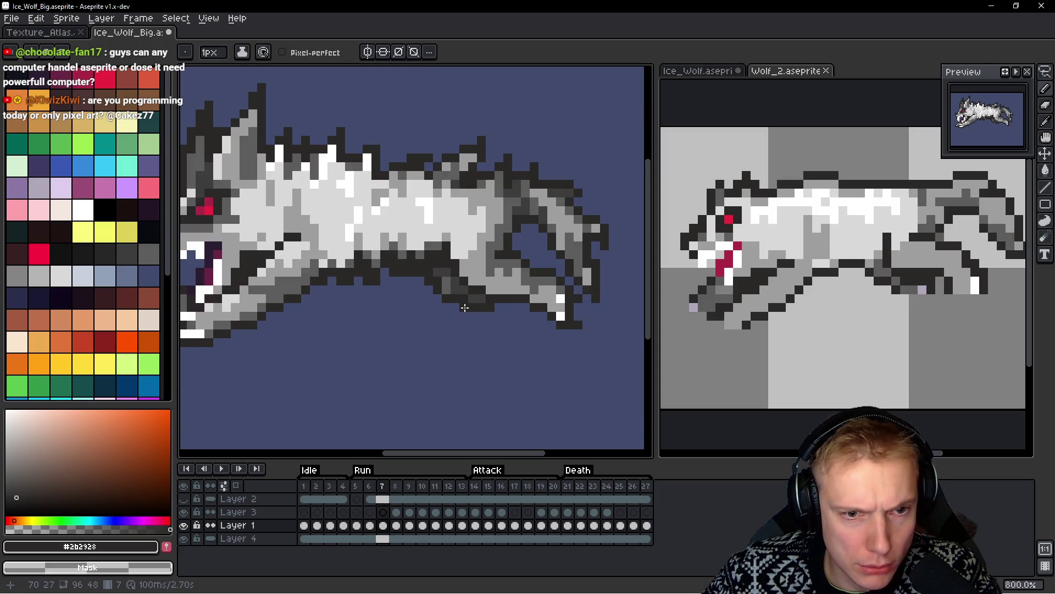
scroll(487, 319, "down", 4)
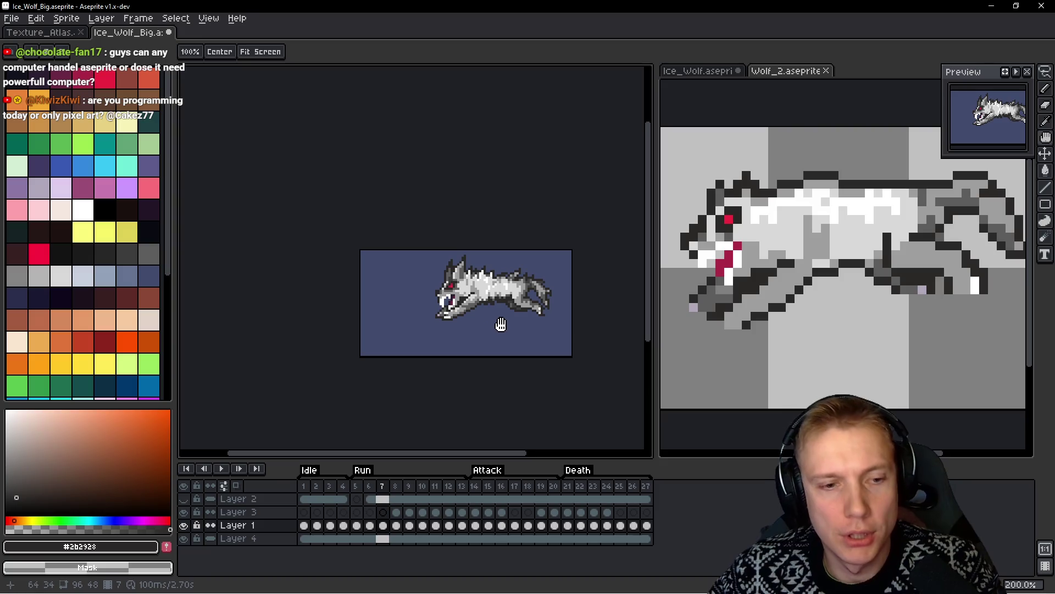
key("b")
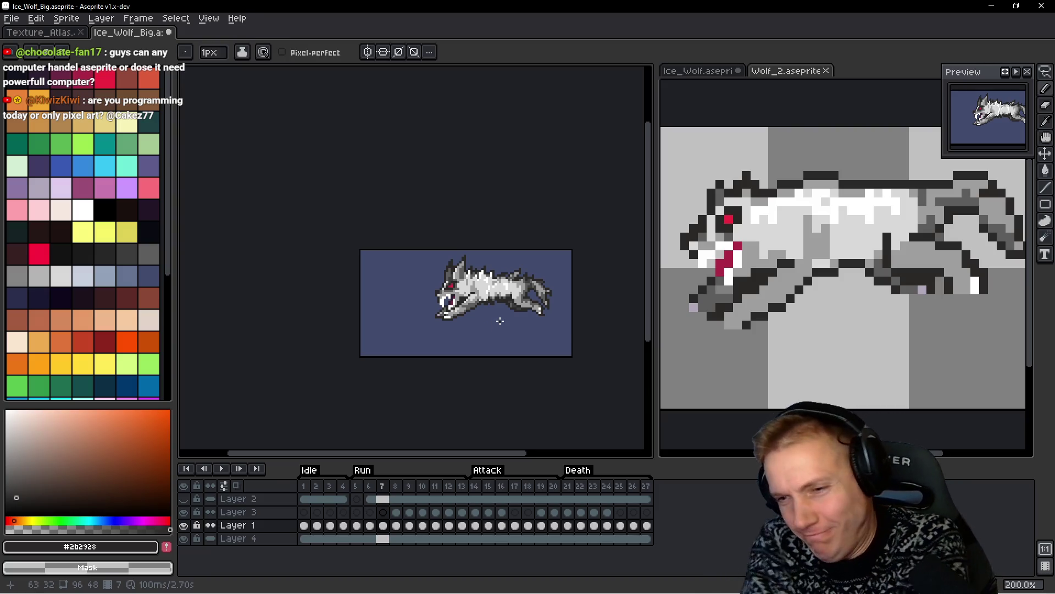
key("h")
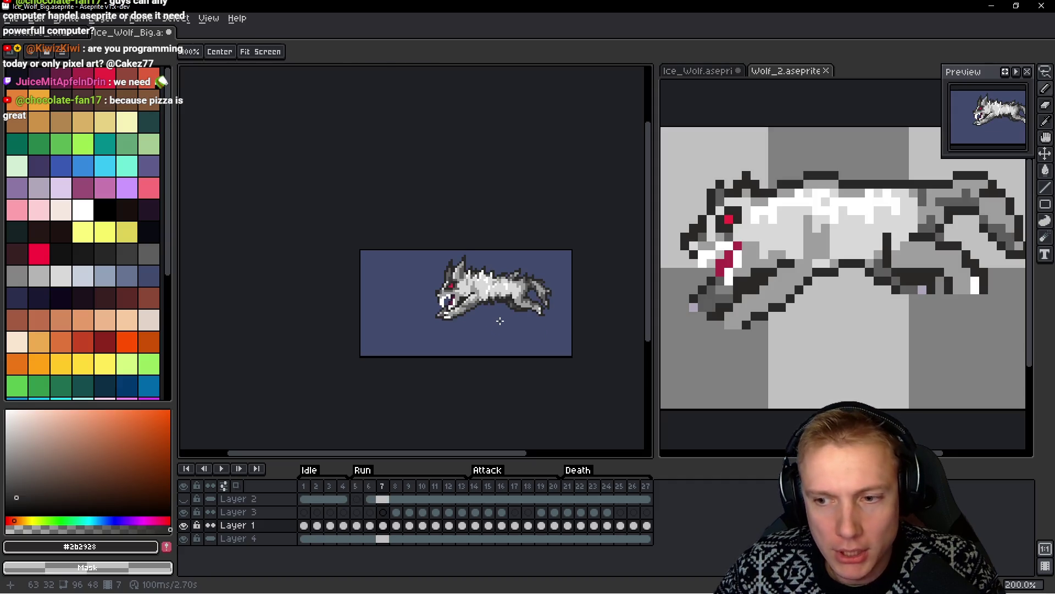
key("b")
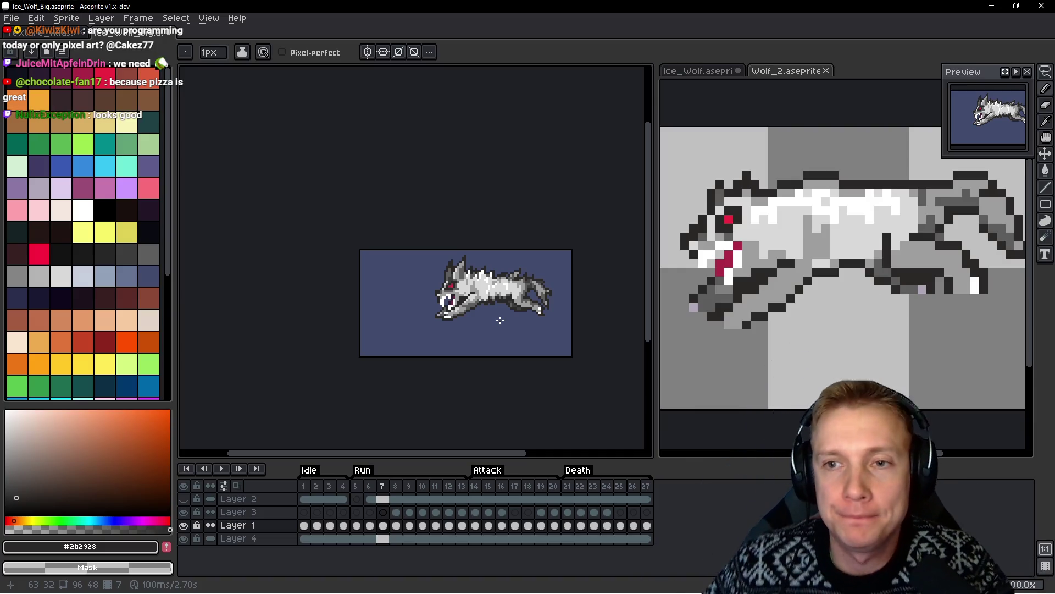
scroll(500, 320, "up", 6)
Erase the dark outline pixels under the belly and compare with the previous frame
left_click_drag(385, 262, 311, 266)
left_click_drag(420, 245, 392, 248)
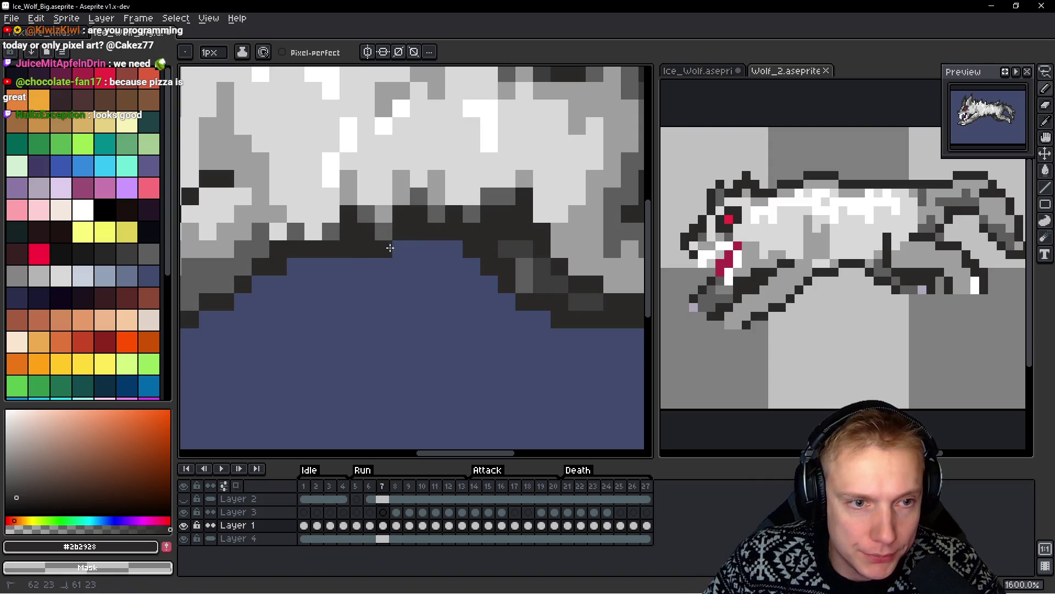
scroll(411, 265, "down", 6)
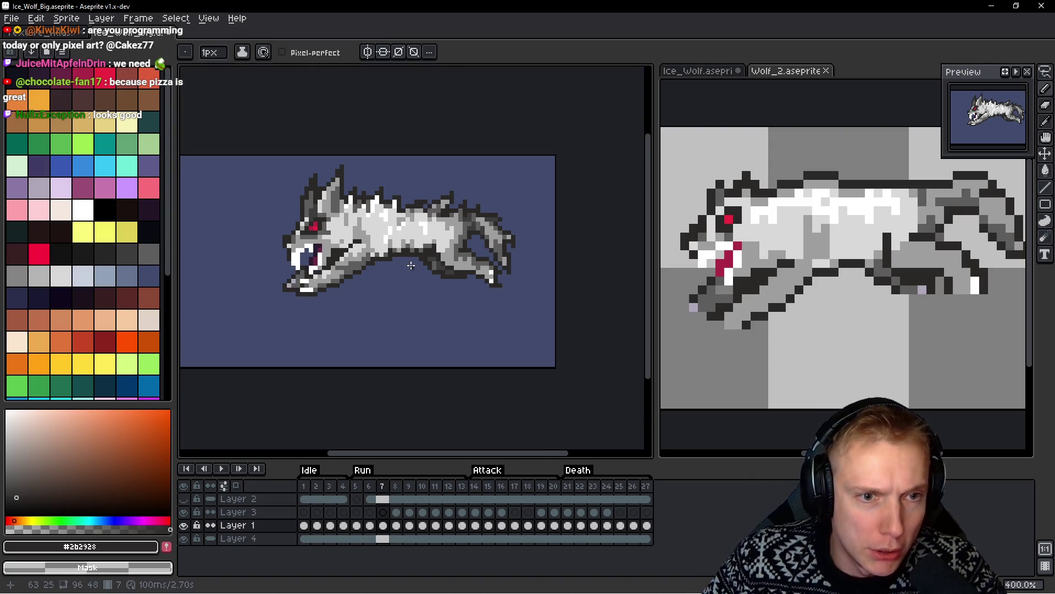
key("space")
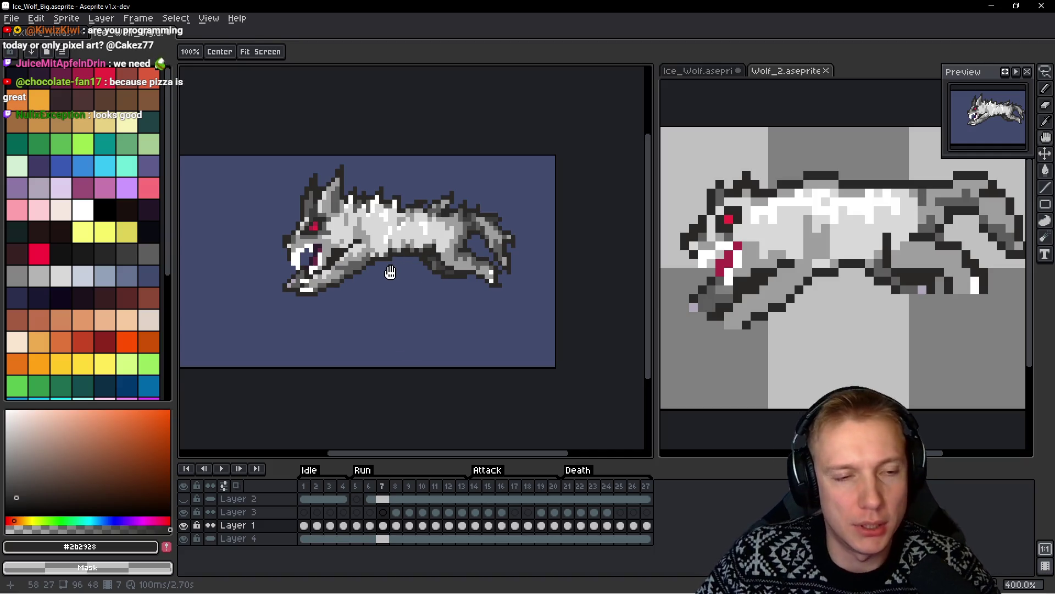
scroll(390, 274, "down", 1)
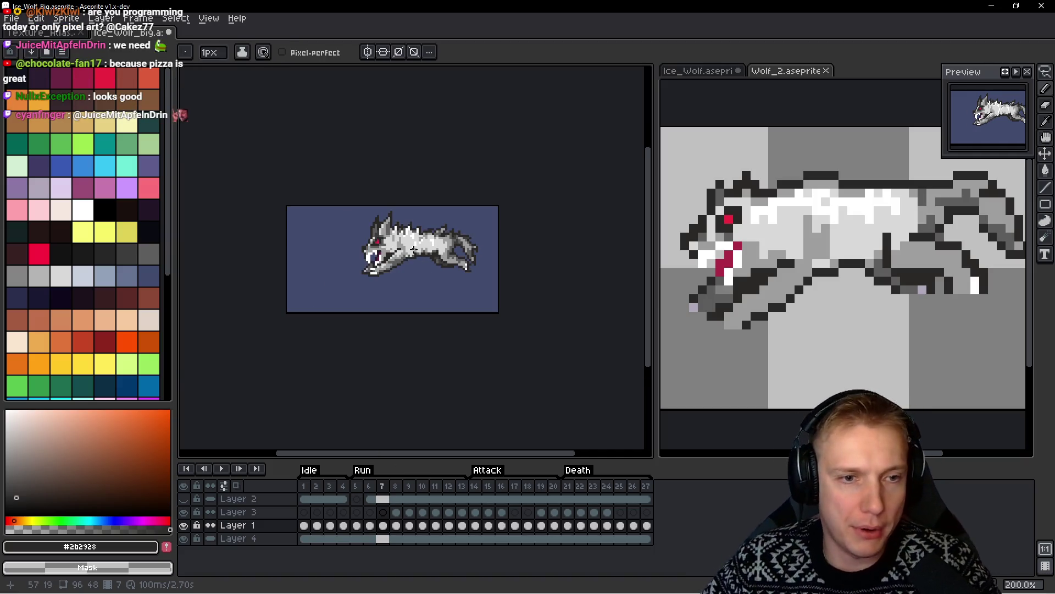
scroll(406, 256, "up", 4)
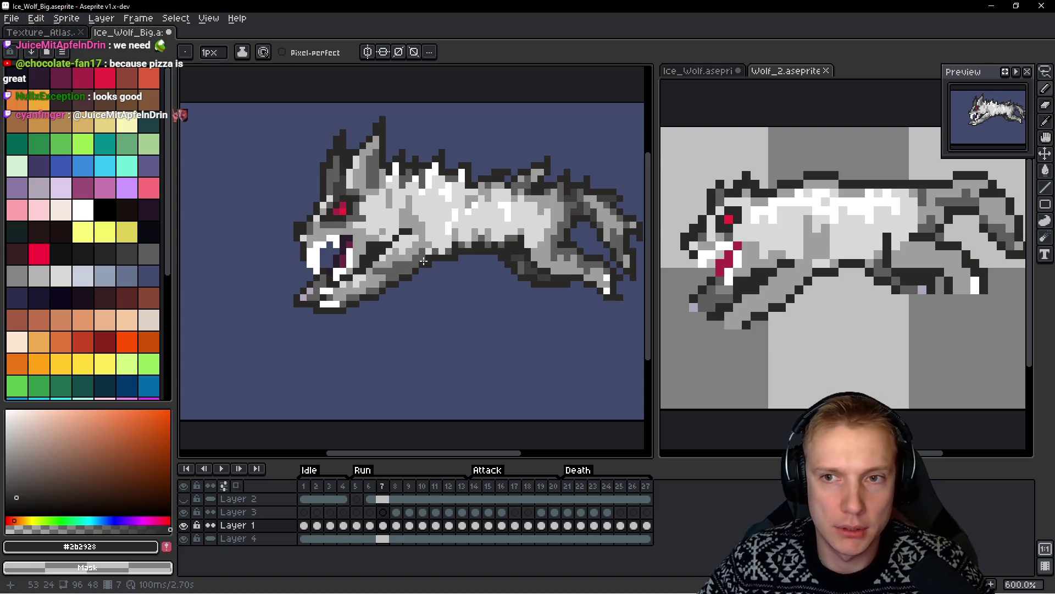
key("space")
key("Left")
key("Right")
scroll(423, 260, "up", 6)
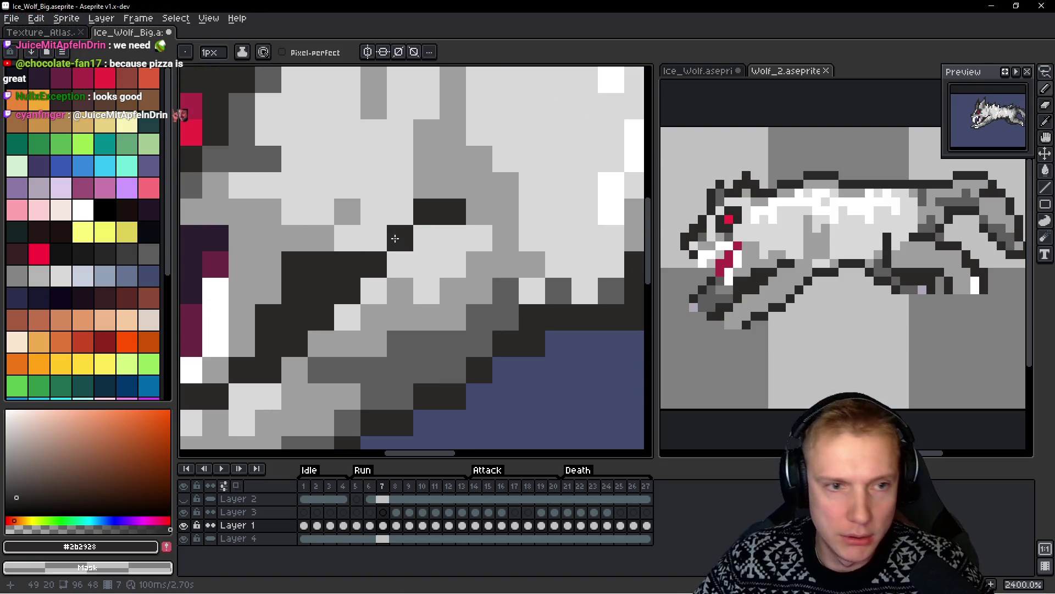
Paint a dark outline pixel on the wolf's neck below the jaw
left_click(301, 264, "alt")
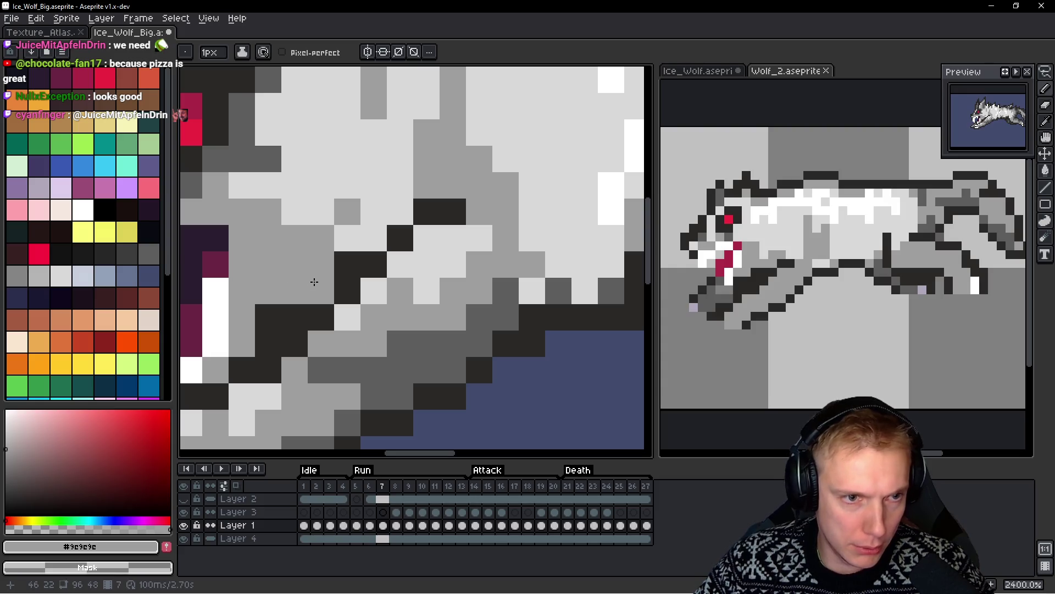
scroll(385, 281, "down", 6)
scroll(384, 281, "down", 5)
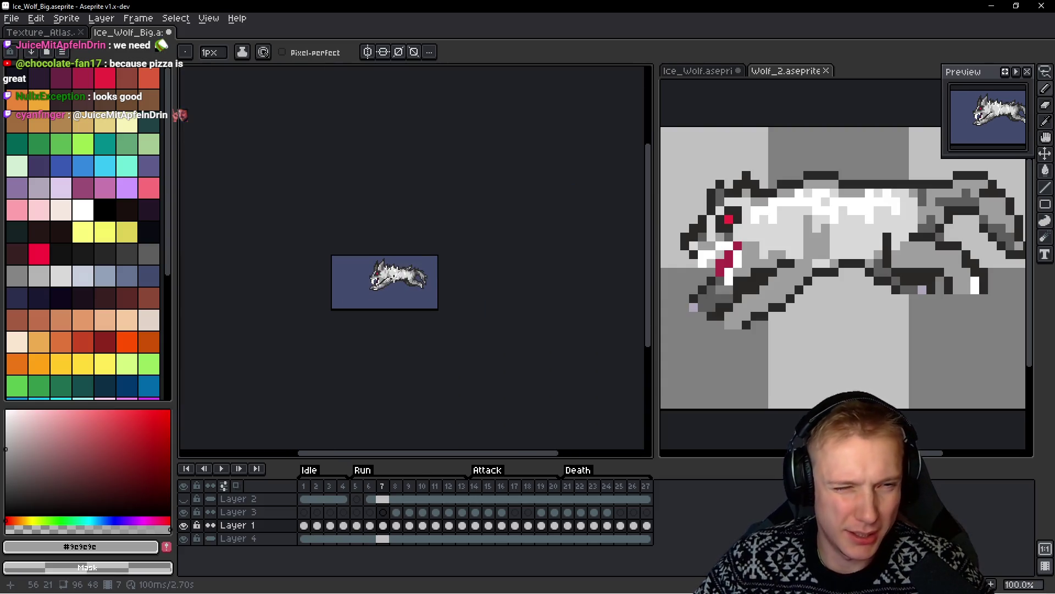
scroll(394, 290, "up", 8)
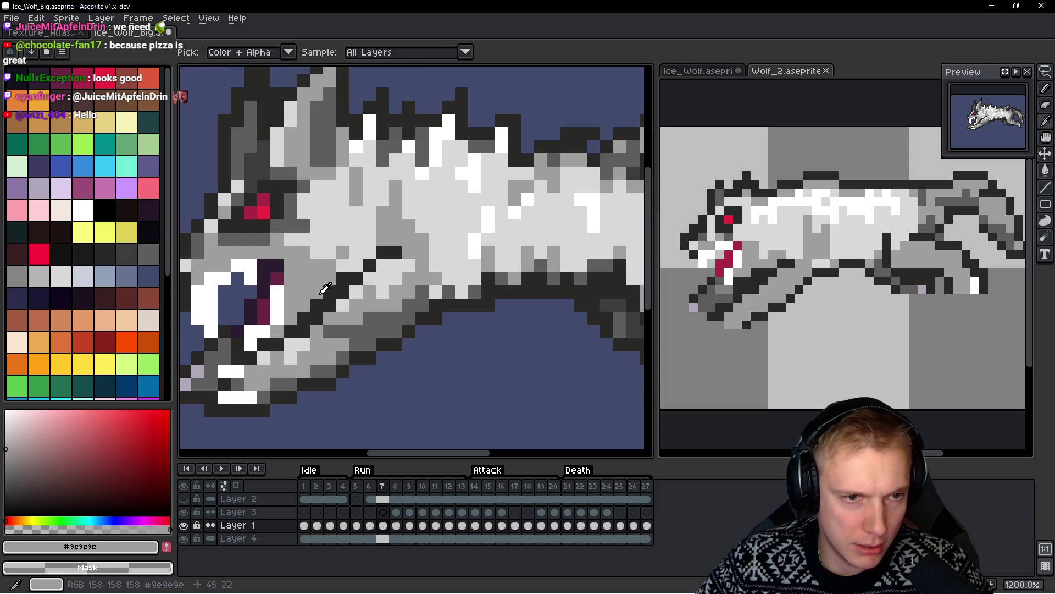
left_click(332, 282, "alt")
left_click(325, 294)
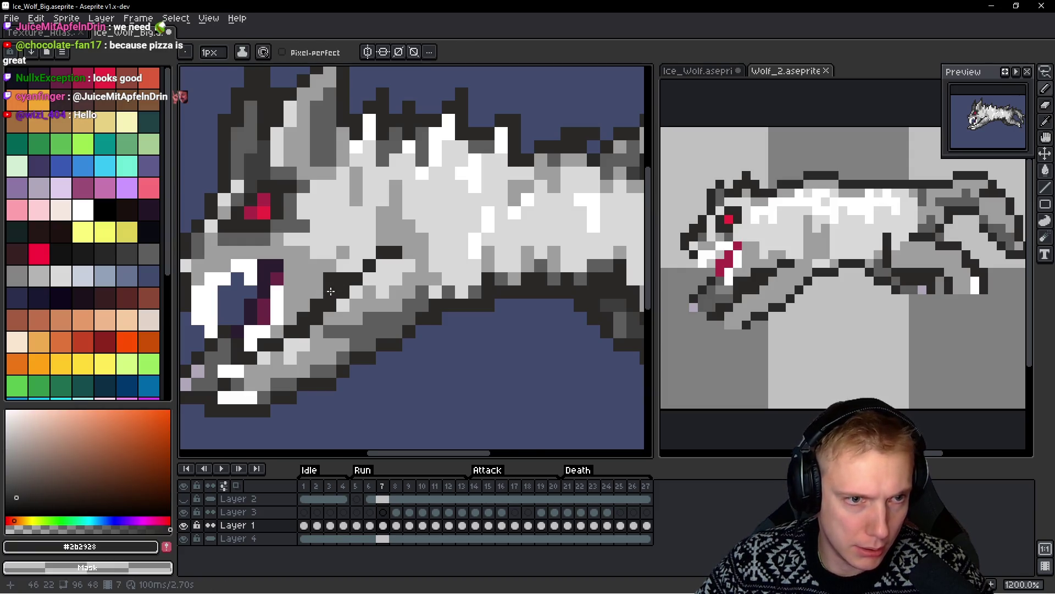
Add a #9e9e9e grey pixel into the neck shading
scroll(327, 291, "down", 5)
scroll(394, 283, "up", 4)
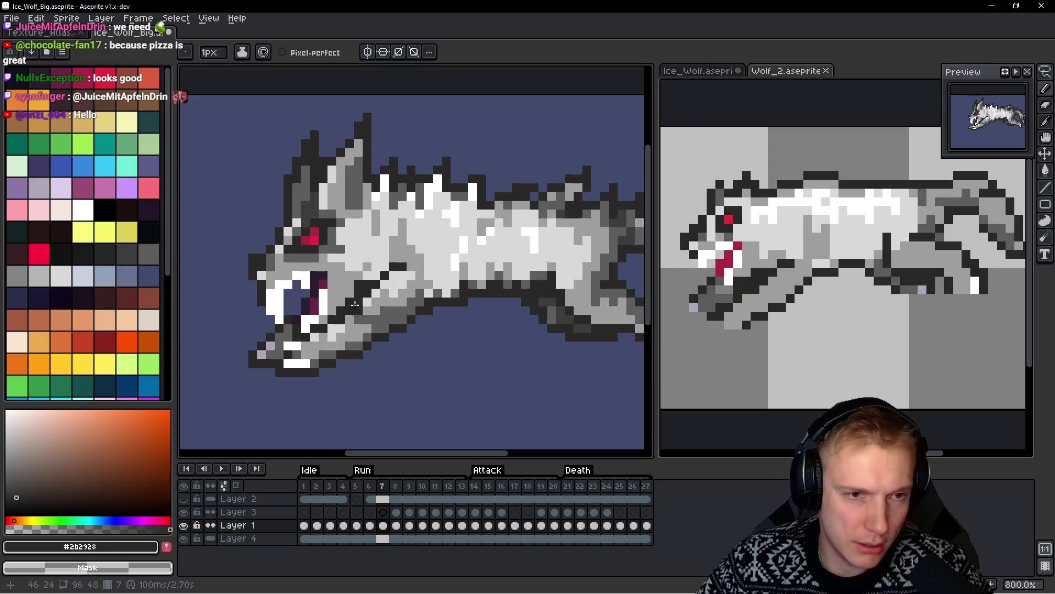
scroll(352, 292, "down", 5)
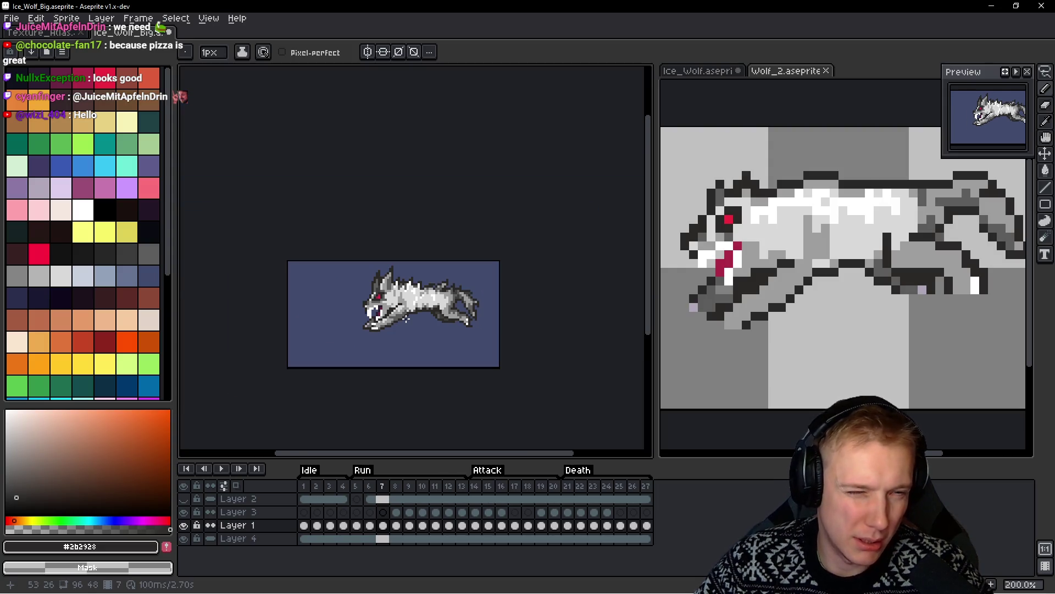
scroll(405, 317, "up", 6)
left_click(411, 269, "alt")
left_click(391, 306)
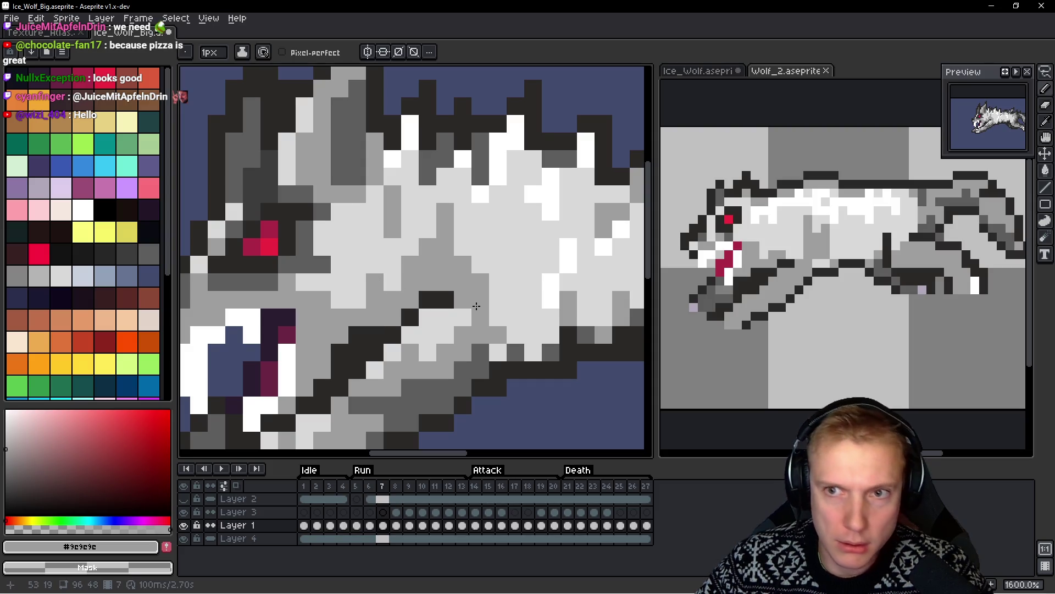
scroll(402, 296, "down", 5)
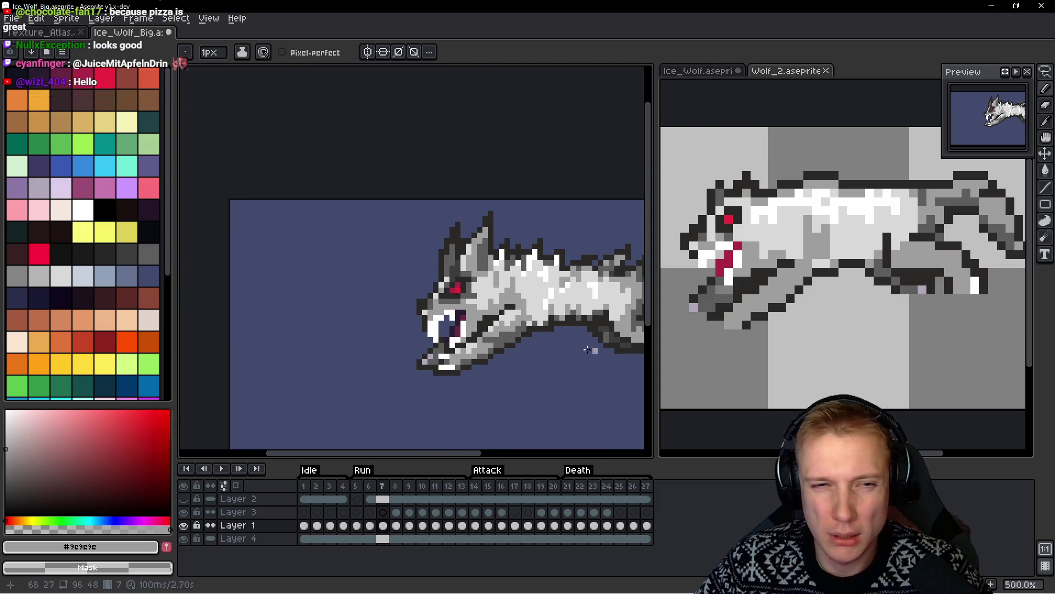
scroll(402, 296, "up", 2)
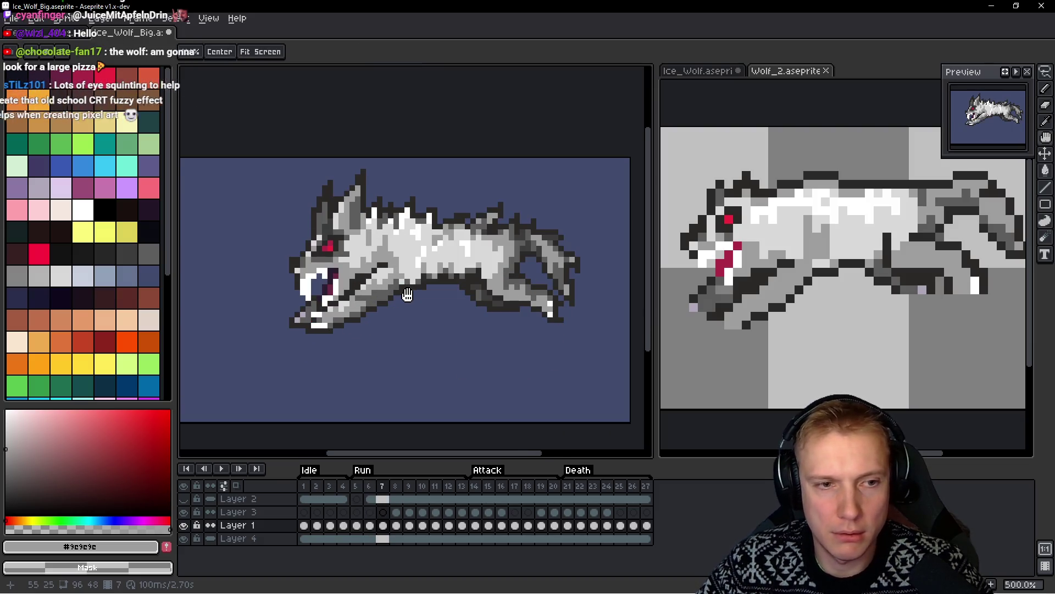
key("Right")
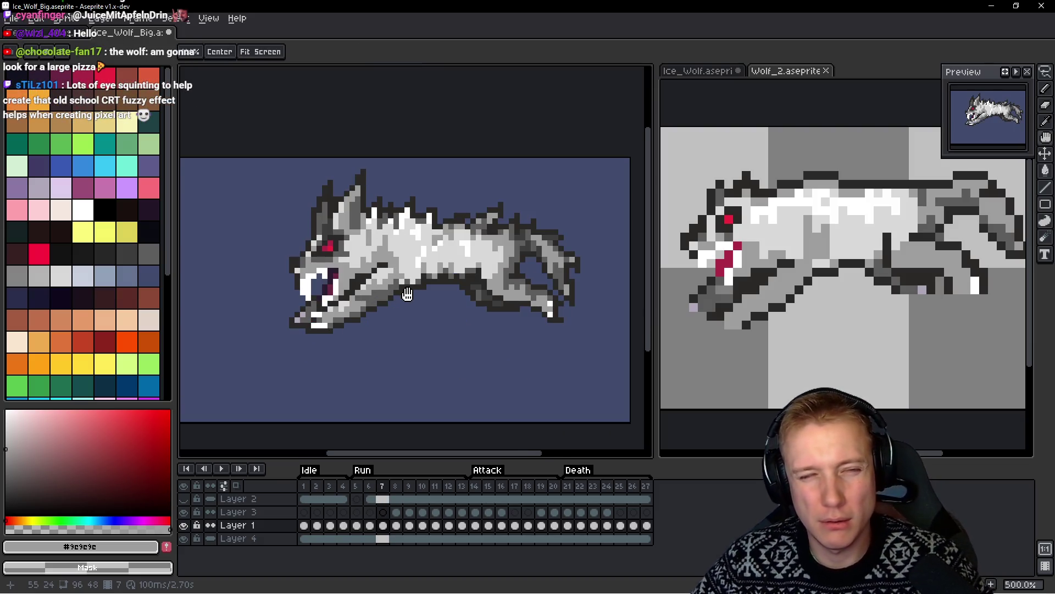
key("b")
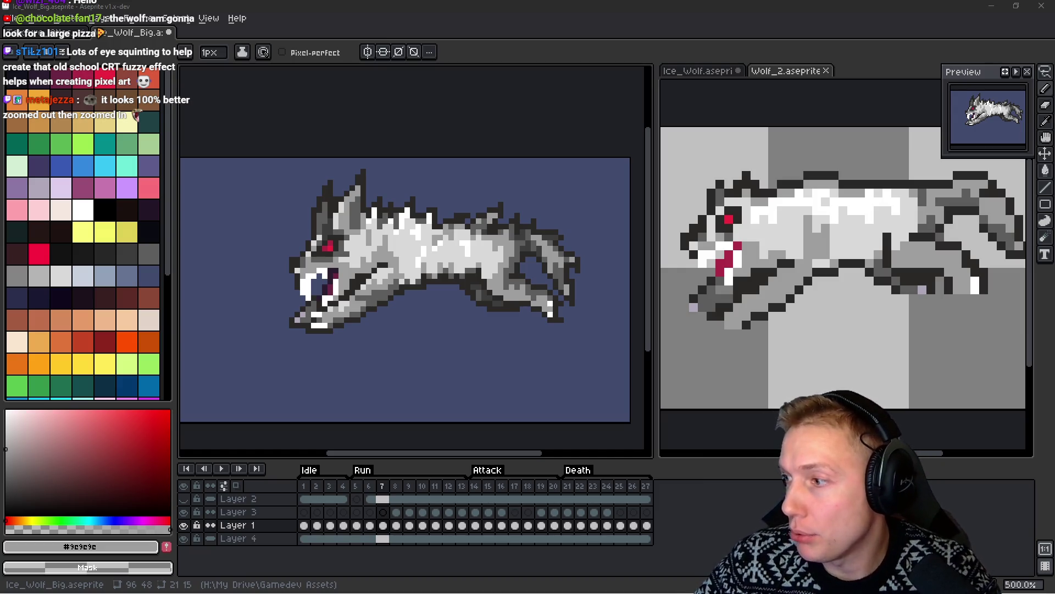
scroll(434, 181, "down", 1)
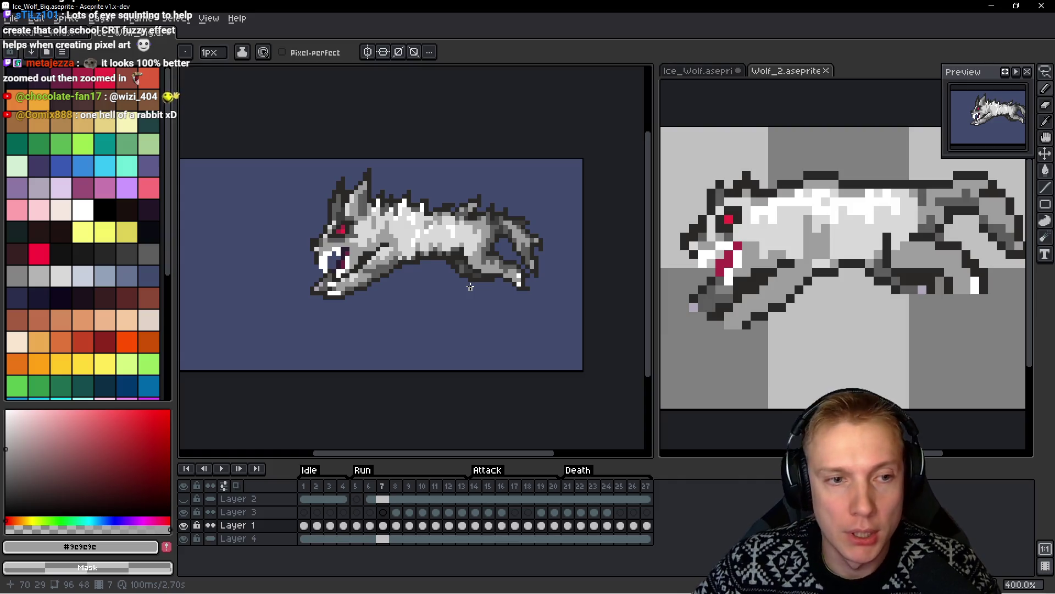
key("Return")
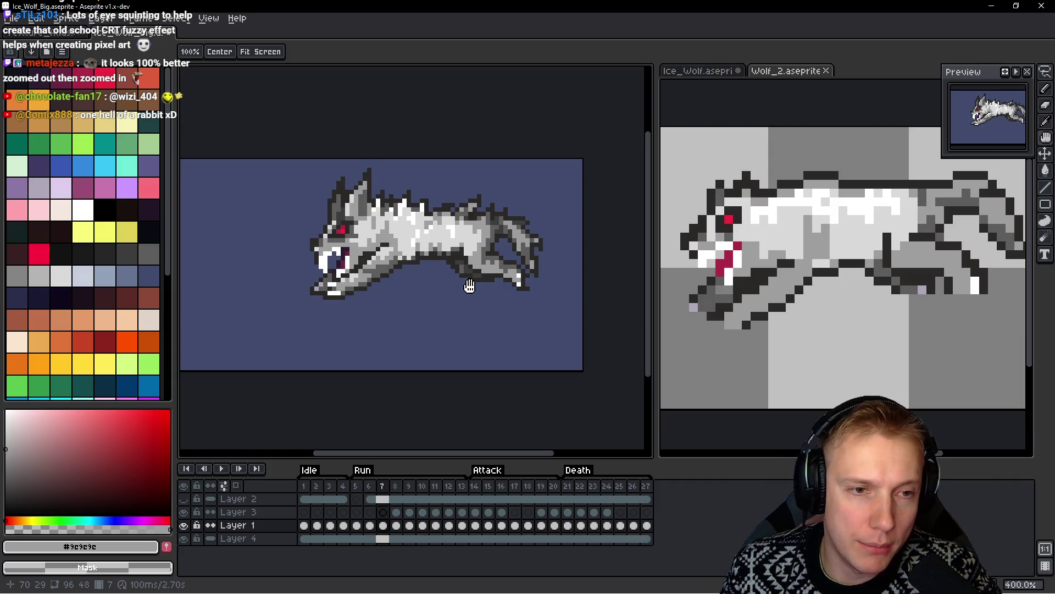
key("Return")
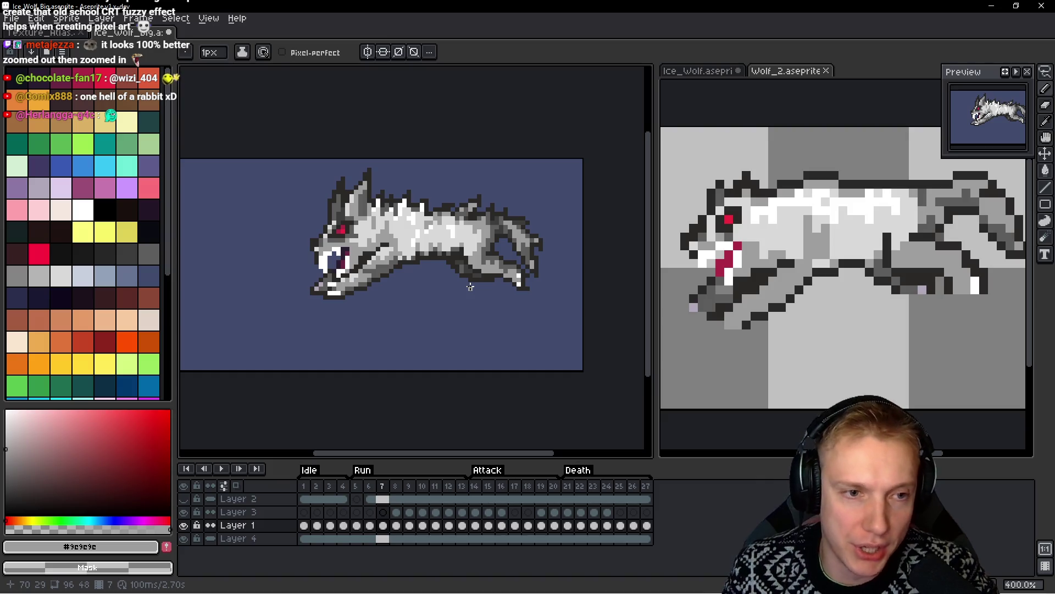
key("alt+Tab")
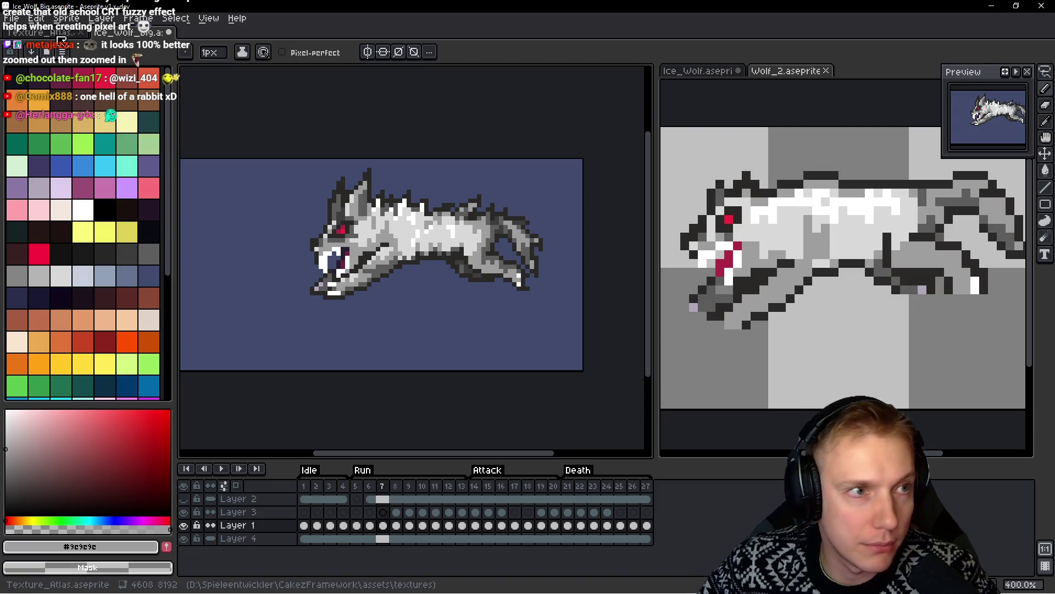
Open Troll.aseprite from the Gamedev Assets folder via File > Open
left_click(12, 18)
mouse_move(47, 59)
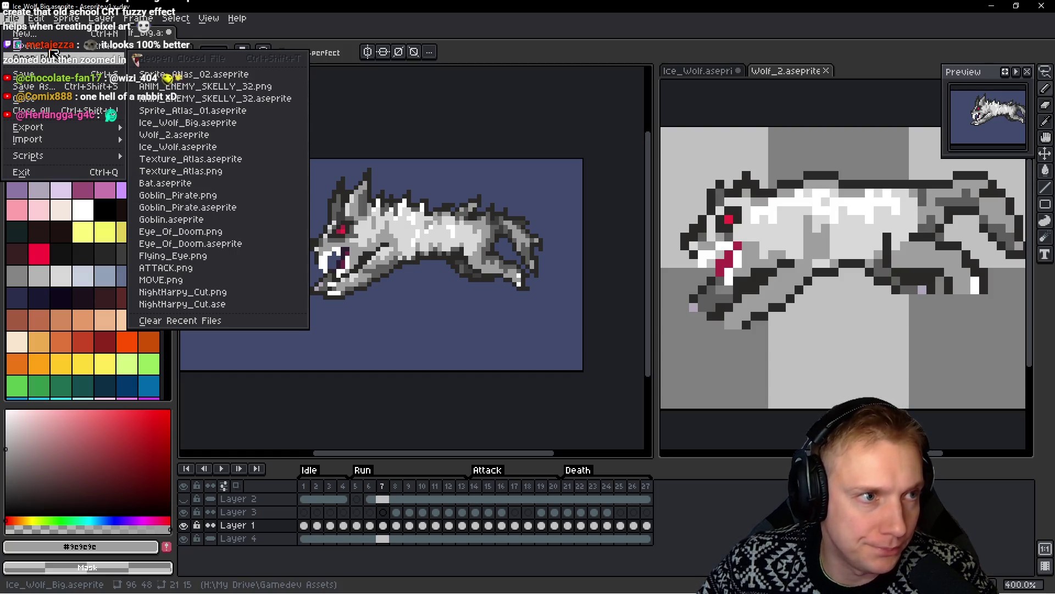
left_click(33, 45)
scroll(529, 272, "down", 3)
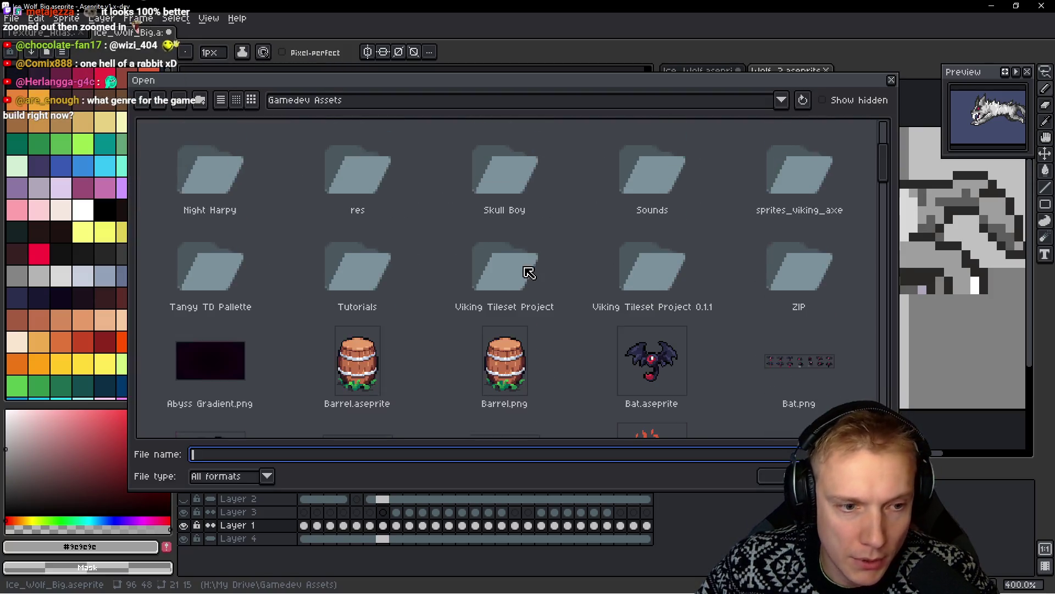
scroll(528, 272, "down", 6)
scroll(558, 305, "down", 15)
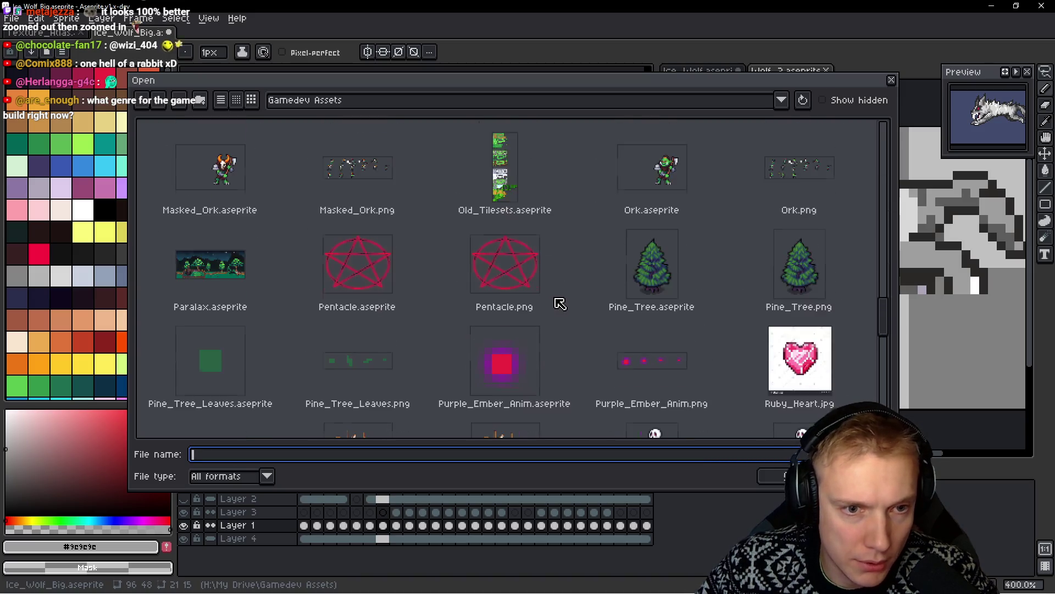
scroll(569, 304, "down", 5)
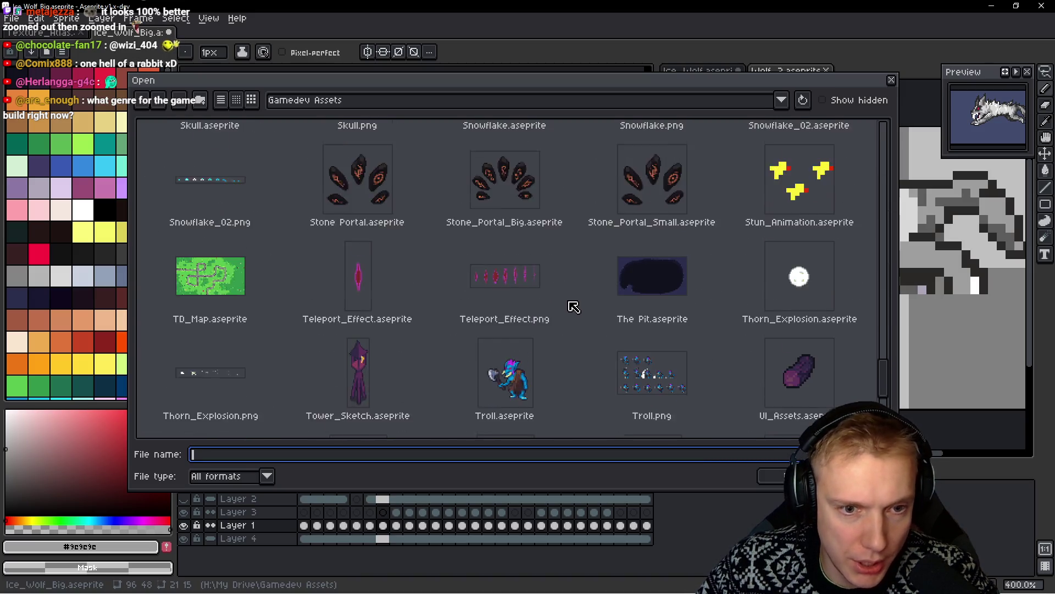
double_click(501, 293)
Play the troll's animation, then return to the Ice_Wolf_Big tab
left_click_drag(445, 269, 482, 264)
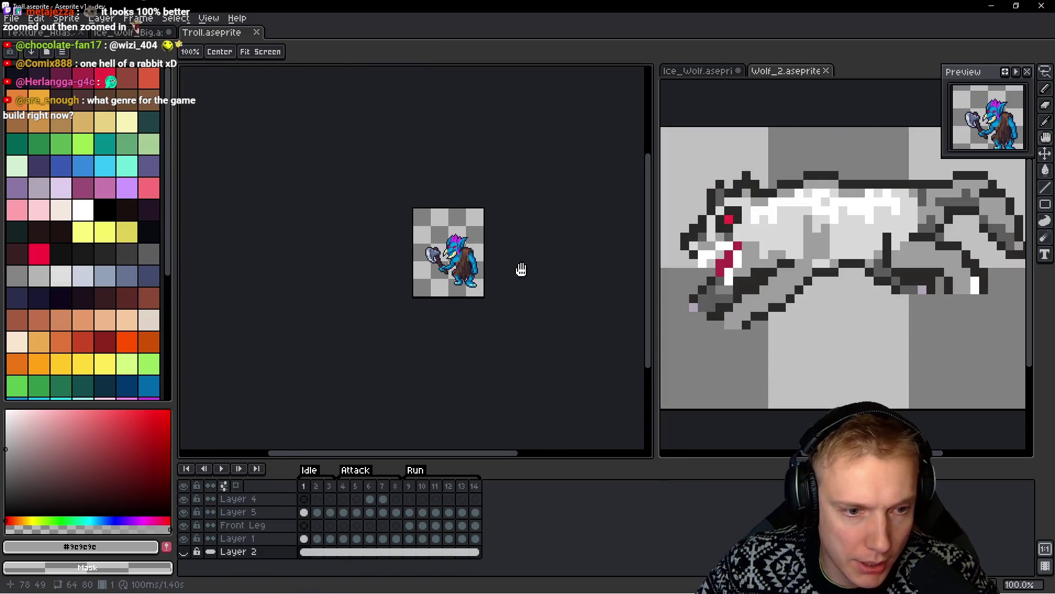
key("Return")
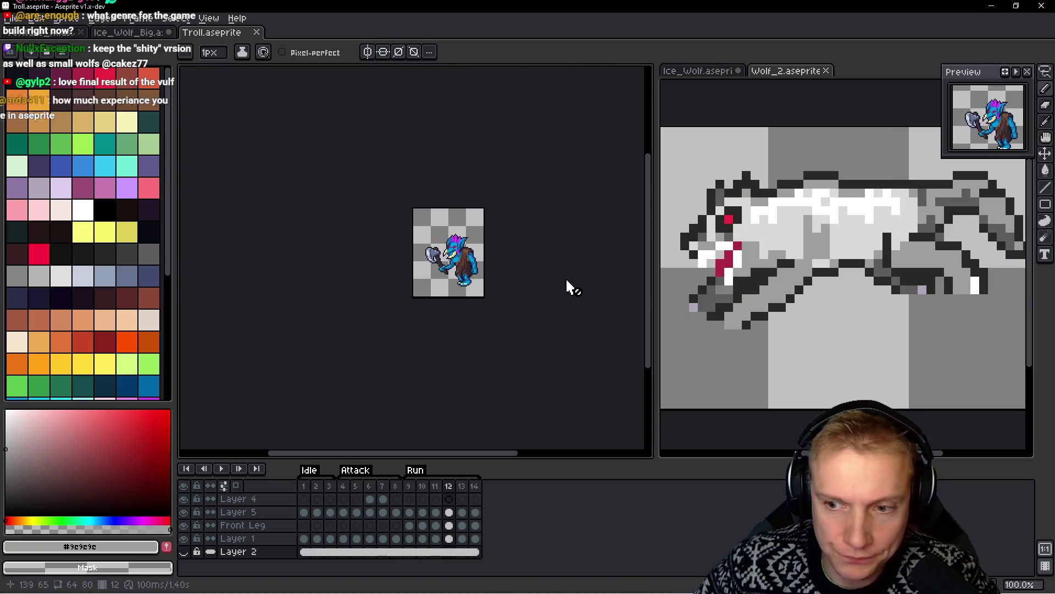
left_click_drag(517, 265, 494, 321)
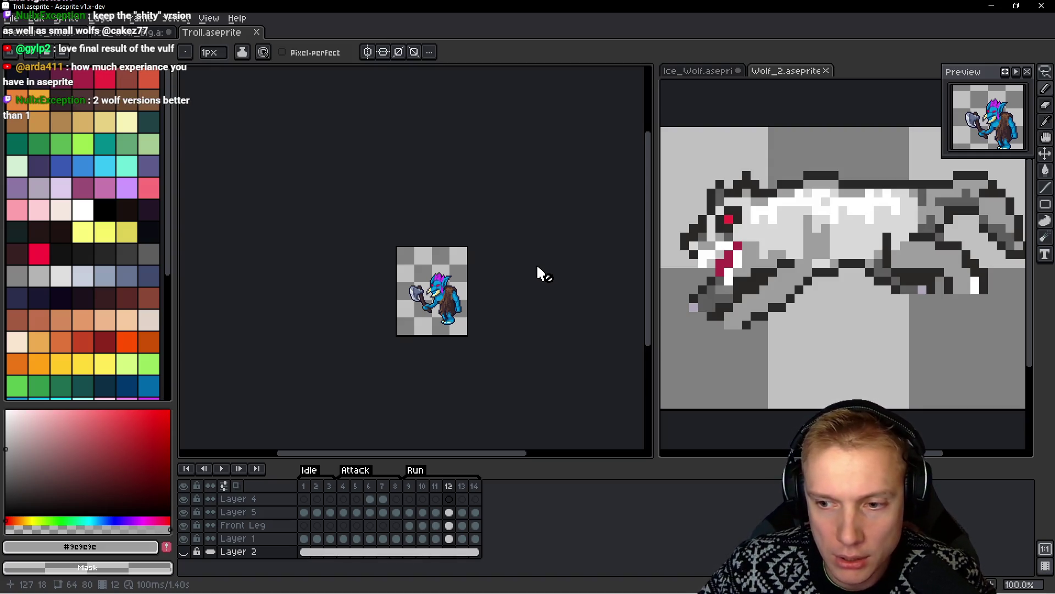
key("ctrl+shift+Tab")
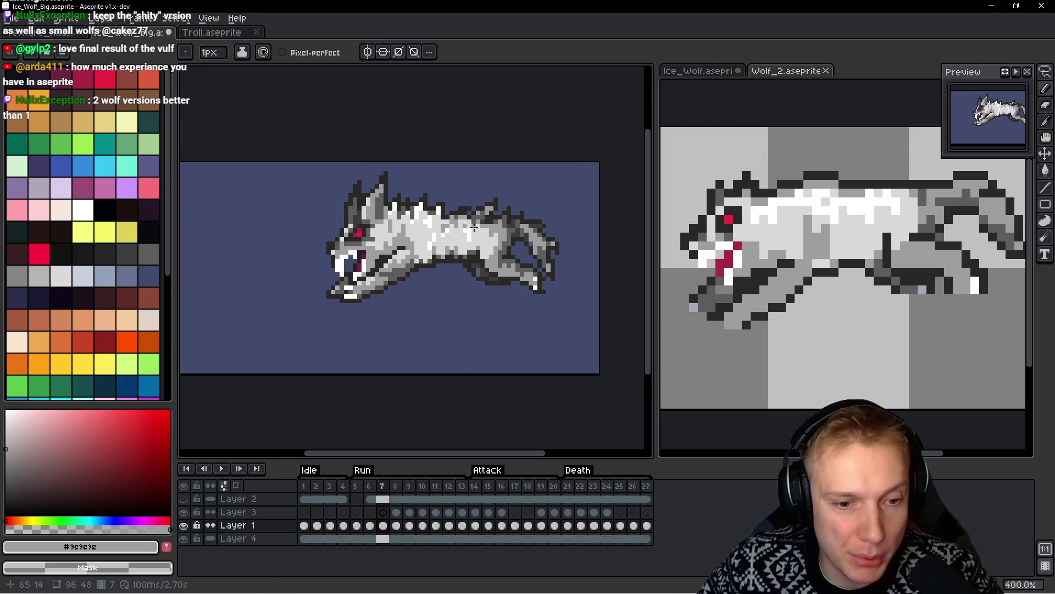
Pan the Wolf_2 reference to show the tail and nudge the Ice_Wolf_Big canvas right
left_click_drag(905, 248, 896, 265)
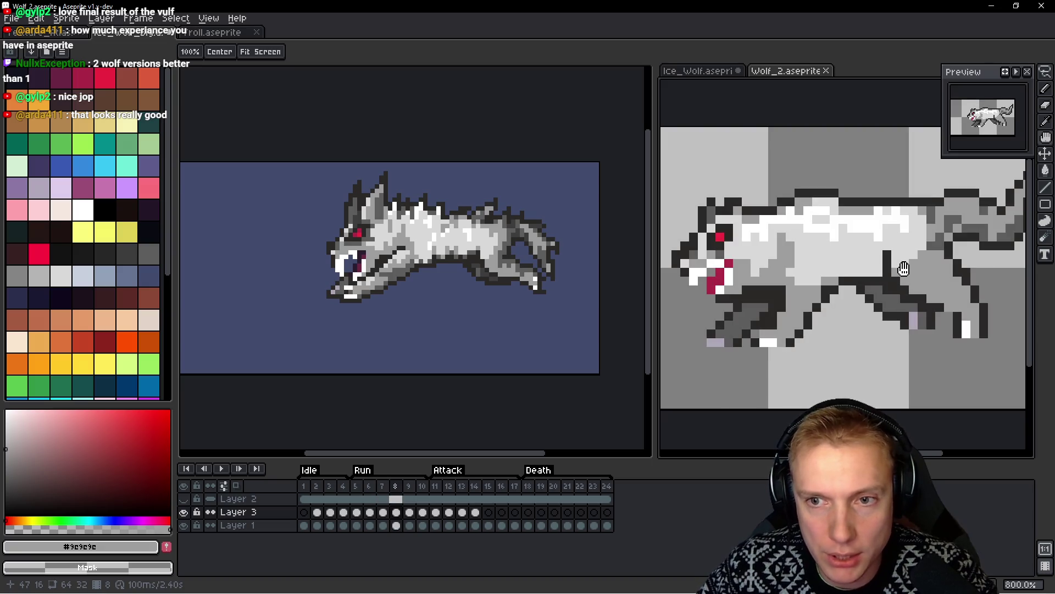
left_click_drag(904, 268, 820, 251)
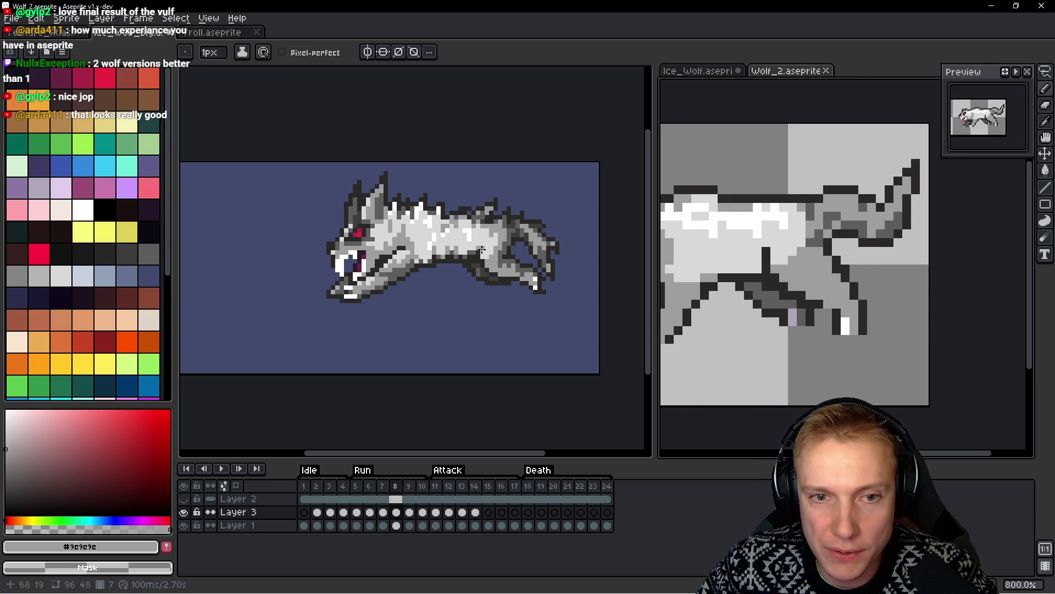
key("ctrl+Tab")
scroll(517, 248, "up", 2)
key("alt")
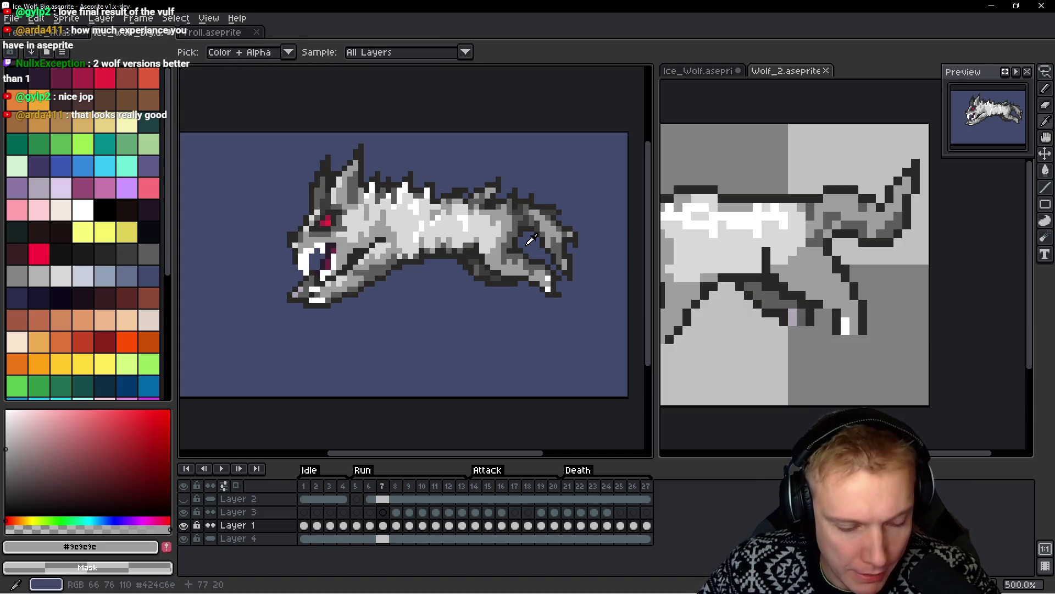
left_click(871, 278)
scroll(871, 278, "down", 2)
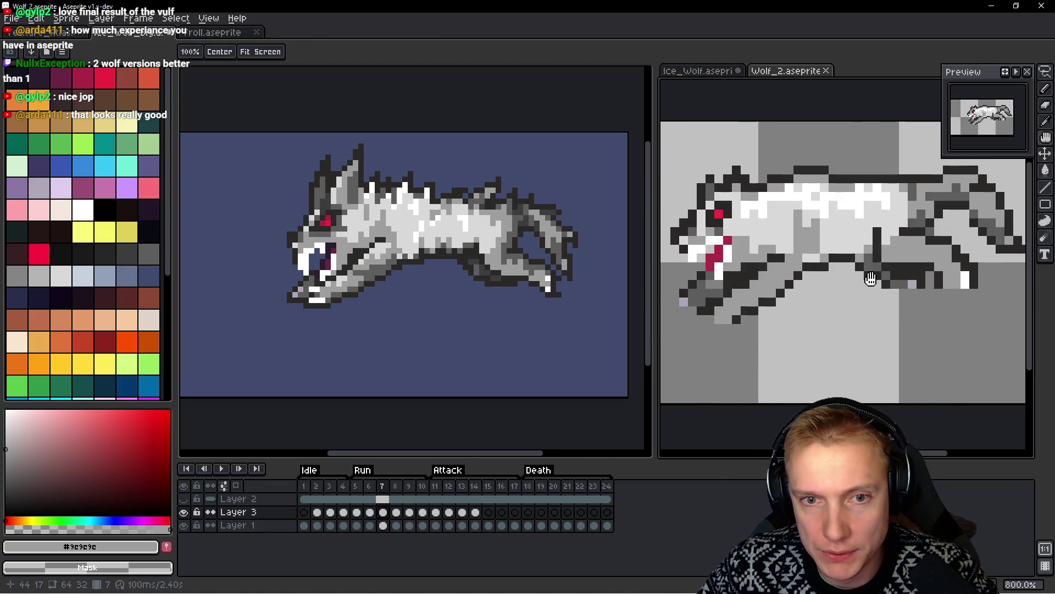
left_click_drag(405, 275, 448, 271)
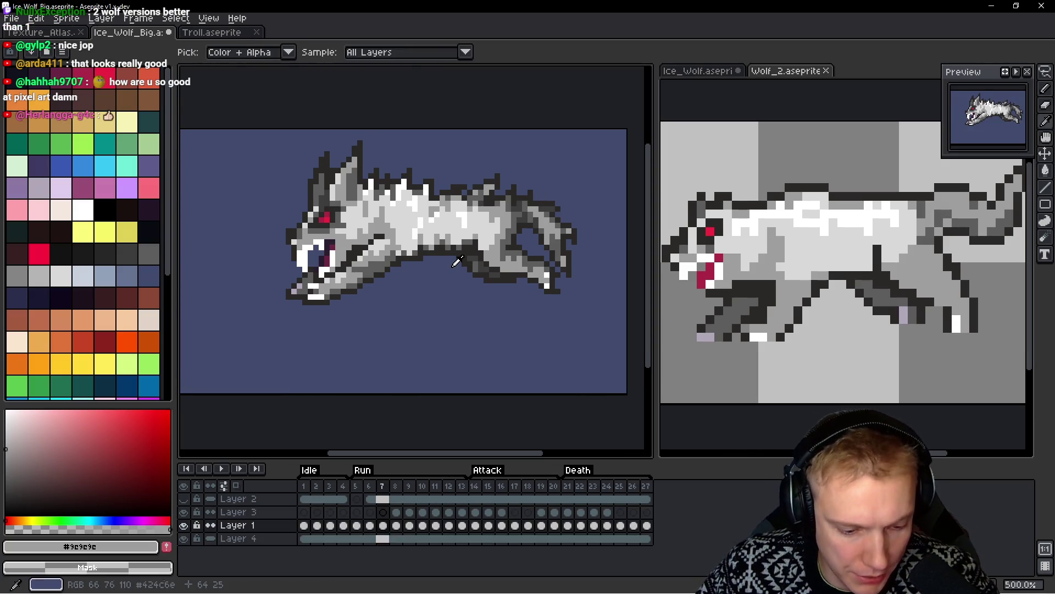
Play the Wolf_2 reference, stop on frame 8, and flip between frames 7 and 8
left_click(834, 279)
key("Return")
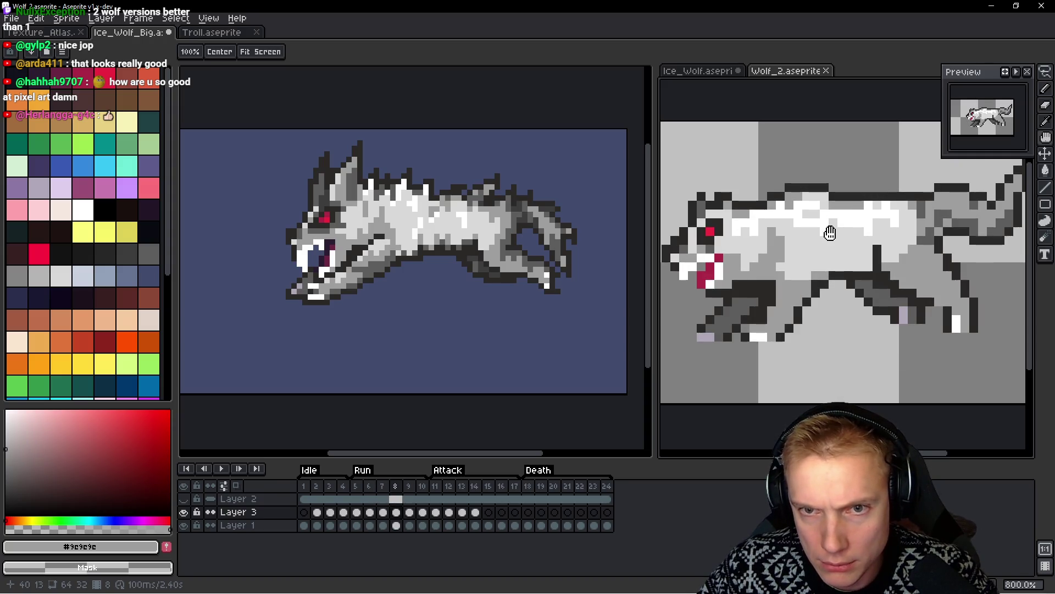
key("Return")
scroll(822, 193, "up", 3)
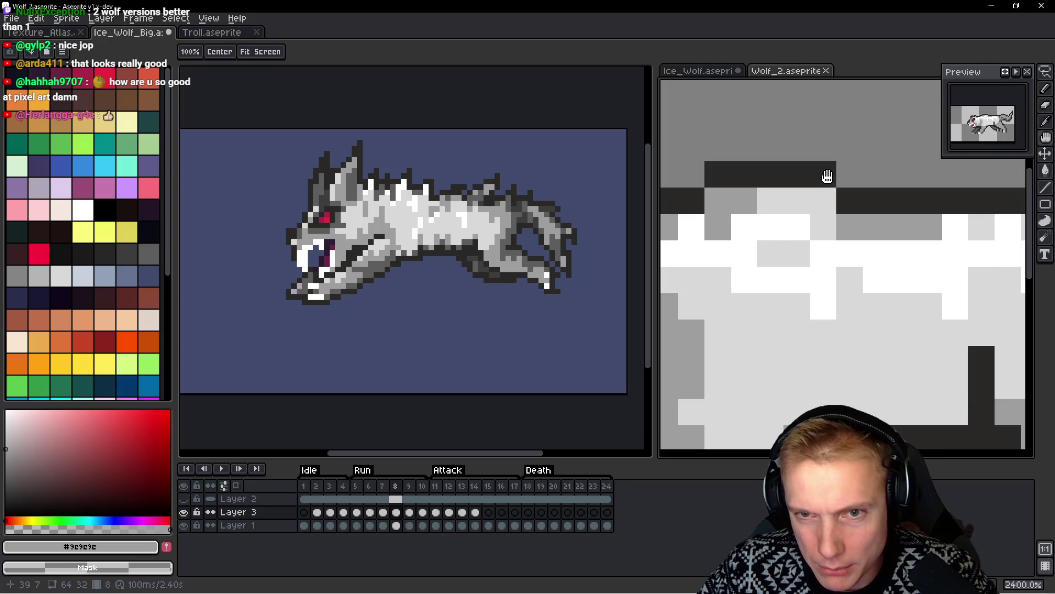
key("comma")
key("period")
scroll(828, 138, "down", 3)
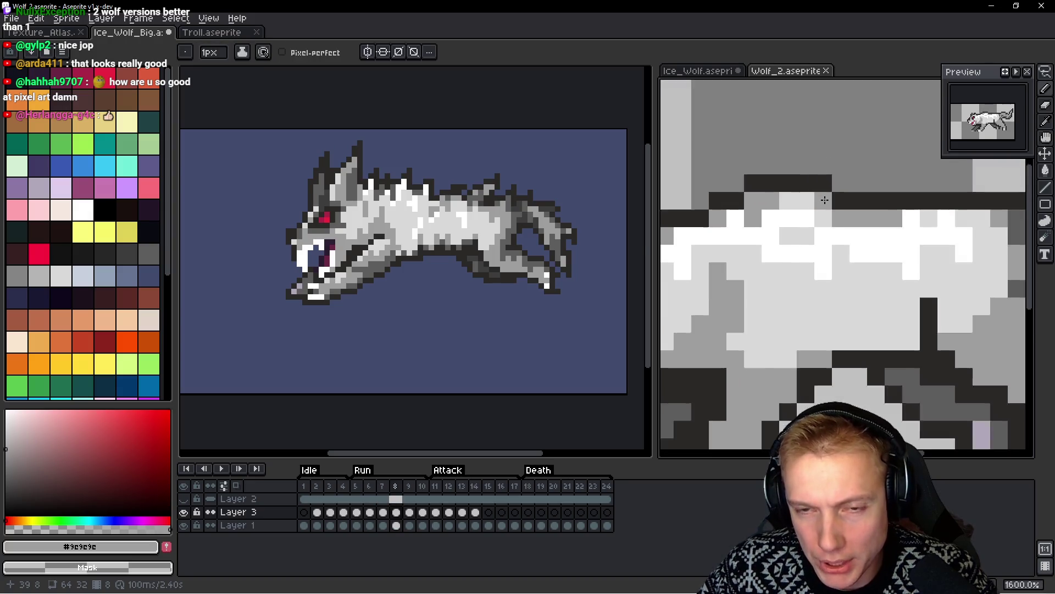
left_click_drag(783, 288, 875, 268)
key("comma")
key("period")
key("comma")
key("period")
key("comma")
key("period")
key("comma")
key("period")
key("comma")
key("period")
key("comma")
key("period")
scroll(878, 269, "down", 3)
Advance the Ice_Wolf_Big sprite to frame 8
left_click(415, 226)
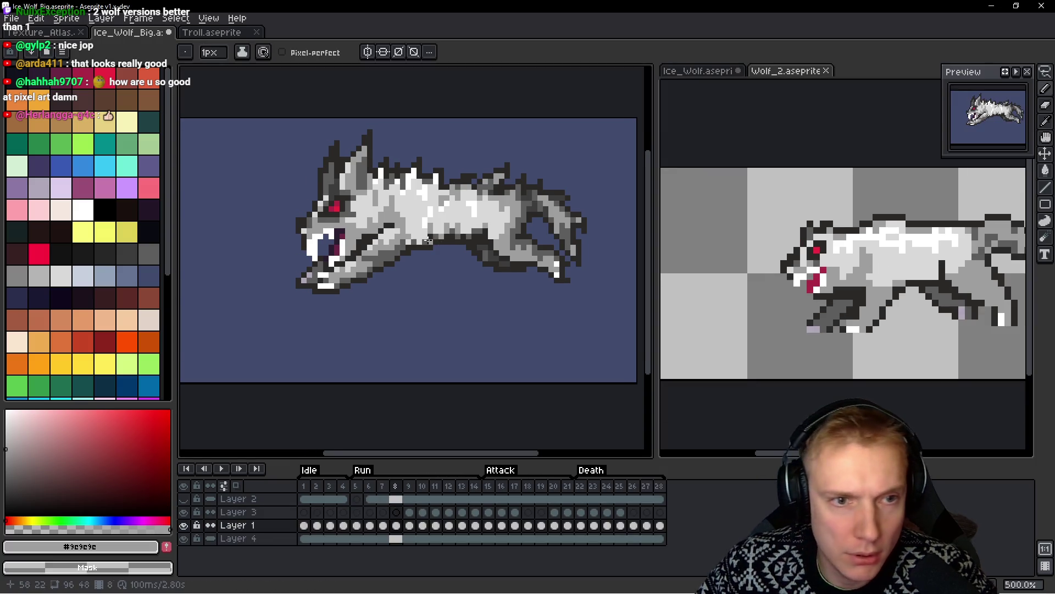
scroll(415, 226, "up", 1)
key("period")
Select the whole wolf on frame 8 and compare it against frame 7
key("m")
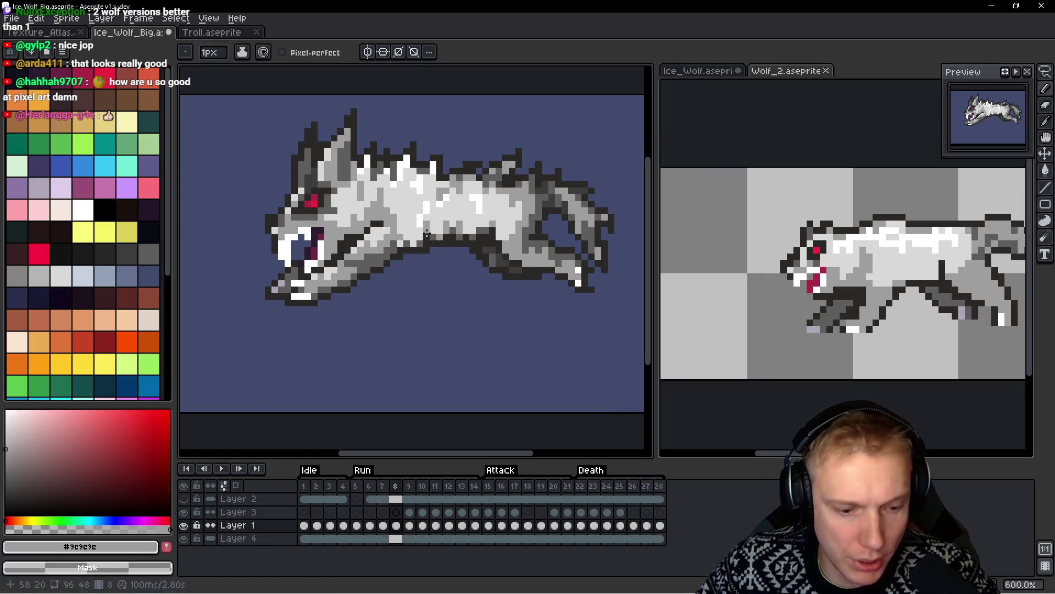
left_click_drag(265, 113, 616, 314)
left_click(902, 252)
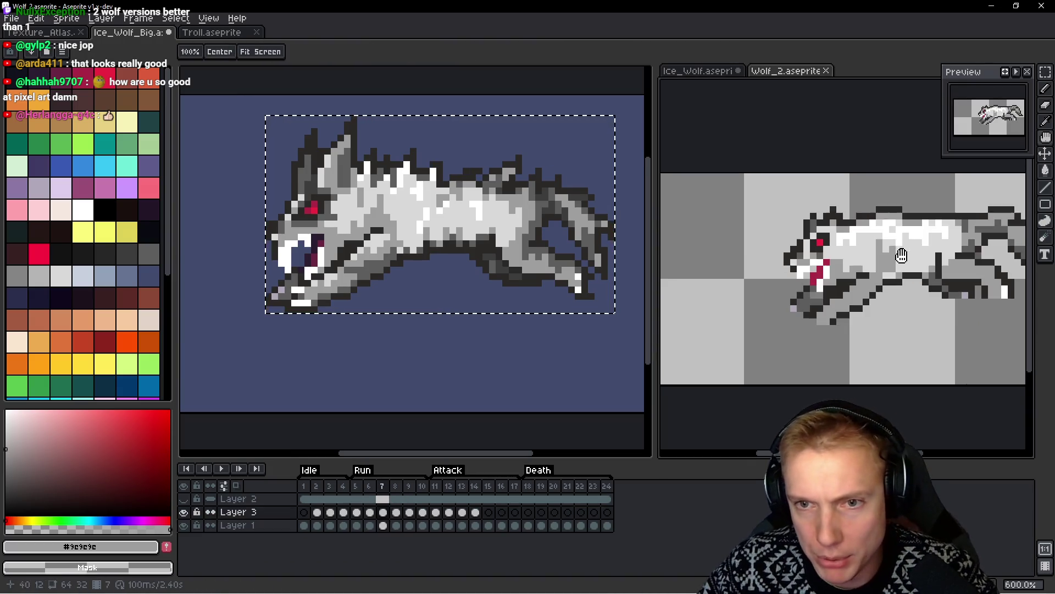
scroll(880, 204, "up", 4)
scroll(889, 201, "down", 4)
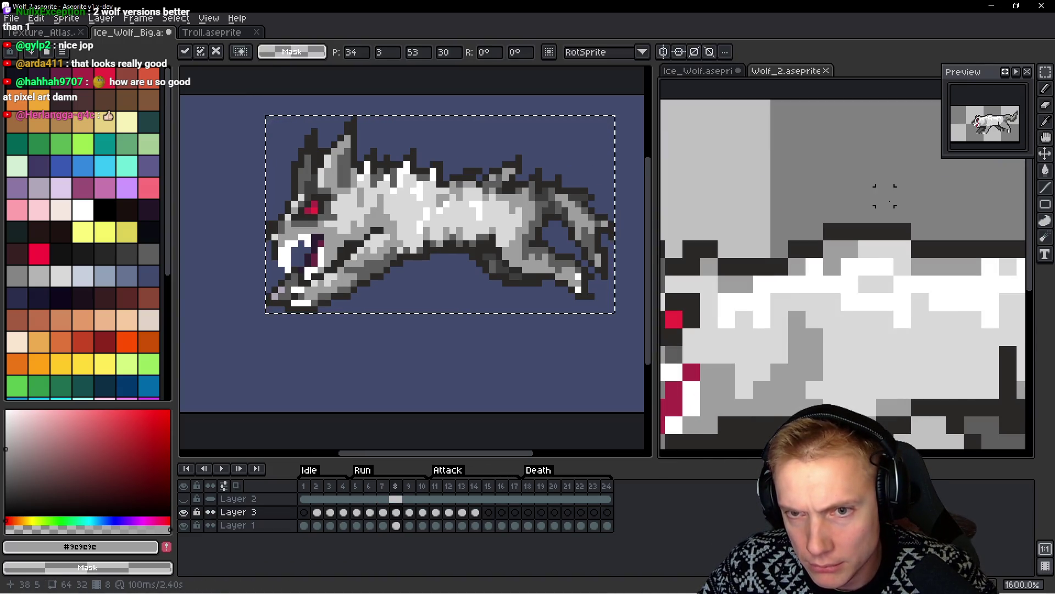
left_click(417, 276)
key("comma")
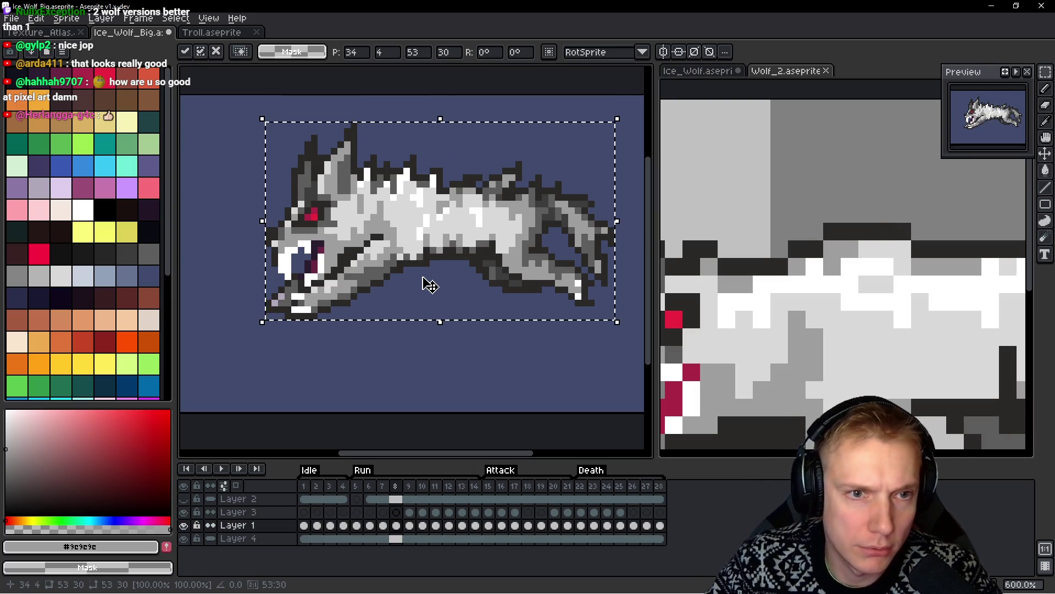
key("h")
key("period")
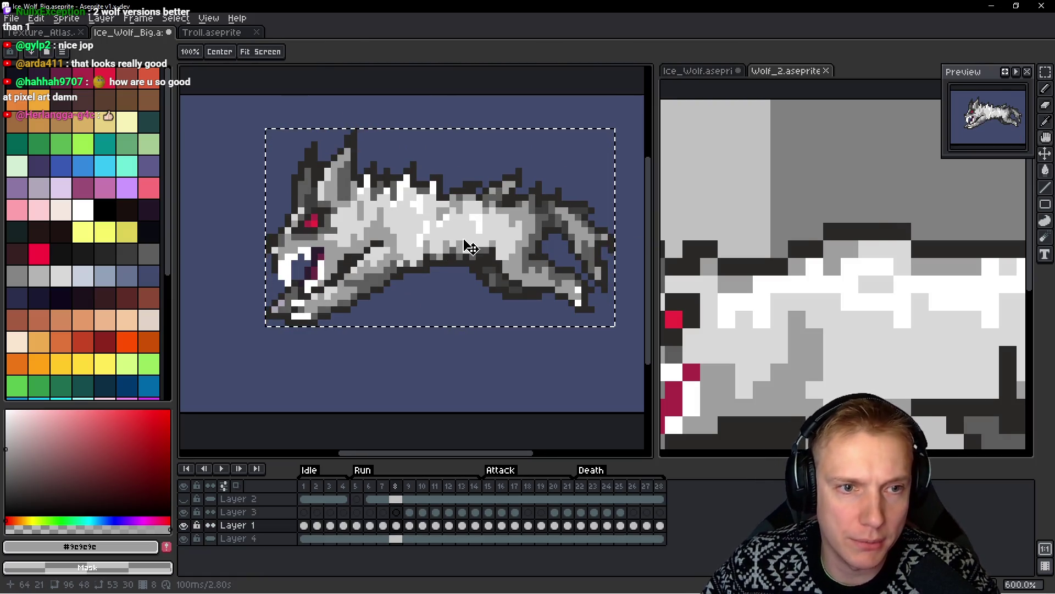
Lasso the hind section, flip it vertically, and move it up and right
key("v")
scroll(436, 267, "down", 2)
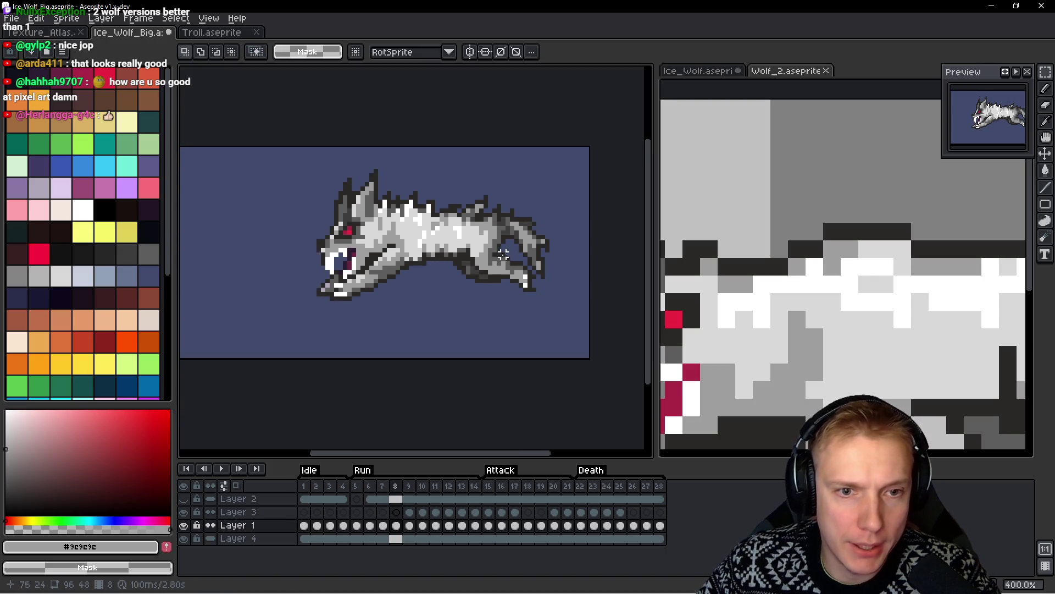
scroll(536, 253, "up", 5)
left_click(798, 306)
scroll(799, 306, "down", 2)
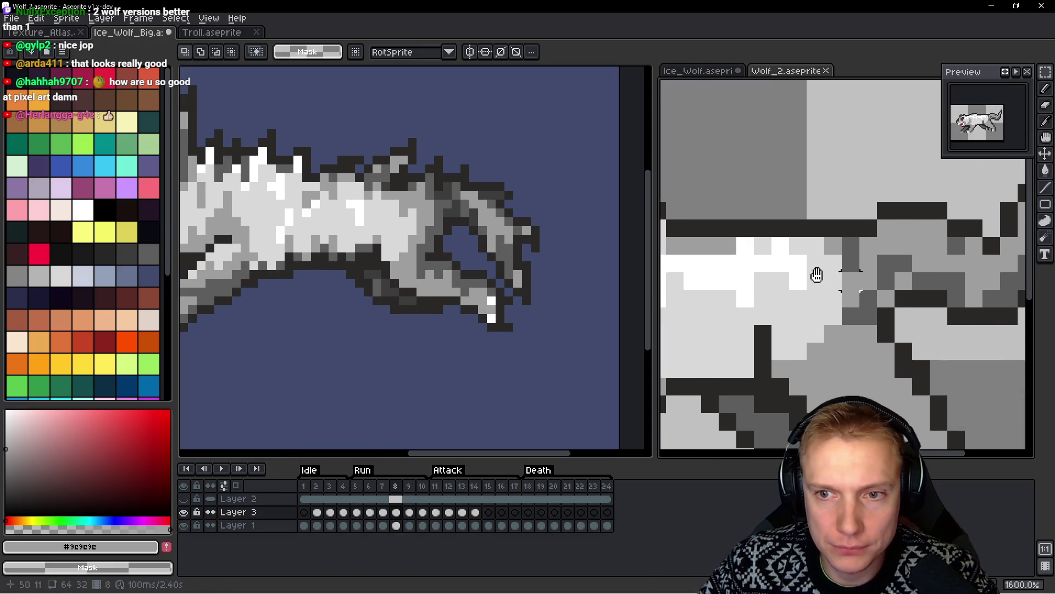
left_click(519, 223)
key("q")
left_click_drag(519, 224, 466, 233)
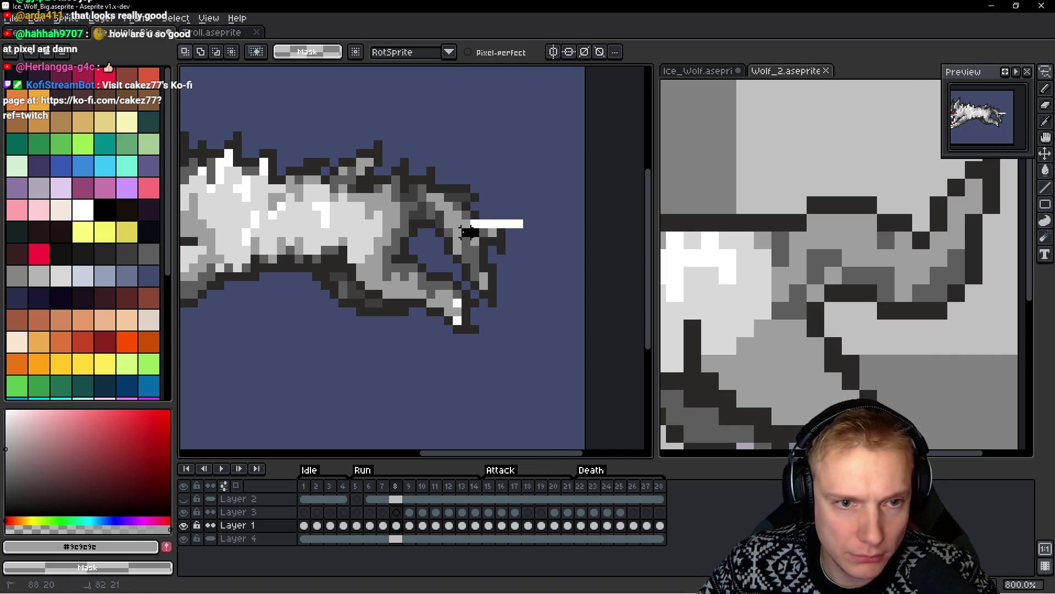
left_click_drag(491, 303, 532, 231)
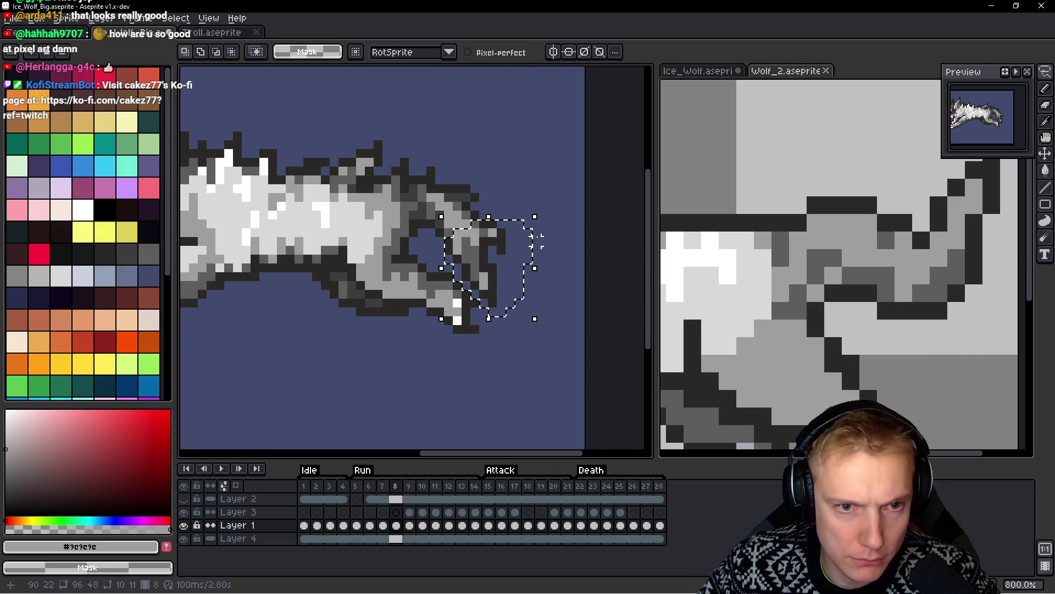
key("shift+v")
mouse_move(472, 271)
left_mouse_down()
mouse_move(513, 216)
mouse_move(505, 180)
left_mouse_up()
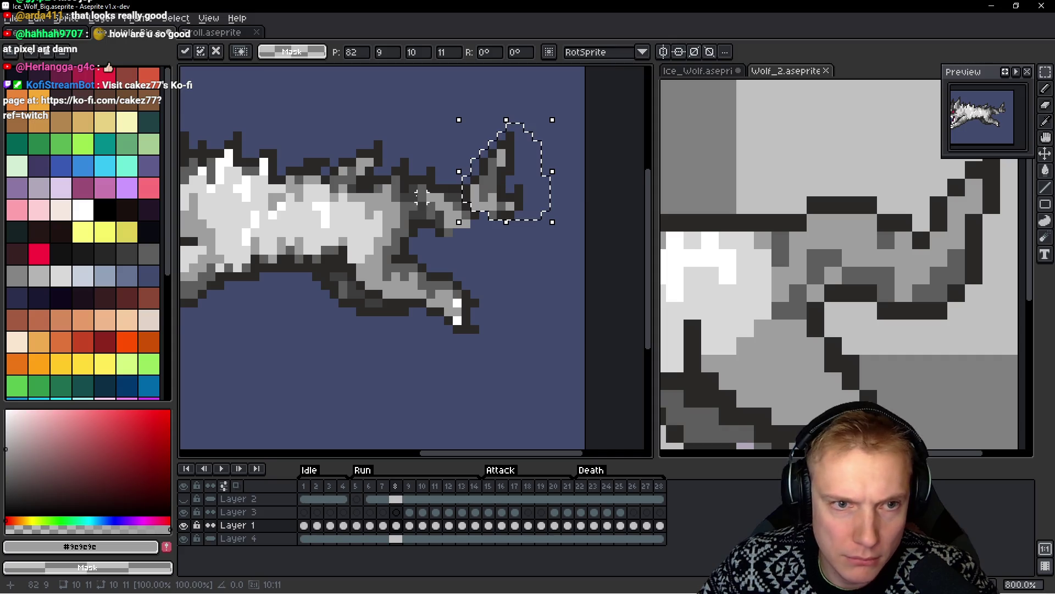
scroll(427, 197, "up", 3)
Draw dark outline pixels at the tail joint and two diagonal mid-grey #5d5d5d pixels
key("b")
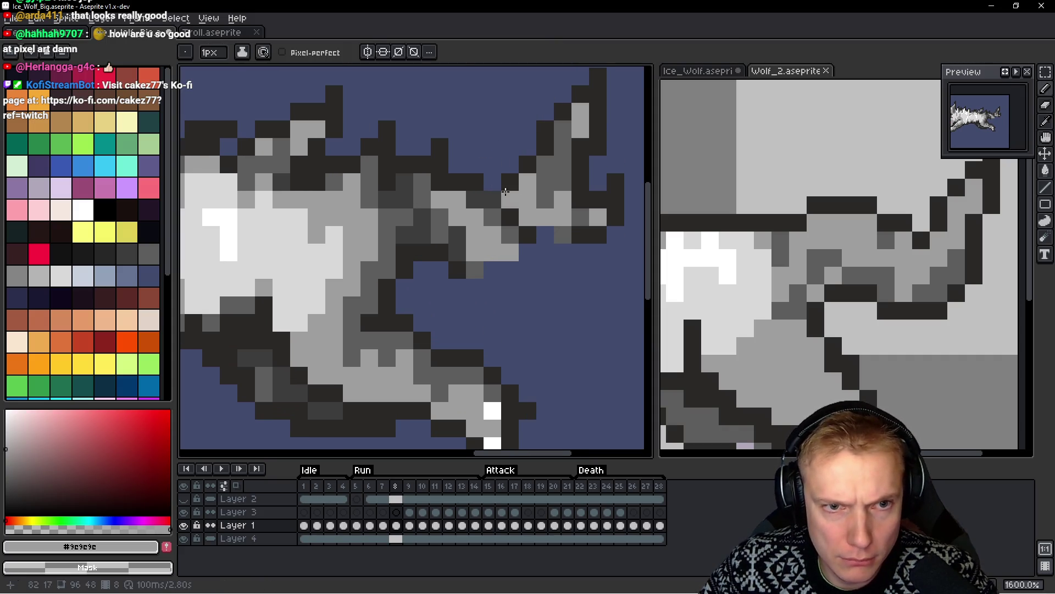
left_click(467, 179, "alt")
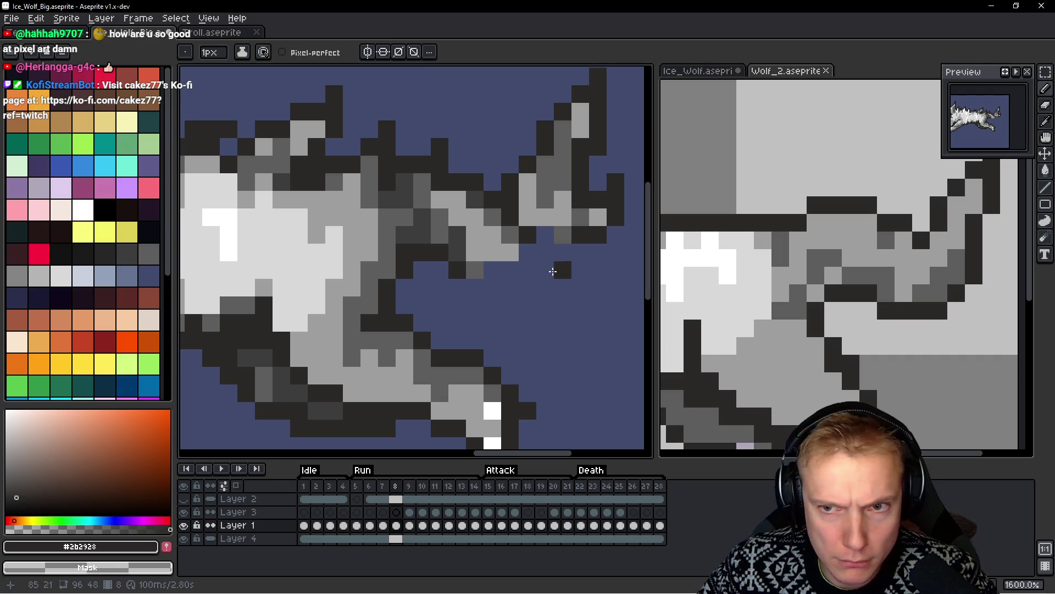
mouse_move(557, 253)
left_mouse_down()
mouse_move(559, 281)
mouse_move(523, 286)
mouse_move(494, 313)
mouse_move(511, 291)
mouse_move(491, 269)
left_mouse_up()
left_click(478, 267, "alt")
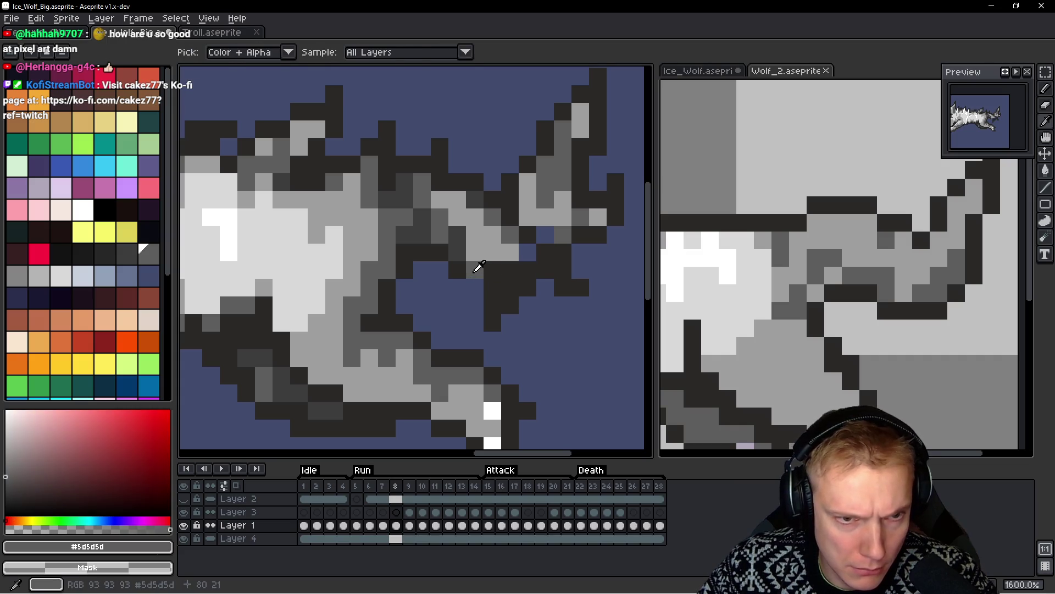
left_click(470, 282, "alt")
left_click(478, 266, "alt")
left_click_drag(491, 286, 507, 273)
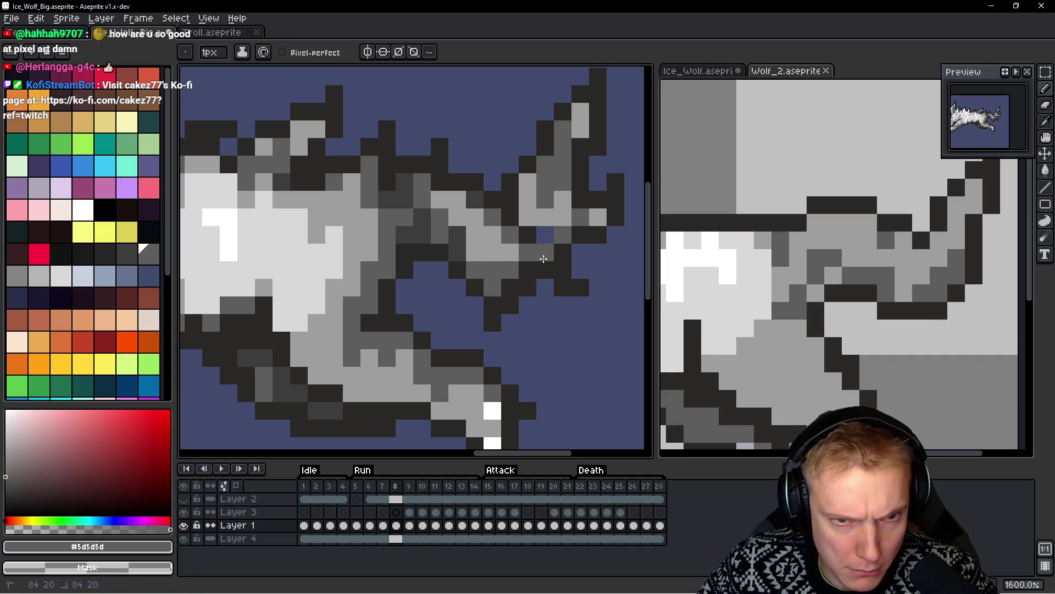
Check the neighbouring frame and add a darker grey #3d3d3d shading pixel
left_click(560, 283, "alt")
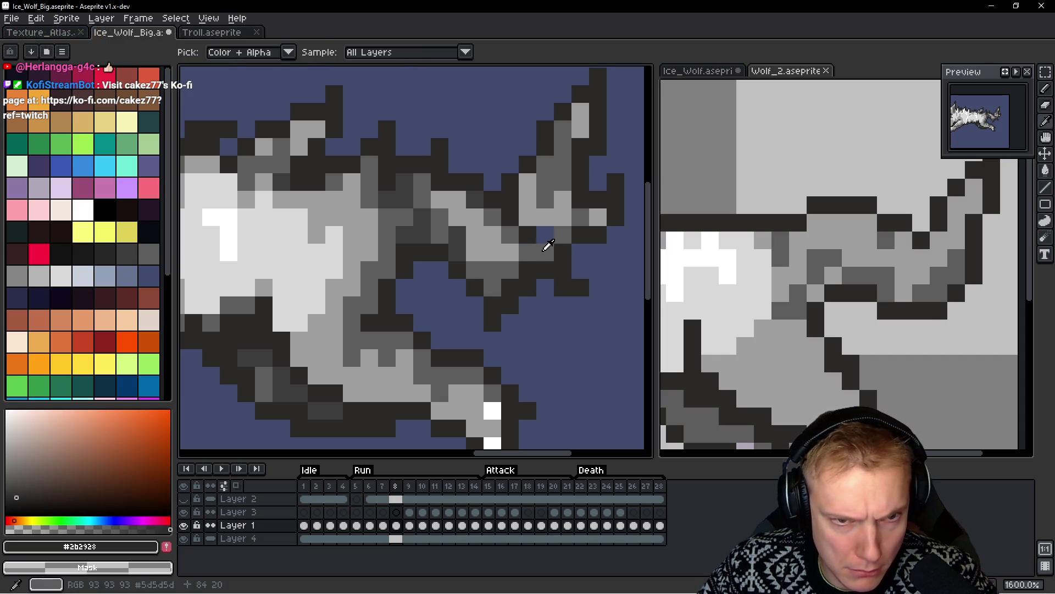
left_click(544, 249, "alt")
key("Left")
key("Right")
left_click(482, 261, "alt")
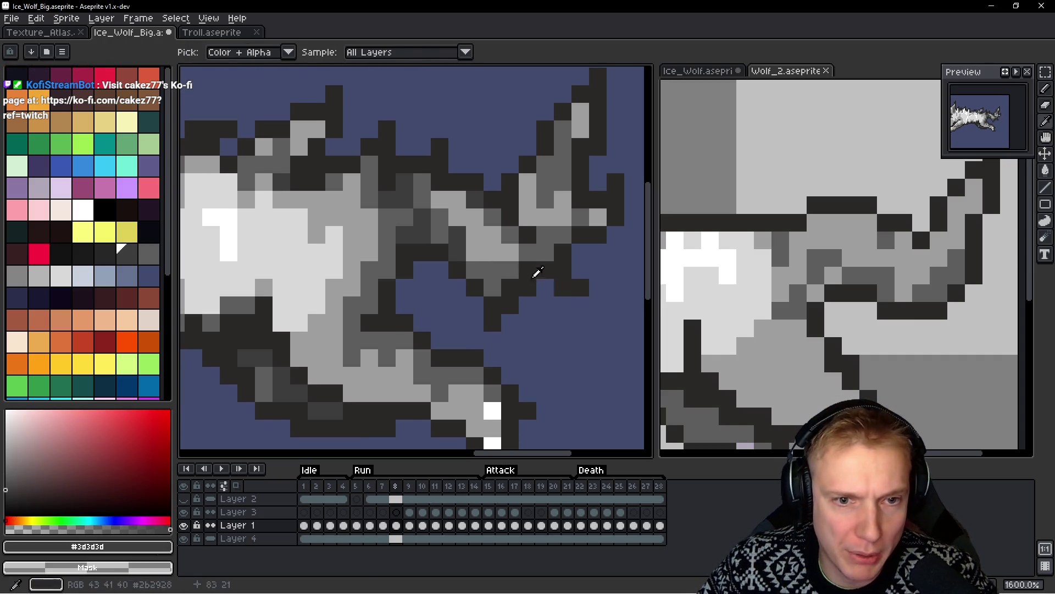
left_click(563, 284)
scroll(565, 285, "down", 5)
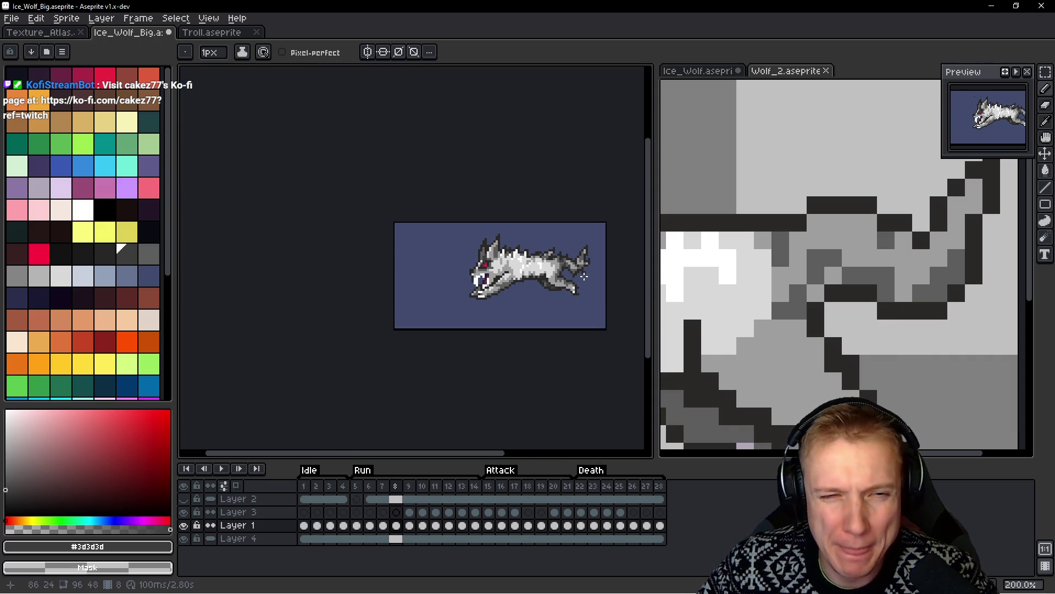
scroll(602, 285, "up", 3)
Add dark #2b2928 outline pixels and erase three stray dark pixels to background
key("m")
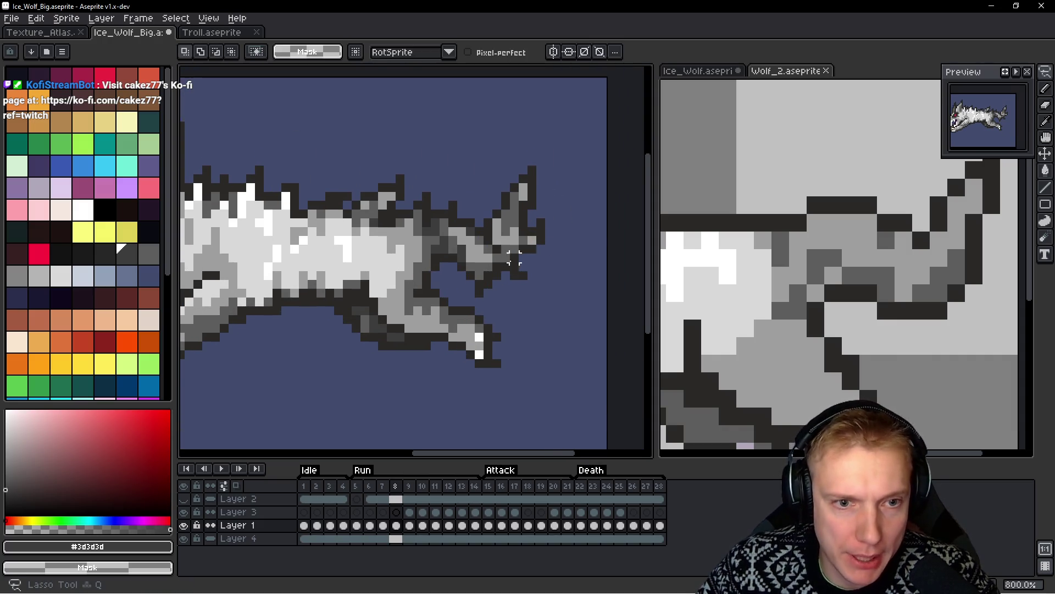
scroll(546, 280, "up", 1)
scroll(545, 281, "down", 1)
scroll(542, 278, "up", 1)
key("b")
left_click(443, 317)
left_click(443, 282)
left_click(455, 279, "alt")
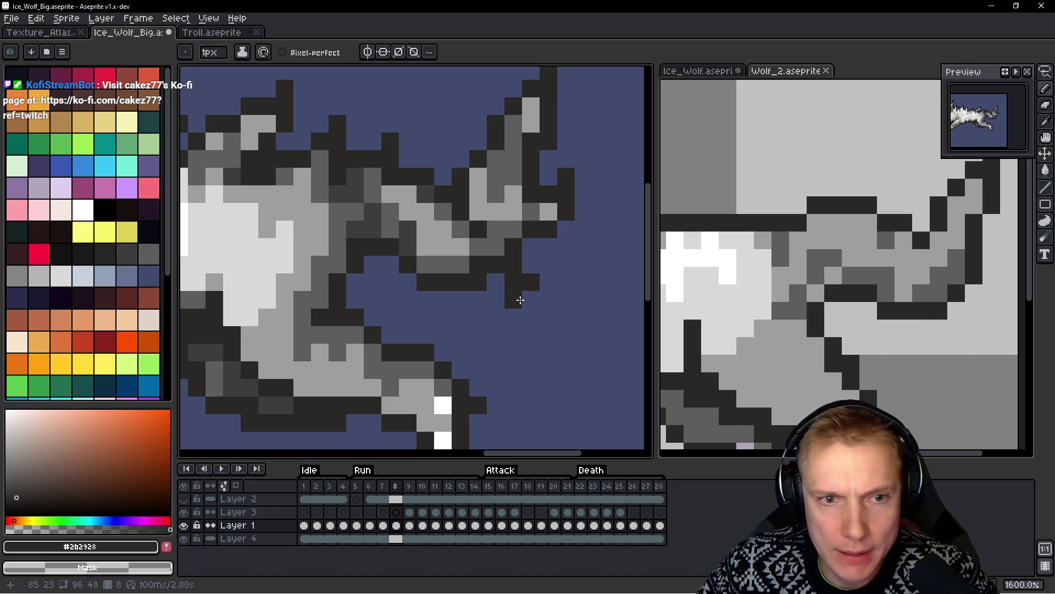
left_click_drag(520, 300, 525, 283)
Repaint grey pixels toward the neck light grey #9c9c9c and add one mid-grey pixel
key("space")
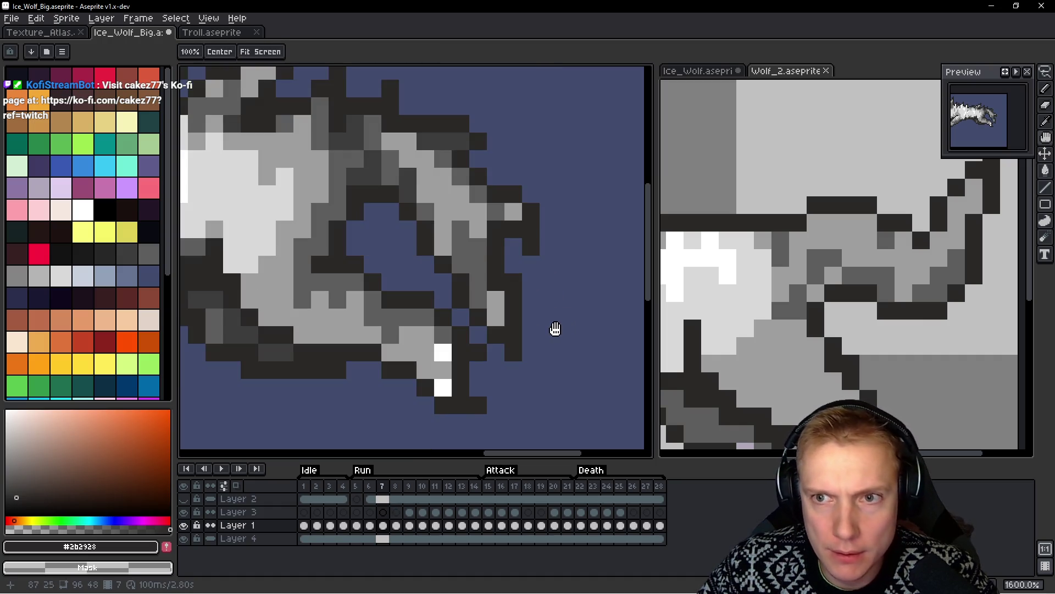
scroll(516, 266, "up", 2)
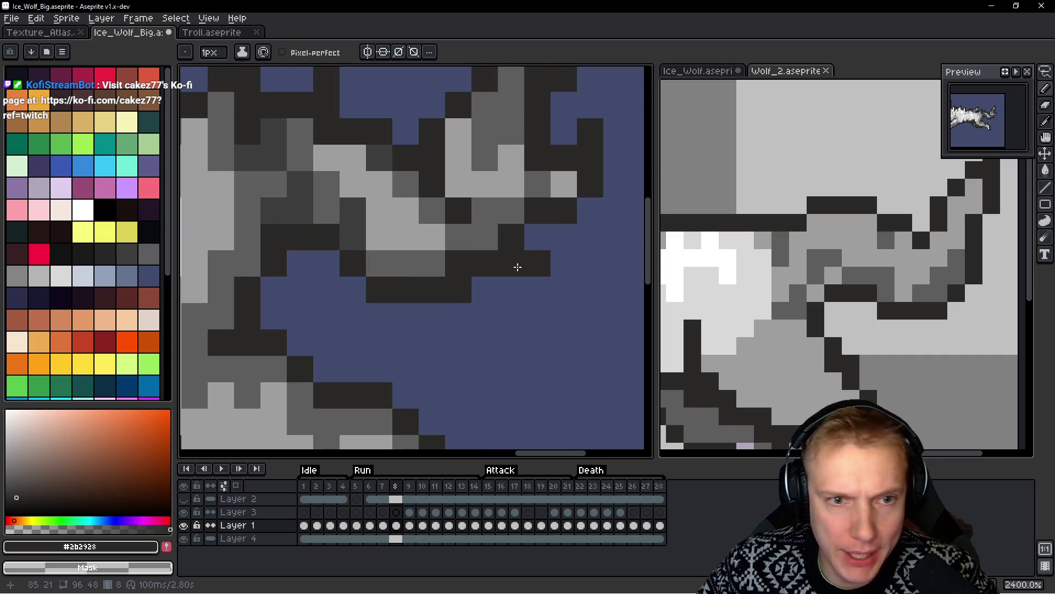
left_click(486, 220, "alt")
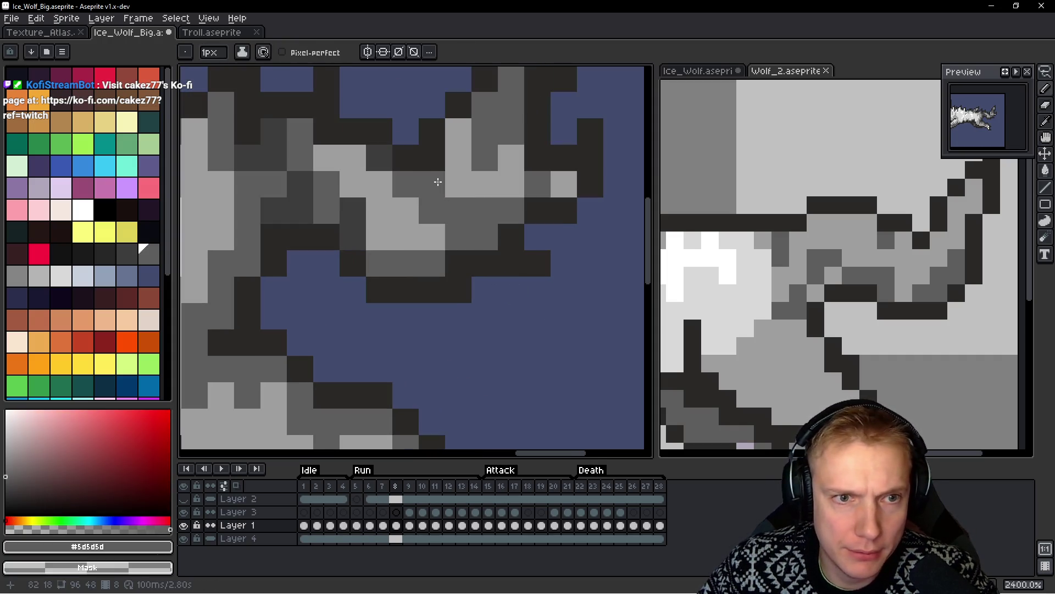
left_click(385, 181, "alt")
left_click(413, 181)
left_click_drag(434, 185, 424, 260)
mouse_move(501, 154)
left_mouse_down()
mouse_move(475, 154)
mouse_move(475, 231)
left_mouse_up()
left_click_drag(501, 128, 495, 182)
left_click(467, 277, "alt")
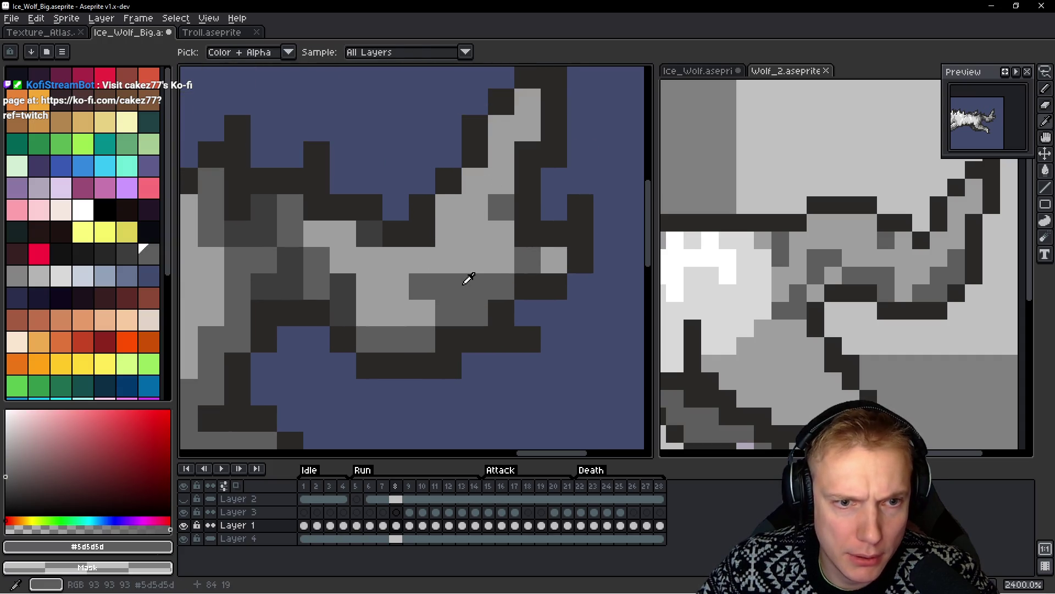
left_click(474, 241)
Preview the animation around frame 8, then paint another dark grey pixel
key("Return")
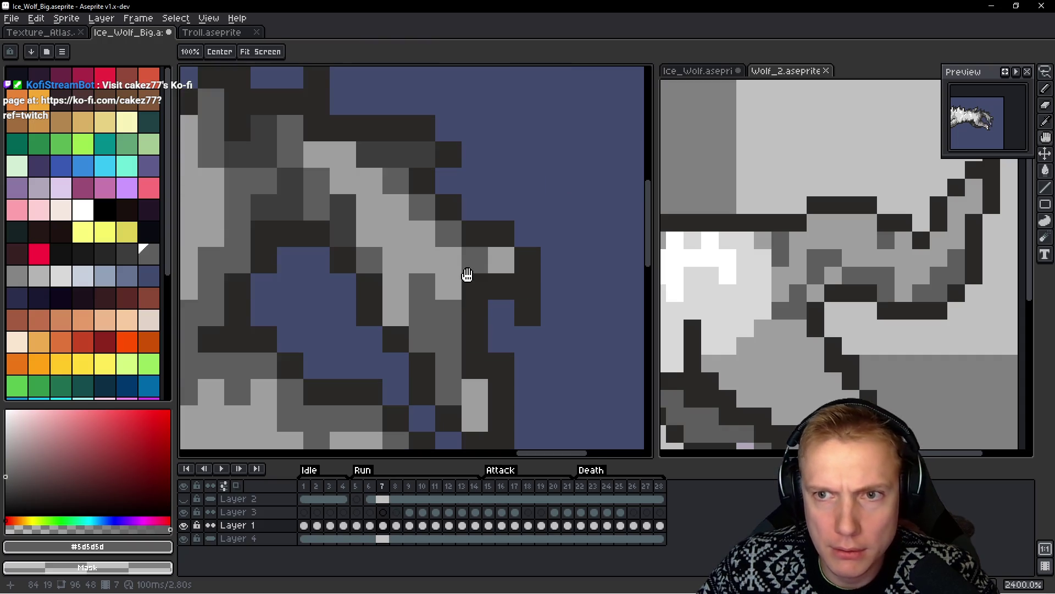
key("Return")
left_click(357, 303)
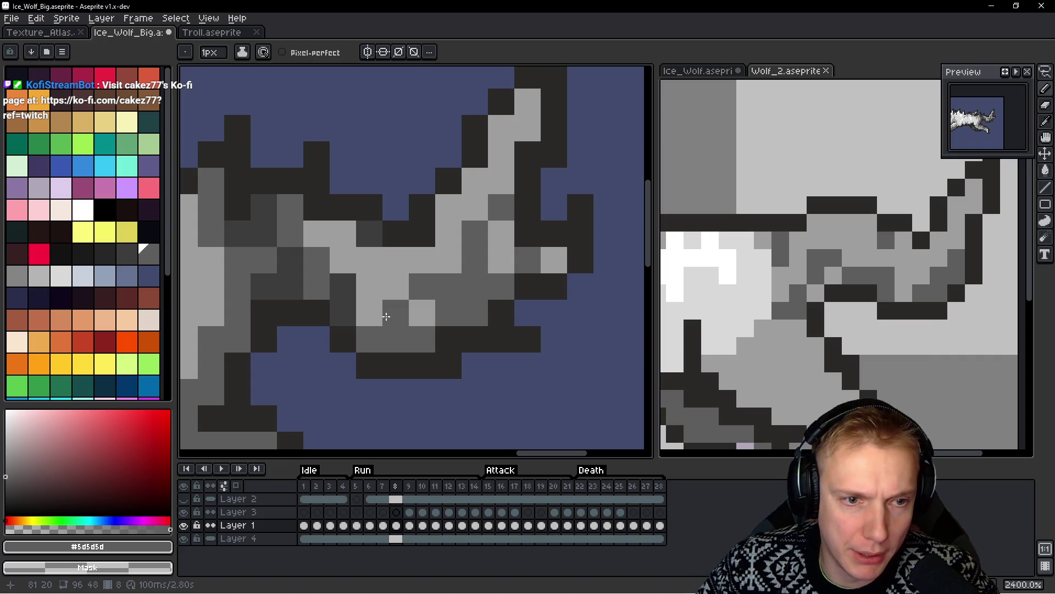
scroll(390, 308, "down", 5)
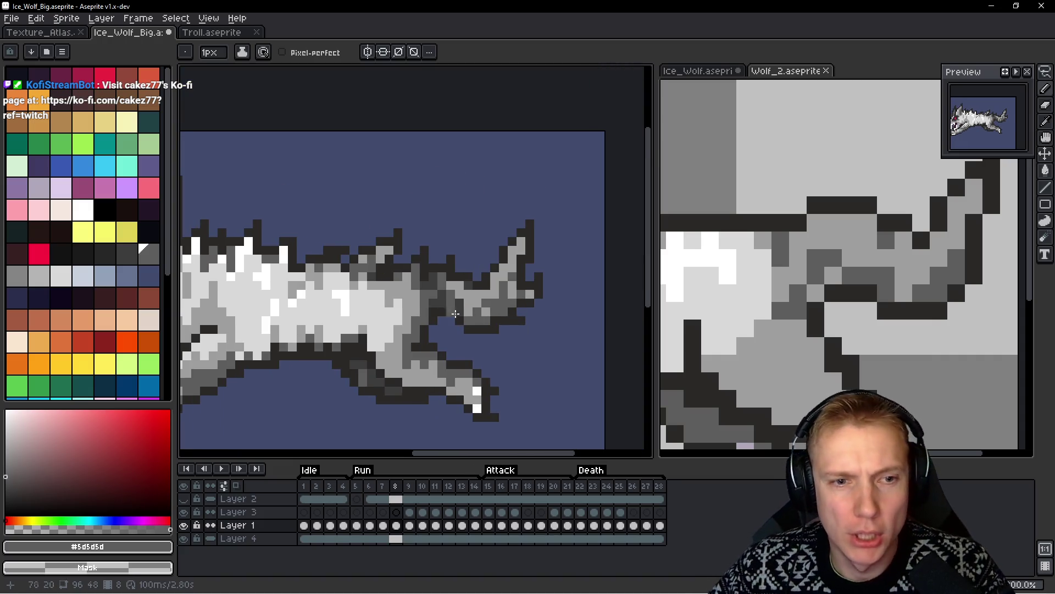
scroll(439, 312, "up", 3)
left_click(483, 311, "alt")
scroll(477, 319, "up", 3)
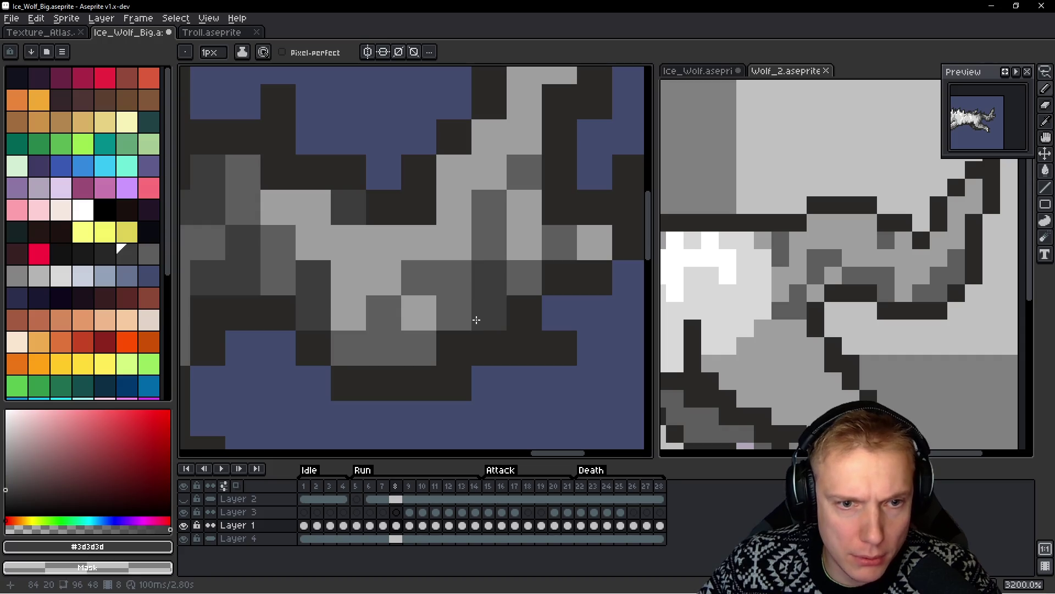
scroll(477, 361, "down", 3)
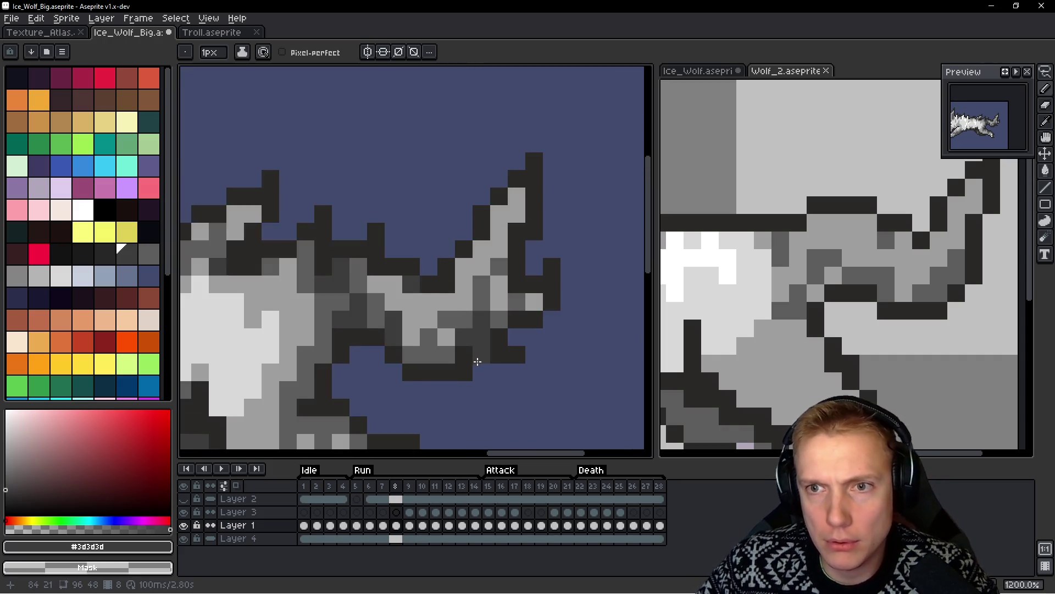
scroll(478, 361, "down", 3)
scroll(480, 365, "up", 3)
scroll(482, 330, "up", 1)
scroll(499, 323, "up", 1)
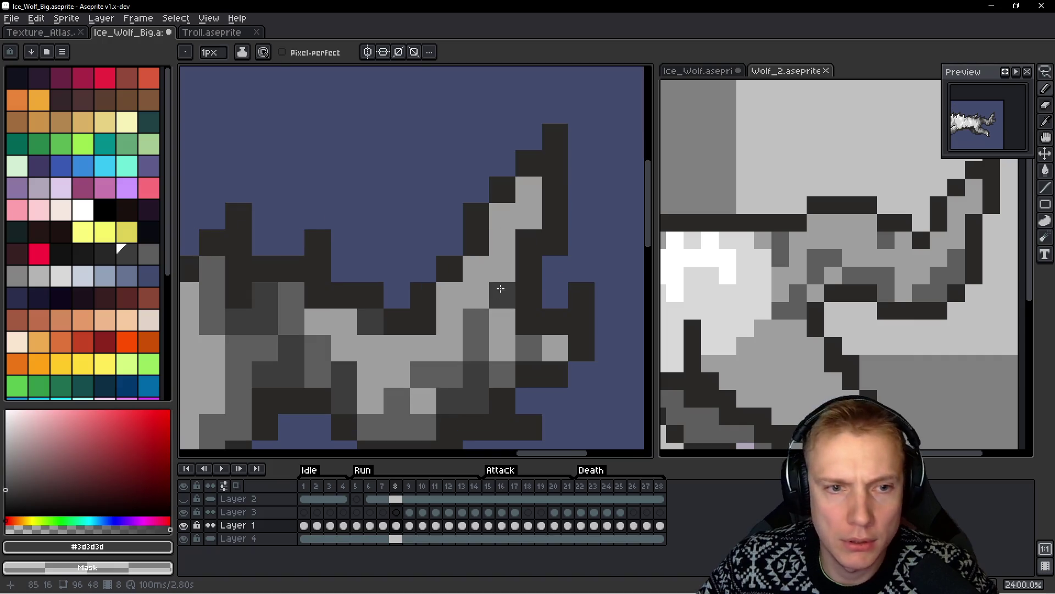
Undo a trial dark tail outline pixel and shade three tail pixels mid-grey
left_click(452, 243, "alt")
left_click(434, 245)
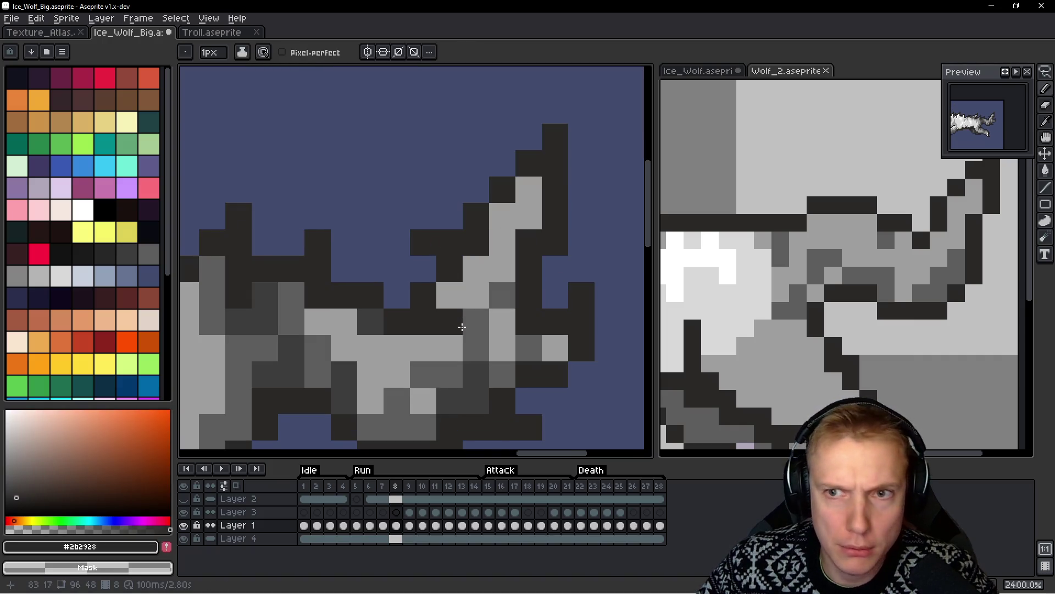
key("ctrl+z")
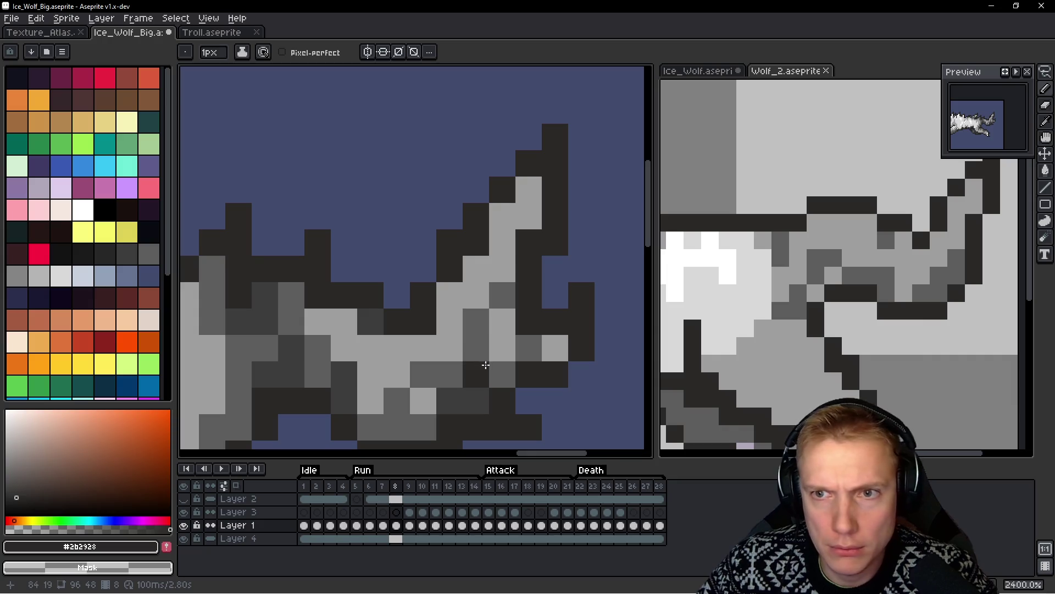
left_click(477, 329, "alt")
left_click(505, 207)
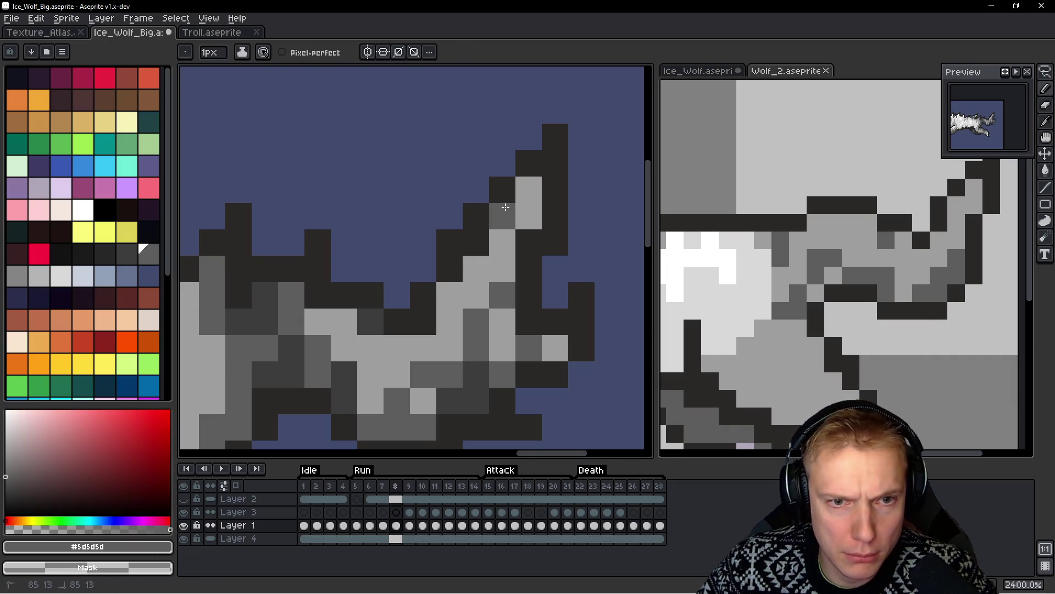
left_click(474, 269)
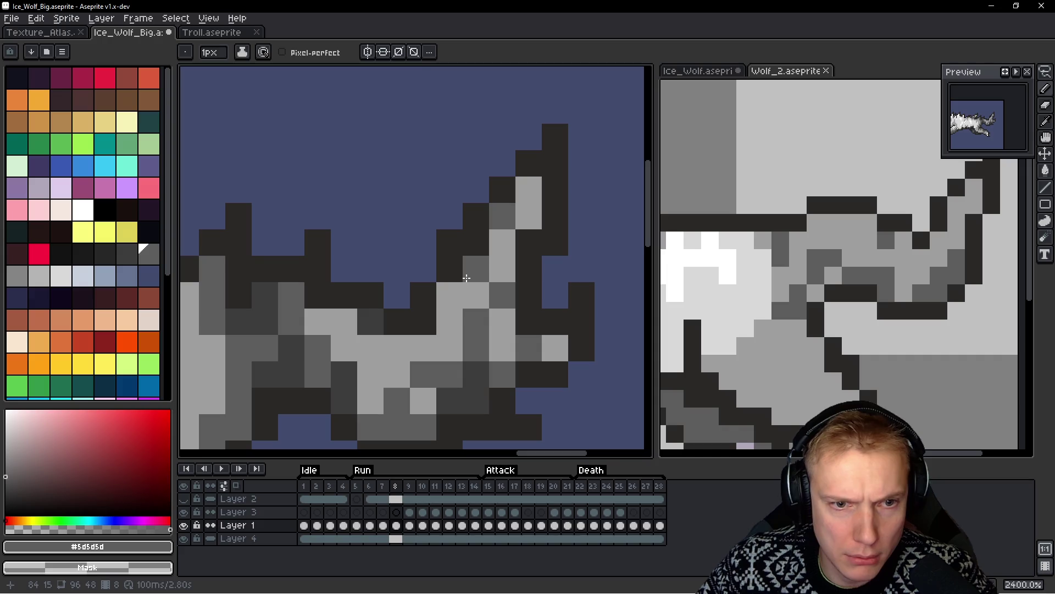
left_click(468, 307)
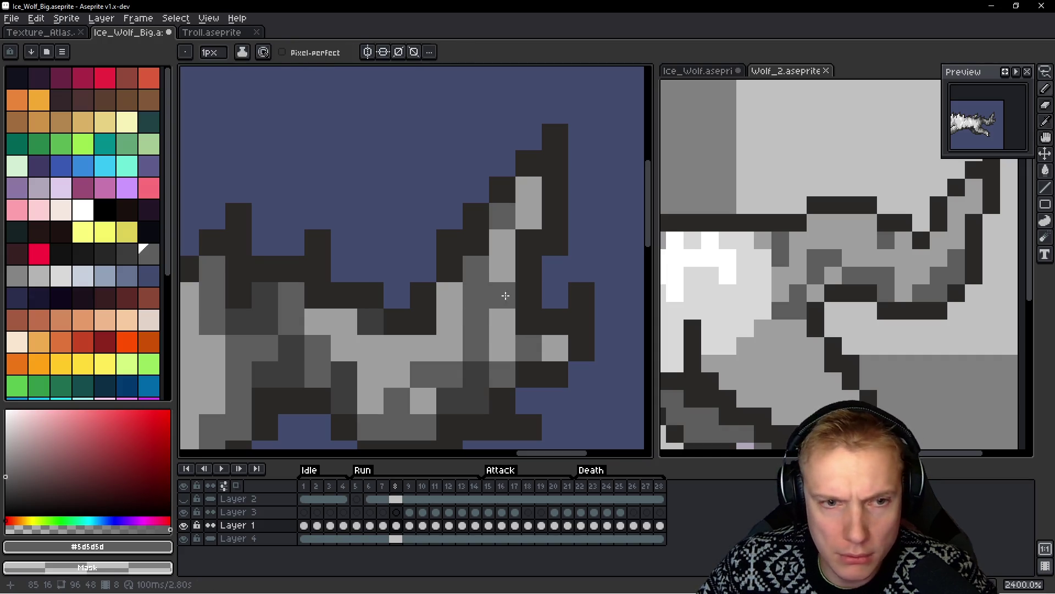
Restore two pixels to light grey and shade two other tail pixels mid-grey
left_click(504, 253, "alt")
mouse_move(476, 288)
left_mouse_down()
mouse_move(471, 309)
mouse_move(518, 271)
left_mouse_up()
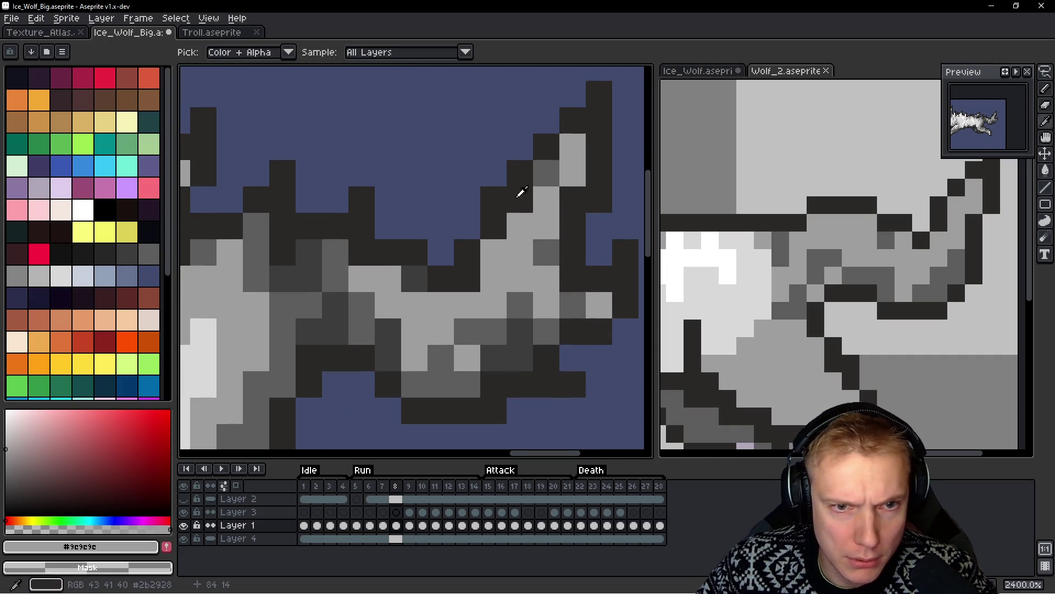
left_click(544, 253, "alt")
left_click(490, 251)
left_click(541, 283)
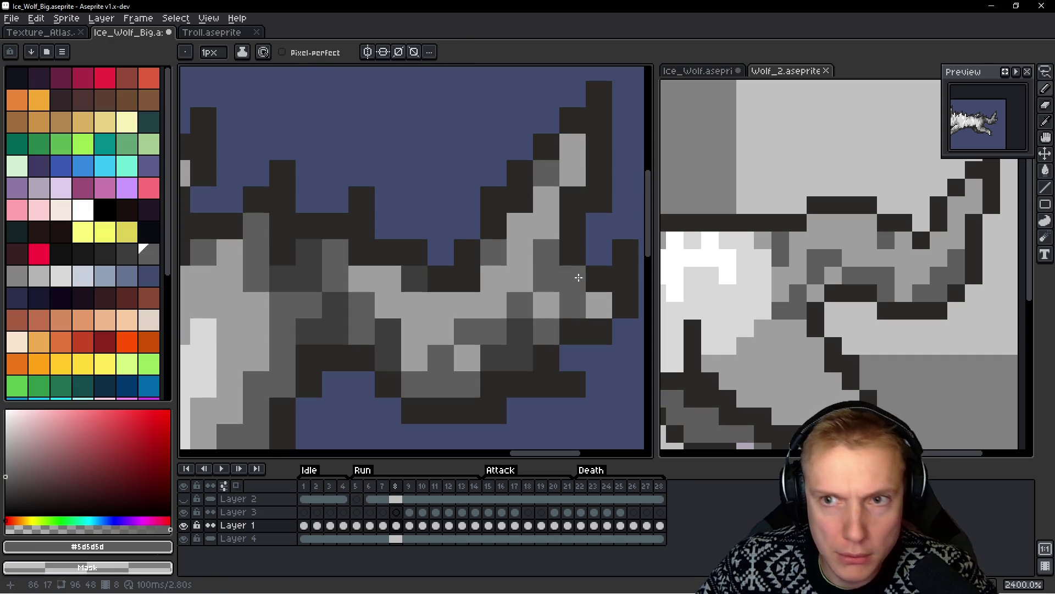
scroll(467, 280, "down", 6)
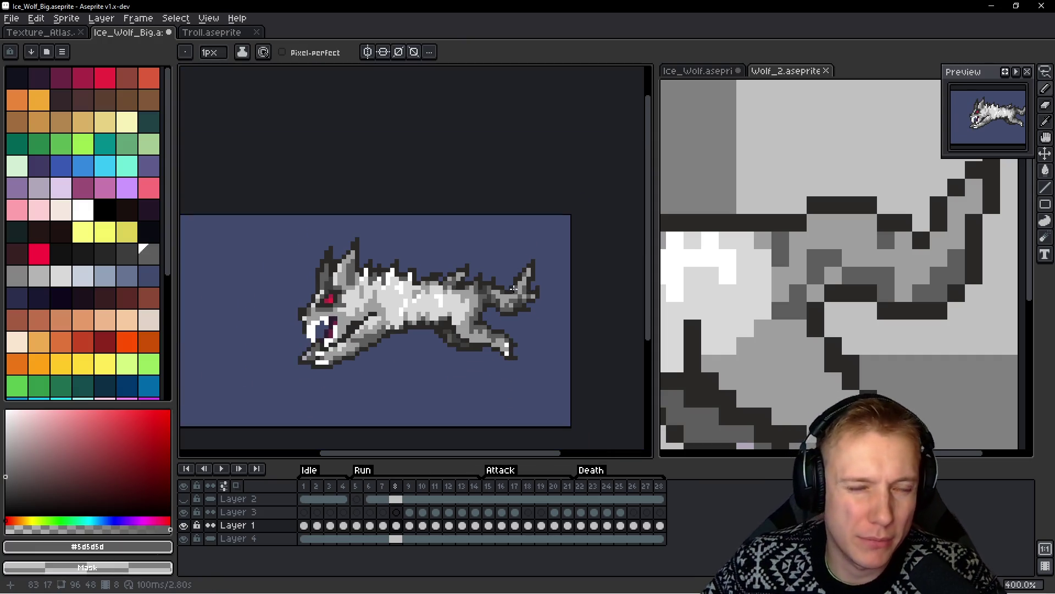
scroll(513, 290, "up", 2)
key("Return")
key("Return")
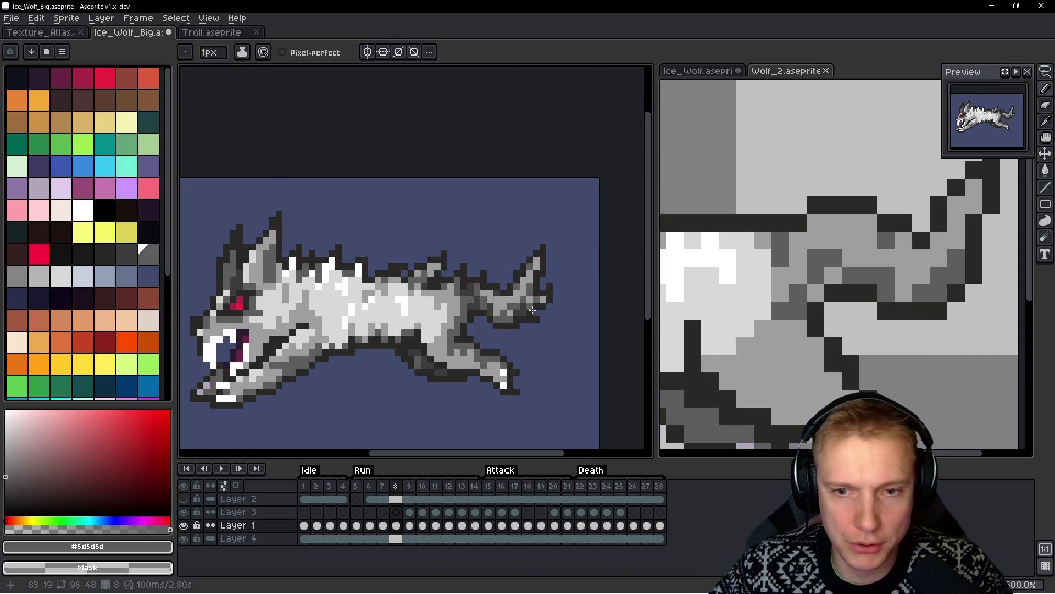
scroll(884, 278, "down", 4)
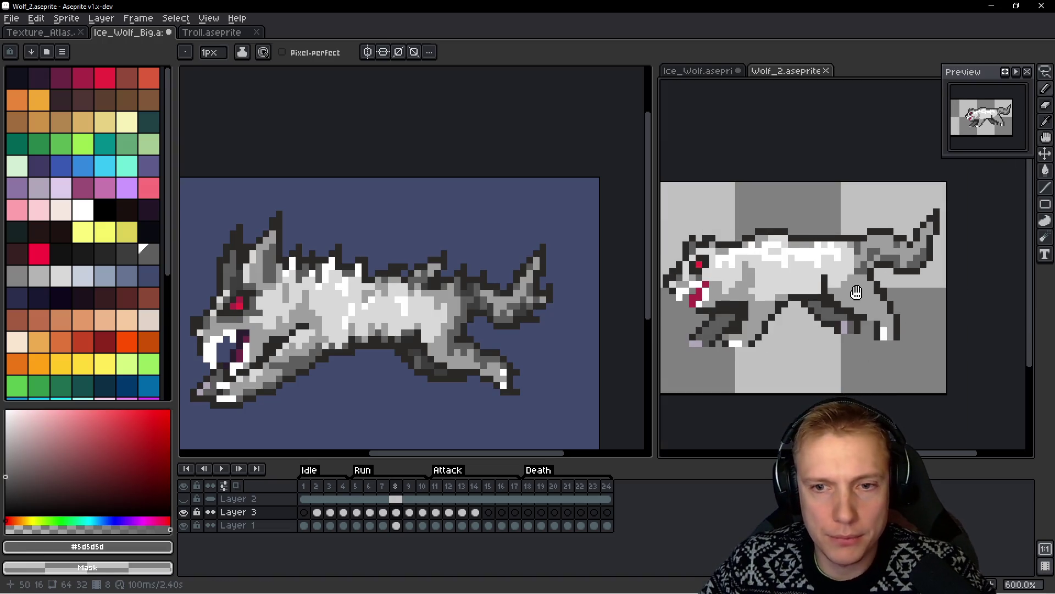
key("Return")
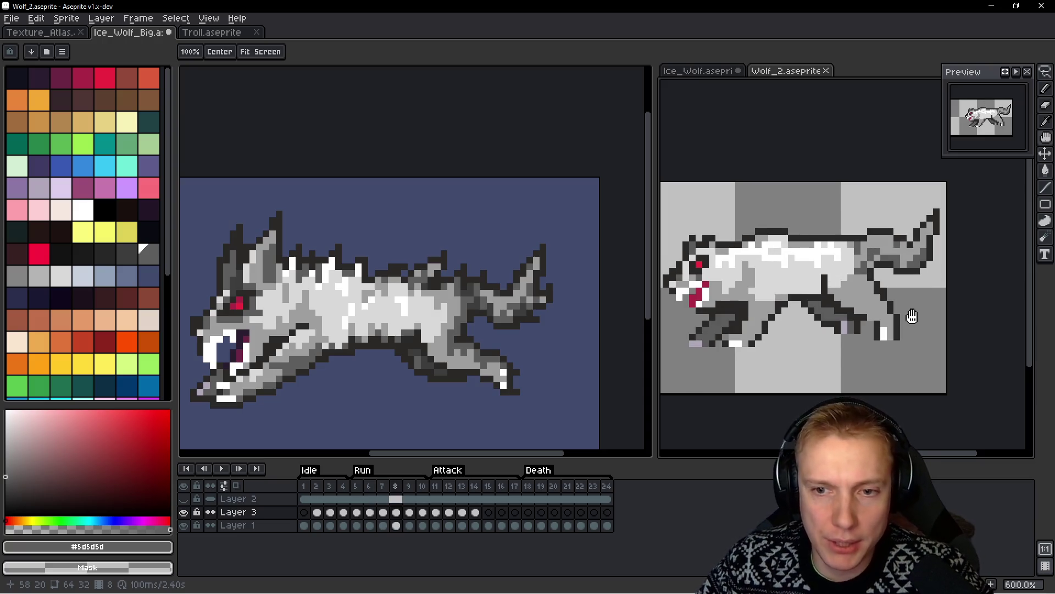
key("Return")
left_click(460, 379)
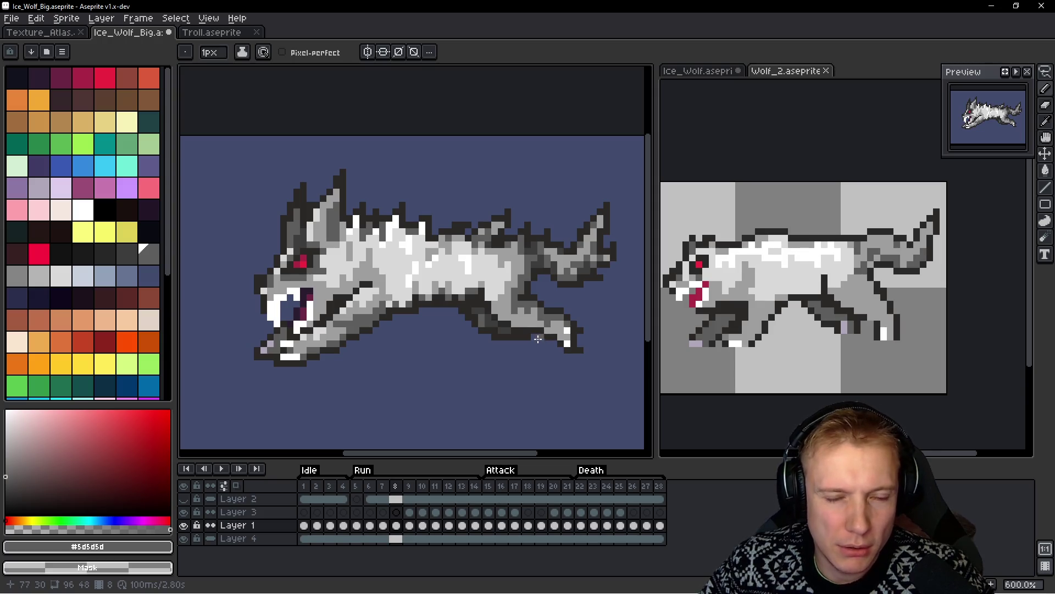
left_click(781, 326)
key("Return")
key("Return")
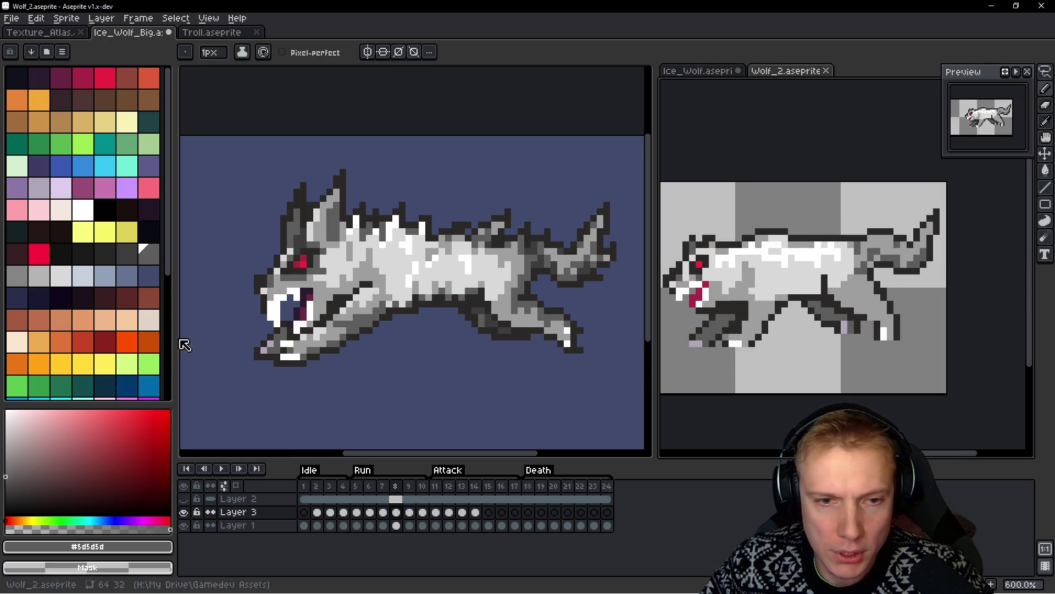
left_click(379, 344)
scroll(384, 330, "up", 4)
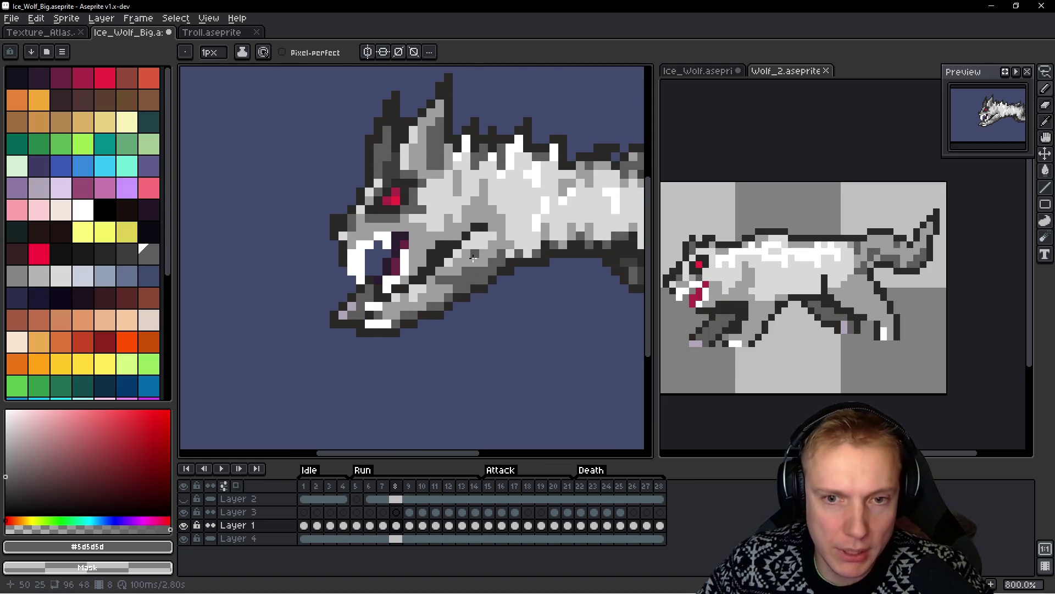
scroll(489, 262, "down", 2)
key("ctrl+v")
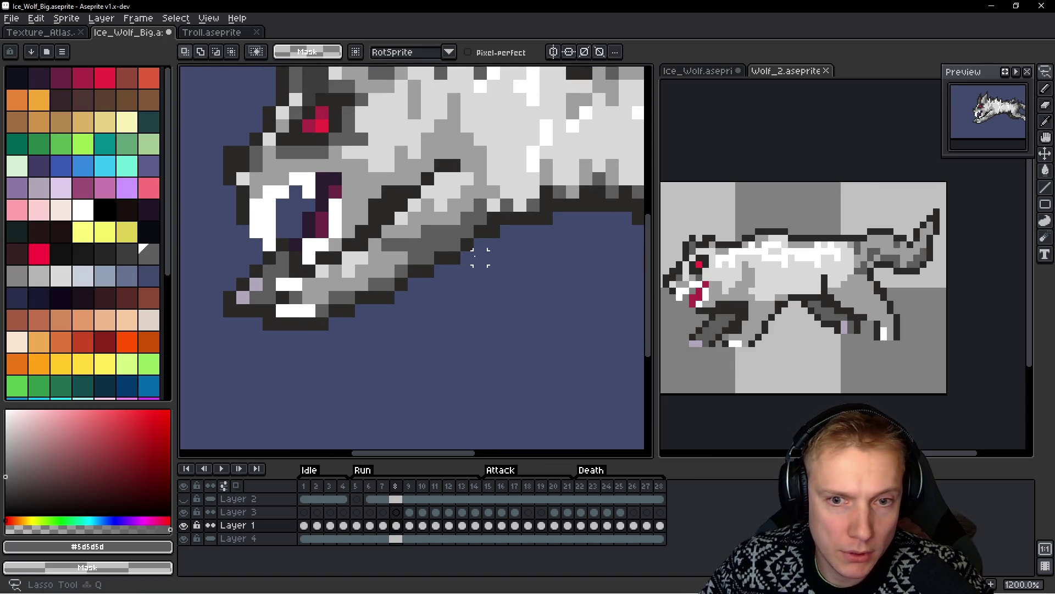
Lasso the front paw, drop it lower and farther out below the jaw, and clean stray pixels
left_click_drag(438, 273, 388, 218)
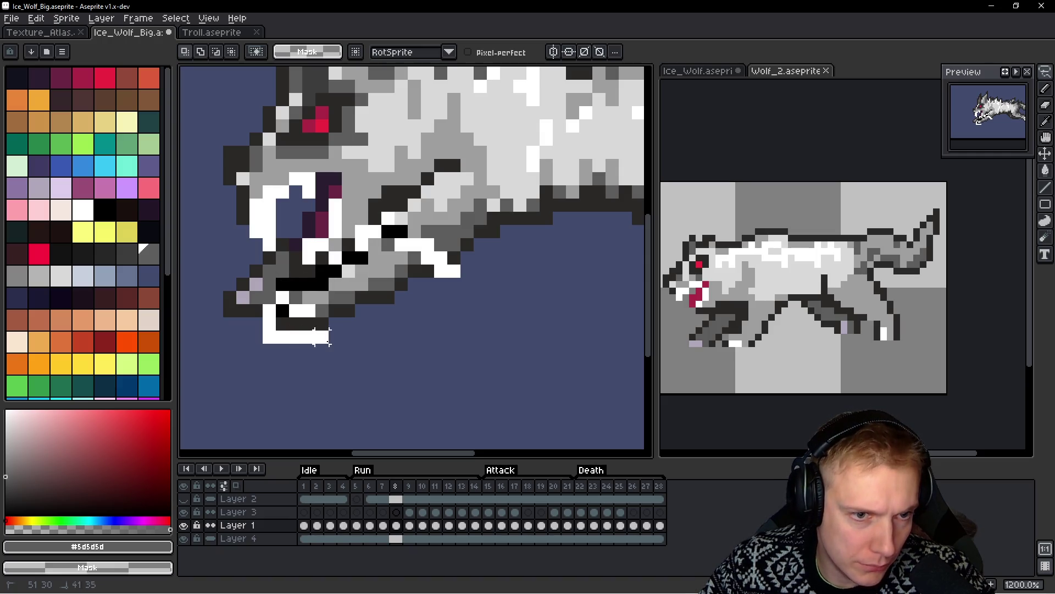
left_click_drag(465, 215, 462, 344)
mouse_move(394, 295)
left_mouse_down()
mouse_move(403, 317)
mouse_move(434, 324)
mouse_move(427, 331)
left_mouse_up()
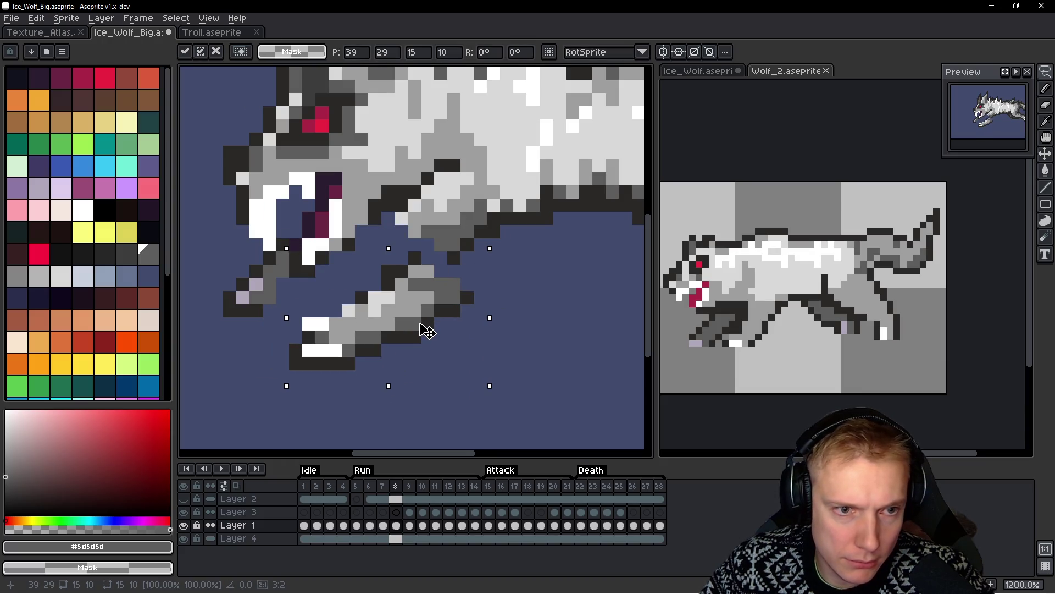
key("ctrl+d")
mouse_move(468, 284)
left_mouse_down()
mouse_move(342, 294)
mouse_move(464, 285)
mouse_move(425, 286)
mouse_move(431, 301)
mouse_move(388, 294)
left_mouse_up()
key("ctrl+d")
key("b")
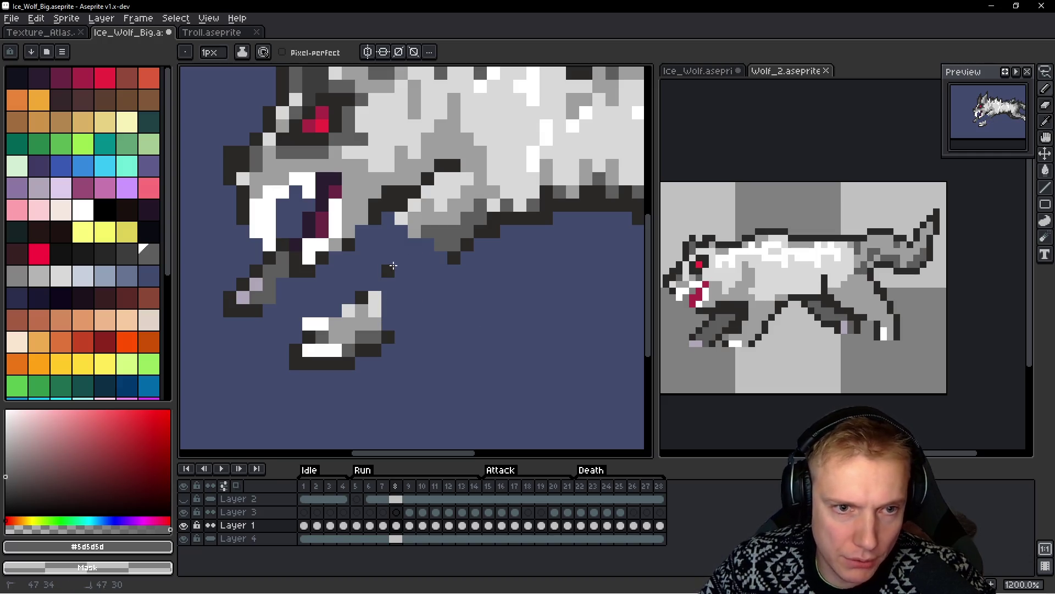
mouse_move(419, 250)
left_mouse_down()
mouse_move(404, 217)
mouse_move(421, 194)
mouse_move(413, 254)
left_mouse_up()
Paint light grey #9e9e9e pixels joining the lowered paw to the body
left_click(434, 206, "alt")
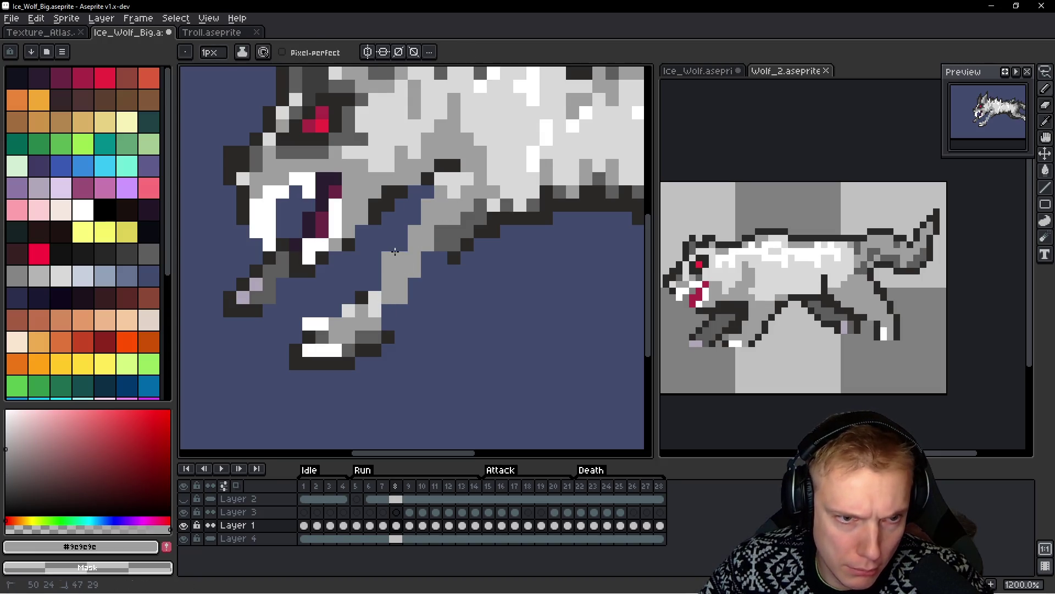
left_click_drag(411, 296, 429, 270)
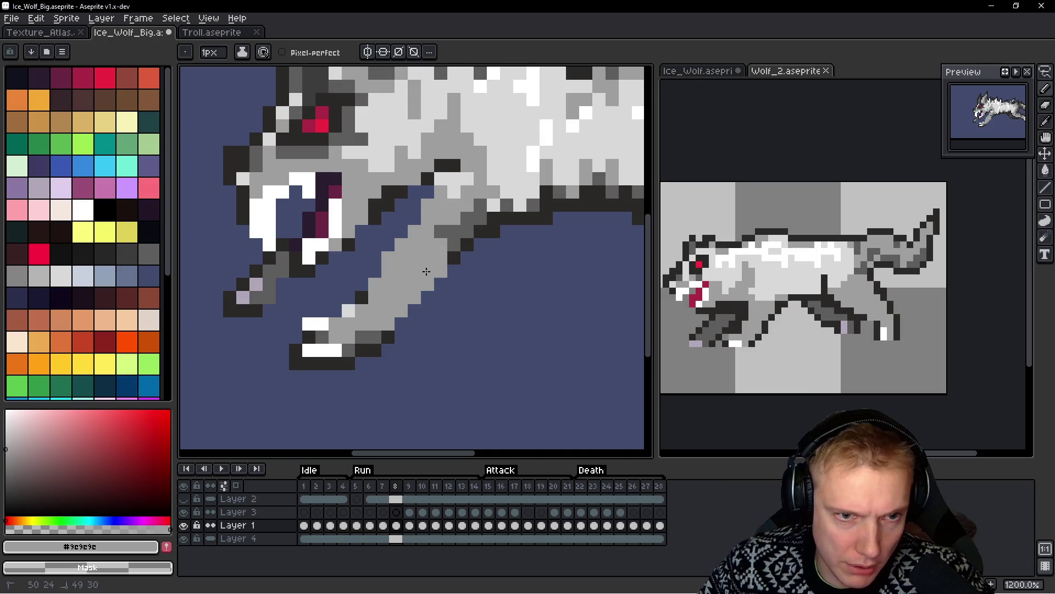
scroll(437, 256, "down", 3)
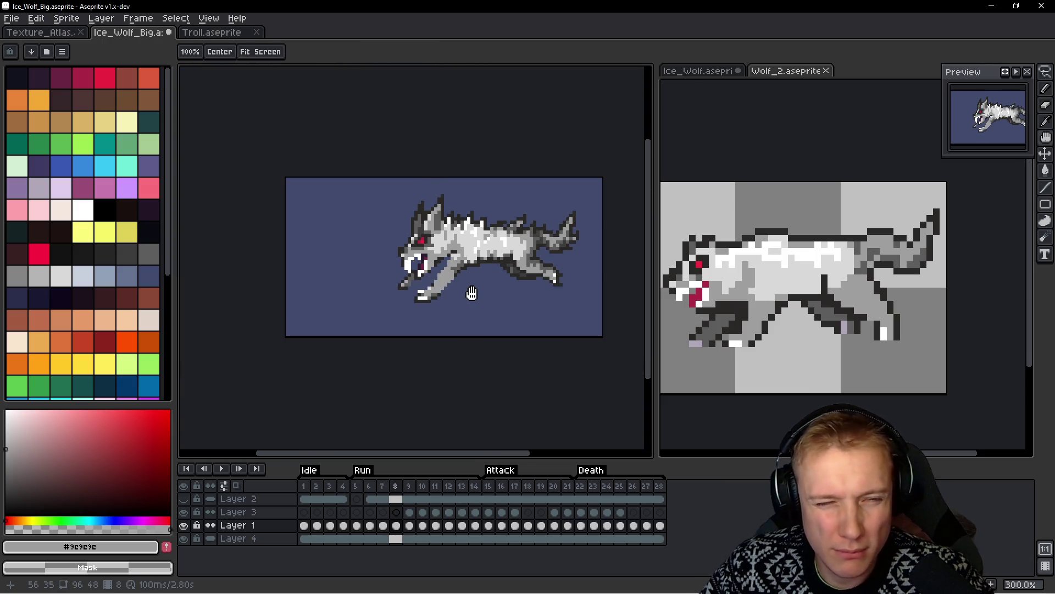
scroll(450, 288, "up", 1)
scroll(449, 288, "up", 2)
Lasso the stretched front leg and commit its position
key("q")
mouse_move(373, 321)
left_mouse_down()
mouse_move(385, 308)
mouse_move(376, 319)
left_mouse_up()
scroll(440, 281, "up", 3)
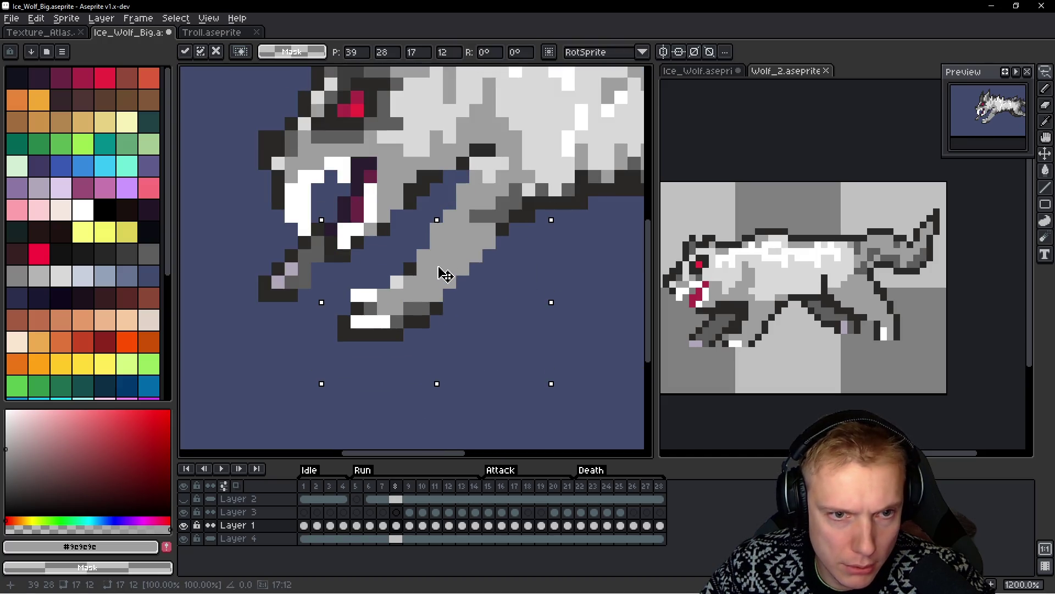
scroll(446, 266, "down", 3)
key("Return")
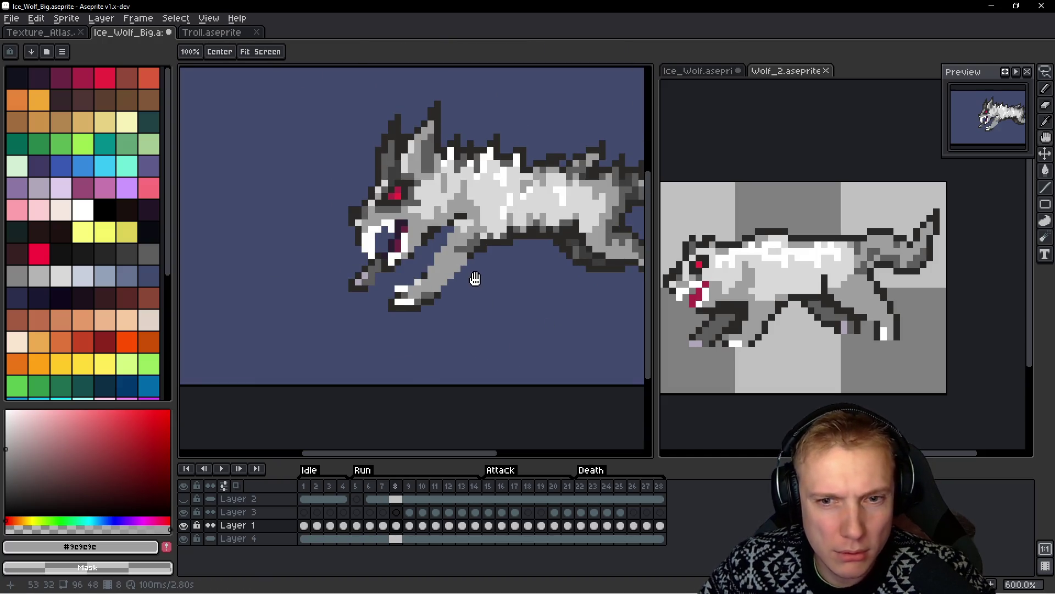
Reselect the whole front leg and shift it one pixel right
key("q")
scroll(468, 278, "up", 2)
mouse_move(382, 253)
left_mouse_down()
mouse_move(368, 256)
mouse_move(421, 254)
mouse_move(372, 314)
mouse_move(394, 313)
left_mouse_up()
key("ctrl+d")
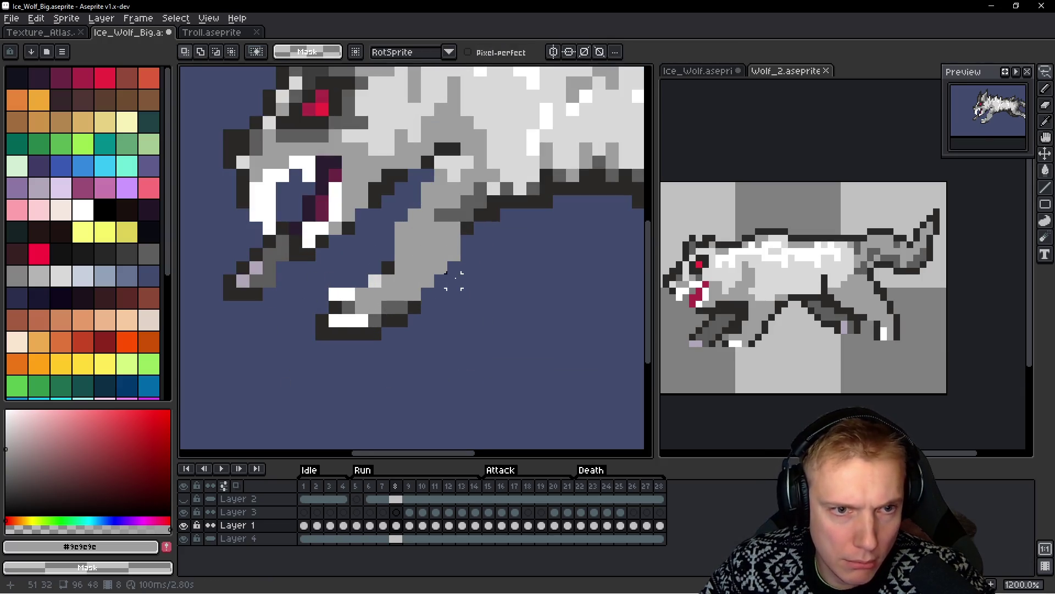
mouse_move(483, 266)
left_mouse_down()
mouse_move(407, 225)
mouse_move(319, 385)
mouse_move(514, 301)
left_mouse_up()
left_click_drag(433, 297, 445, 299)
key("Return")
scroll(511, 283, "down", 3)
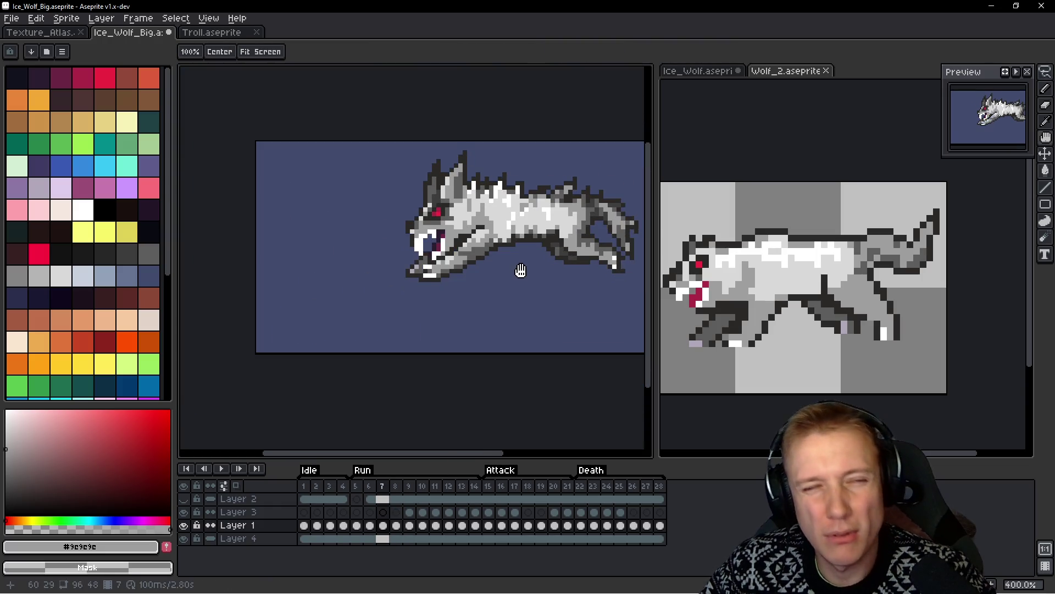
scroll(504, 263, "up", 5)
key("b")
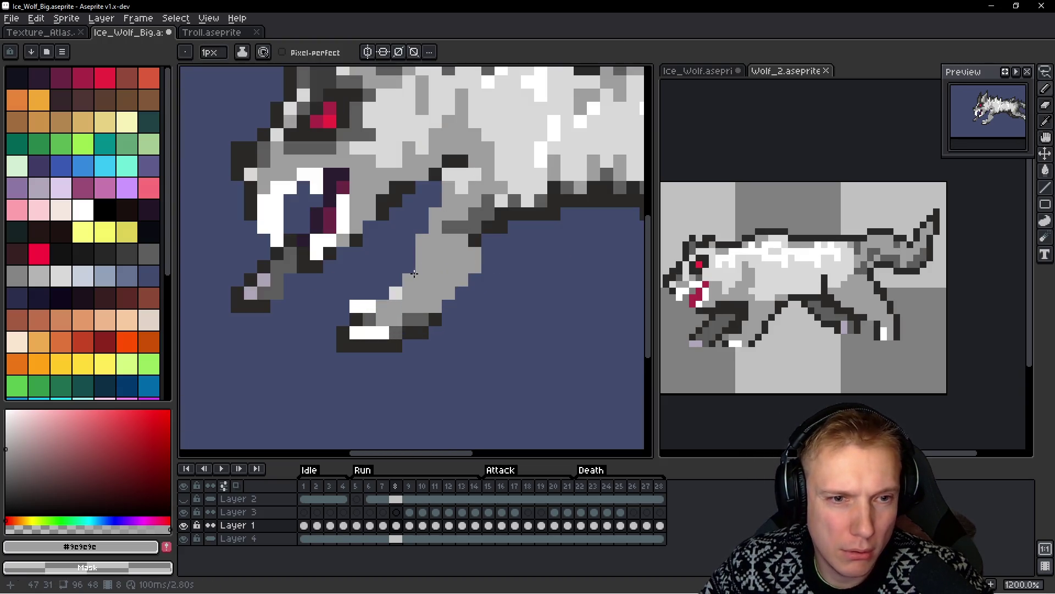
Flip between frames 7 and 8 to compare the foreleg
scroll(415, 272, "down", 4)
key("h")
key("comma")
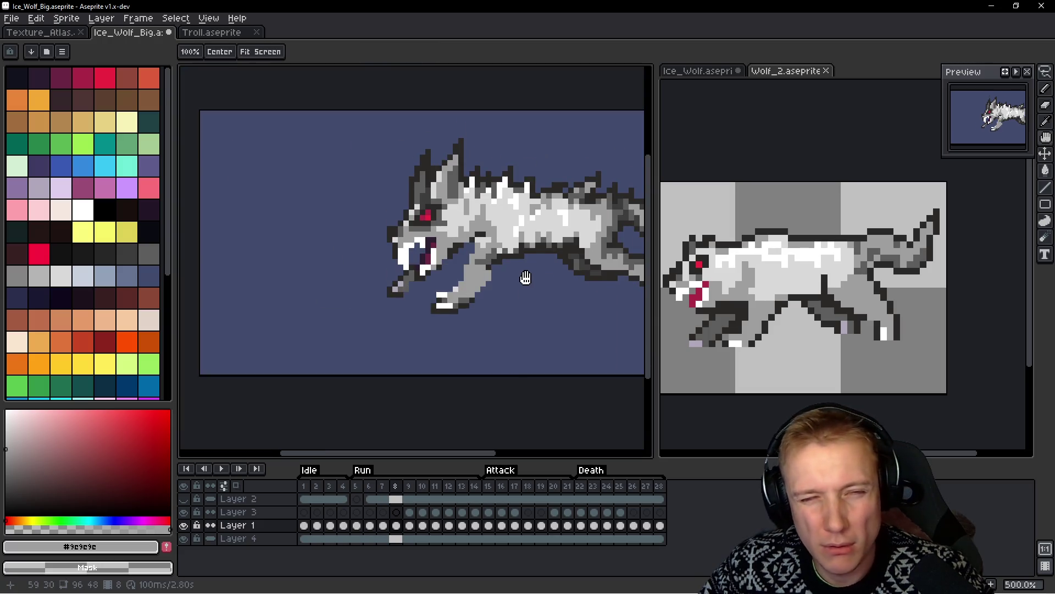
key("period")
key("comma")
key("period")
key("b")
scroll(439, 277, "up", 4)
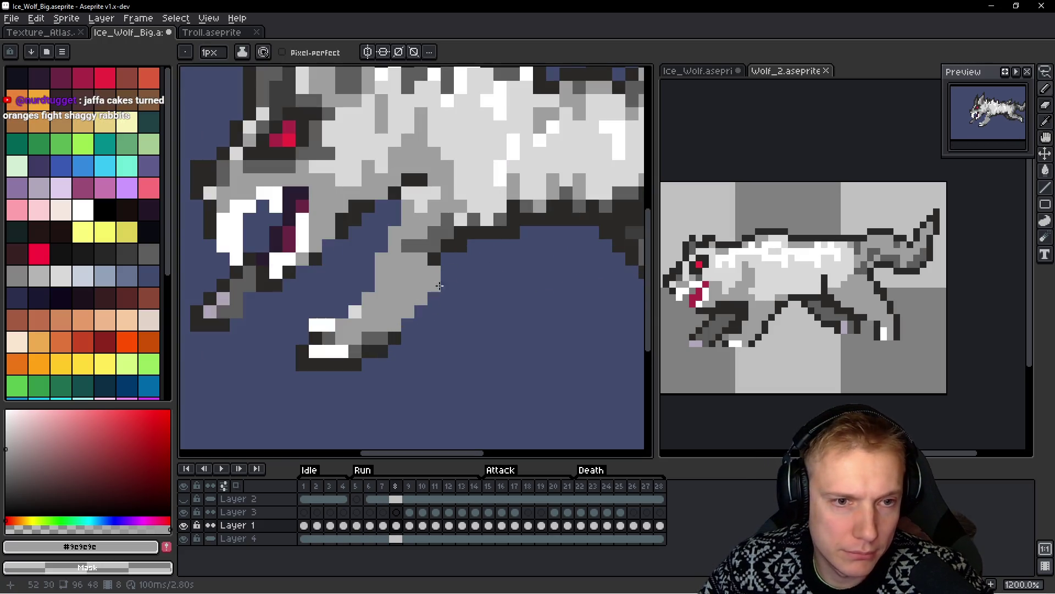
Draw dark #2b2928 outline pixels along the foreleg edge, fixing misplaced ones
key("alt")
left_click(434, 254, "alt")
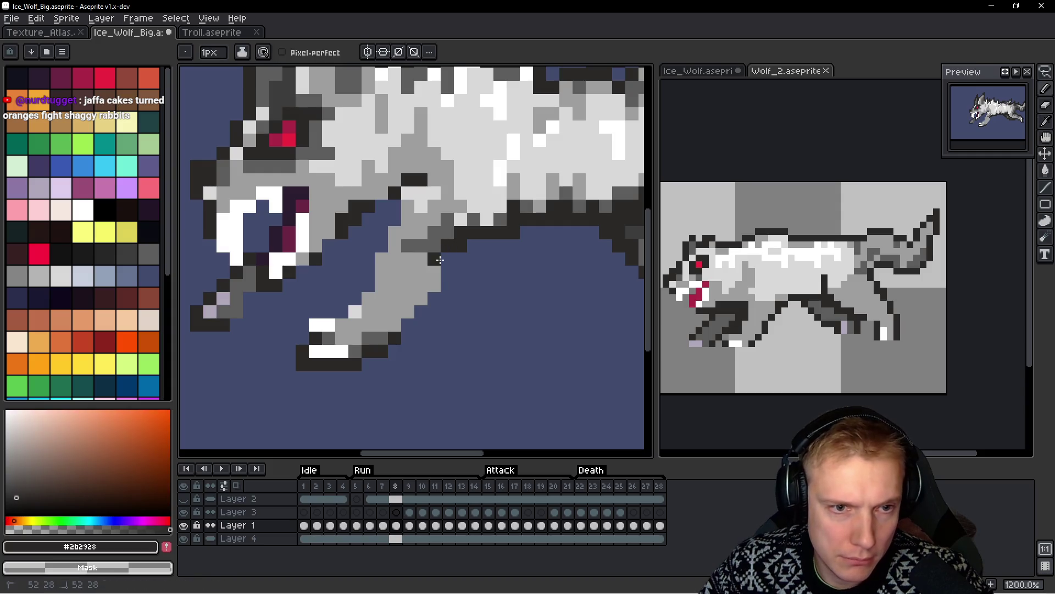
left_click_drag(433, 257, 447, 272)
left_click(427, 258, "alt")
left_click(434, 259)
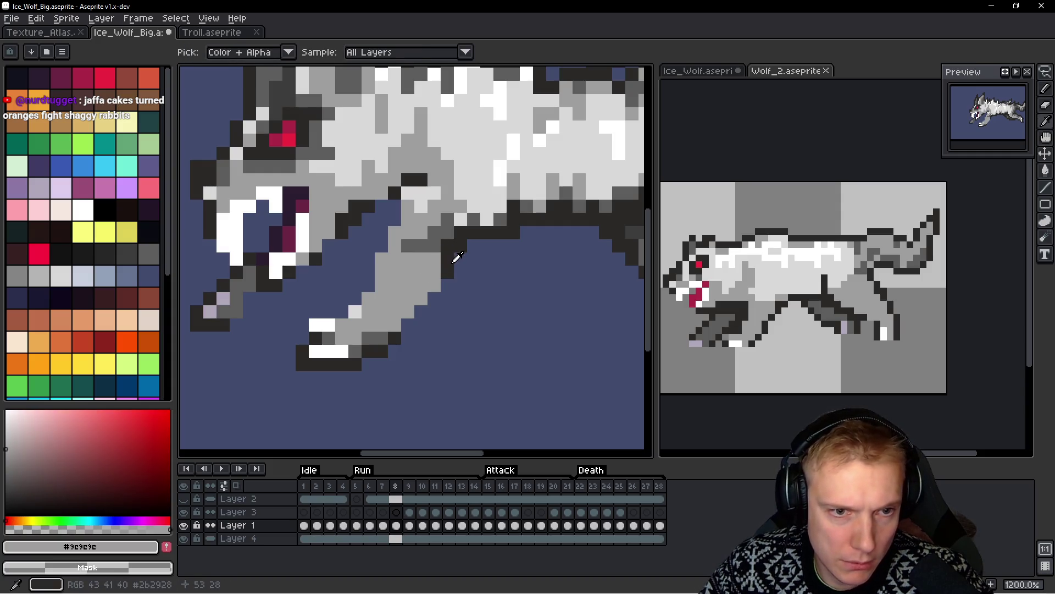
left_click(447, 259, "alt")
left_click(441, 277)
left_click(435, 272)
right_click(447, 280)
Add dark outline pixels beneath the leg and along the paw's top edge
left_click(434, 338)
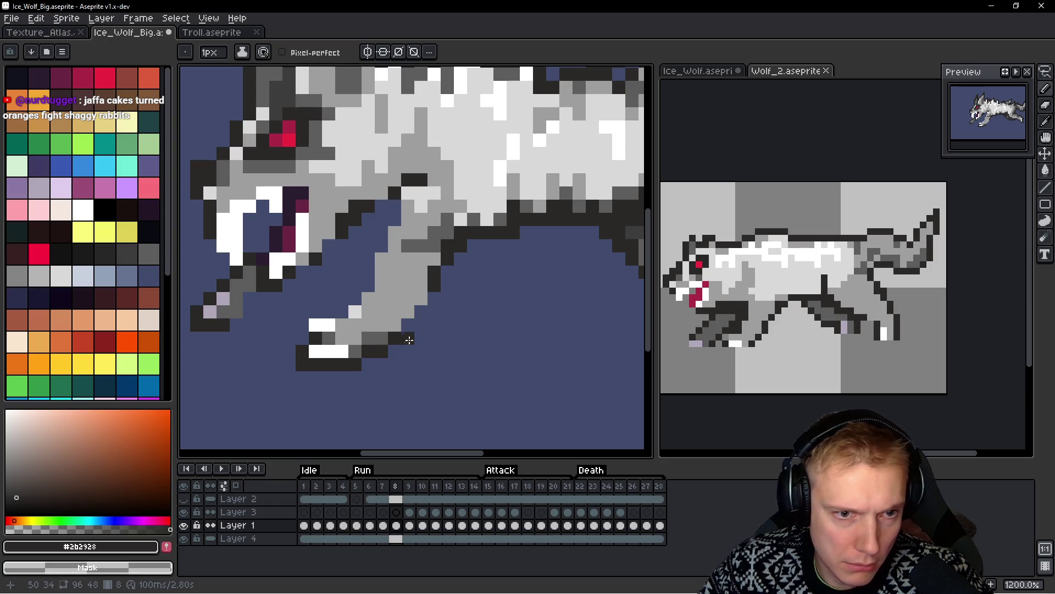
left_click(409, 314)
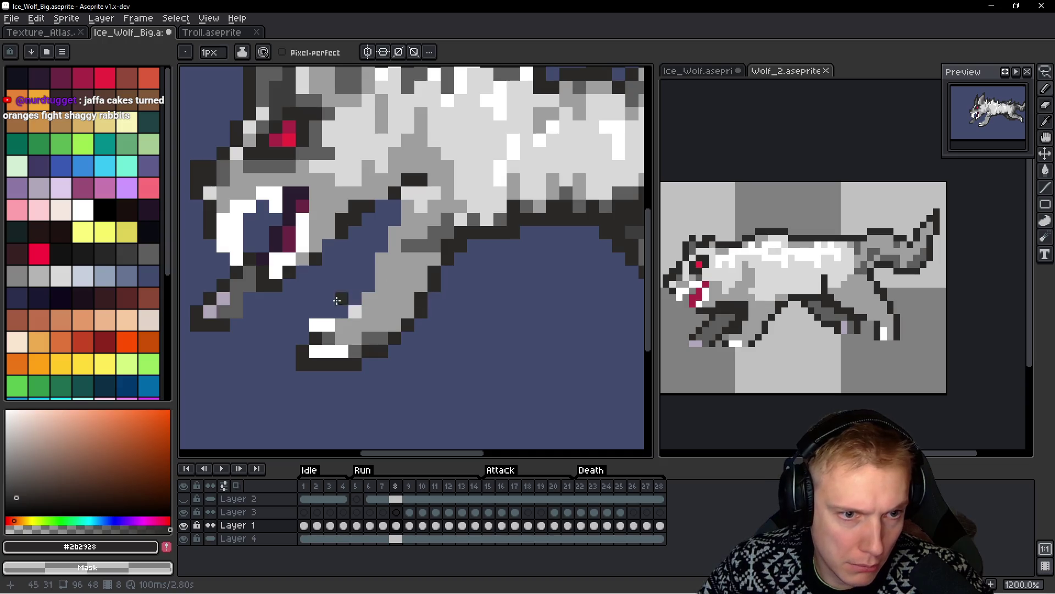
left_click_drag(342, 311, 324, 309)
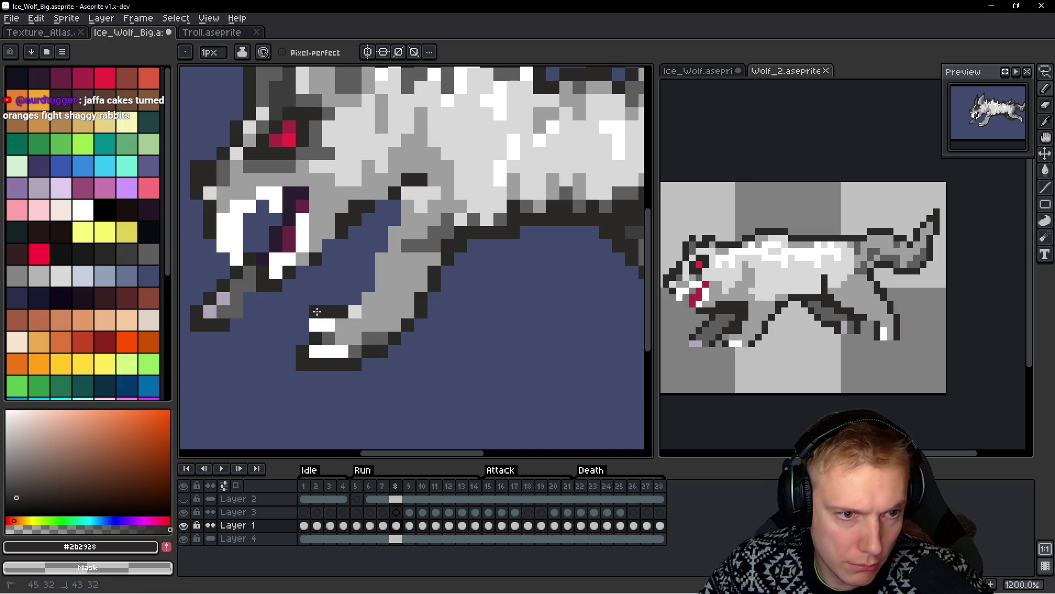
left_click(302, 325)
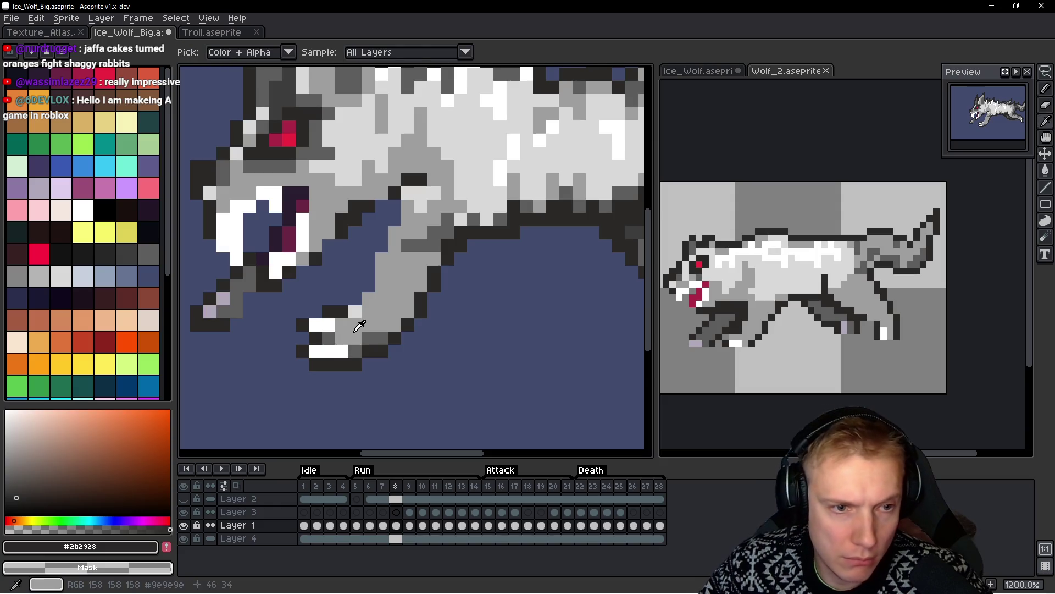
scroll(466, 329, "down", 2)
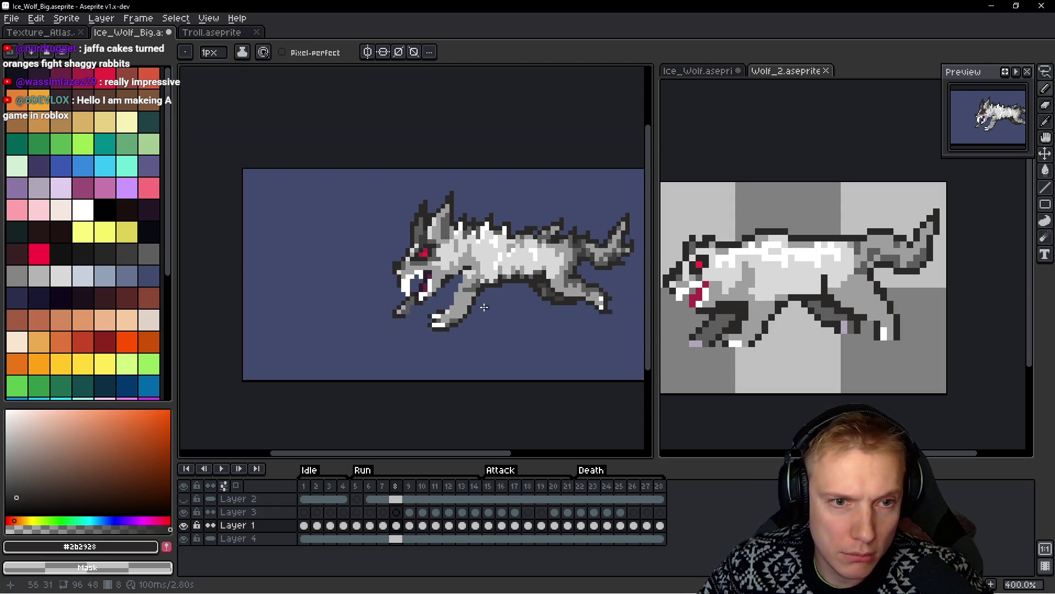
scroll(440, 264, "up", 3)
scroll(427, 243, "down", 2)
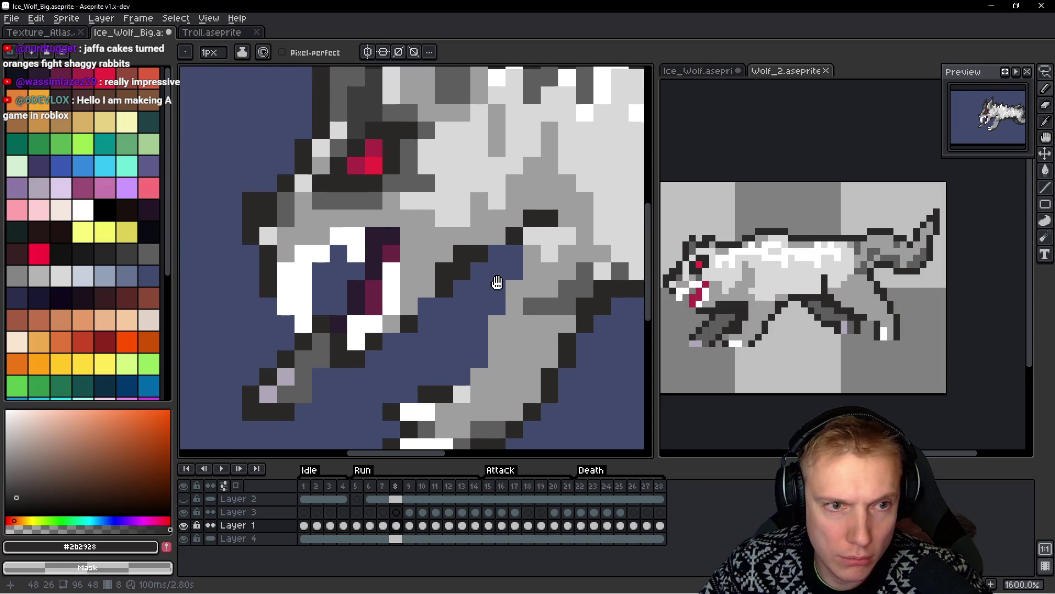
scroll(445, 302, "up", 2)
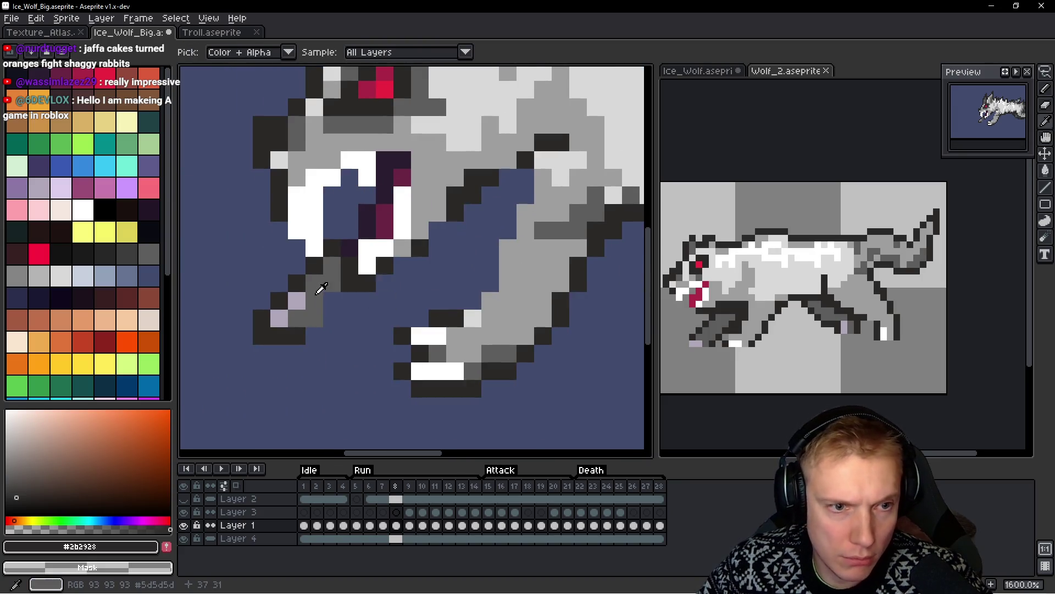
key("alt")
left_click(310, 302, "alt")
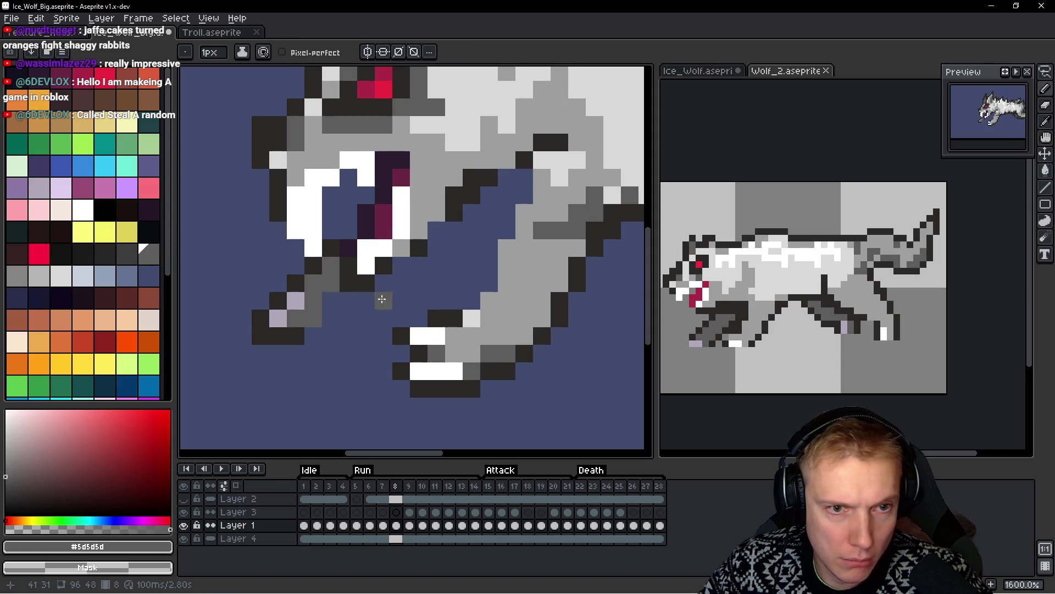
Paint the second foreleg in #5d5d5d, angling down-left below the jaw
scroll(377, 299, "down", 1)
scroll(405, 302, "up", 1)
mouse_move(424, 266)
left_mouse_down()
mouse_move(400, 267)
mouse_move(423, 231)
left_mouse_up()
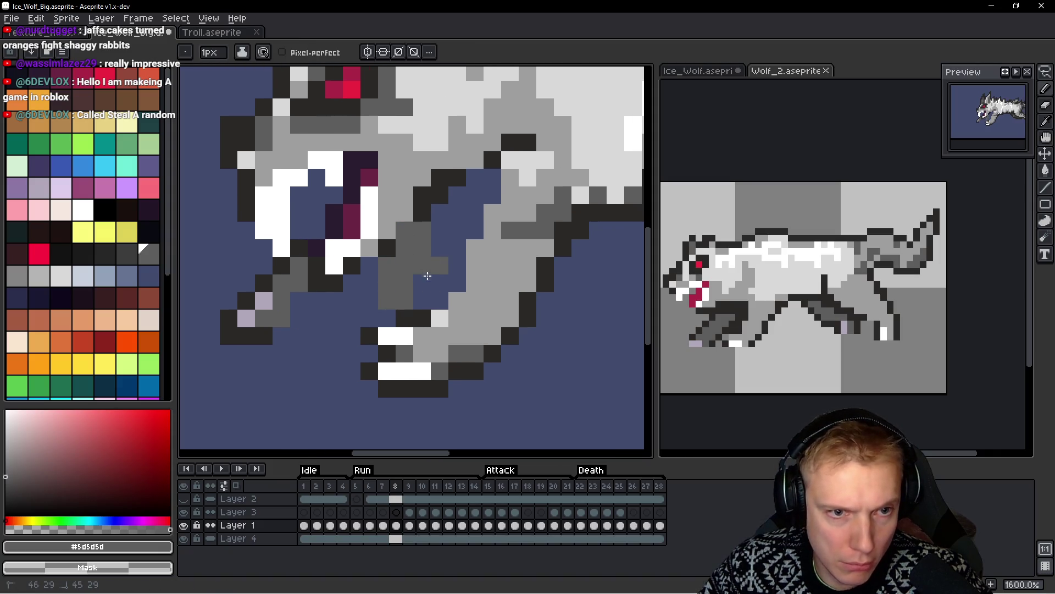
mouse_move(369, 288)
left_mouse_down()
mouse_move(367, 302)
mouse_move(319, 325)
mouse_move(357, 309)
mouse_move(319, 370)
mouse_move(301, 345)
left_mouse_up()
Erase stray pixels beside the jaw, fill two leg pixels, and add dark outline pixels underneath
mouse_move(263, 301)
left_mouse_down()
mouse_move(299, 283)
mouse_move(267, 317)
mouse_move(210, 341)
left_mouse_up()
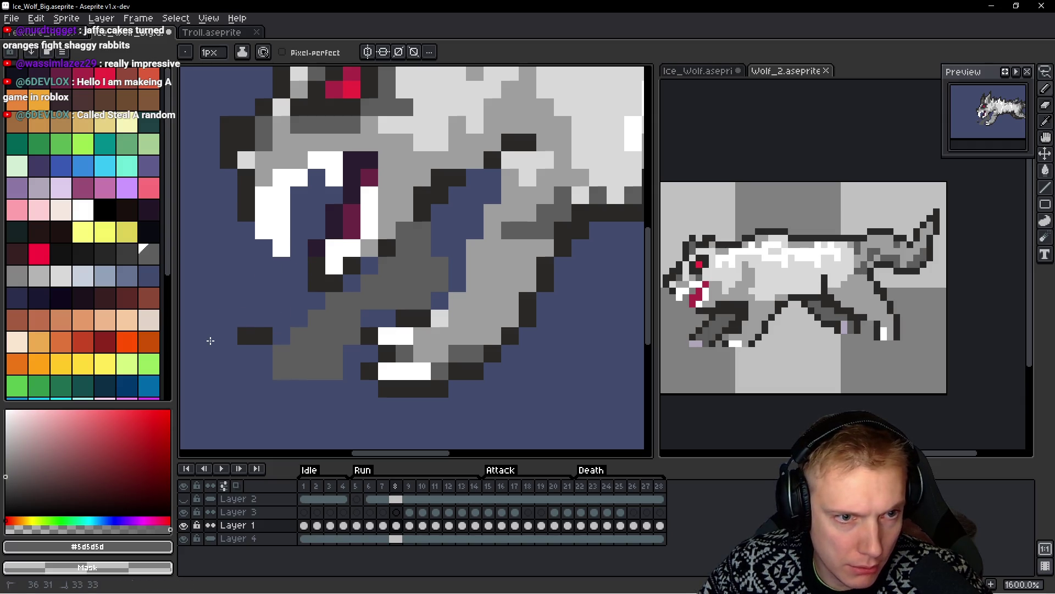
left_click(250, 327)
left_click(333, 305)
right_click(317, 318)
left_click_drag(367, 316, 385, 317)
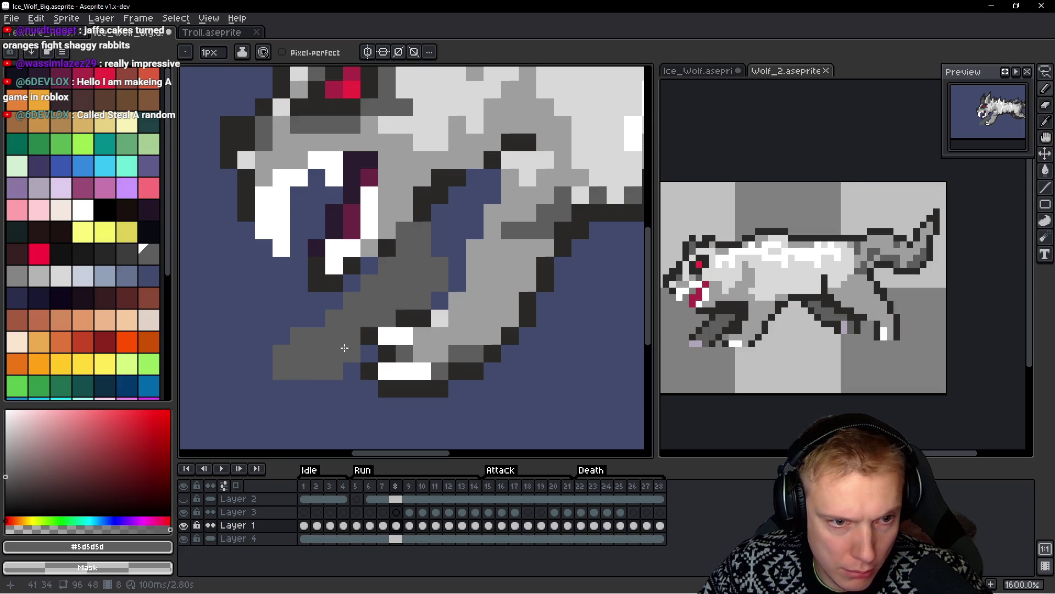
left_click(369, 336, "alt")
left_click(352, 370)
left_click(330, 392)
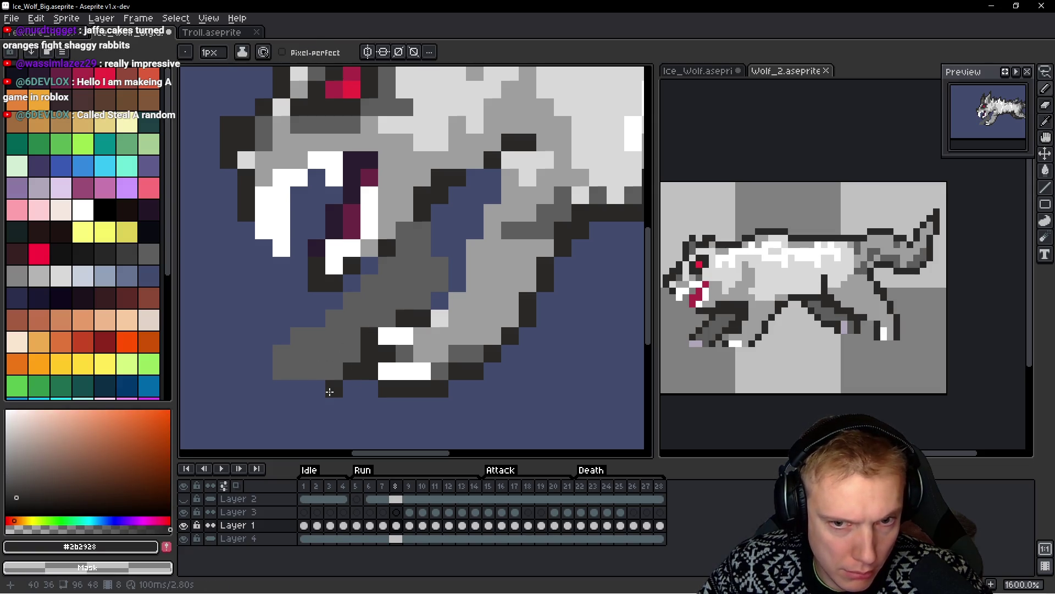
Outline the new foreleg's bottom edge in dark and fill the chest gap with #5d5d5d
mouse_move(330, 391)
left_mouse_down()
mouse_move(268, 386)
mouse_move(282, 349)
mouse_move(353, 275)
mouse_move(440, 230)
mouse_move(407, 229)
mouse_move(467, 185)
left_mouse_up()
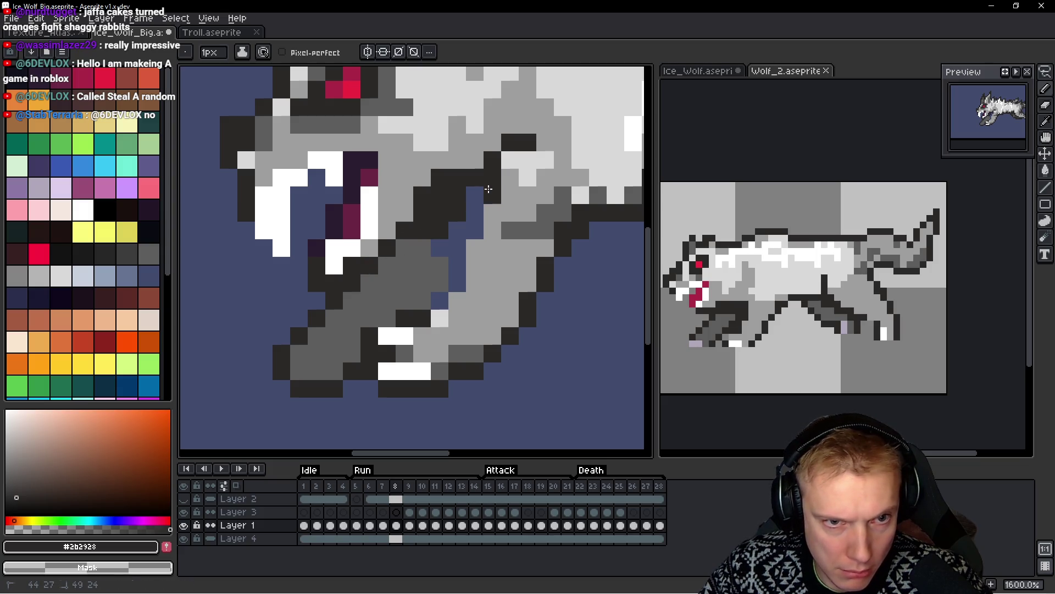
left_click(431, 266, "alt")
mouse_move(443, 274)
left_mouse_down()
mouse_move(473, 226)
mouse_move(446, 276)
left_mouse_up()
left_click(485, 188, "alt")
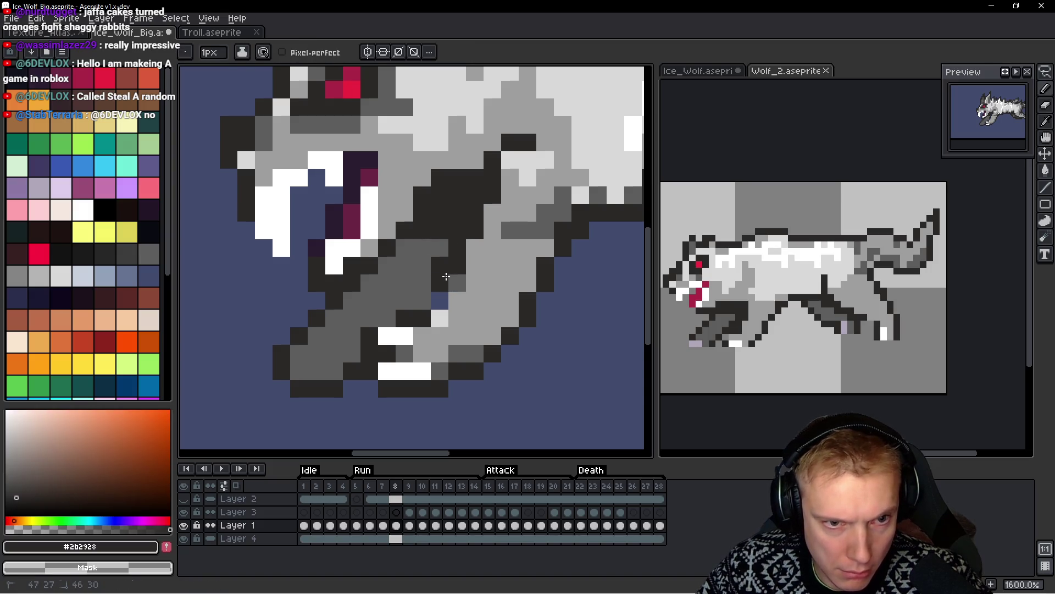
scroll(511, 274, "down", 6)
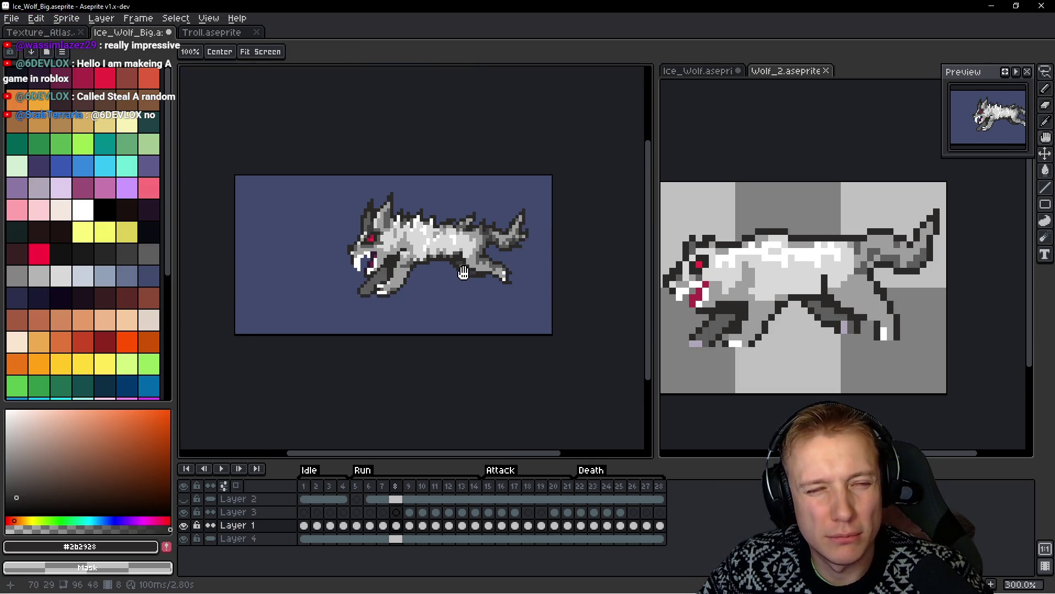
Repaint the white paw bar on the front leg in light grey #9c9c9c
scroll(419, 298, "up", 4)
scroll(339, 248, "up", 3)
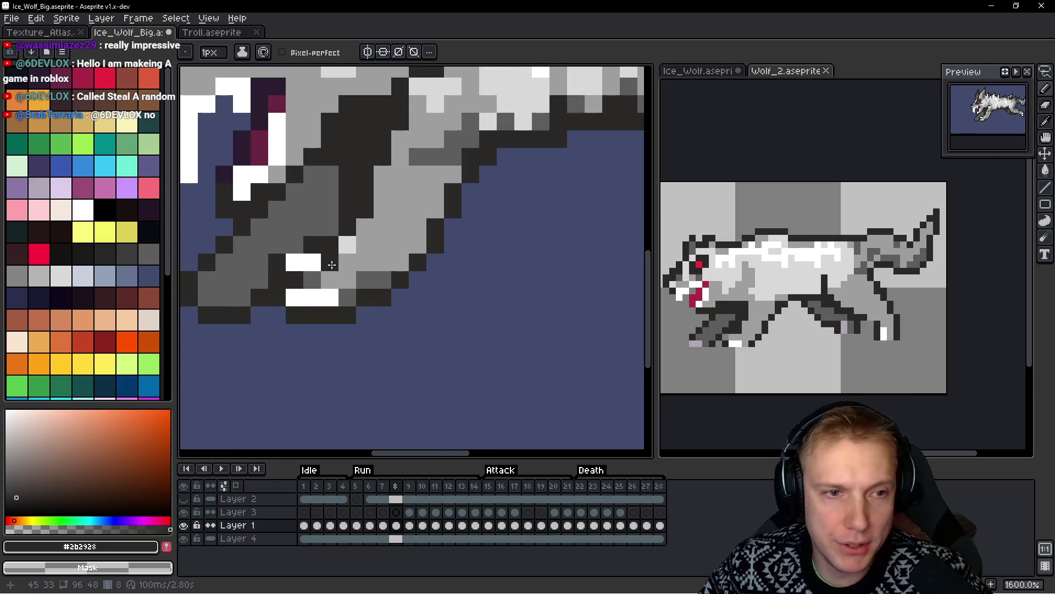
left_click(295, 262)
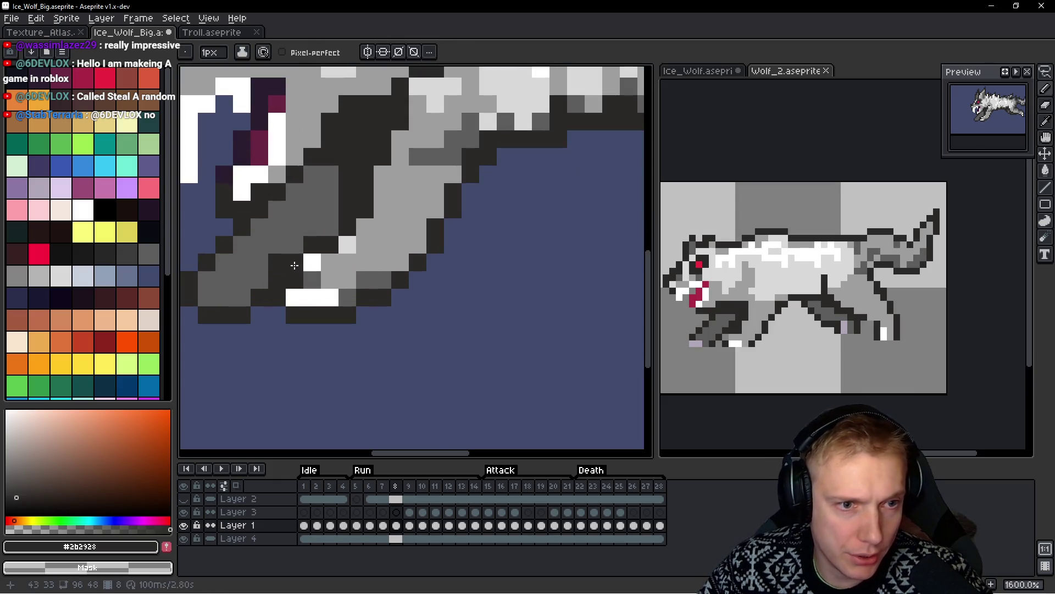
left_click(322, 266, "alt")
left_click(330, 297)
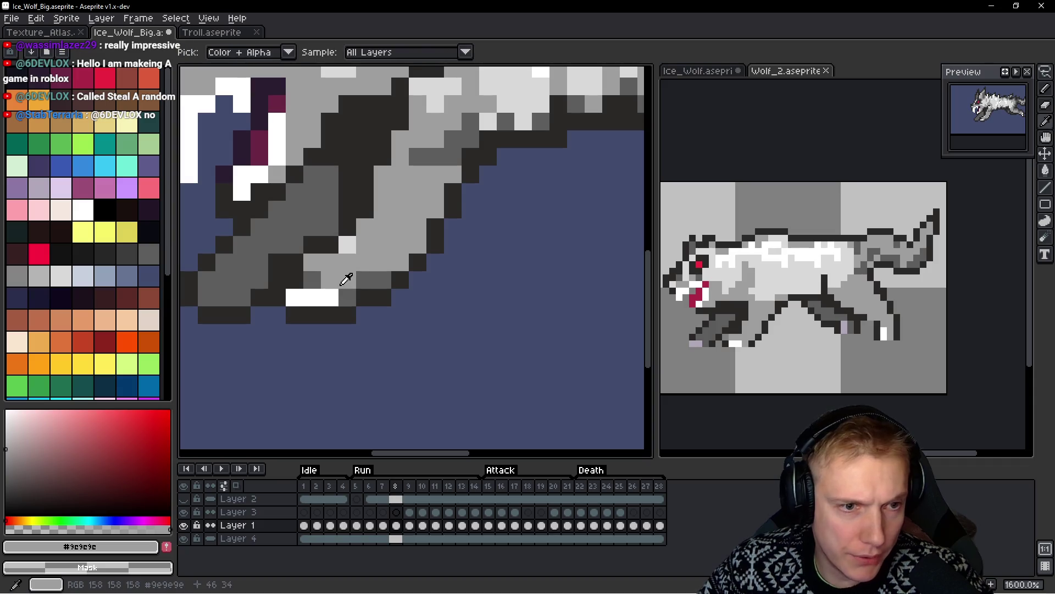
left_click_drag(327, 303, 295, 297)
left_click(353, 311, "alt")
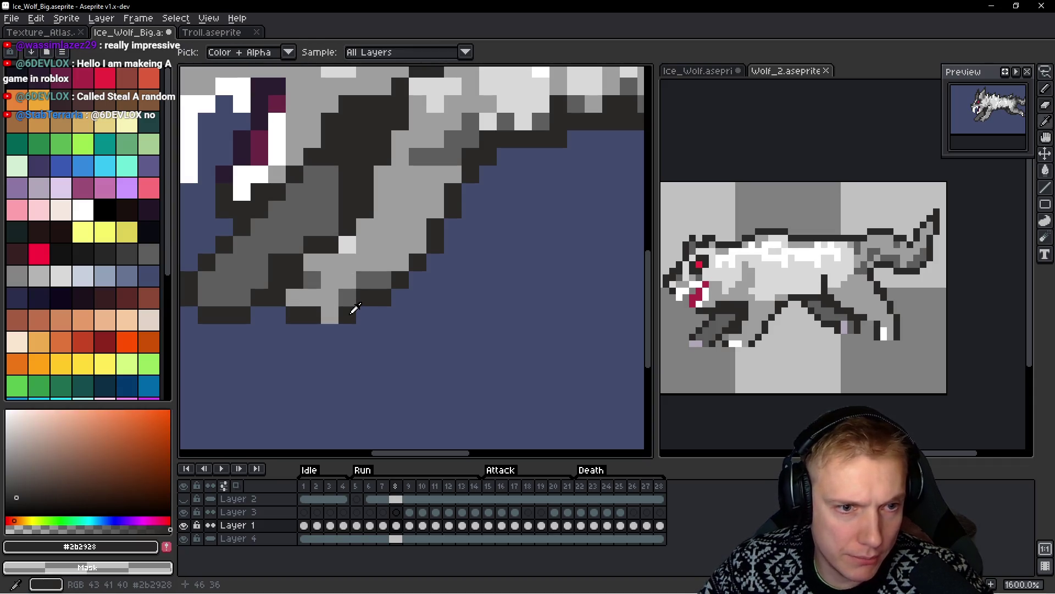
Refine the leg tones with light grey, dark grey #5d5d5d and an extra dark outline pixel
left_click(306, 275, "alt")
left_click_drag(310, 279, 341, 280)
left_click(383, 278, "alt")
mouse_move(434, 174)
left_mouse_down()
mouse_move(393, 254)
mouse_move(409, 258)
mouse_move(431, 329)
left_mouse_up()
left_click(418, 299)
left_click(453, 273, "alt")
left_click(450, 295)
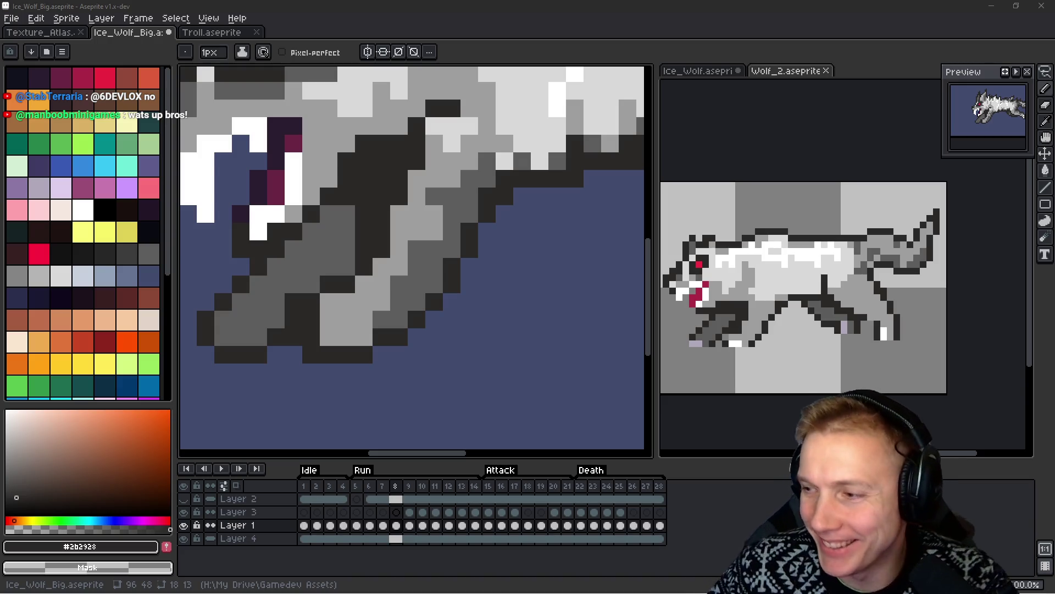
left_click_drag(572, 302, 542, 288)
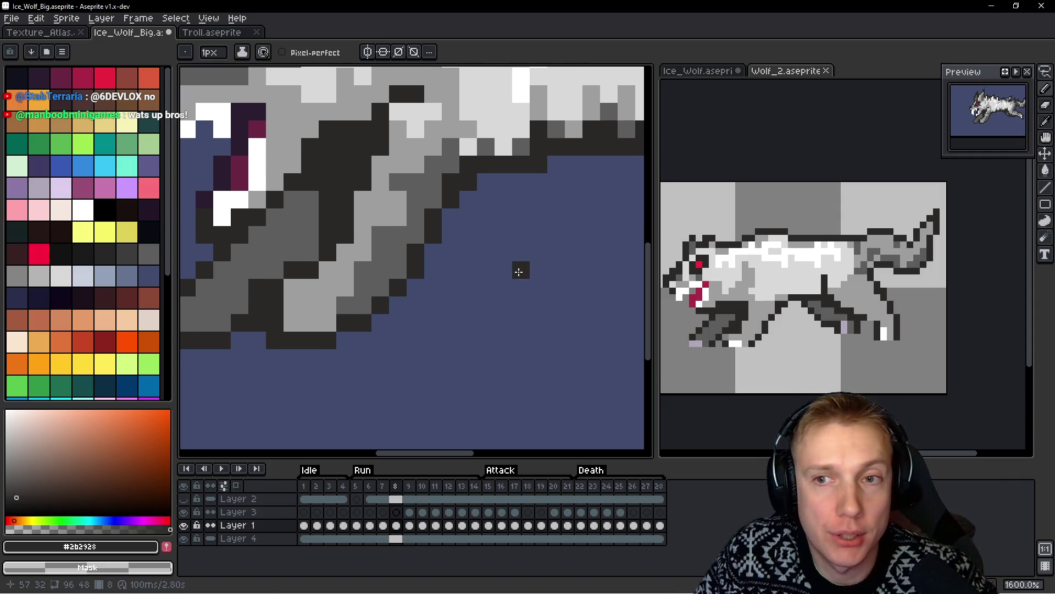
Compare frame 8 with frame 7 and bring the wolf's head and neck into view
key("comma")
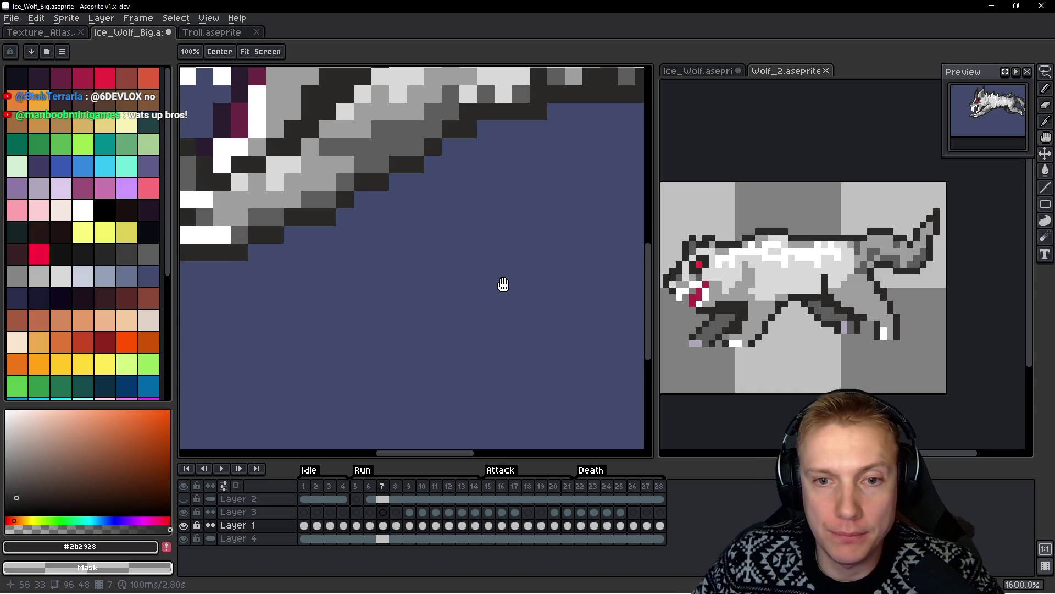
key("period")
mouse_move(363, 247)
left_mouse_down()
mouse_move(483, 219)
mouse_move(487, 250)
mouse_move(468, 246)
mouse_move(498, 245)
left_mouse_up()
Shade the neck behind the jaw with dark grey #5d5d5d, undoing the last stray pixel
left_click(464, 257, "alt")
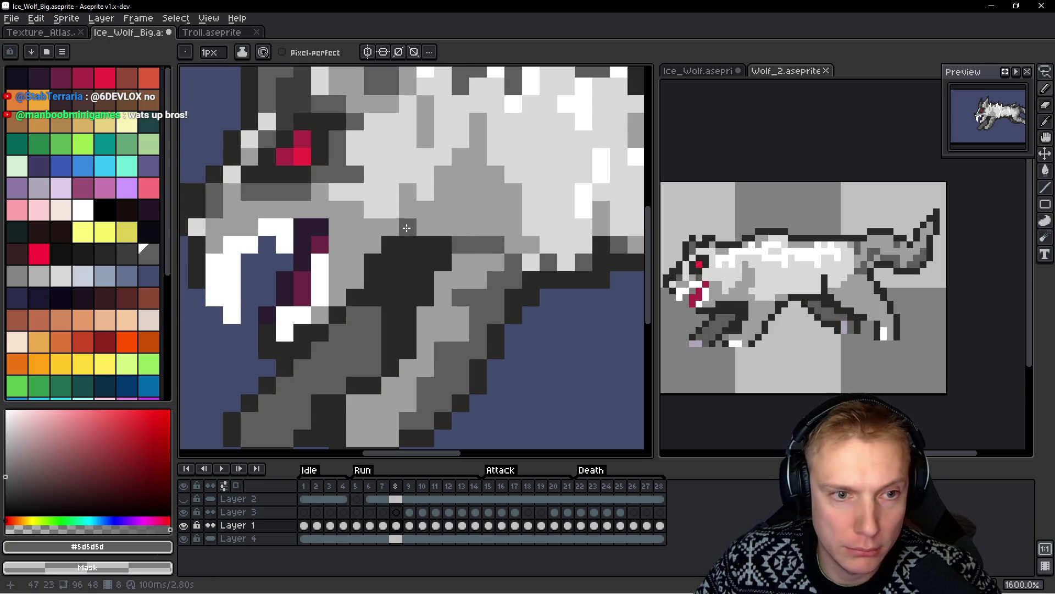
left_click(502, 275, "alt")
left_click(495, 245)
left_click(474, 233, "alt")
left_click_drag(460, 227, 461, 209)
left_click(478, 279)
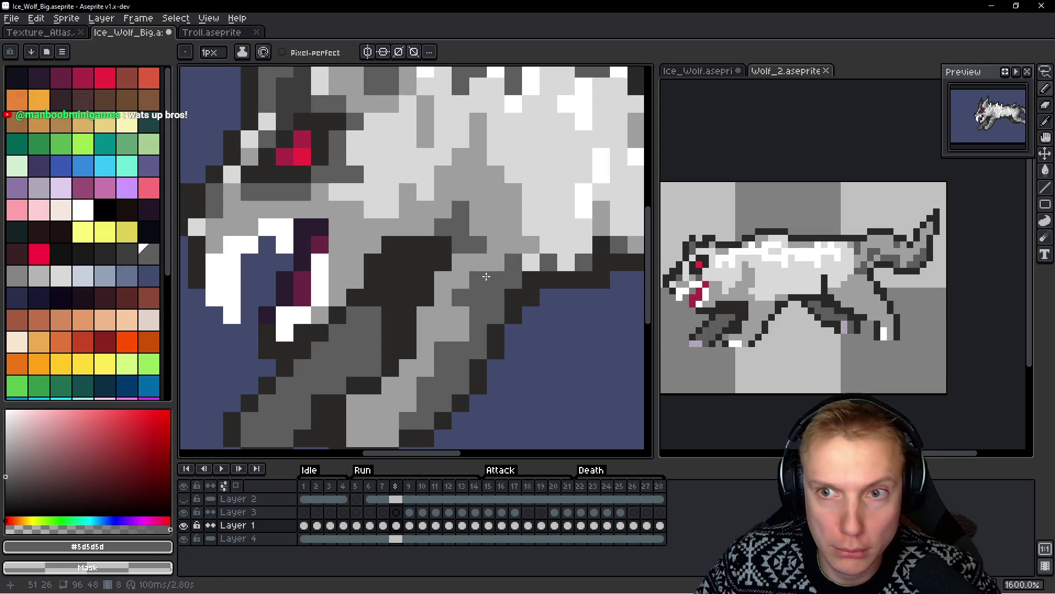
scroll(396, 283, "down", 3)
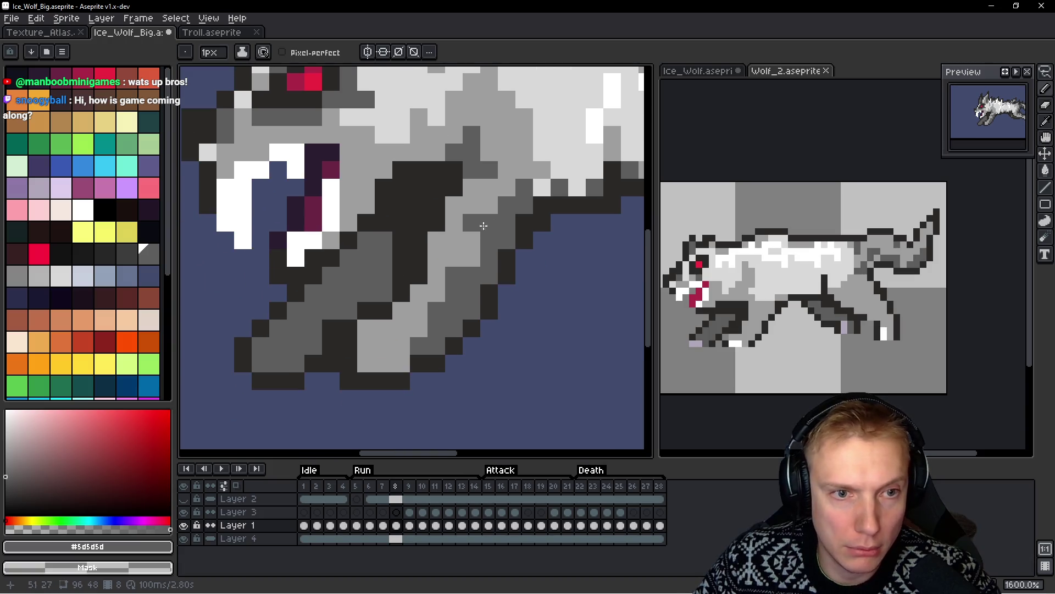
left_click(431, 244)
key("ctrl+z")
scroll(457, 252, "down", 4)
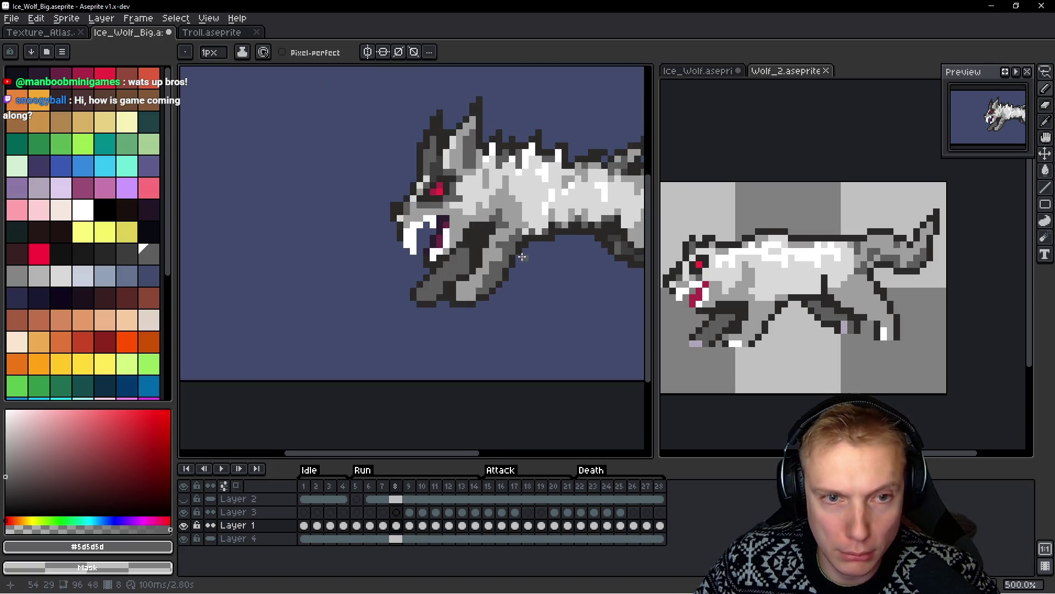
Repaint the dark pixel on the wolf's lower head in light grey #9e9e9e
scroll(456, 252, "up", 4)
left_click(457, 251)
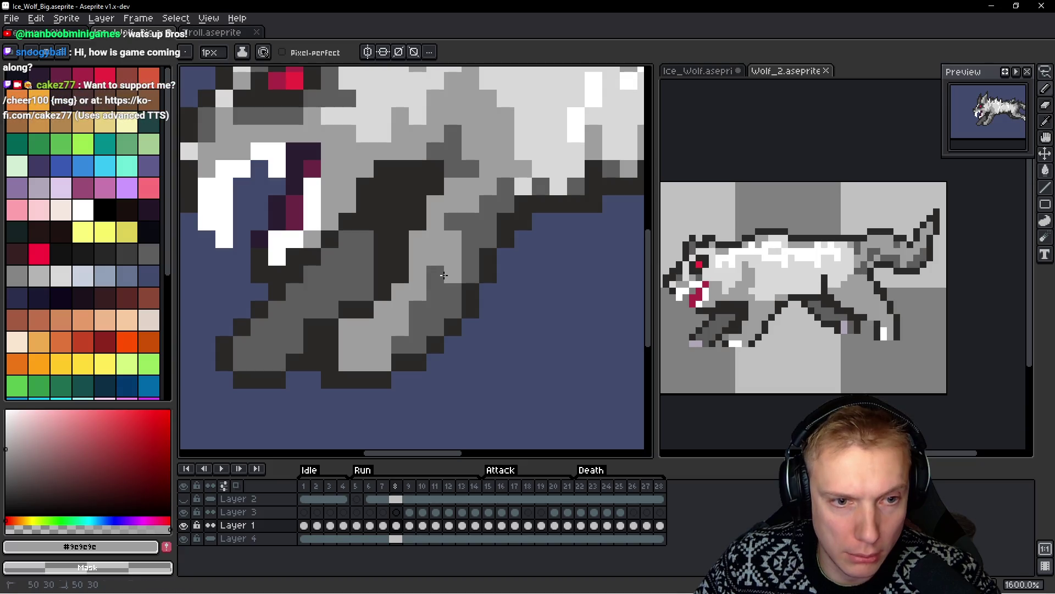
right_click(455, 222)
left_click(485, 208)
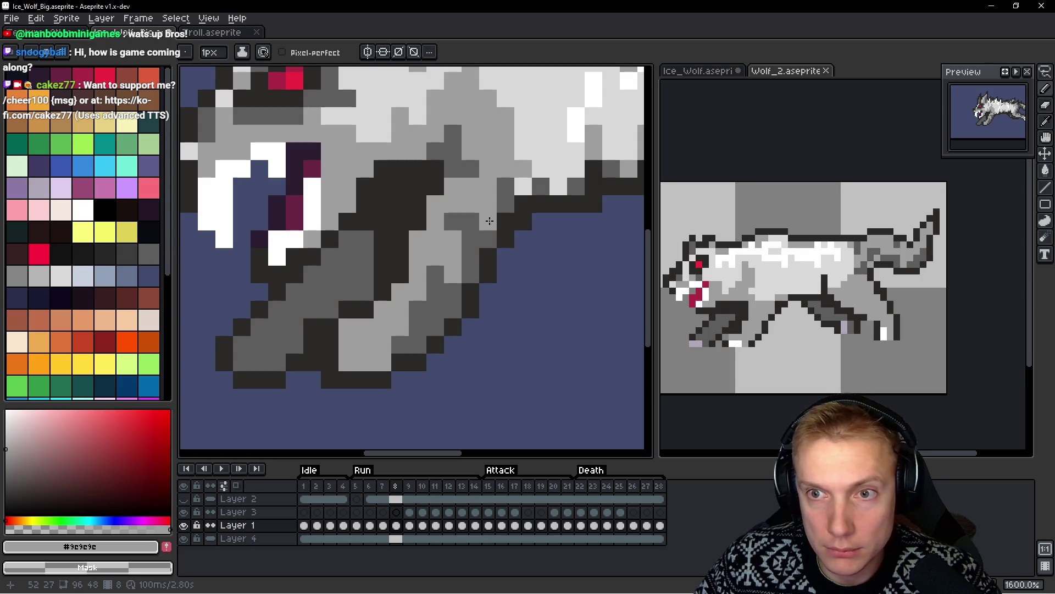
left_click(453, 222)
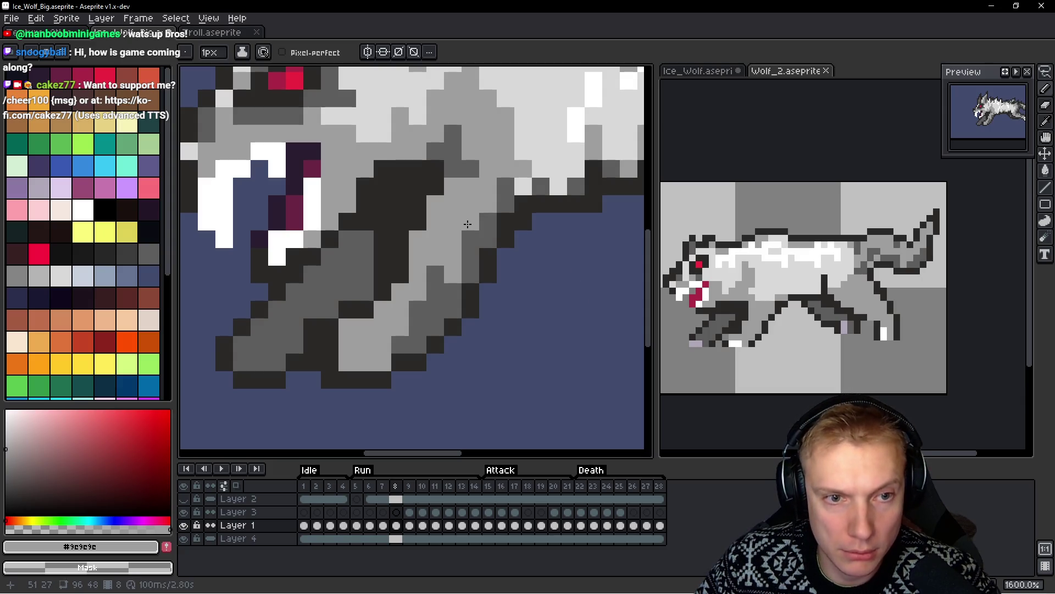
Compare frame 8 against run frames 6 and 7, then return to frame 8
scroll(573, 289, "down", 5)
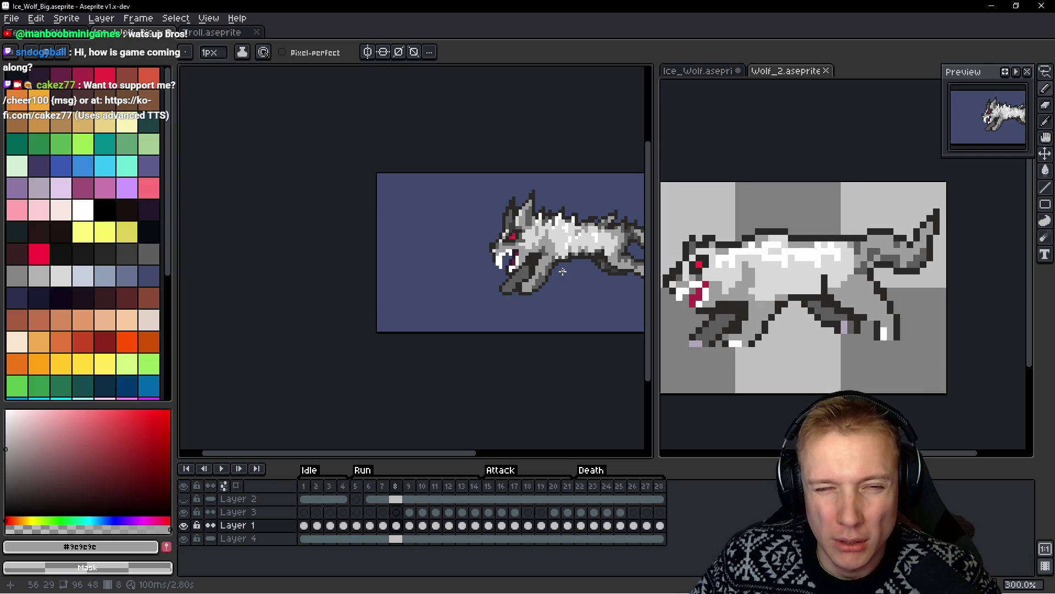
scroll(562, 270, "up", 4)
left_click(502, 196, "alt")
scroll(473, 203, "up", 2)
key("1")
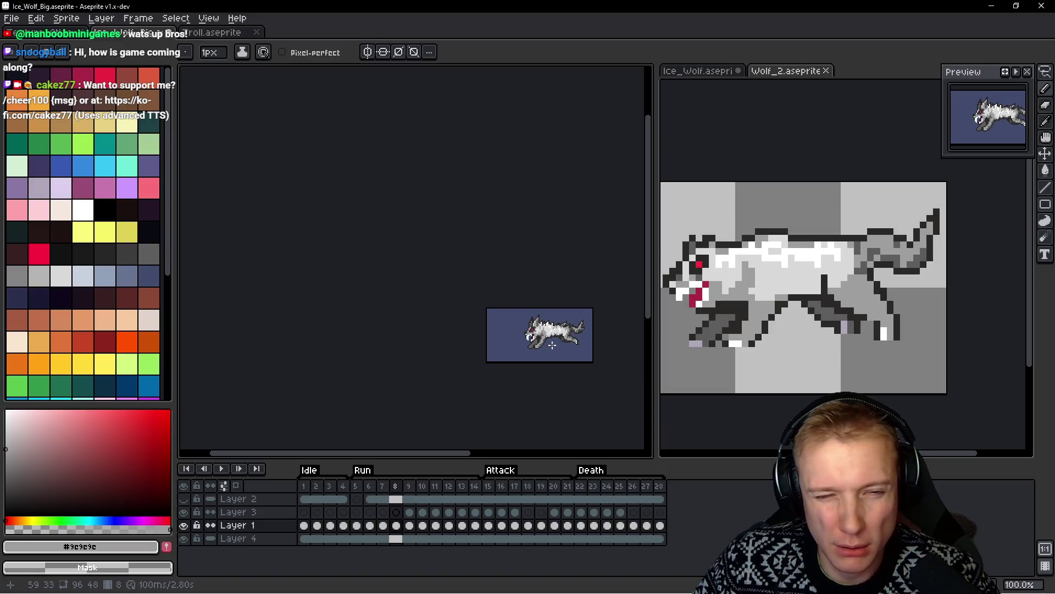
key("Right")
key("b")
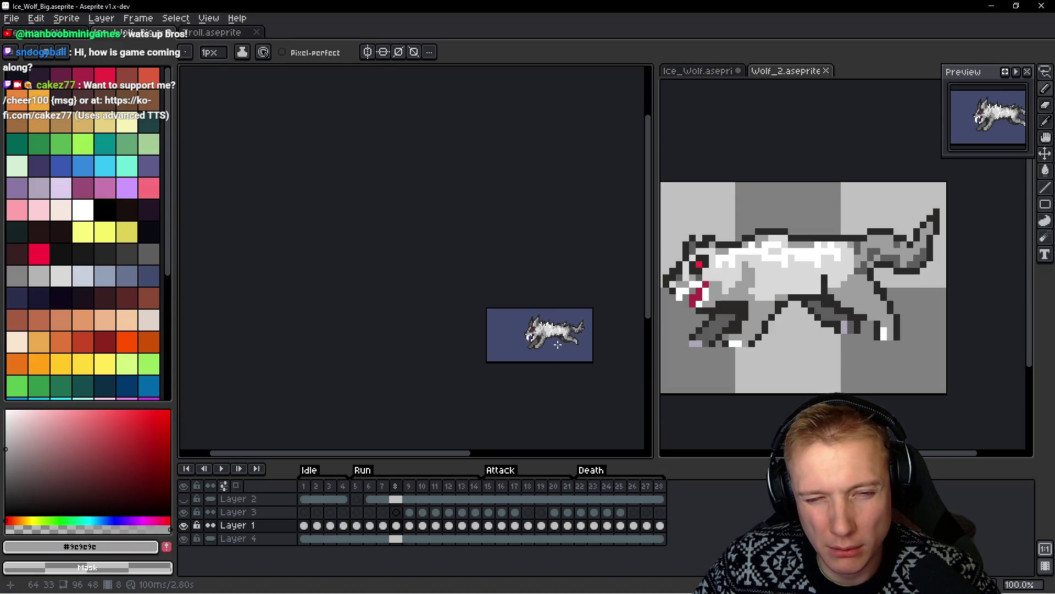
key("h")
key("Left")
key("Left")
scroll(553, 352, "up", 2)
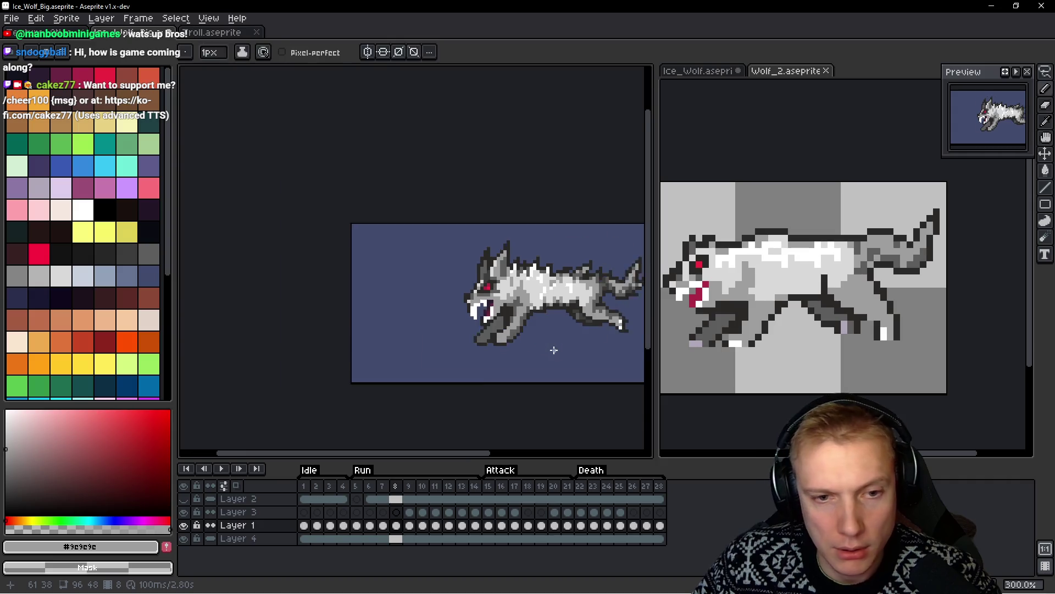
key("b")
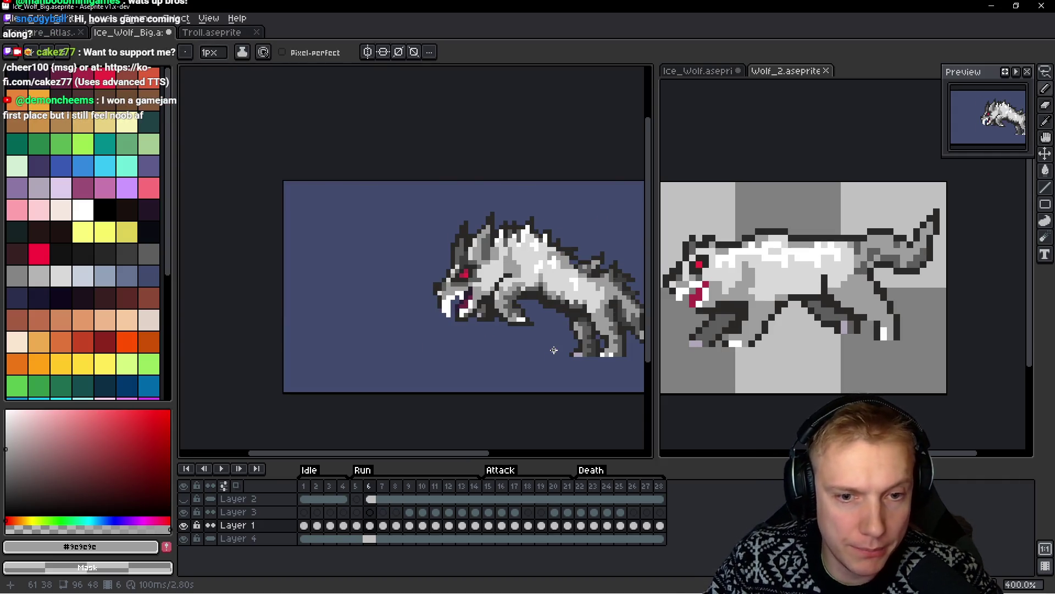
key("Right")
key("Right")
scroll(550, 358, "up", 1)
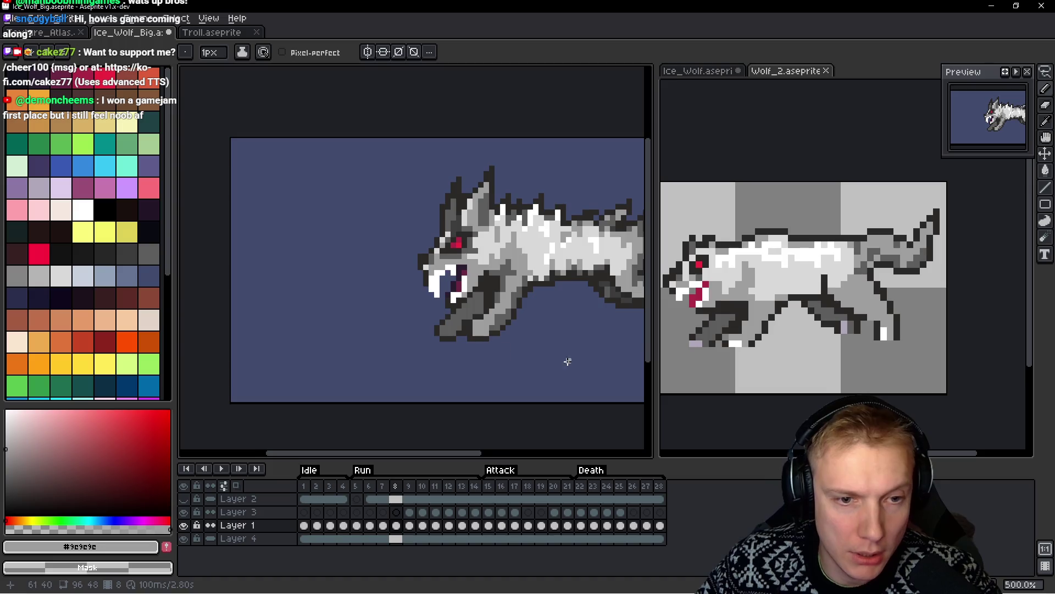
Bring the wolf's head back into view and sample white from the teeth
left_click_drag(563, 360, 517, 331)
left_click(448, 306, "alt")
scroll(341, 317, "up", 4)
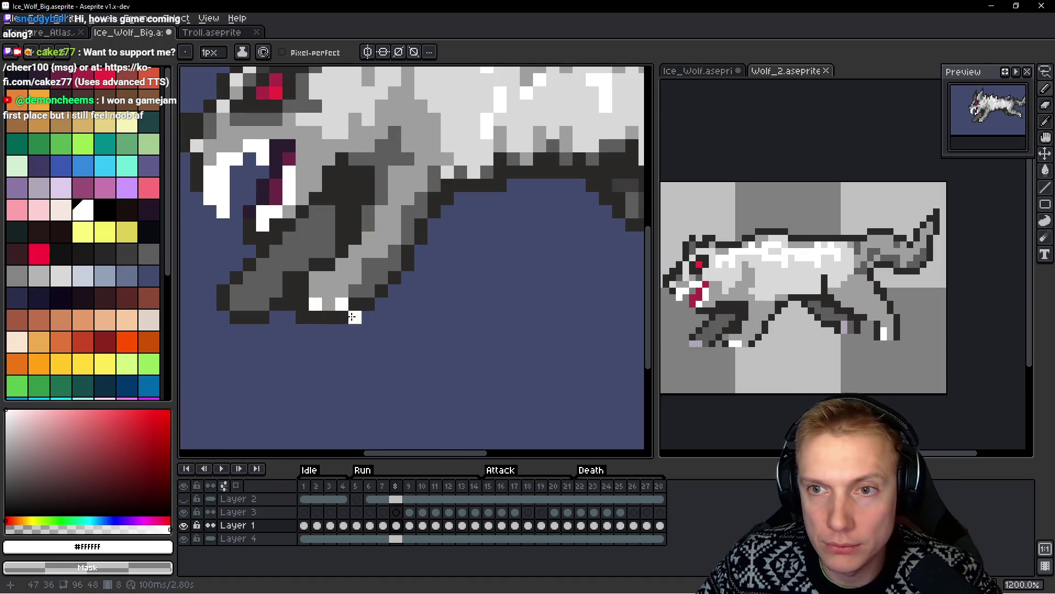
Sample the outline and mid-grey fur colours around the jaw and compare with frame 7
left_click_drag(350, 316, 414, 362)
left_click(416, 356, "alt")
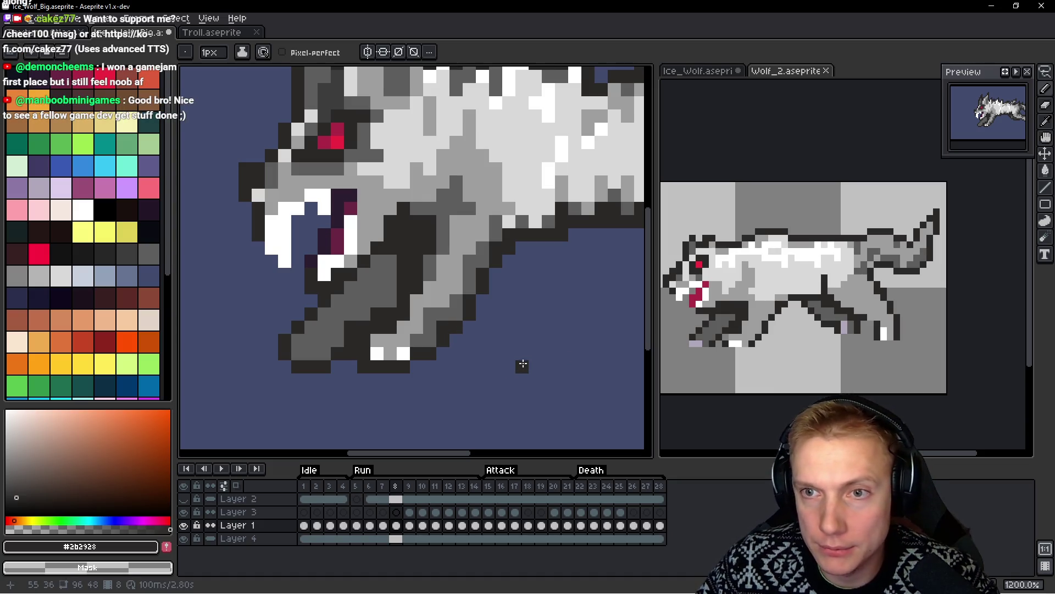
left_click(430, 320, "alt")
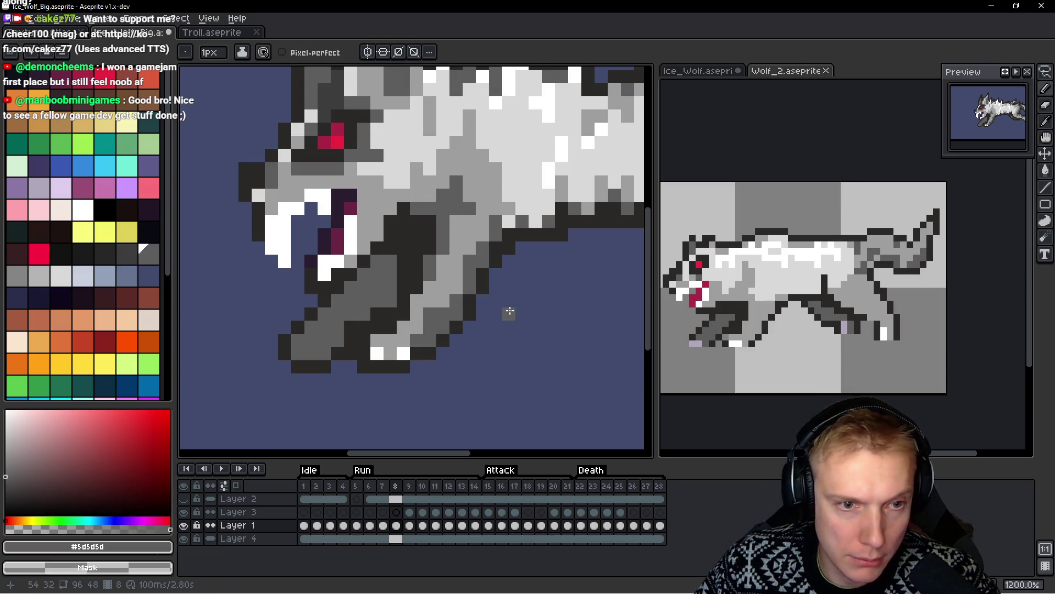
scroll(509, 311, "down", 3)
scroll(506, 311, "up", 1)
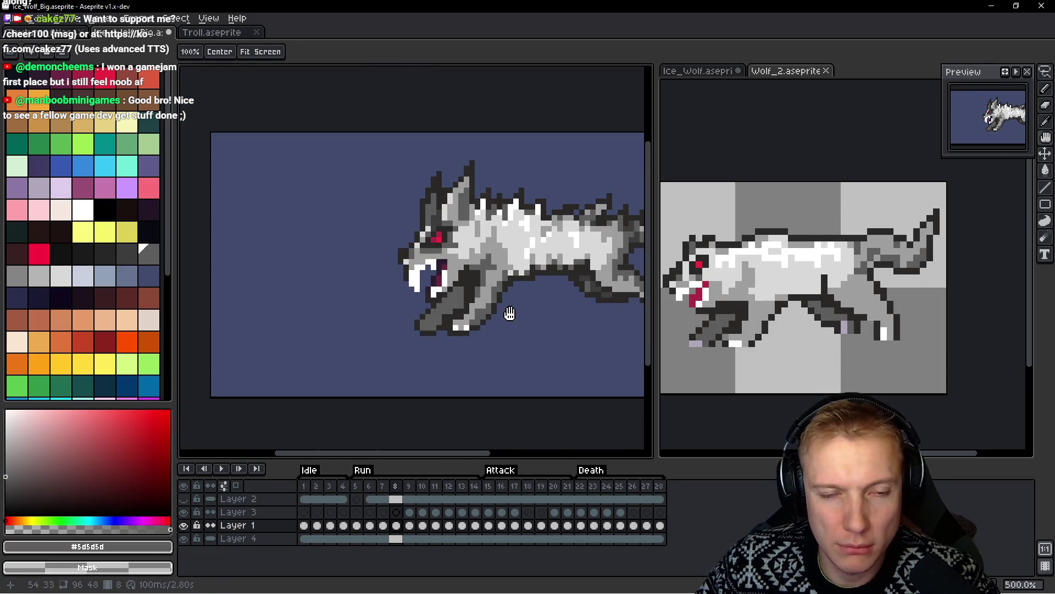
key("comma")
key("period")
scroll(494, 306, "up", 3)
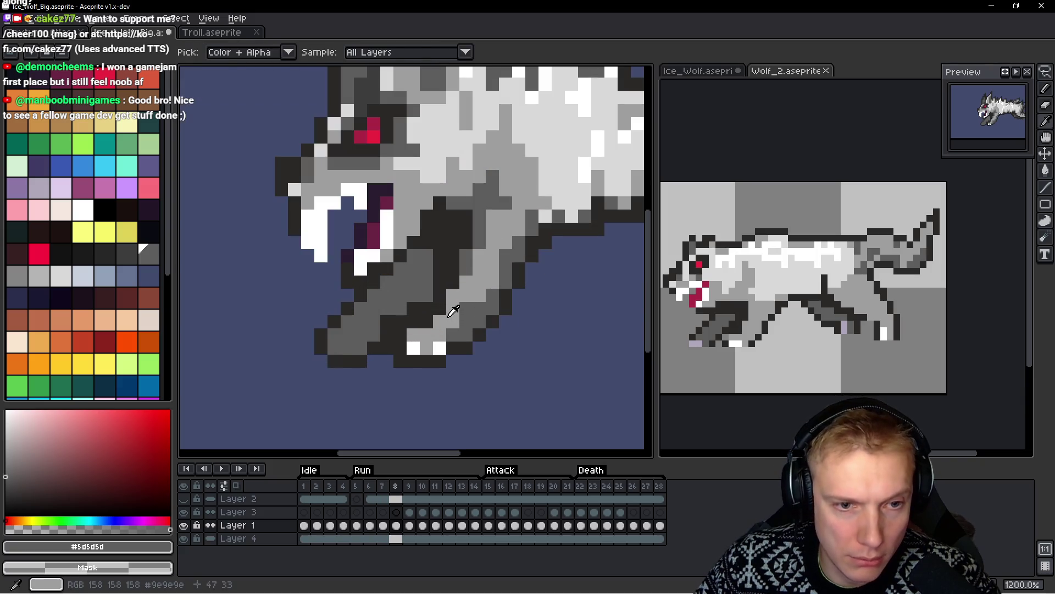
Draw a pale grey #d9d9d9 highlight column along the neck with adjacent pixels
left_click(484, 317, "alt")
left_click(492, 290, "alt")
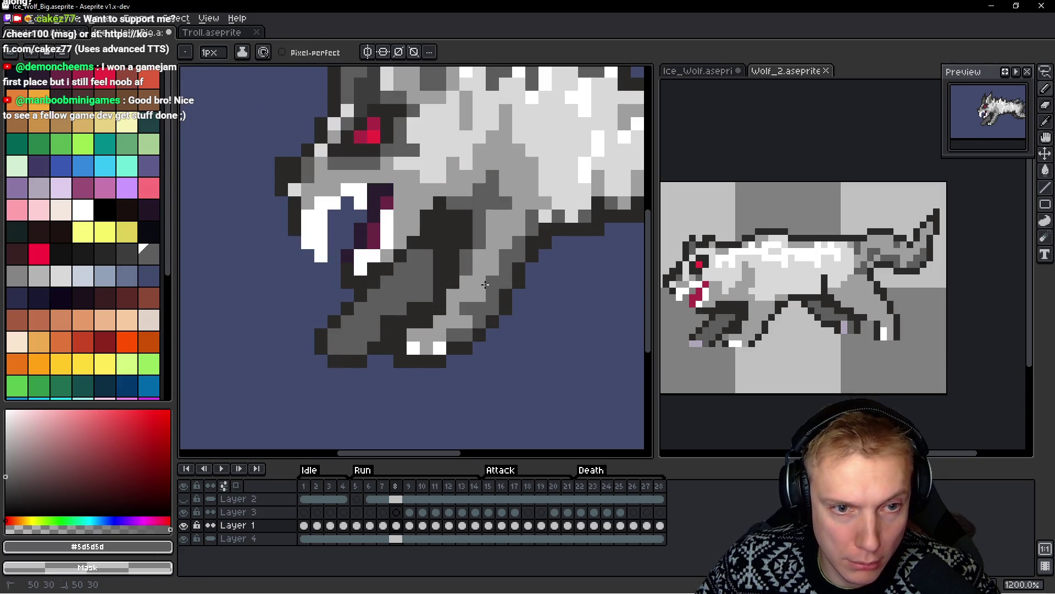
left_click(492, 257, "alt")
key("comma")
key("period")
left_click_drag(481, 271, 436, 301)
left_click(462, 242, "alt")
left_click_drag(449, 244, 454, 263)
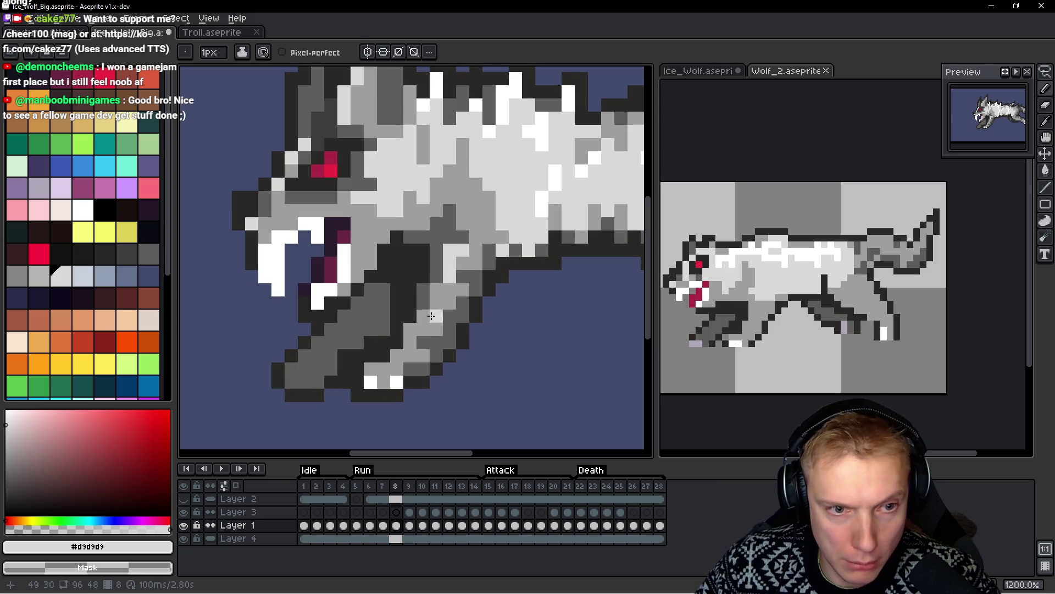
left_click(409, 329)
left_click(423, 316)
Add more pale grey pixels on the outline and neck, checking against the neighbouring frame
key("comma")
key("period")
left_click(462, 328)
key("comma")
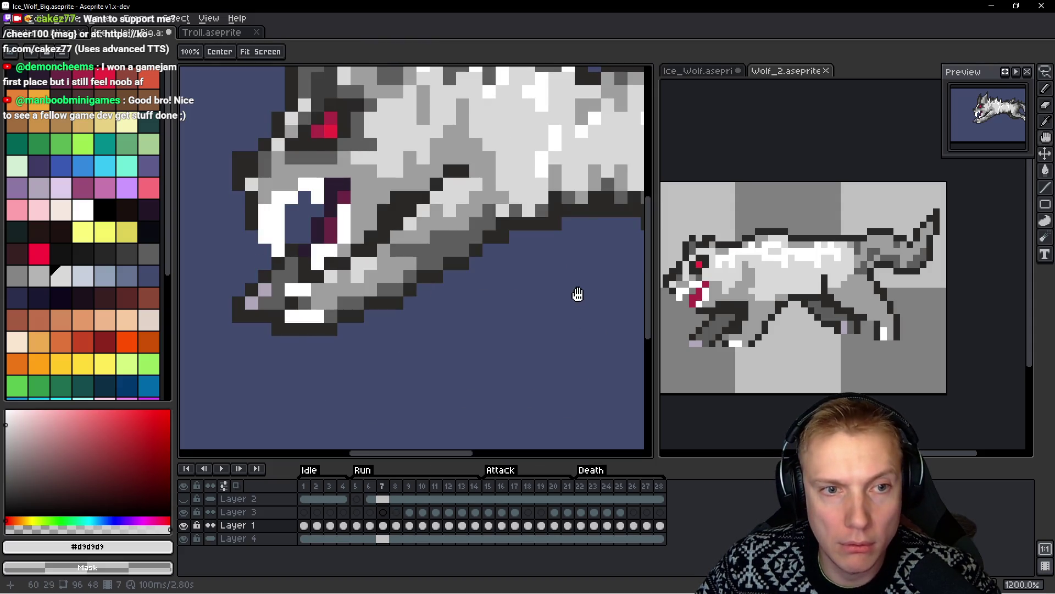
key("period")
left_click(463, 222)
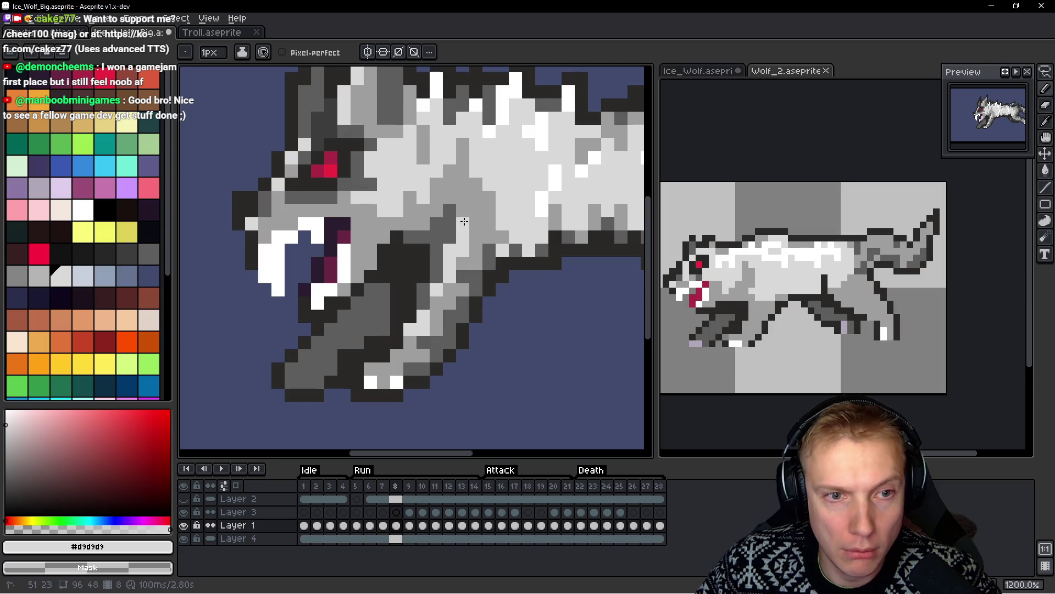
Tip the front paw with pale lavender #b0a7b8 pixels sampled from Wolf_2
key("space")
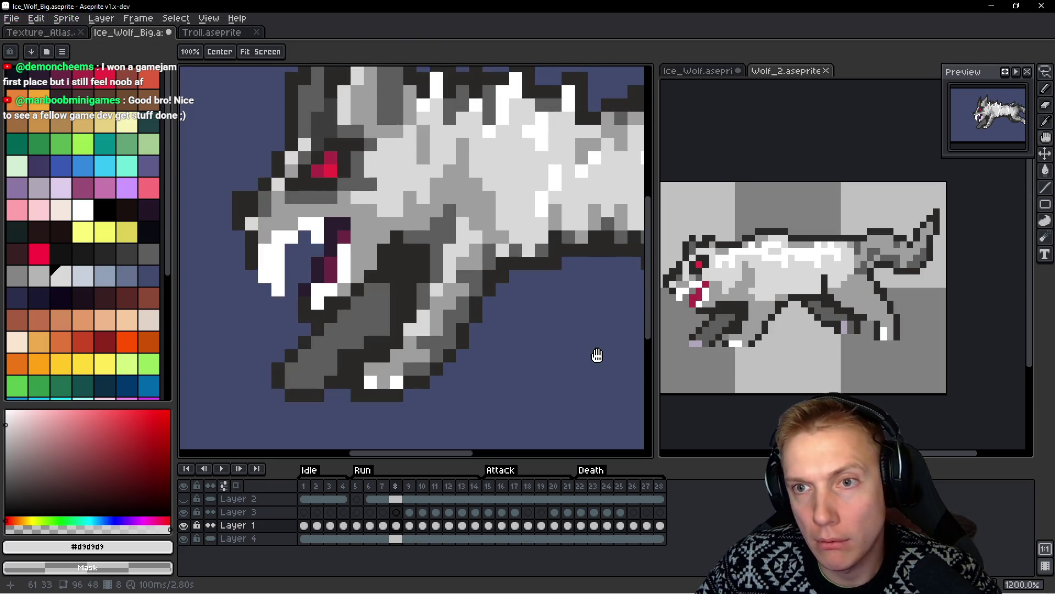
scroll(597, 354, "left", 4)
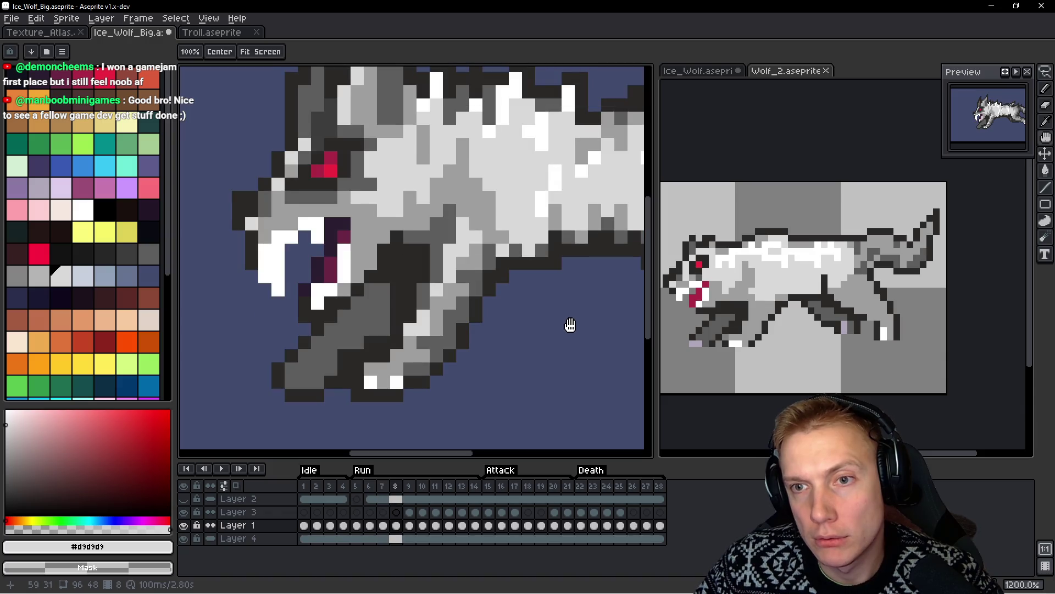
scroll(526, 384, "up", 1)
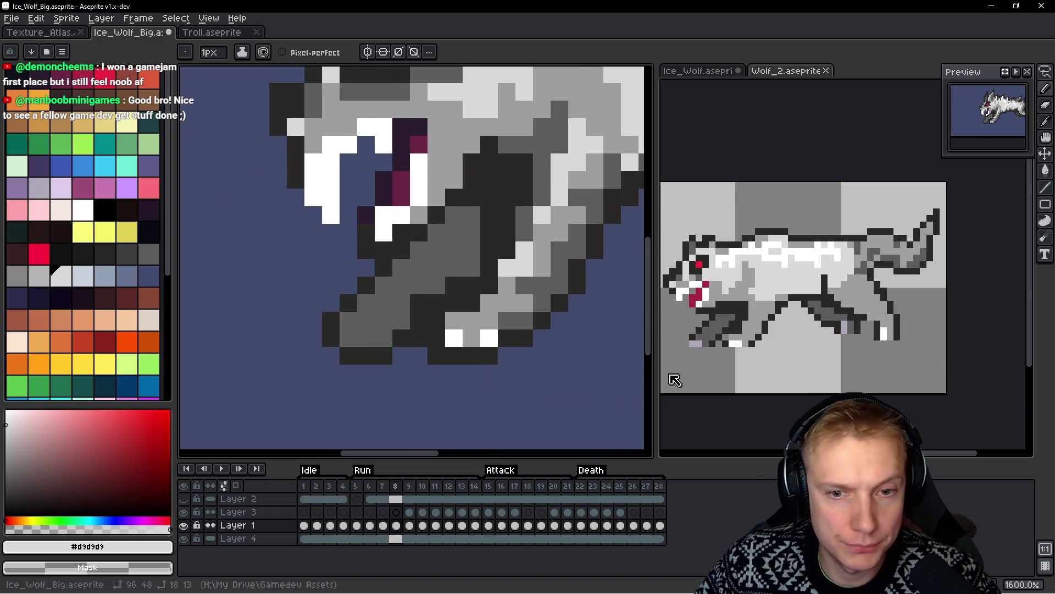
left_click(698, 342, "alt")
scroll(381, 313, "up", 1)
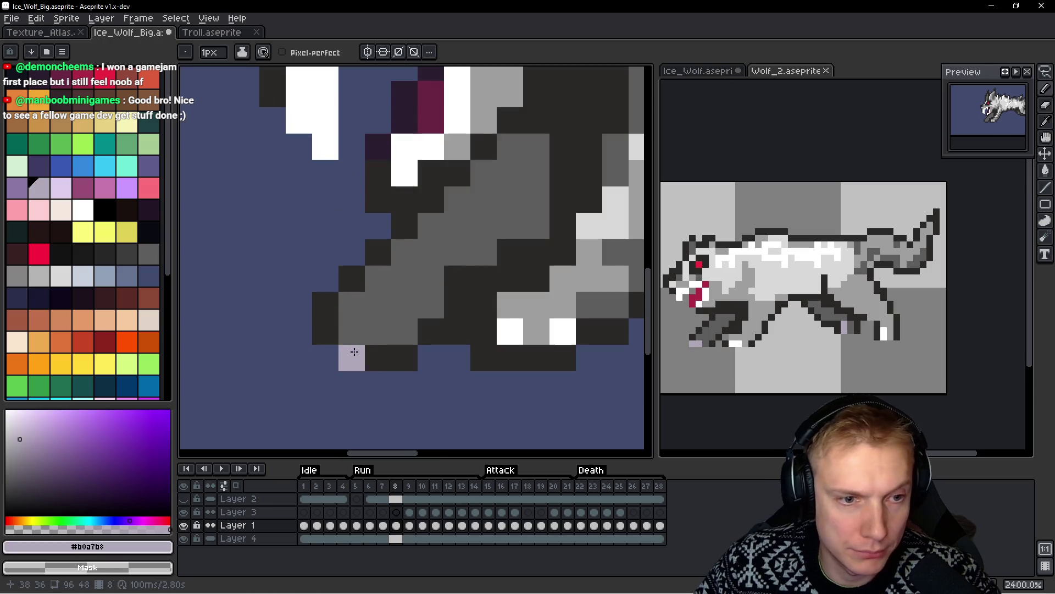
left_click(352, 332)
left_click(399, 338)
left_click(357, 335)
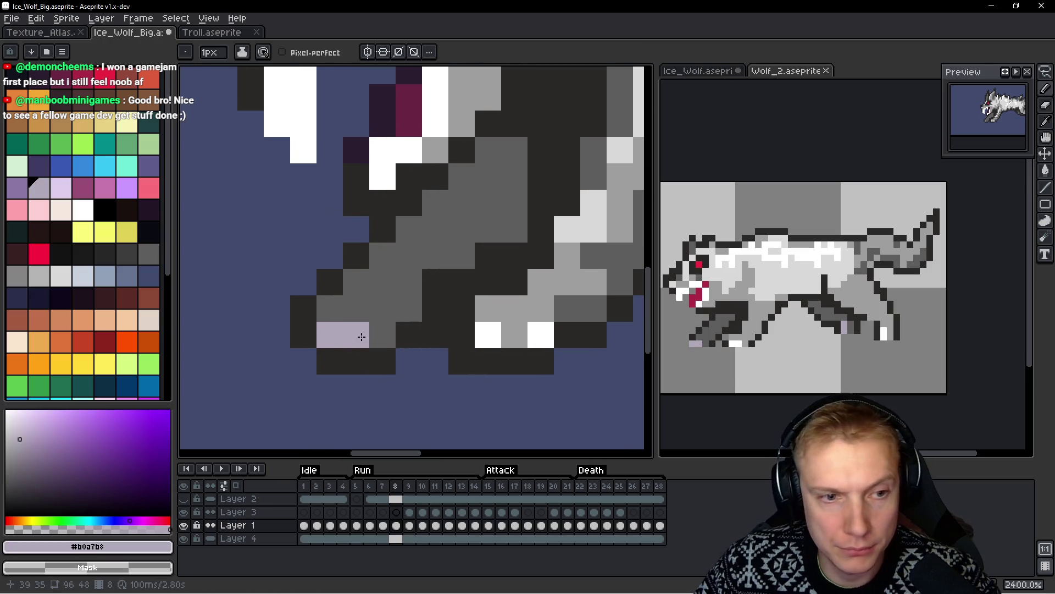
scroll(388, 365, "down", 2)
Add dark outline #2b2928 pixels near the paw and under the jaw
key("alt")
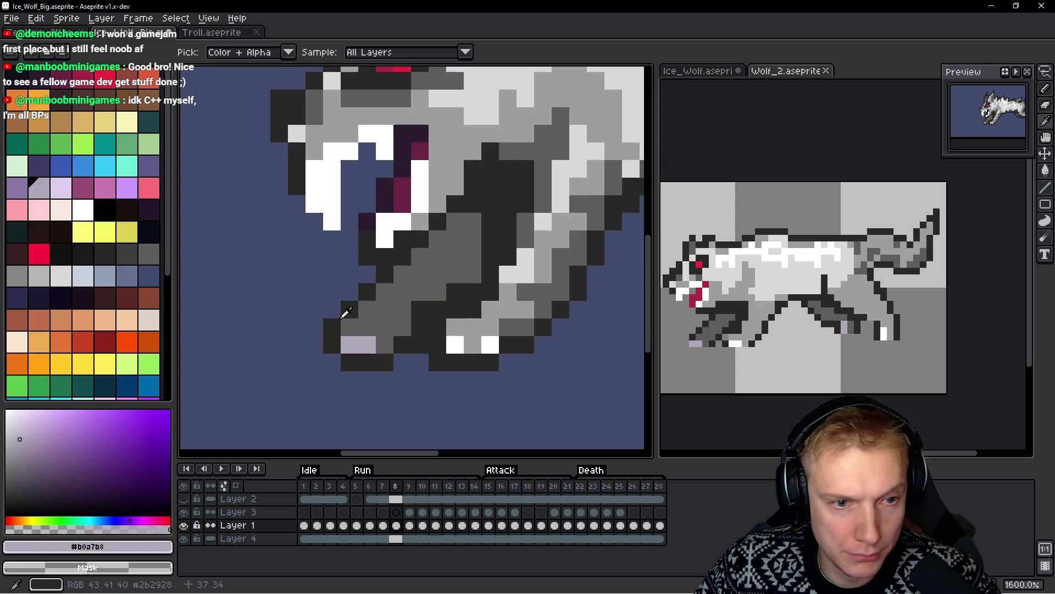
left_click(347, 310, "alt")
left_click_drag(375, 292, 383, 288)
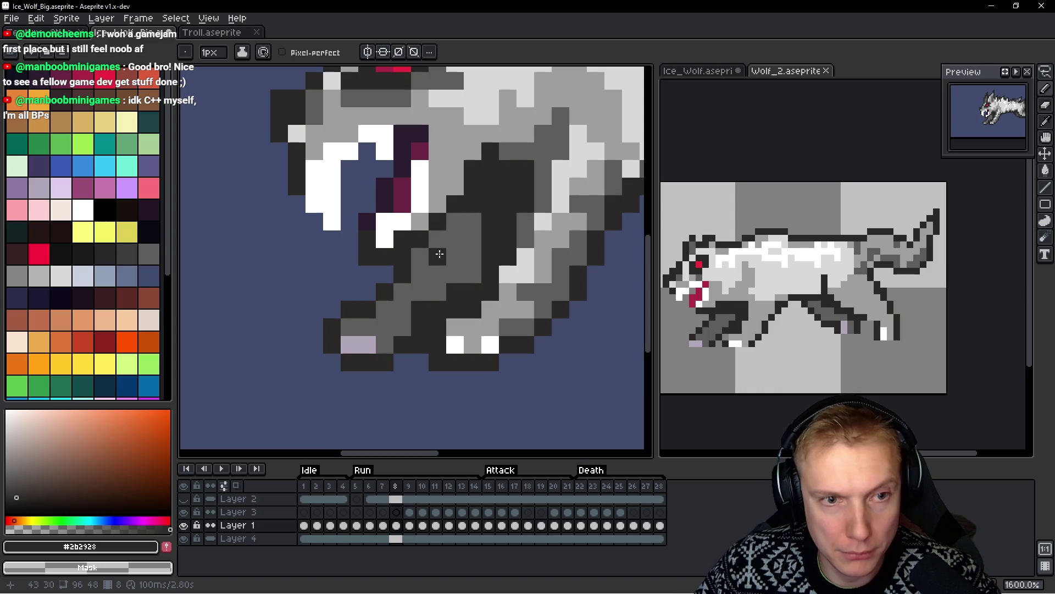
mouse_move(438, 239)
left_mouse_down()
mouse_move(451, 242)
mouse_move(454, 222)
left_mouse_up()
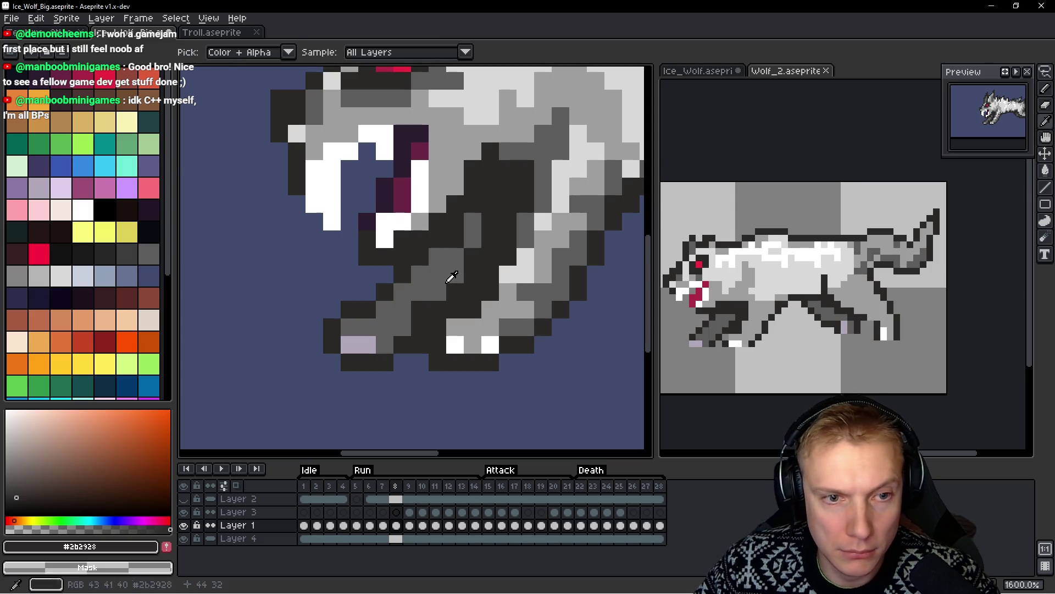
left_click(451, 276, "alt")
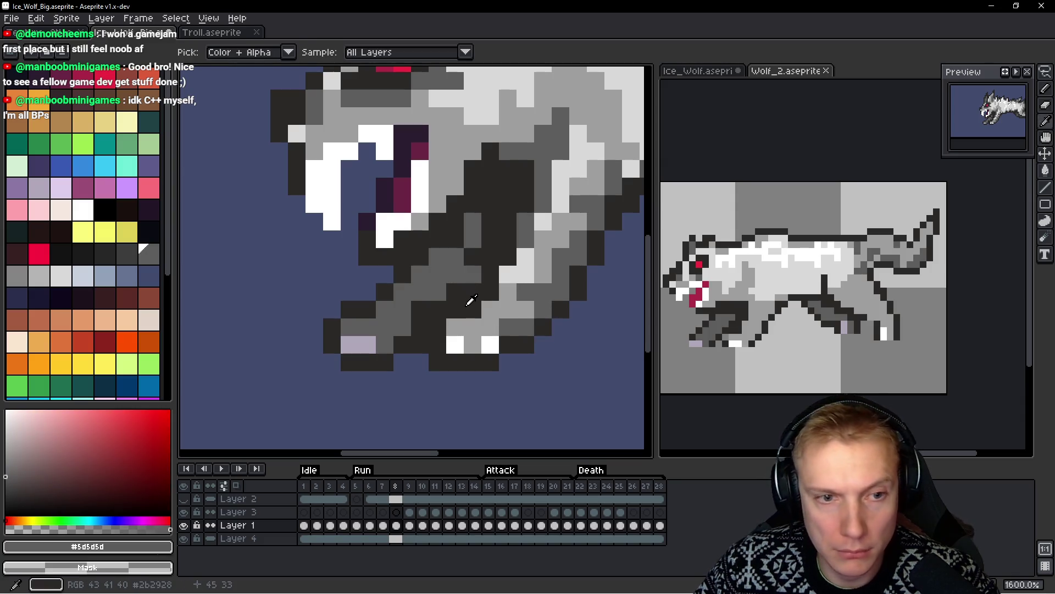
left_click(472, 275, "alt")
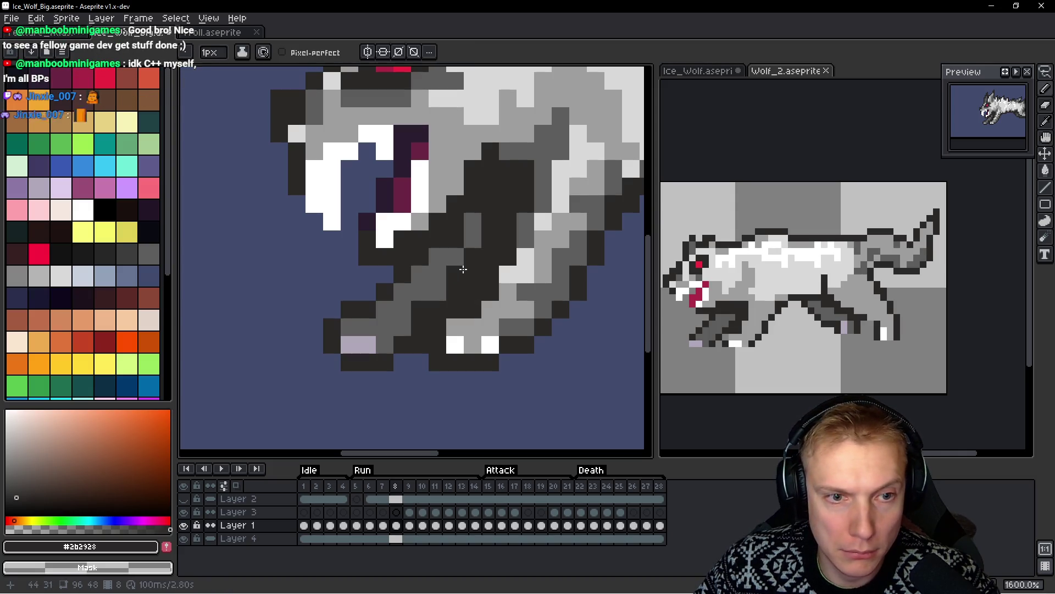
scroll(499, 309, "down", 8)
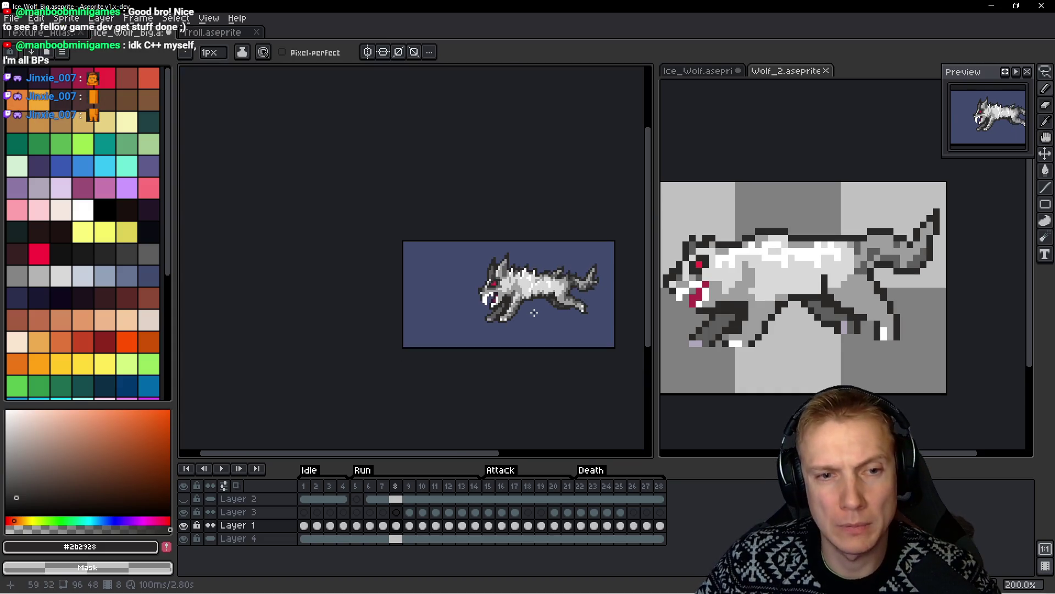
Play the run animation and bring up the Wolf_2 document
key("Return")
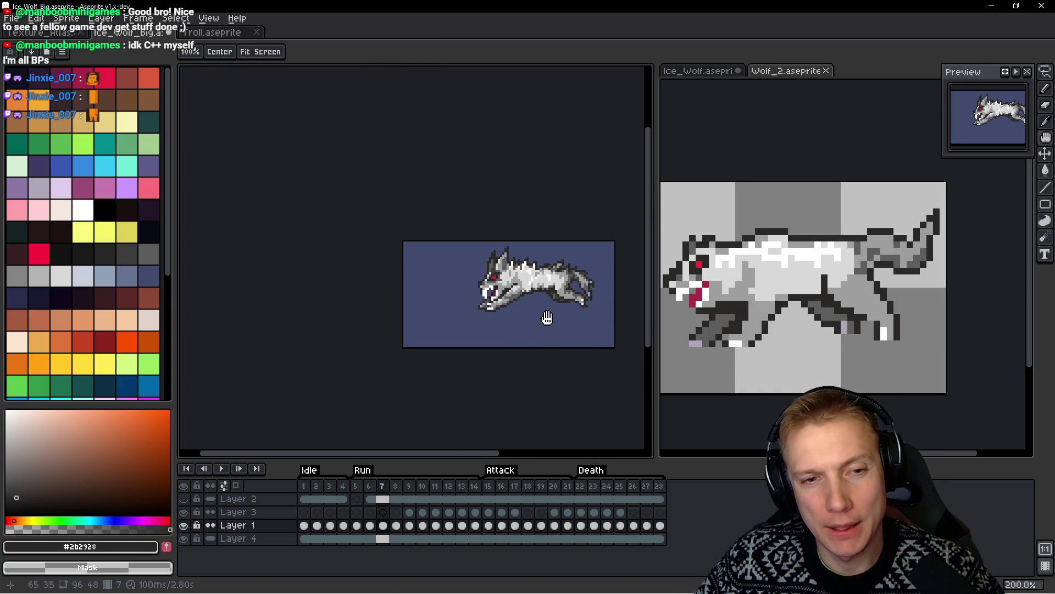
left_click(850, 297)
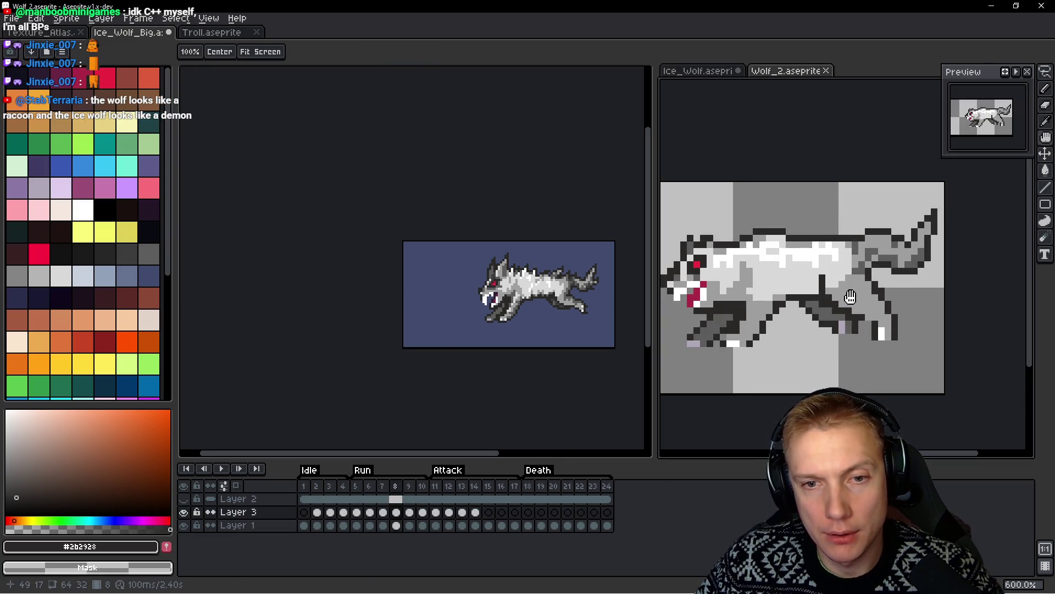
scroll(517, 291, "up", 4)
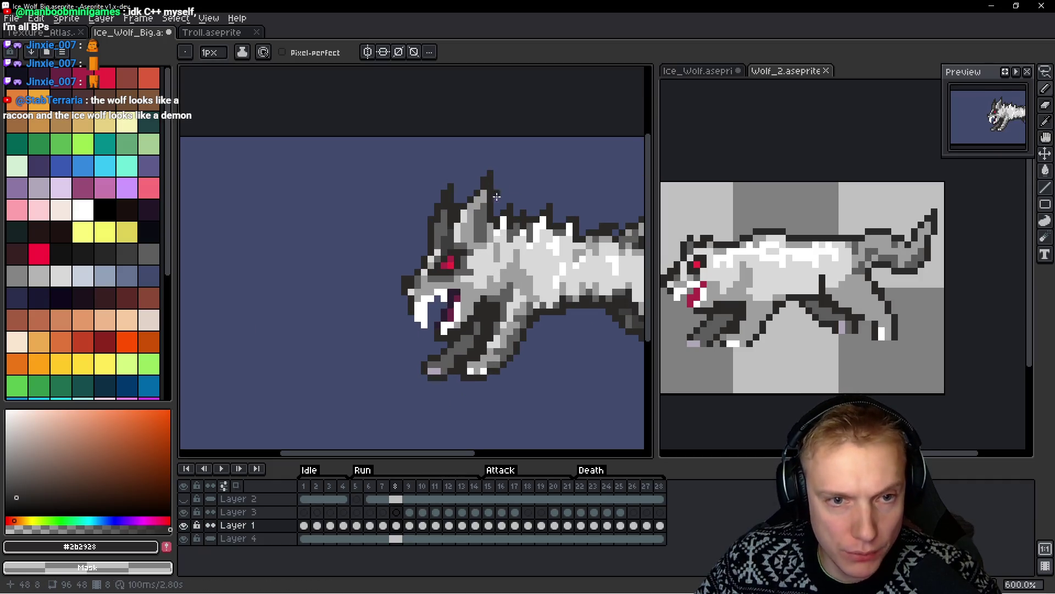
scroll(494, 186, "down", 2)
scroll(496, 182, "down", 1)
Lasso the wolf's head and move it two pixels left
key("q")
mouse_move(496, 114)
left_mouse_down()
mouse_move(369, 147)
mouse_move(381, 279)
left_mouse_up()
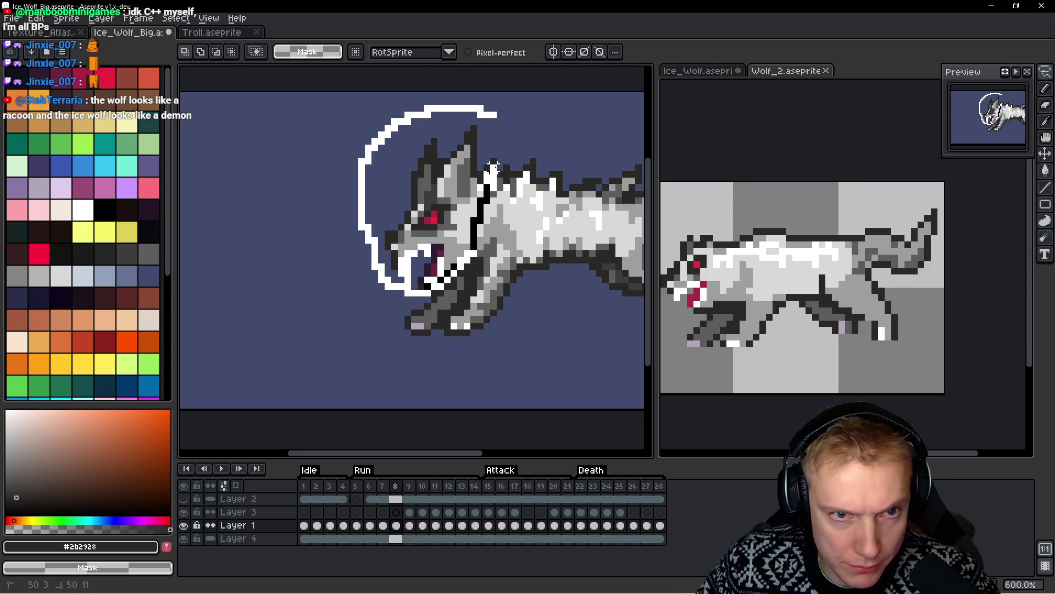
left_click_drag(490, 175, 491, 175)
left_click_drag(429, 221, 422, 222)
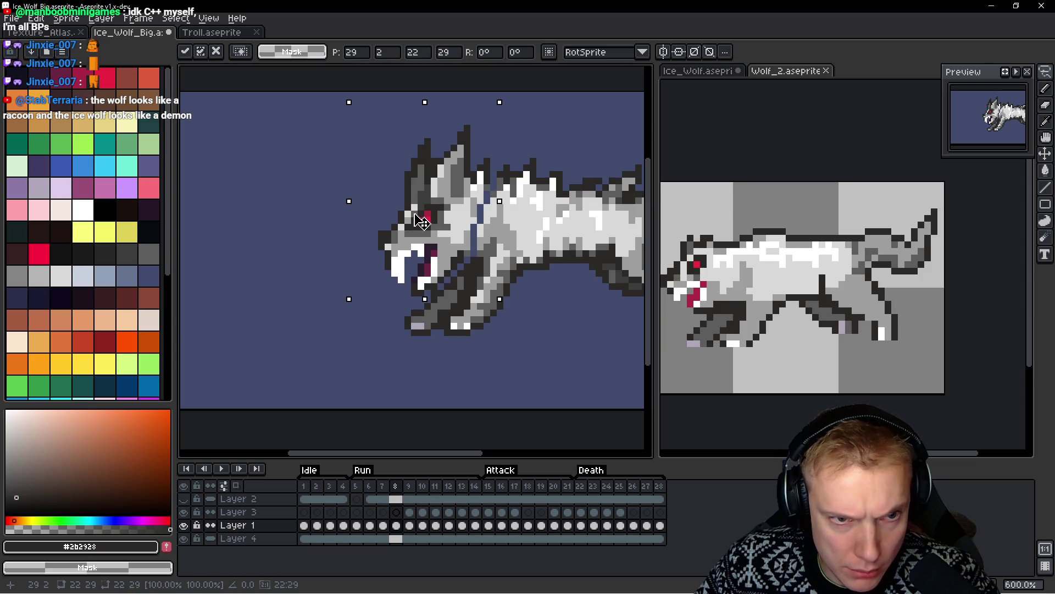
key("h")
Play the Wolf_2 and Ice_Wolf_Big run animations to compare them
left_click(790, 288)
key("Return")
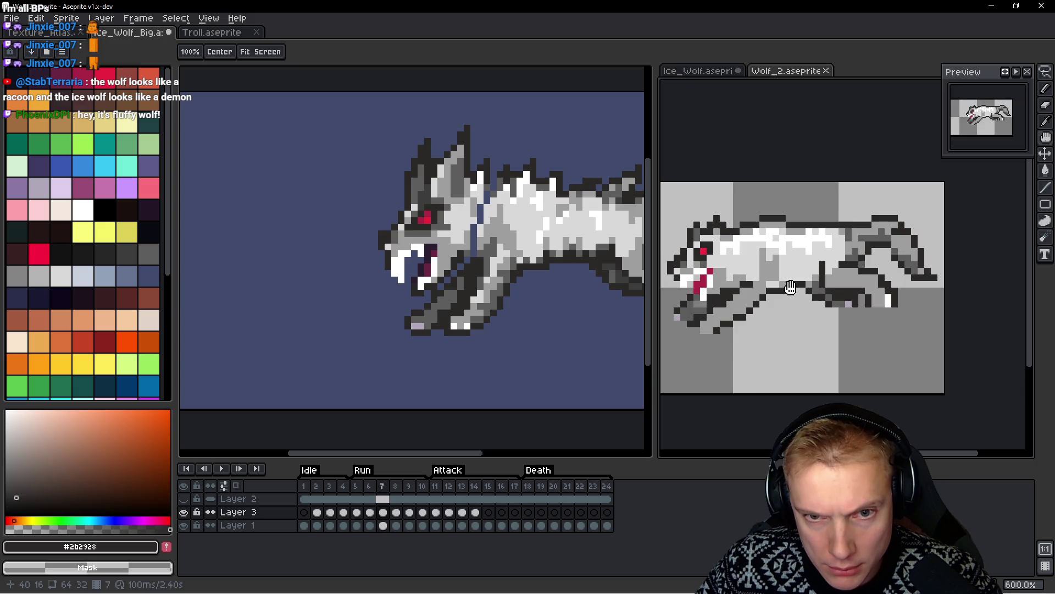
key("q")
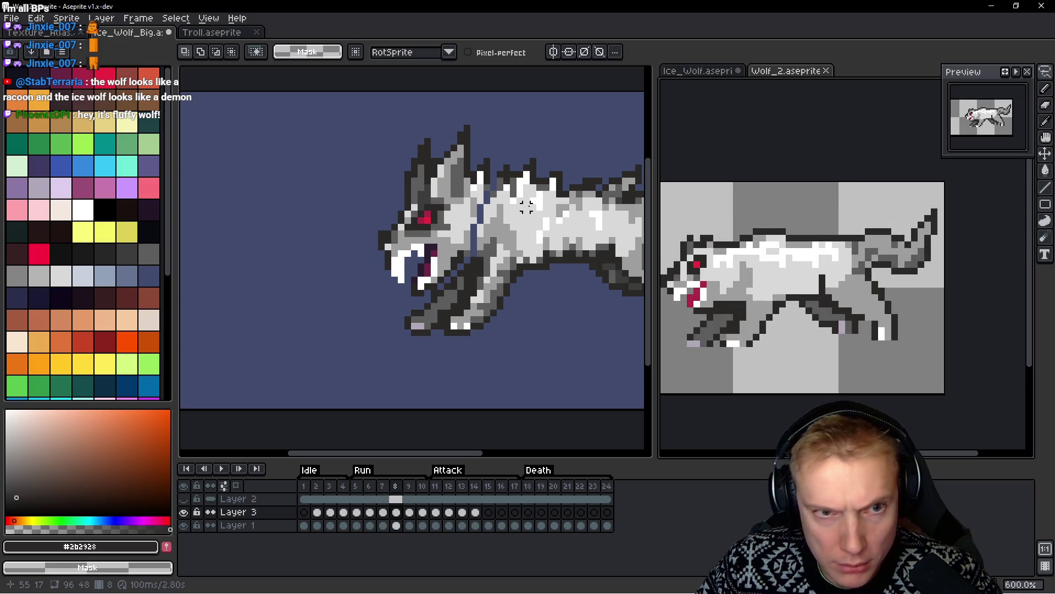
scroll(533, 206, "up", 1)
key("h")
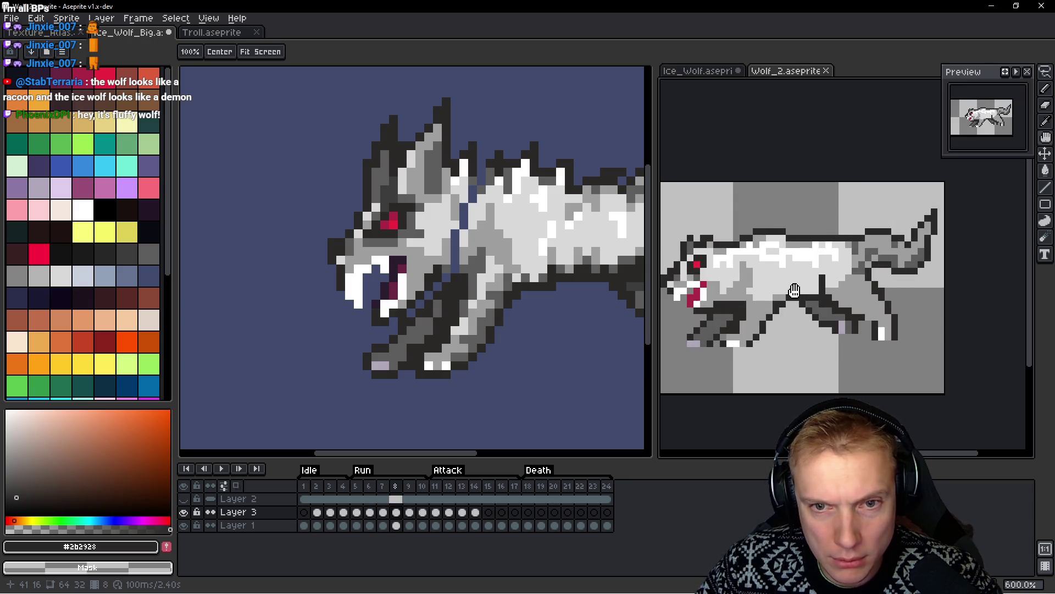
key("q")
scroll(518, 215, "down", 2)
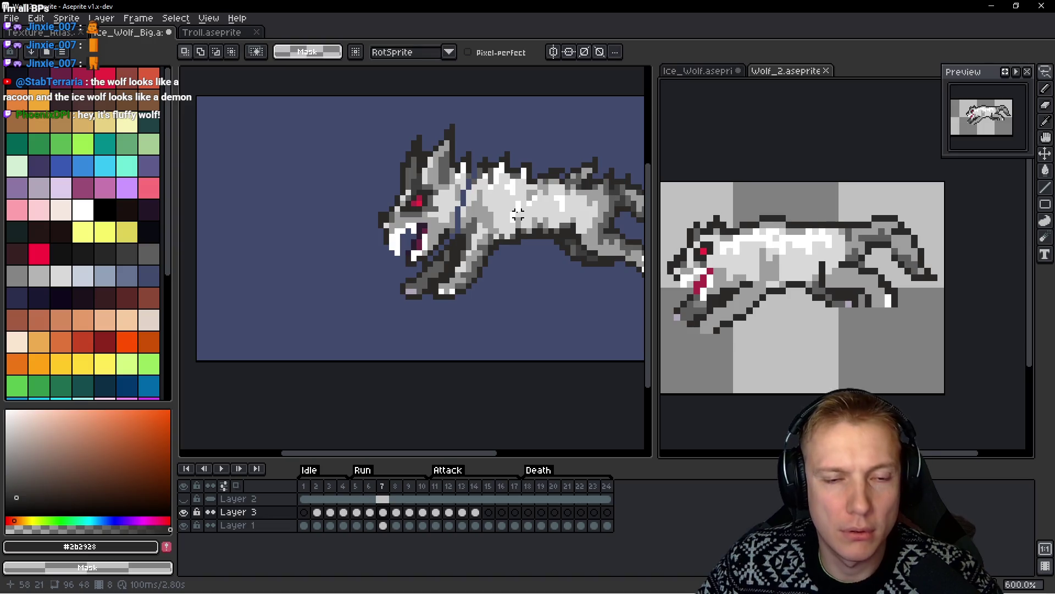
key("h")
left_click(530, 236)
key("Return")
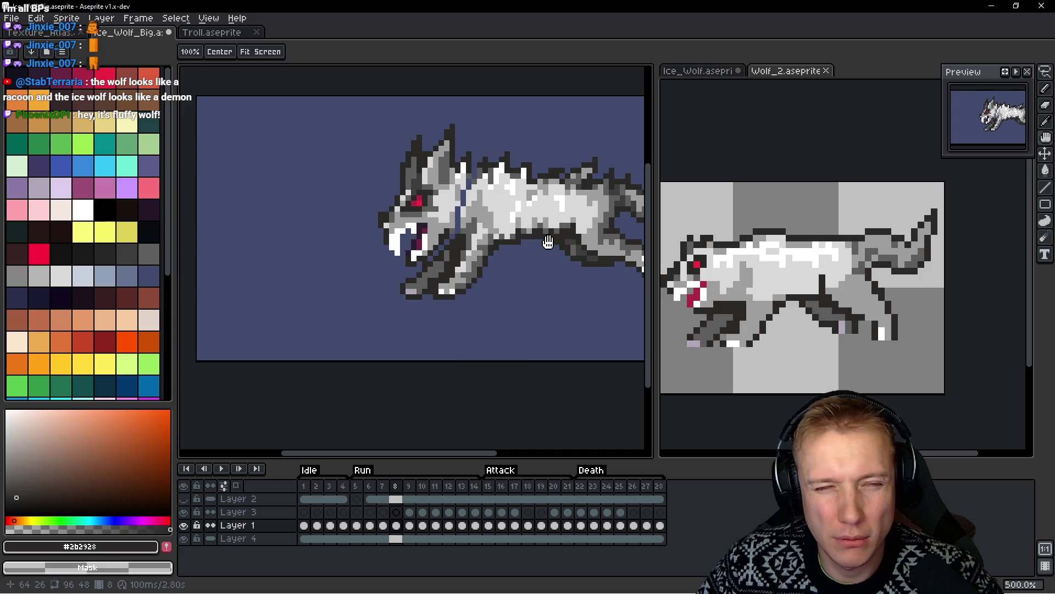
Sample pale grey #d9d9d9 from the neck fur as the pencil colour
key("m")
scroll(538, 231, "up", 4)
key("i")
left_click(389, 249)
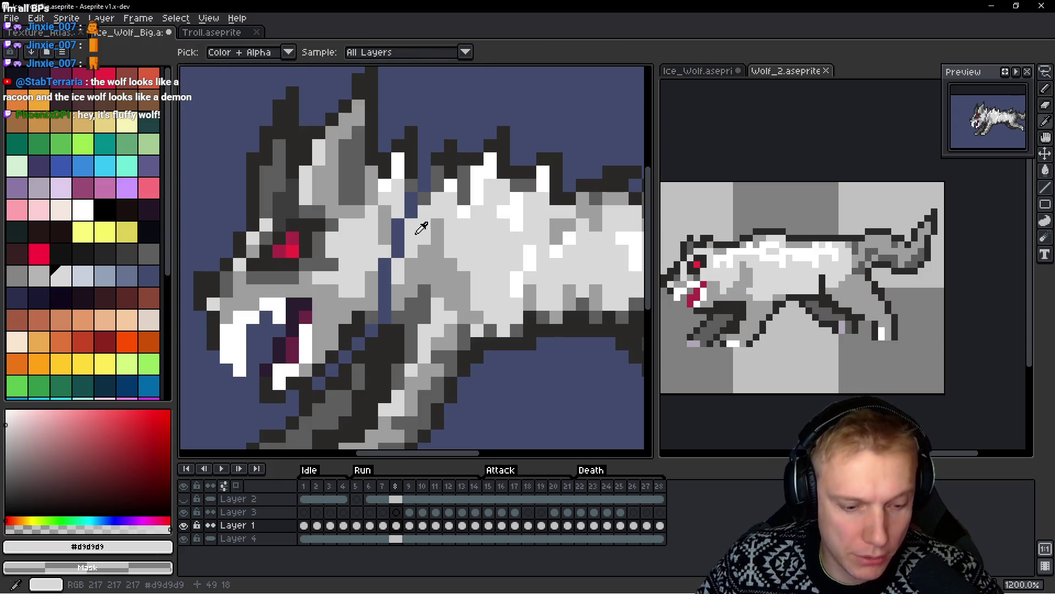
Paint the neck's blue gap light grey, adding mid-grey and dark outline pixels
key("b")
mouse_move(394, 241)
left_mouse_down()
mouse_move(385, 281)
mouse_move(476, 264)
left_mouse_up()
left_click(384, 291, "alt")
left_click(384, 309)
left_click(443, 310, "alt")
left_click(443, 310)
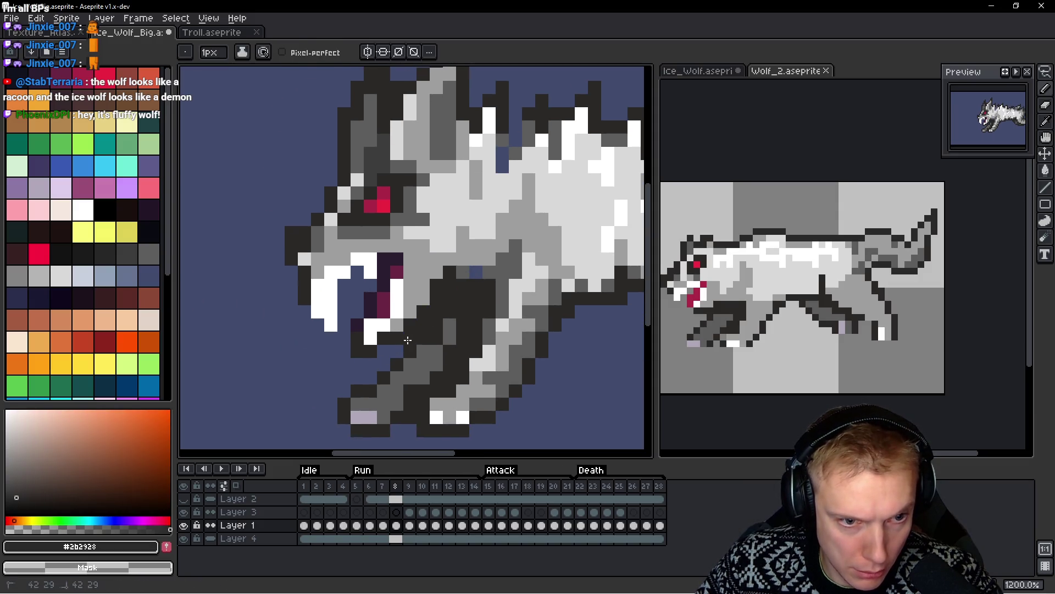
scroll(497, 319, "down", 5)
scroll(493, 309, "up", 3)
Cover the leftover blue pixels on the wolf's back with the dark outline colour
left_click(478, 294, "alt")
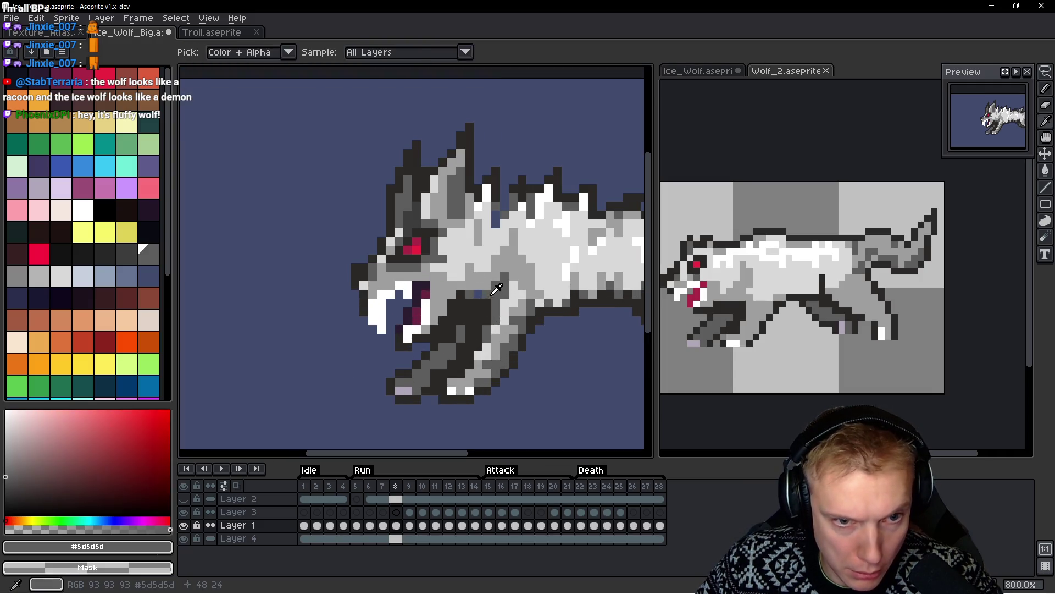
scroll(508, 285, "up", 2)
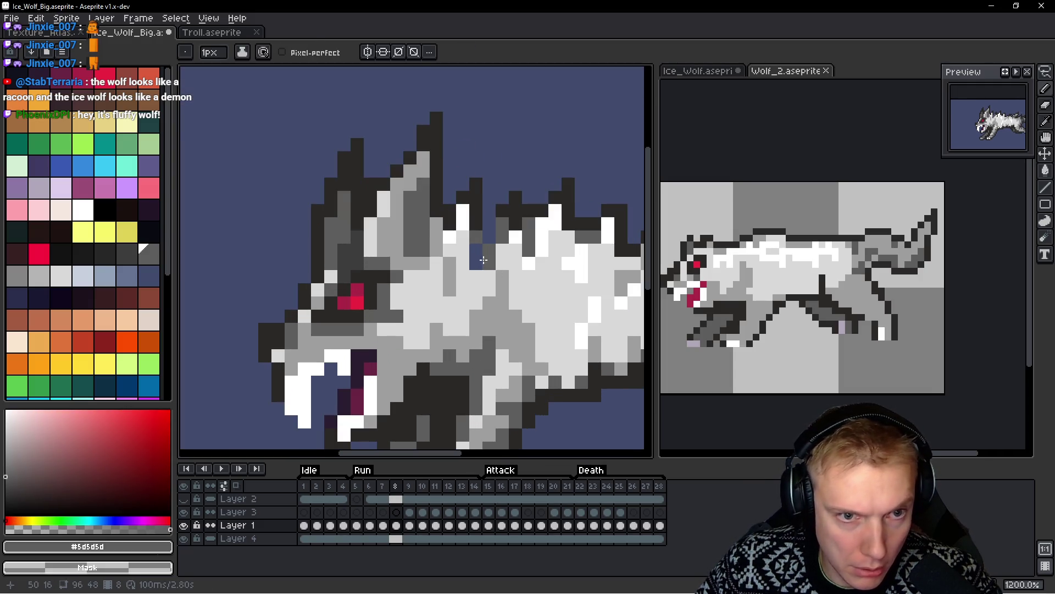
key("ctrl+z")
left_click(488, 232, "alt")
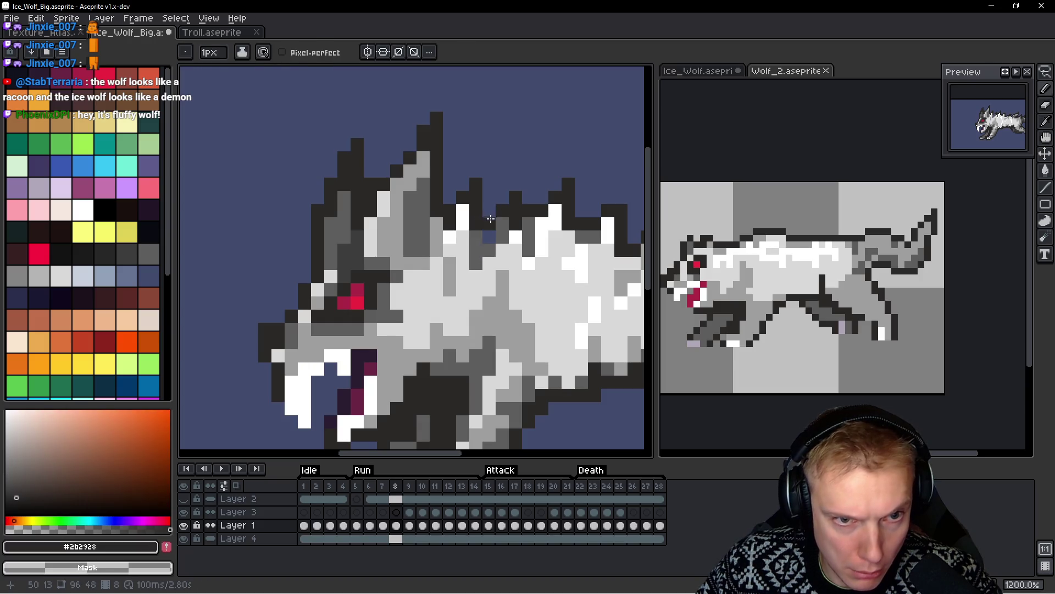
scroll(488, 232, "down", 6)
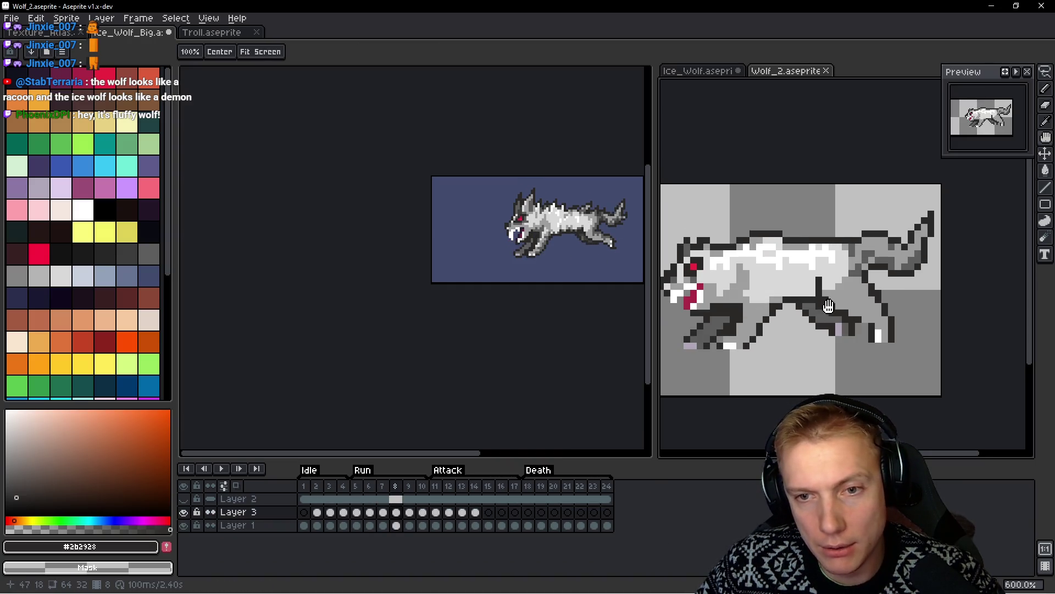
left_click_drag(565, 249, 547, 247)
Compare the neck against the Wolf_2 sprite, then return to Ice_Wolf_Big
left_click(843, 341)
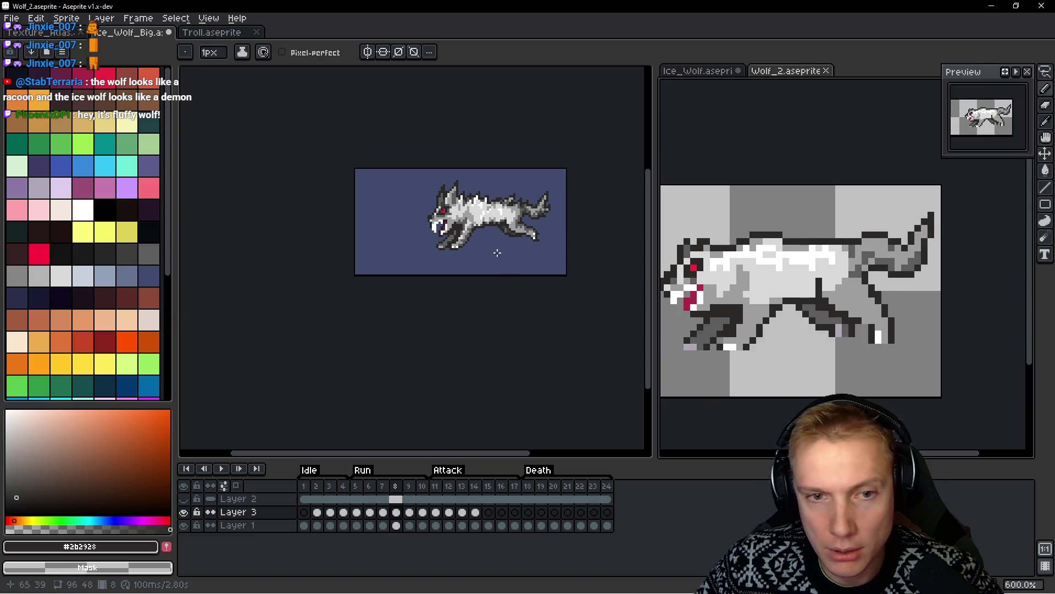
scroll(465, 244, "up", 4)
scroll(465, 244, "up", 2)
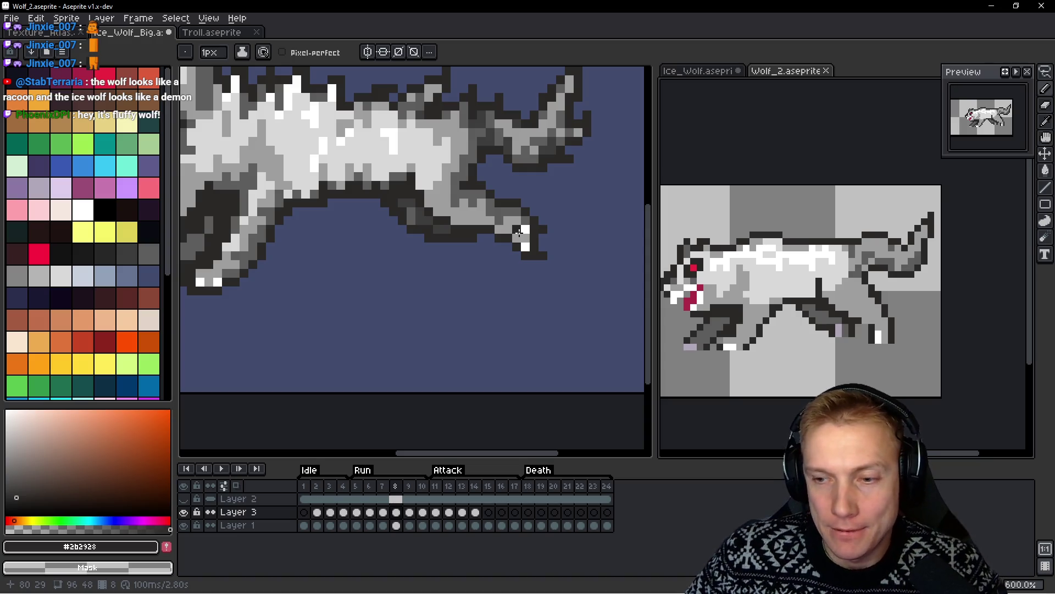
scroll(519, 233, "down", 3)
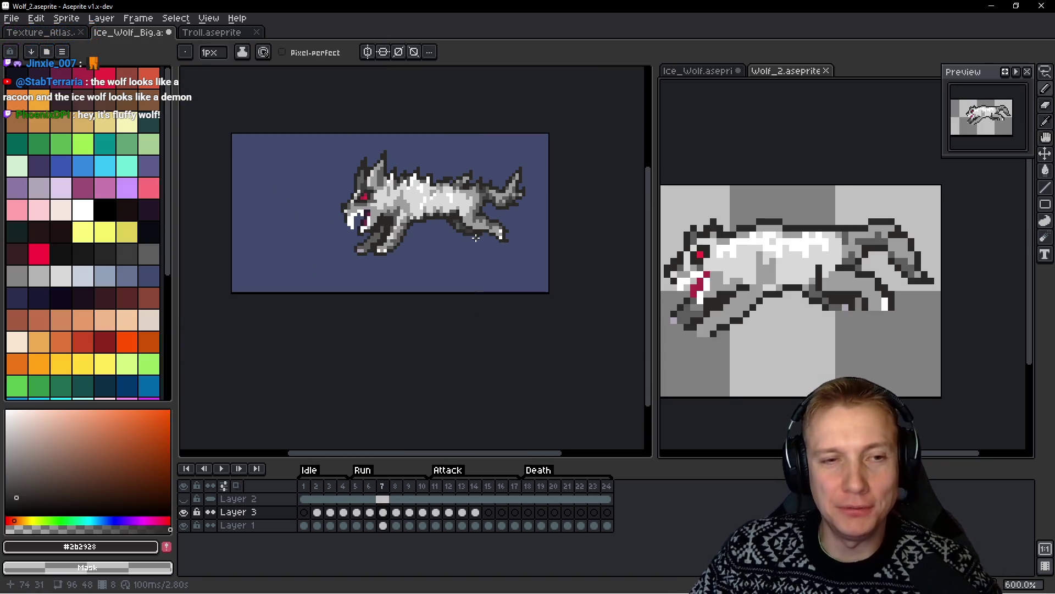
left_click(522, 277)
left_click_drag(522, 276, 521, 276)
Pick pure white #FFFFFF from the fur as the Pencil drawing colour
key("b")
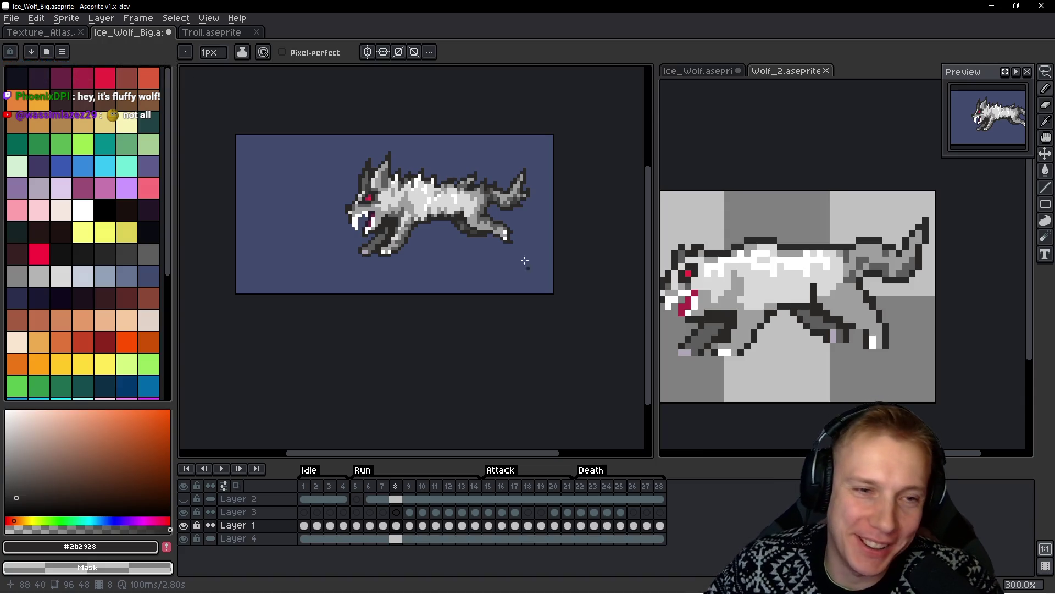
scroll(423, 188, "up", 6)
scroll(434, 212, "down", 6)
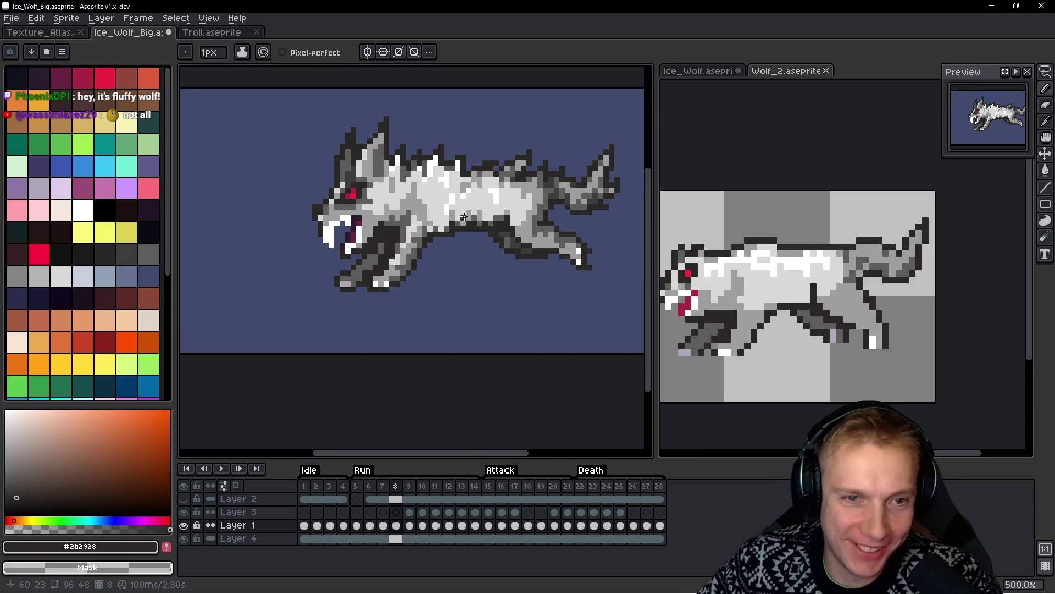
scroll(455, 160, "up", 7)
key("i")
left_click(449, 164)
key("b")
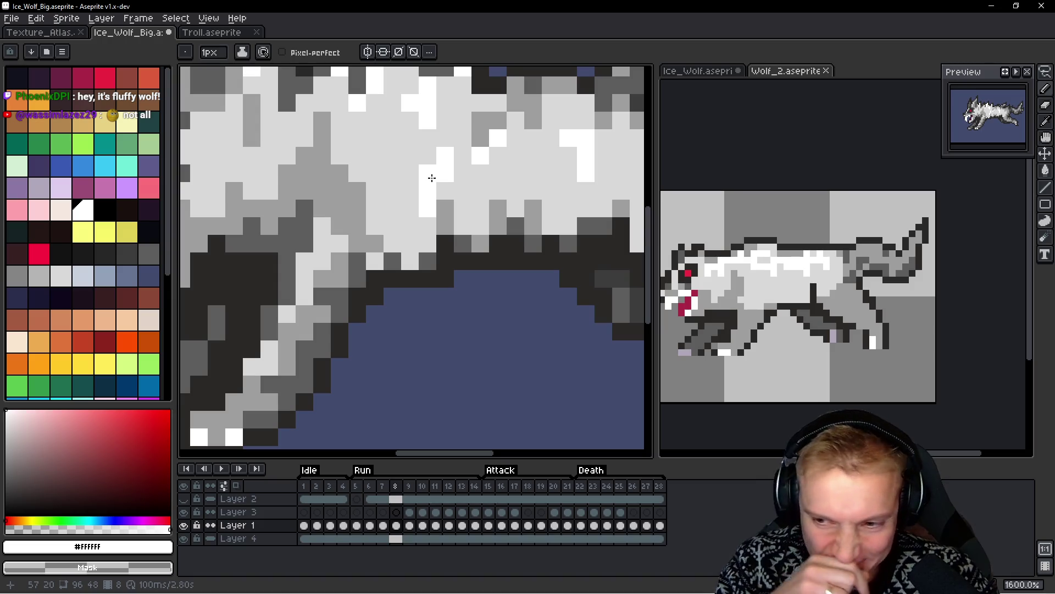
Zoom and pan around the wolf's body to review the white fur highlights
scroll(516, 184, "down", 6)
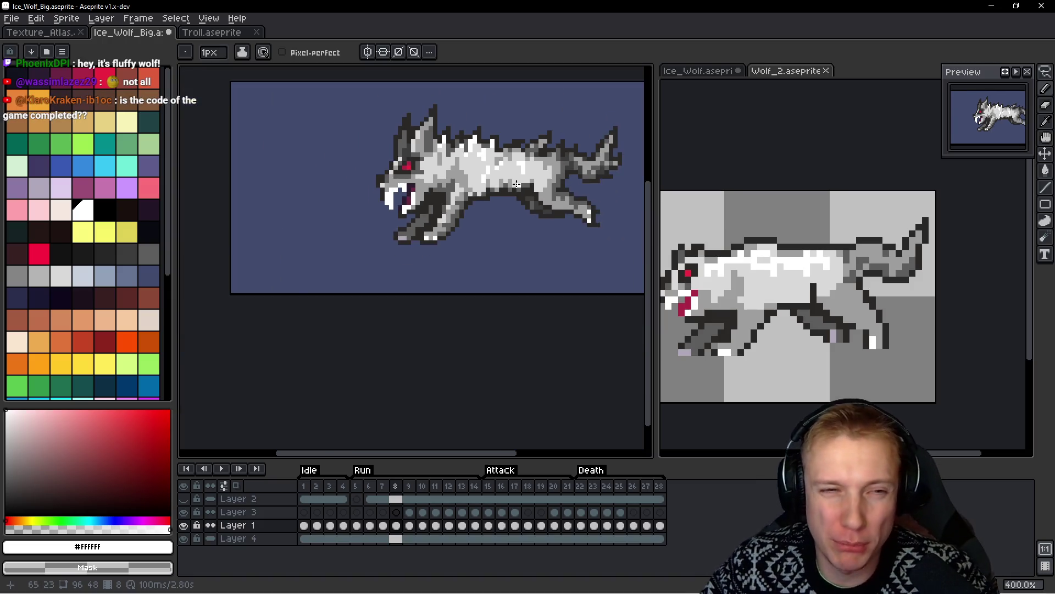
scroll(516, 185, "down", 1)
scroll(514, 179, "up", 3)
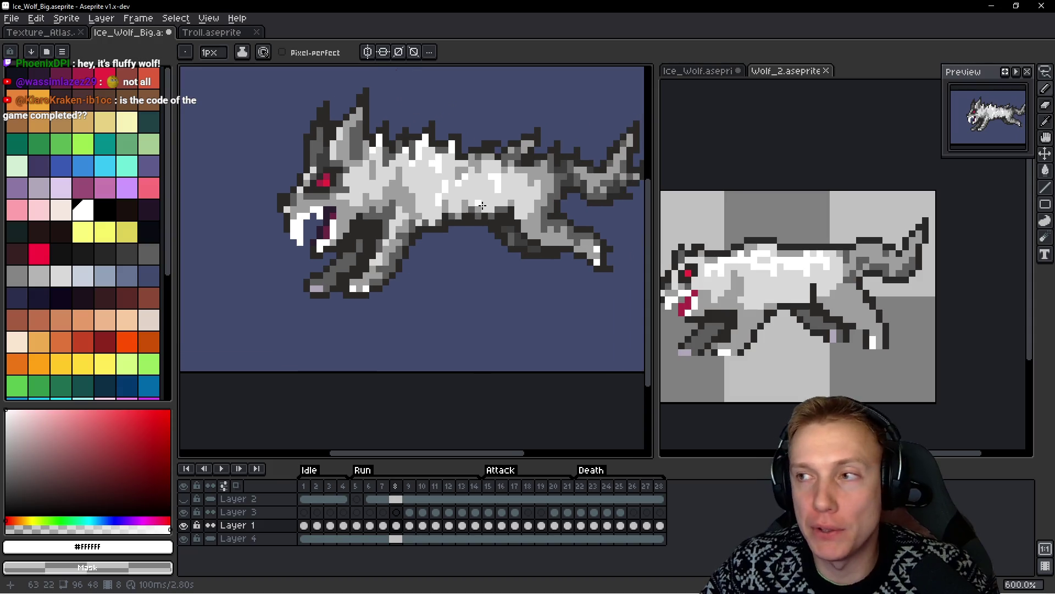
scroll(493, 210, "down", 2)
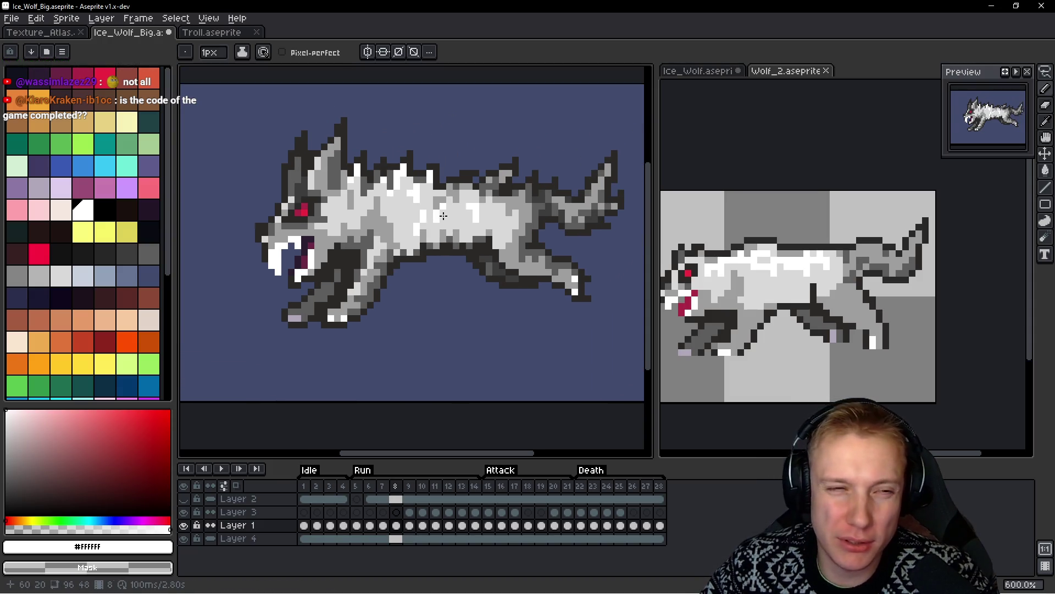
scroll(454, 204, "up", 8)
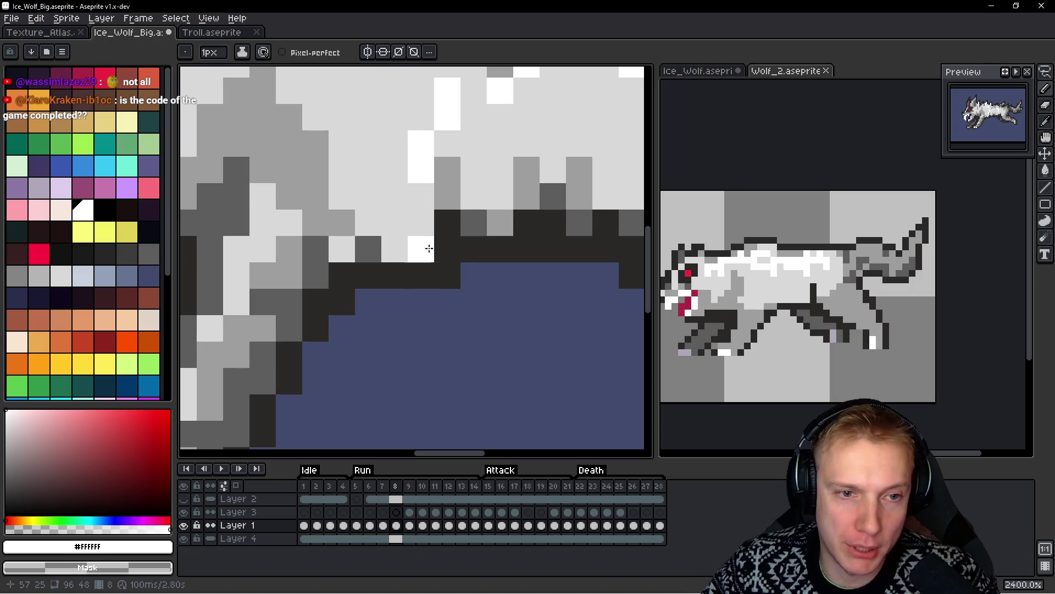
key("alt")
key("space")
scroll(464, 263, "down", 3)
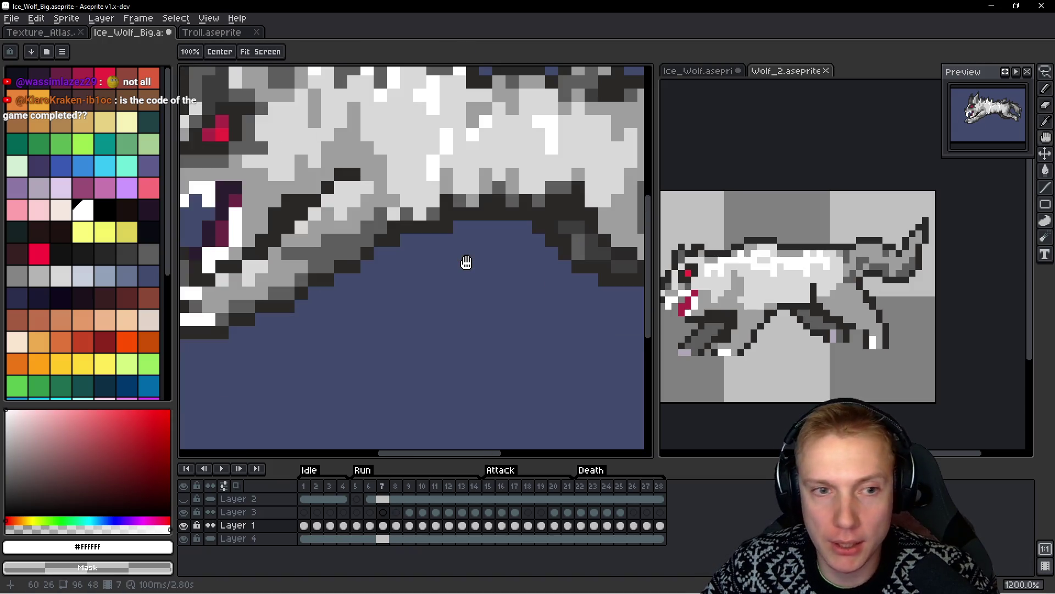
scroll(470, 250, "down", 7)
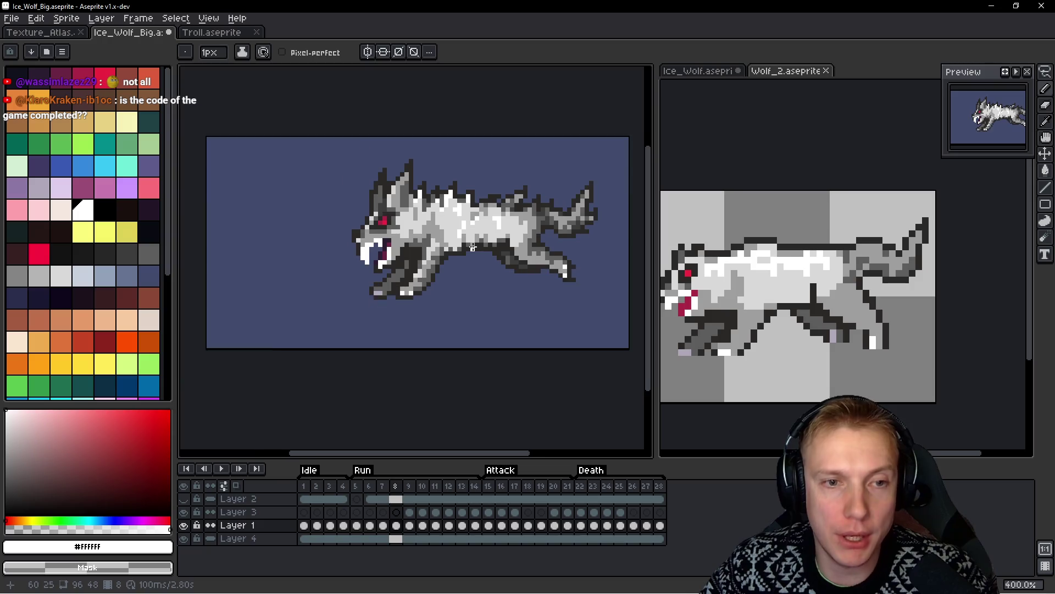
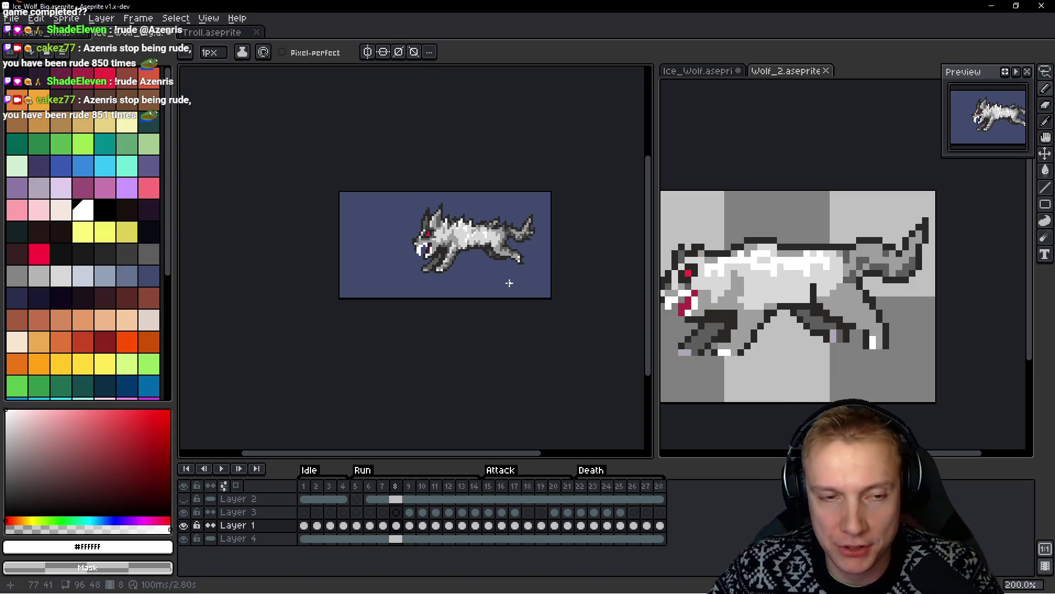
Lasso the wolf's rear foot on run frame 8 and rotate it about -43° backward
scroll(457, 247, "down", 1)
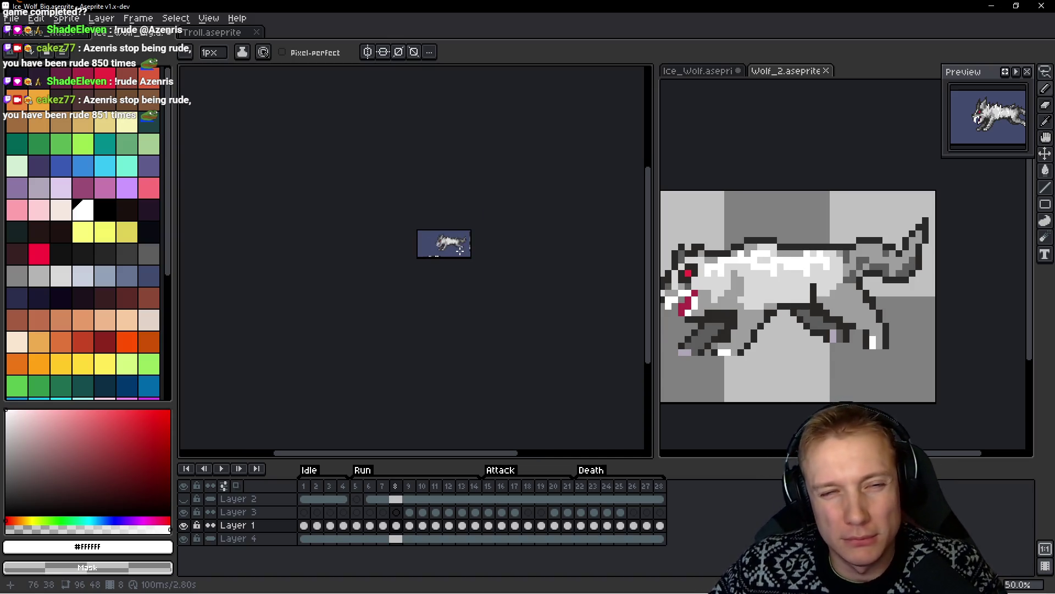
scroll(457, 248, "up", 2)
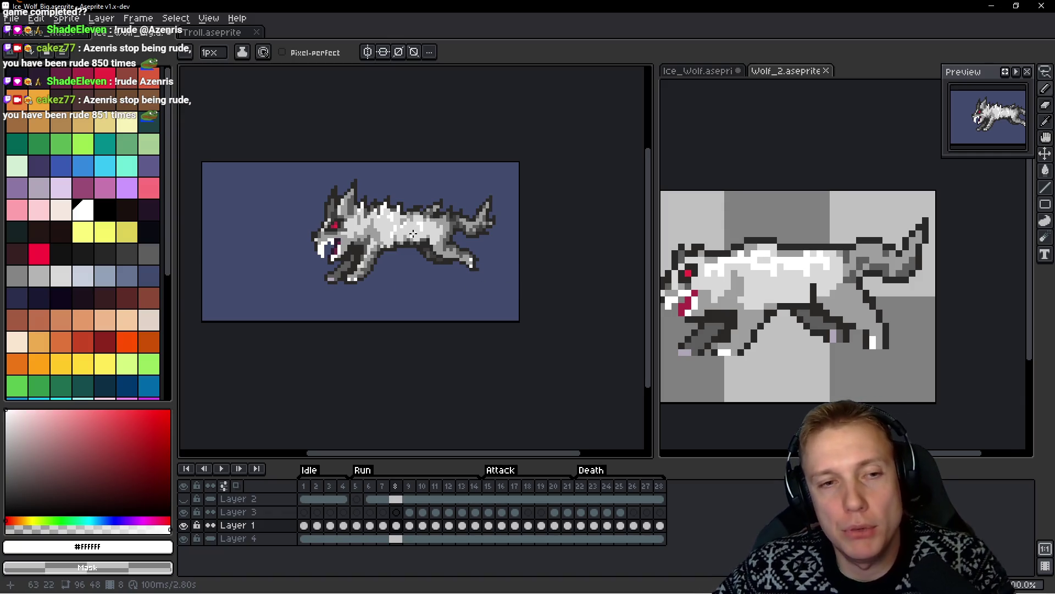
scroll(412, 238, "down", 3)
scroll(434, 226, "up", 5)
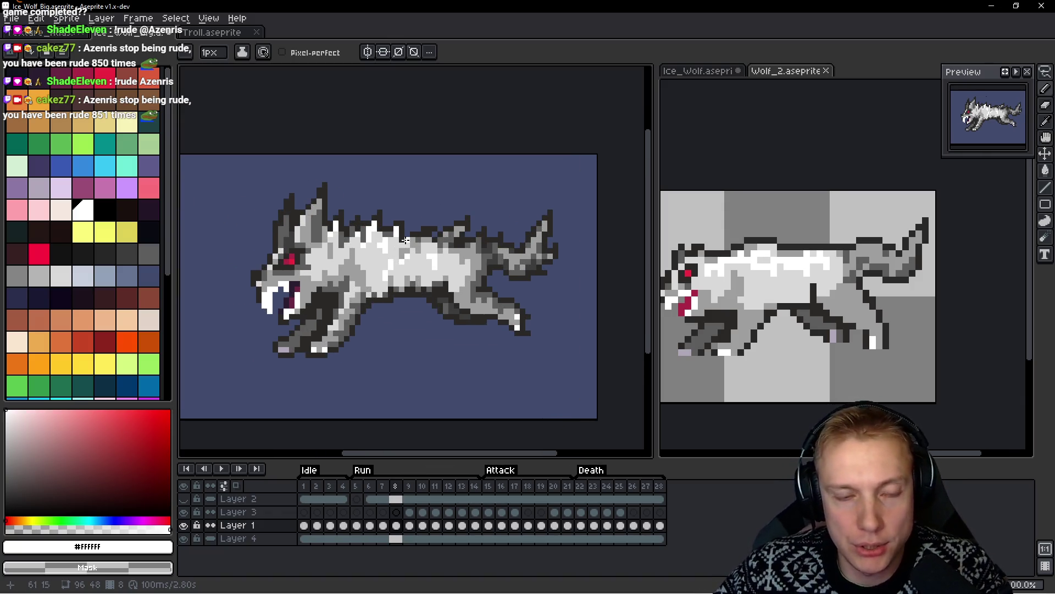
scroll(347, 254, "down", 6)
scroll(467, 241, "up", 5)
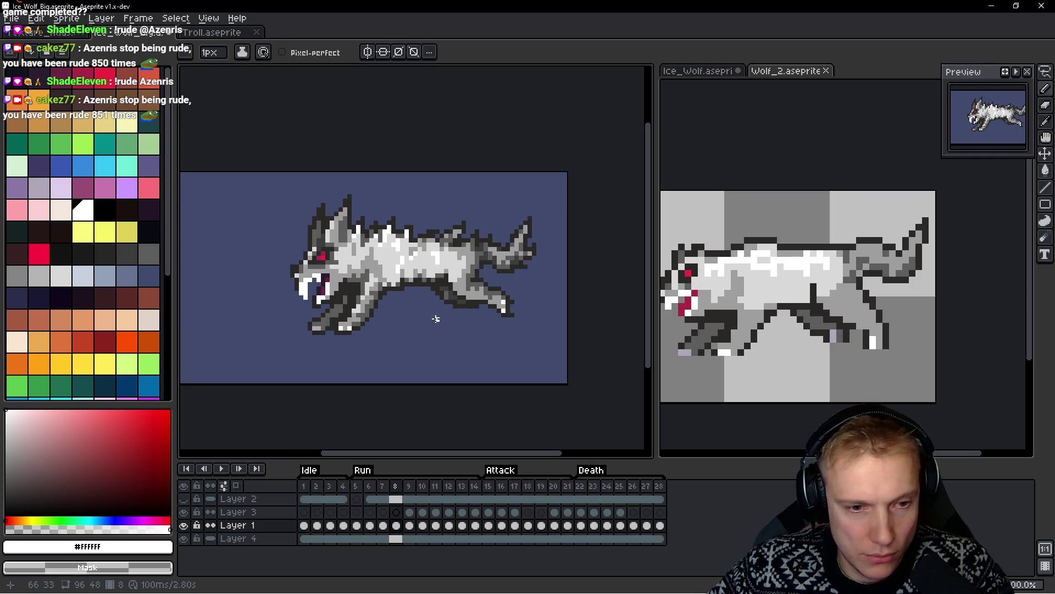
scroll(481, 297, "up", 2)
scroll(533, 288, "up", 3)
key("q")
mouse_move(570, 267)
left_mouse_down()
mouse_move(491, 255)
mouse_move(580, 287)
mouse_move(581, 278)
left_mouse_up()
left_click_drag(589, 228, 607, 300)
left_click_drag(521, 272, 482, 312)
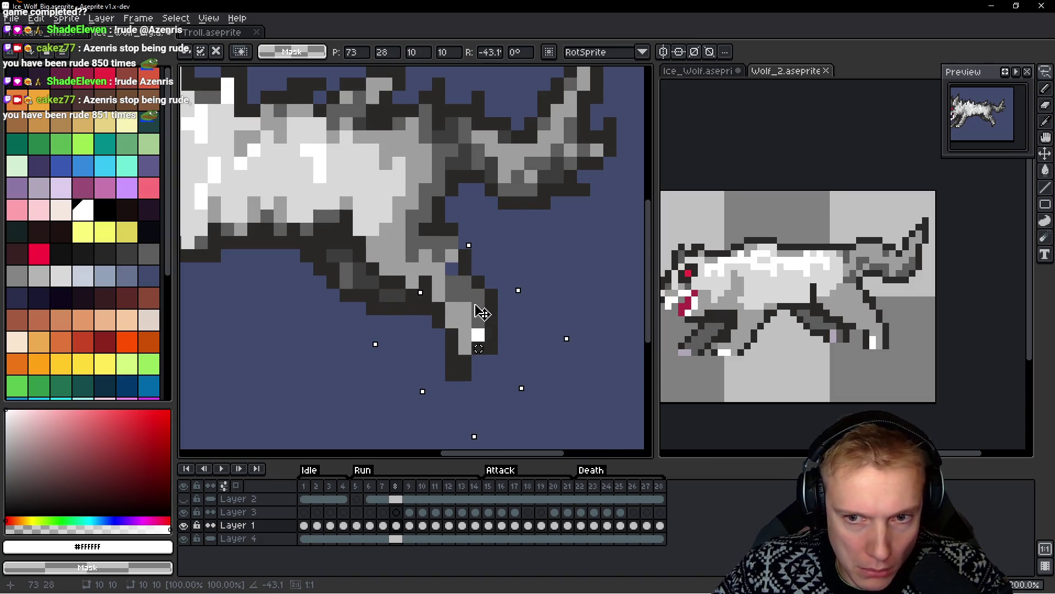
key("ctrl+d")
Retouch the leg with a diagonal dark outline and eyedropper-picked grey pixels
scroll(495, 335, "left", 2)
key("b")
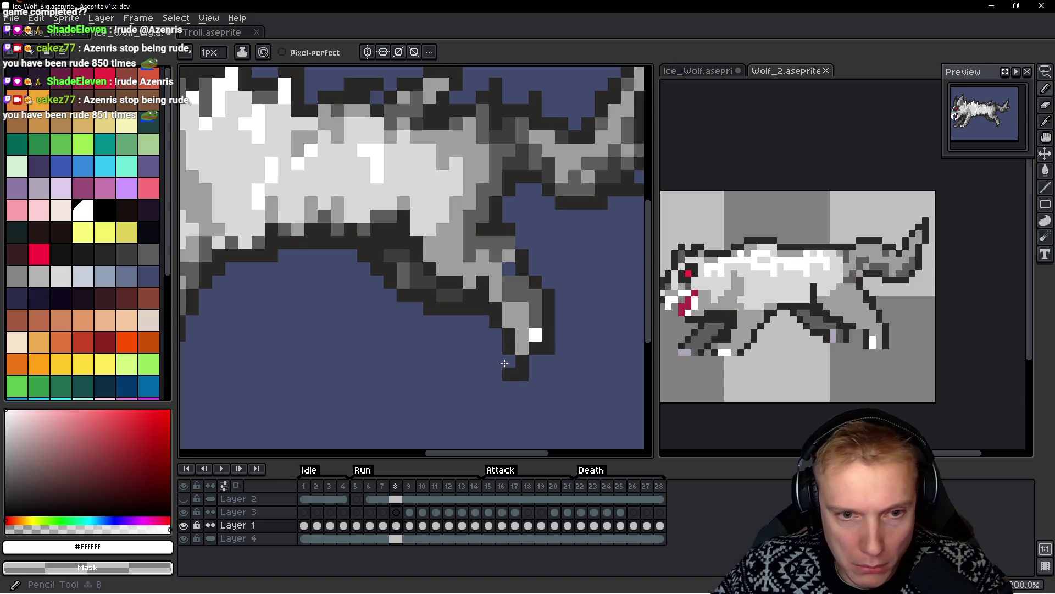
left_click(511, 360, "alt")
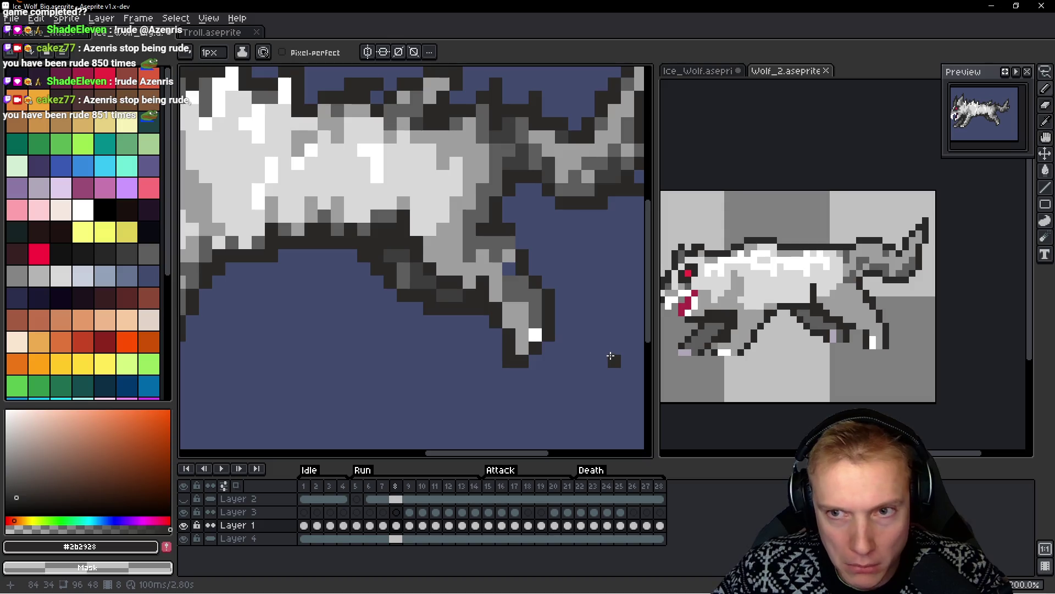
left_click_drag(586, 320, 573, 335)
left_click(505, 290, "alt")
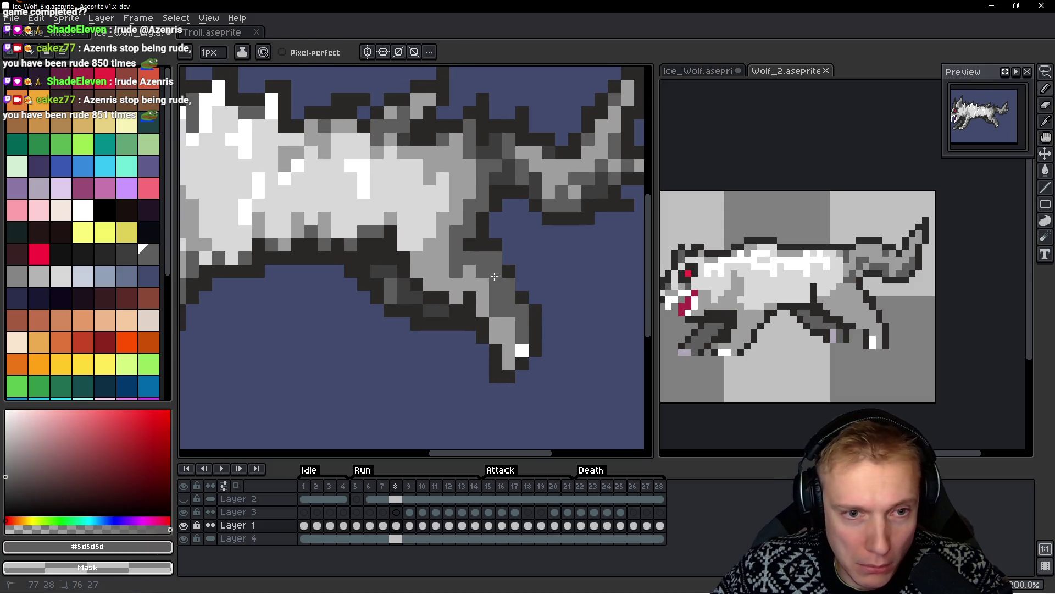
left_click(492, 240, "alt")
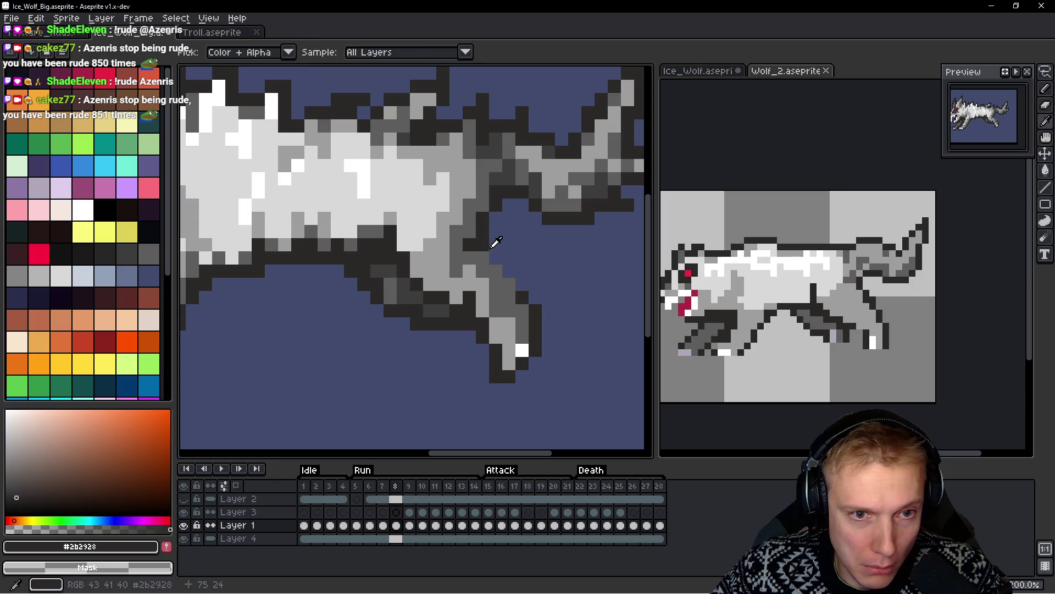
left_click_drag(500, 256, 522, 283)
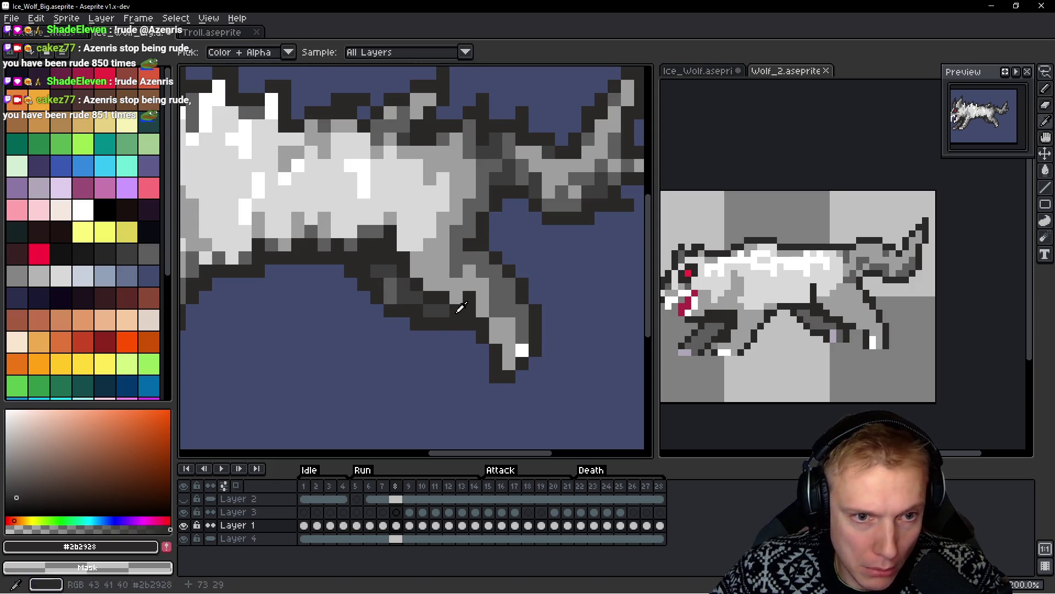
left_click(474, 291, "alt")
left_click(469, 310)
left_click(482, 323)
left_click(535, 284)
scroll(585, 276, "down", 3)
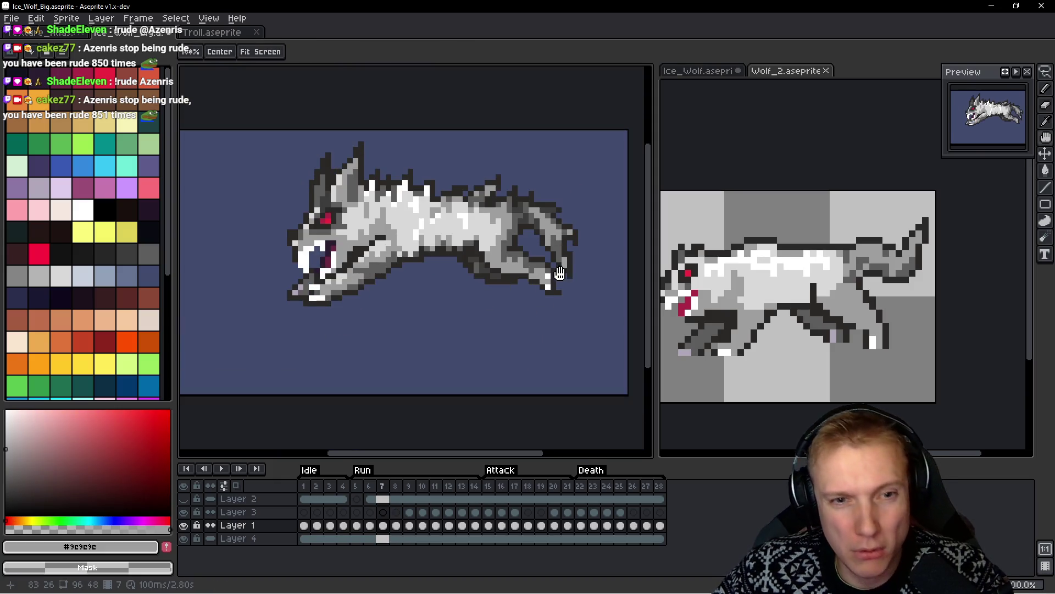
Add a light grey pixel and darken one pixel on the hind leg
scroll(586, 276, "up", 4)
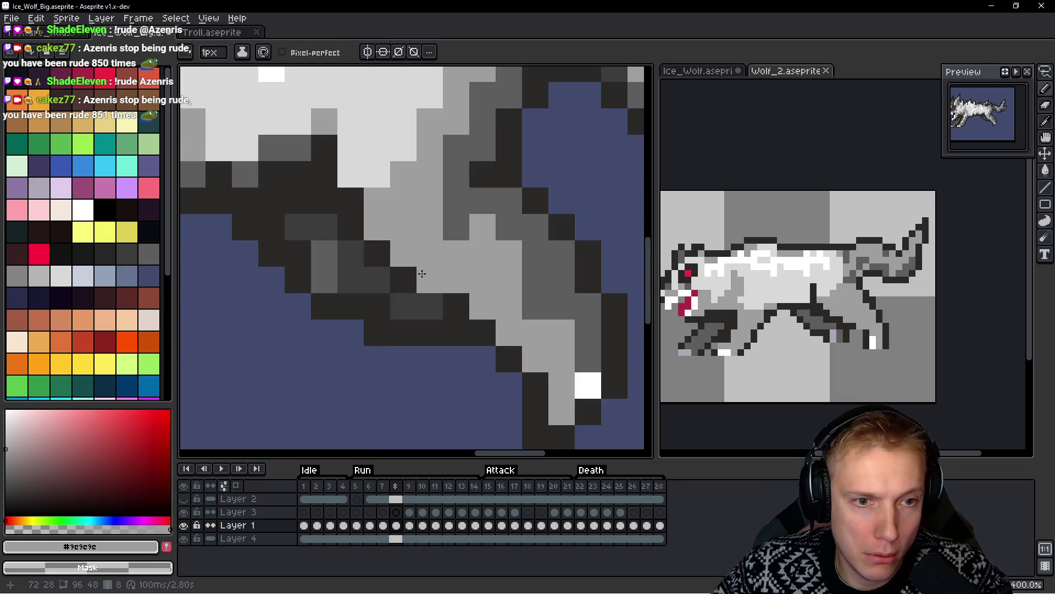
left_click(451, 303)
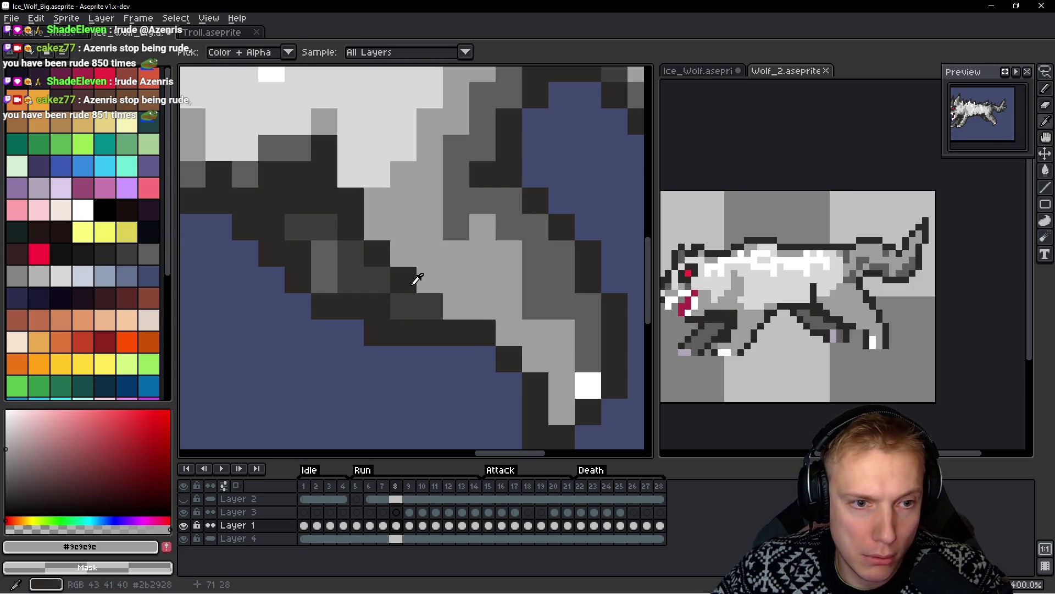
left_click(412, 281, "alt")
scroll(520, 299, "down", 4)
scroll(520, 299, "up", 3)
left_click(506, 287, "alt")
left_click(485, 294)
scroll(550, 281, "down", 5)
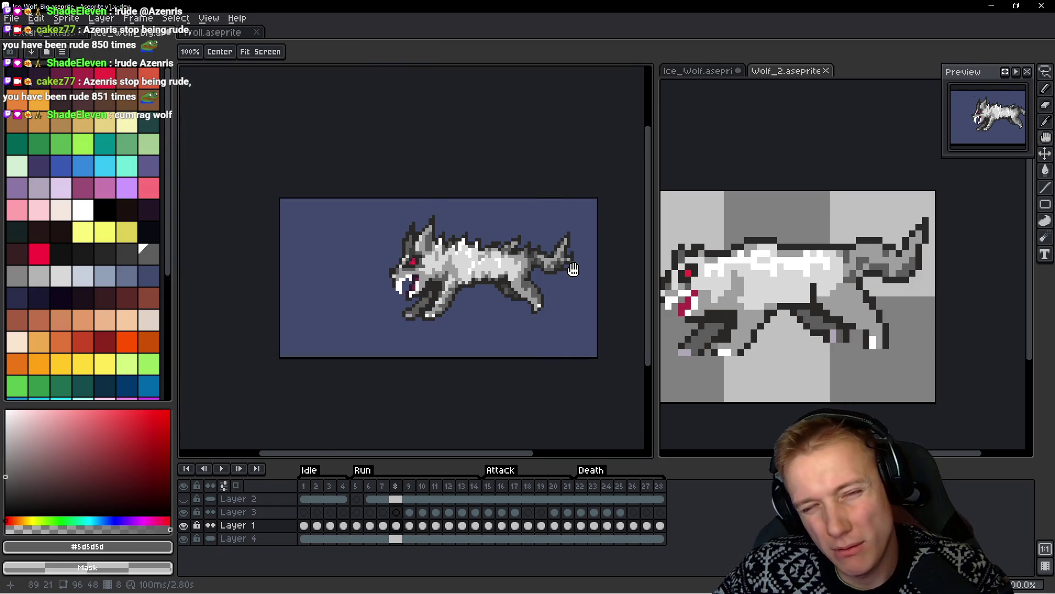
scroll(573, 269, "up", 3)
scroll(575, 297, "down", 3)
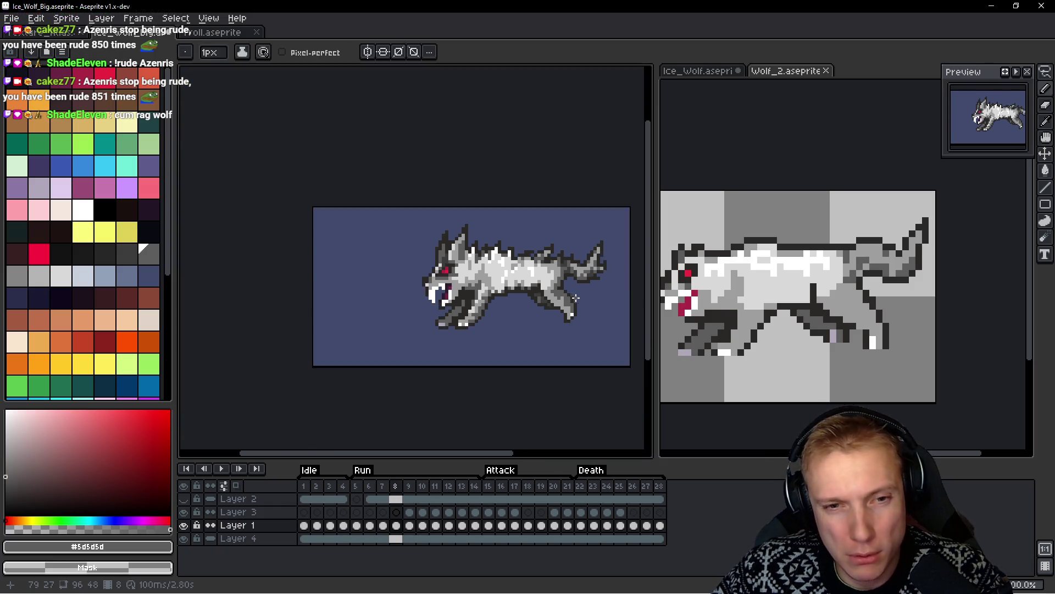
scroll(504, 294, "up", 2)
scroll(526, 287, "down", 3)
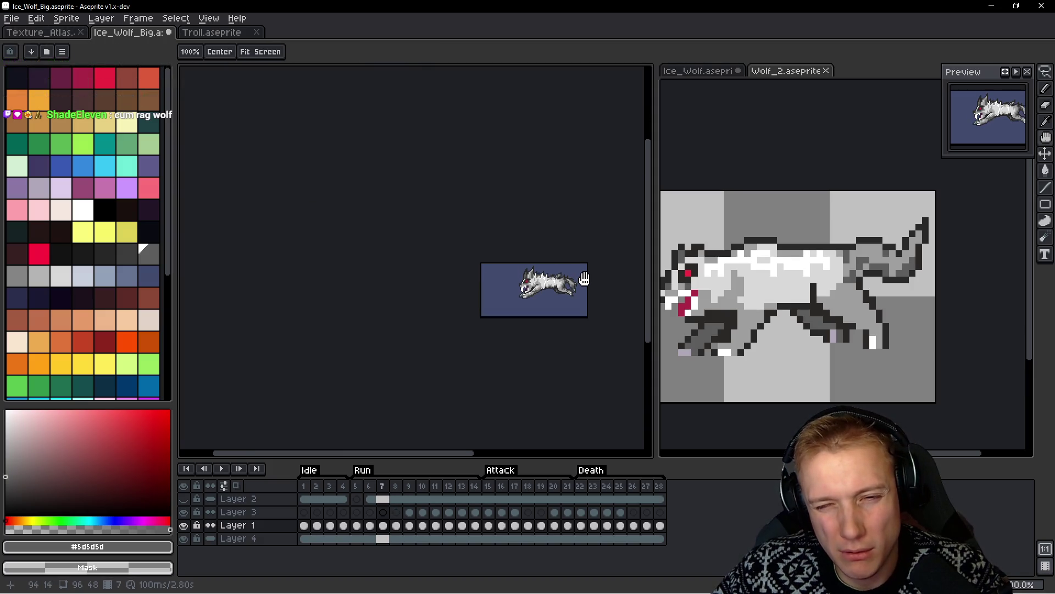
scroll(560, 270, "up", 3)
scroll(560, 270, "up", 1)
scroll(520, 285, "up", 1)
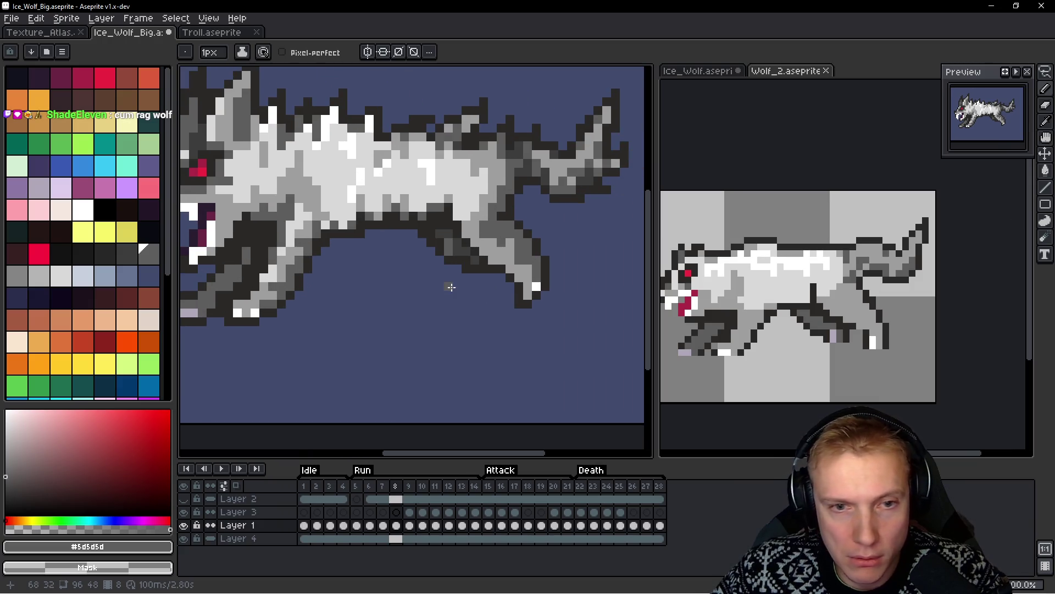
Paint dark grey pixels extending the hind leg downward and up toward the body
key("alt")
left_click(461, 245, "alt")
scroll(461, 245, "up", 1)
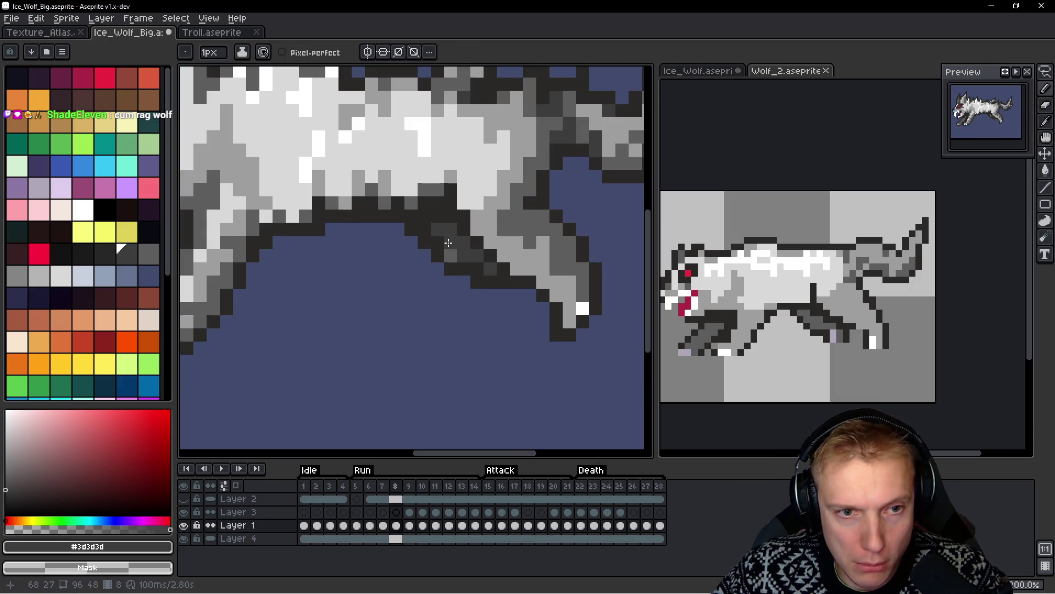
left_click_drag(487, 273, 497, 286)
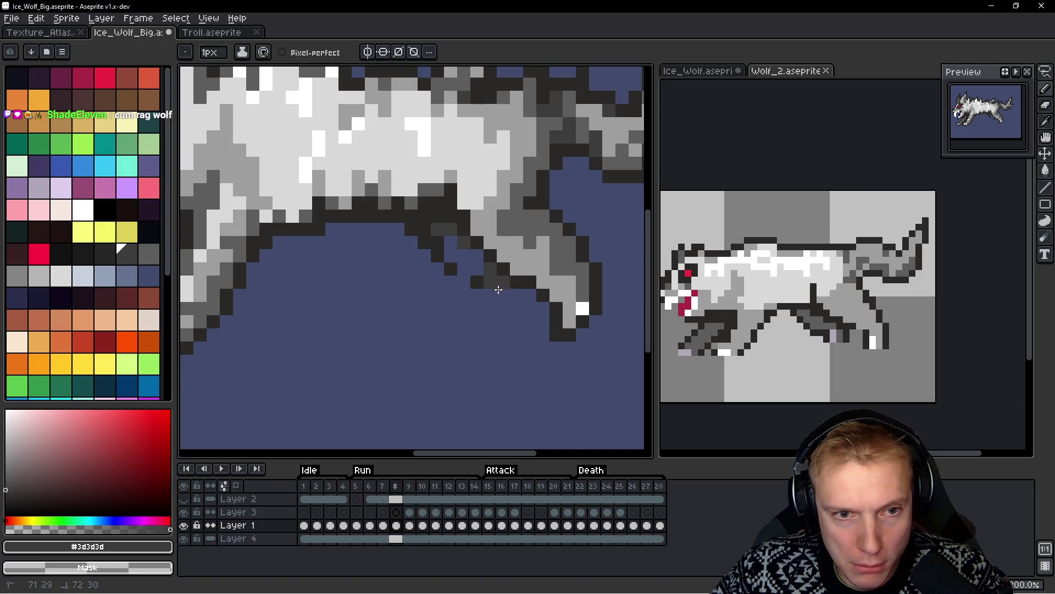
left_click(490, 308)
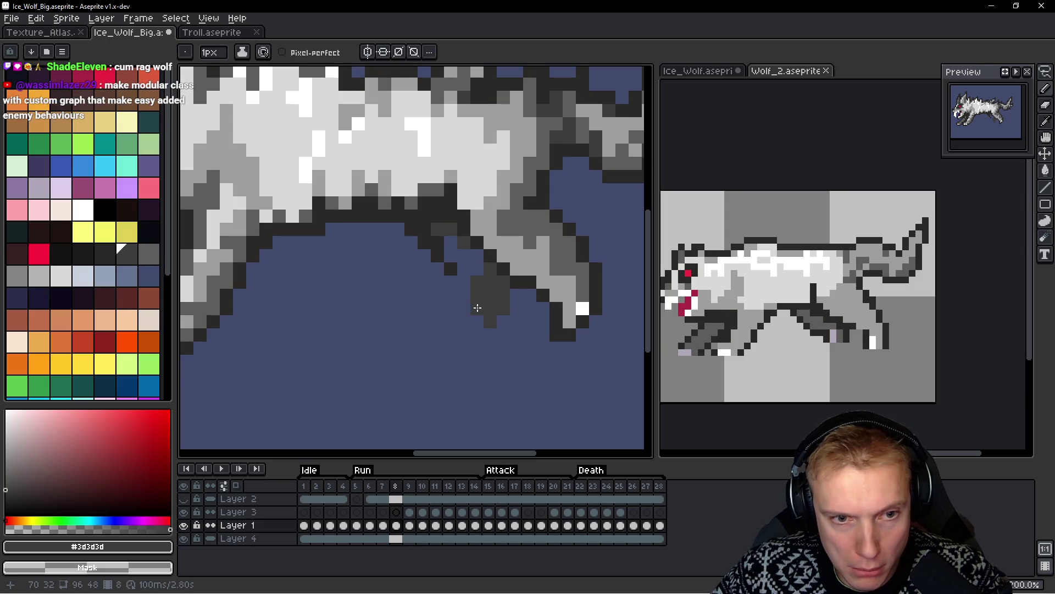
left_click_drag(472, 283, 467, 263)
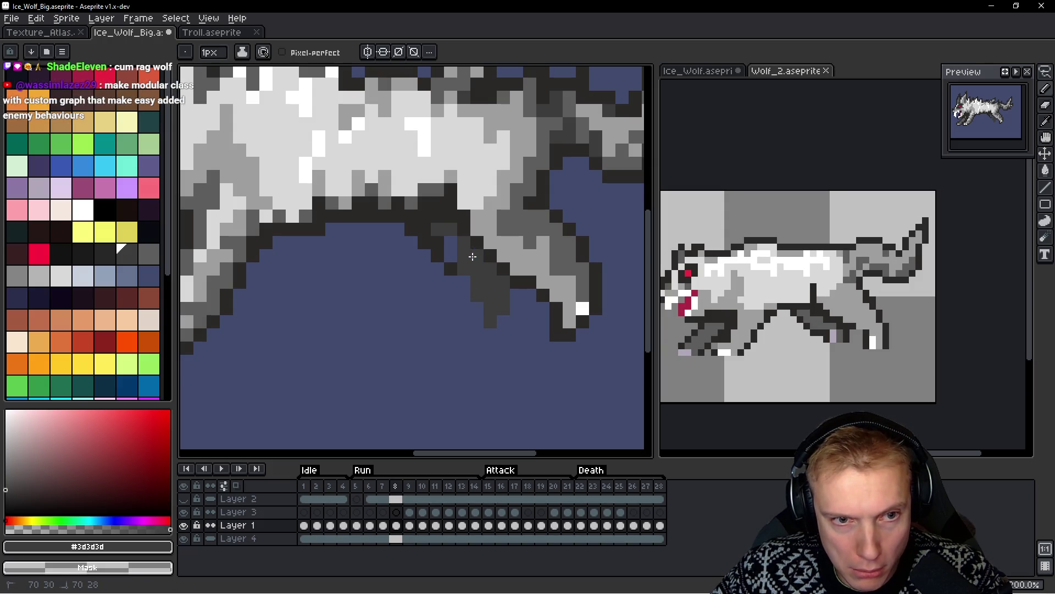
left_click(436, 236, "alt")
left_click(463, 282)
mouse_move(465, 289)
left_mouse_down()
mouse_move(475, 323)
mouse_move(521, 302)
mouse_move(469, 330)
left_mouse_up()
Move a dark pixel to the leg tip and darken the belly outline
key("m")
key("b")
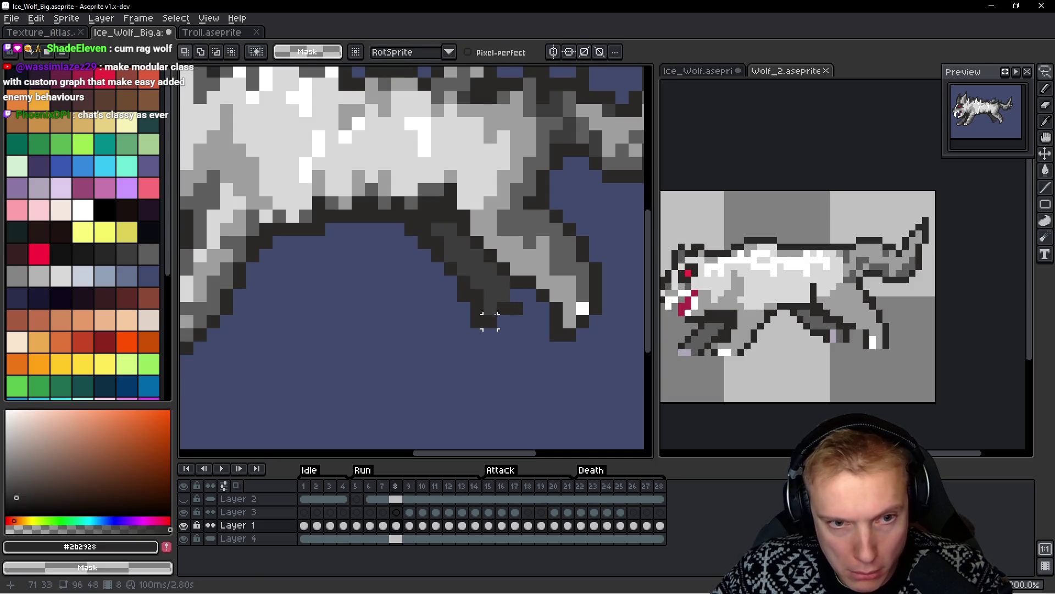
key("ctrl+z")
left_click(522, 338)
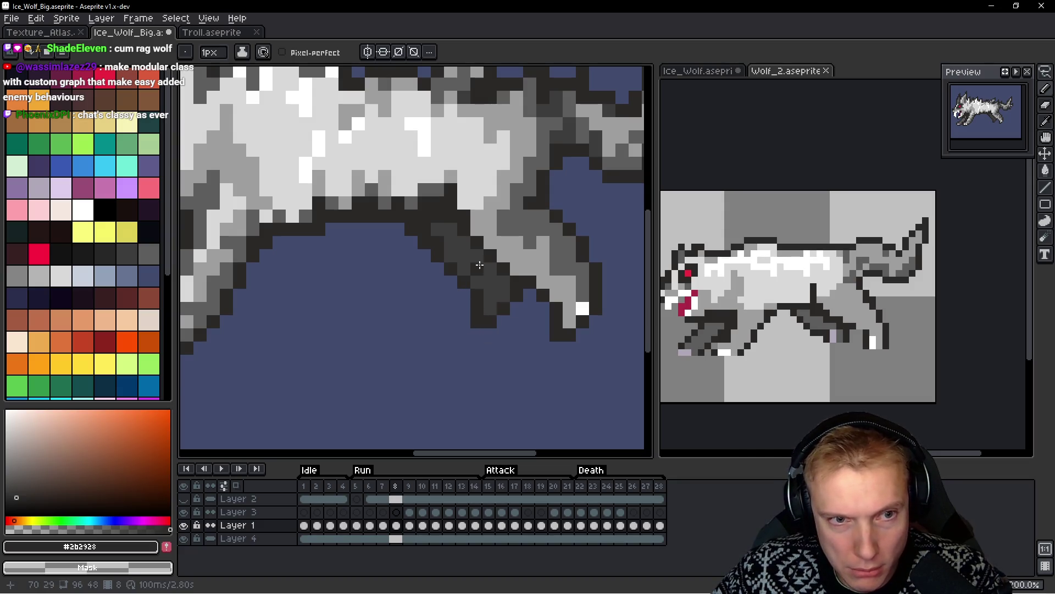
left_click_drag(462, 244, 486, 274)
scroll(518, 287, "down", 5)
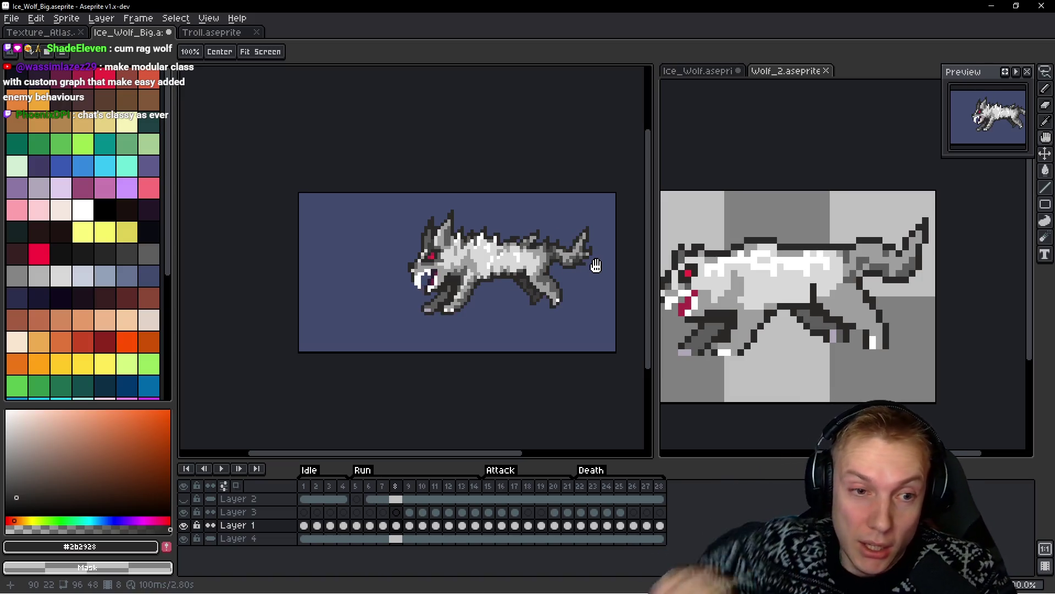
Pan the Ice_Wolf_Big view to show the wolf's right edge
key("b")
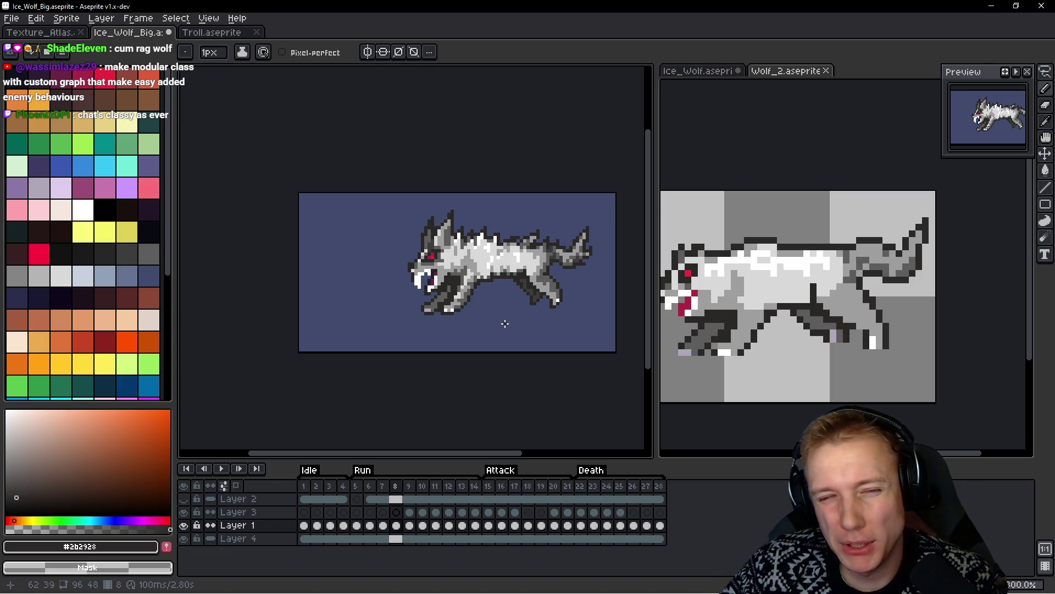
scroll(495, 304, "down", 2)
scroll(520, 251, "up", 3)
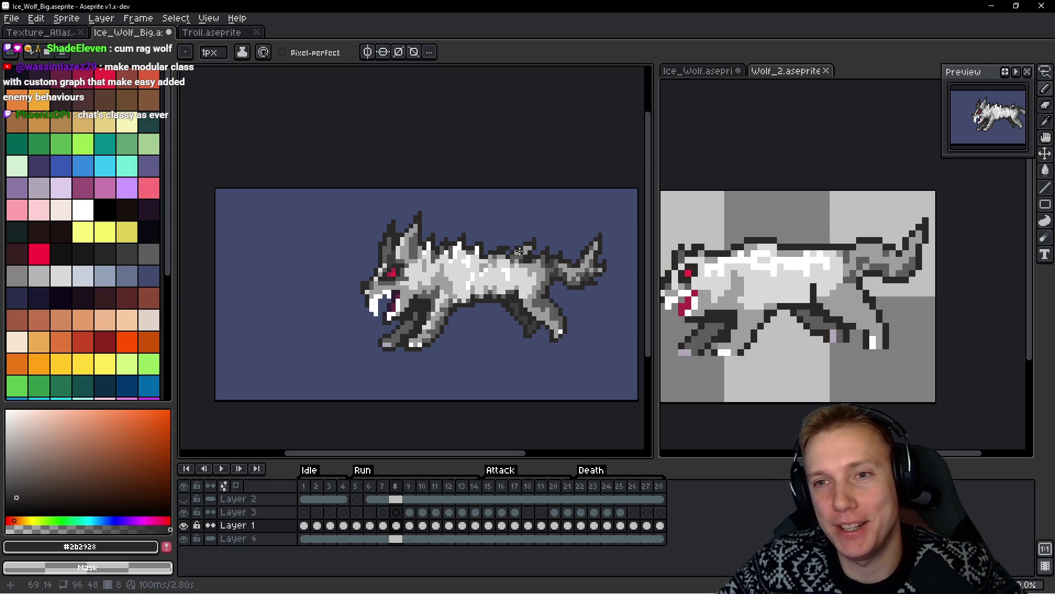
scroll(531, 273, "up", 1)
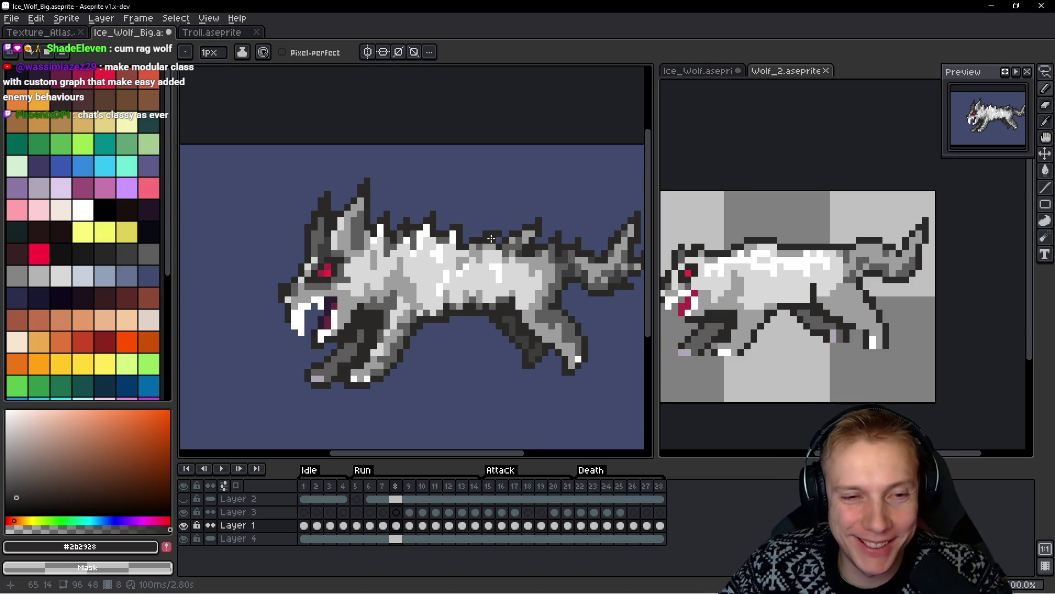
scroll(491, 238, "up", 1)
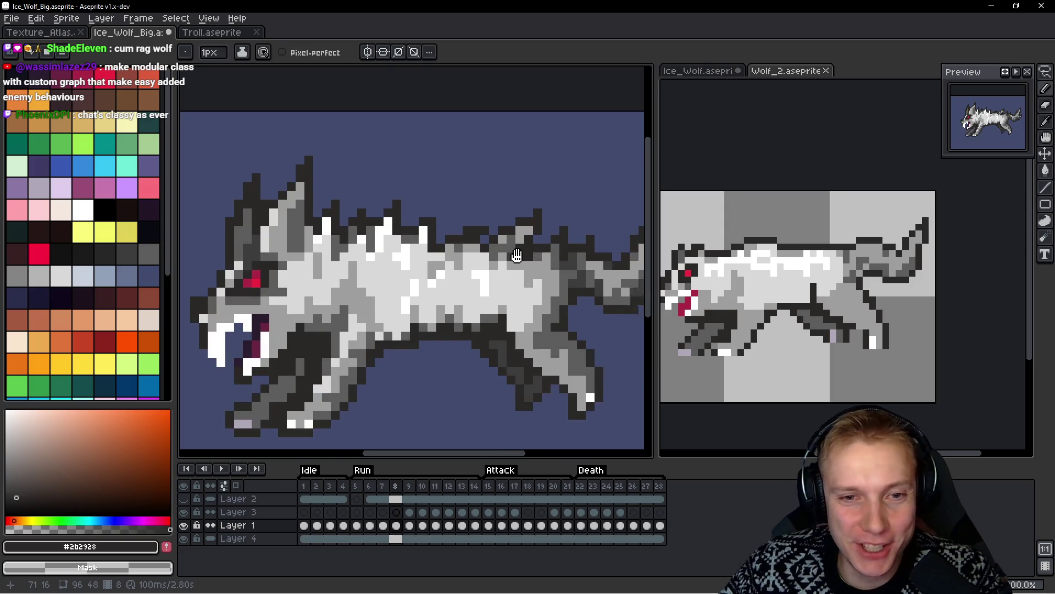
left_click_drag(529, 254, 356, 260)
Center the Wolf_2 reference wolf in its panel, then return to Ice_Wolf_Big
left_click(795, 307)
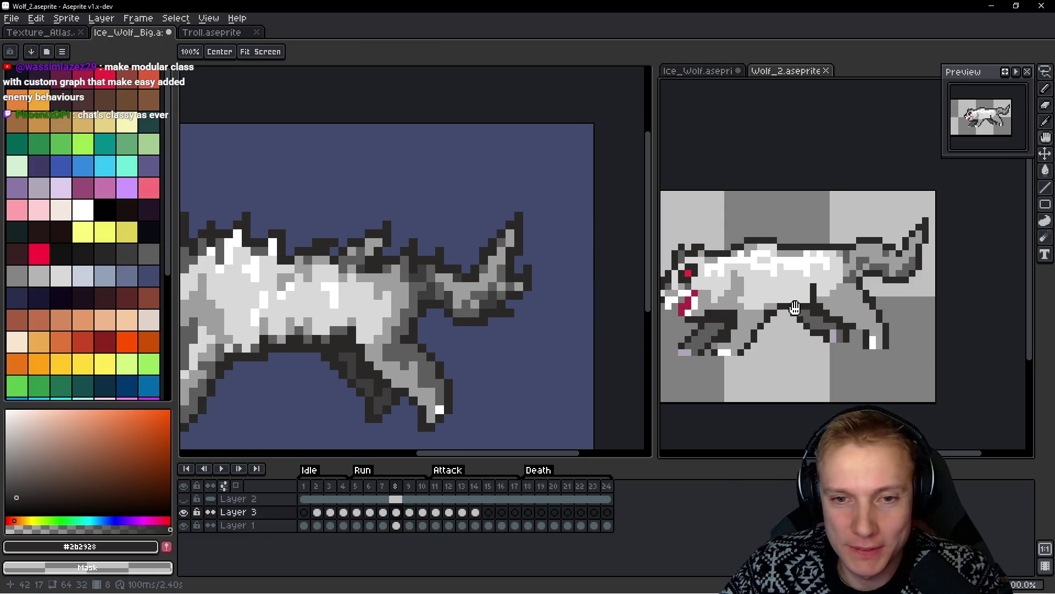
left_click_drag(795, 306, 844, 323)
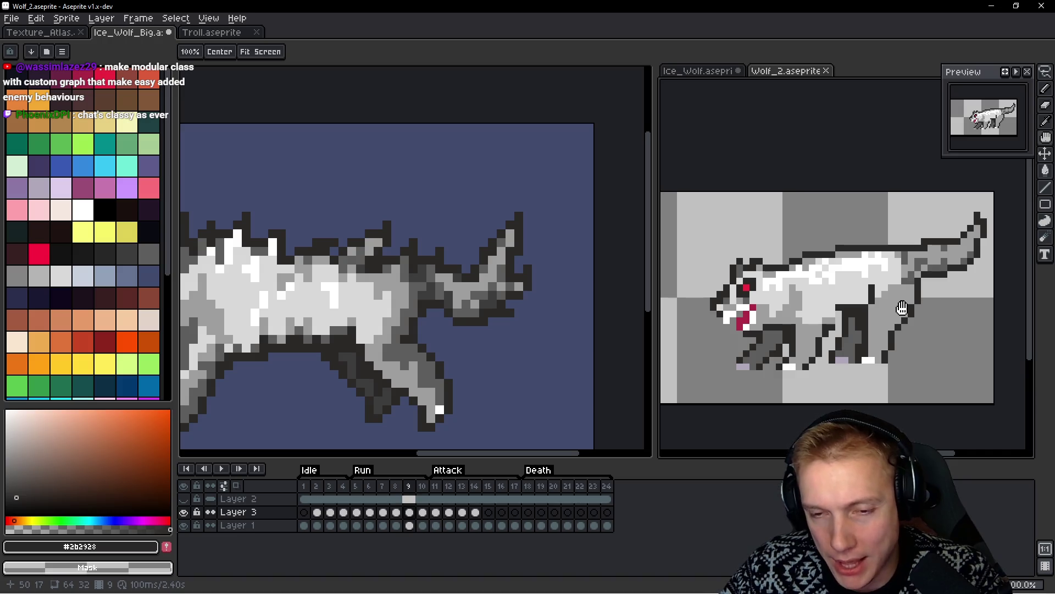
left_click(566, 263)
scroll(566, 263, "right", 3)
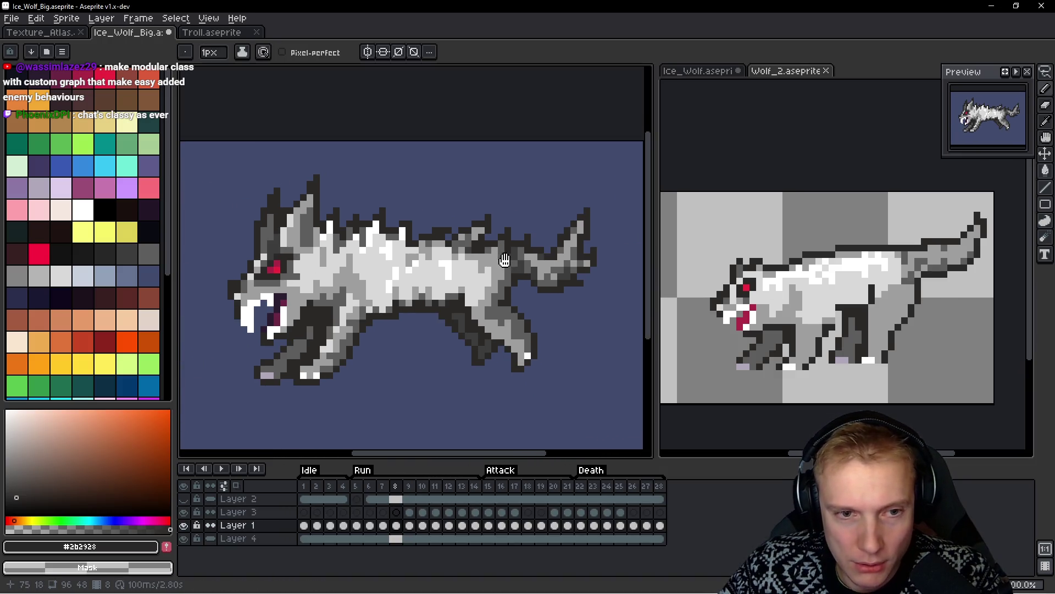
Lasso the wolf's head, move it down about 10 pixels, and reselect it
left_click(686, 308)
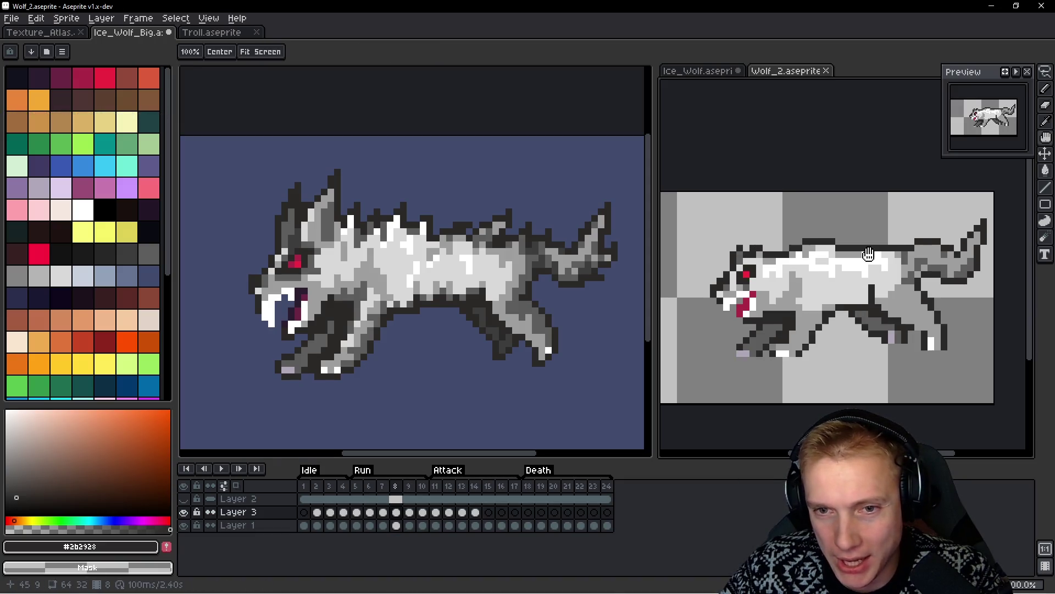
key("b")
left_click(368, 245)
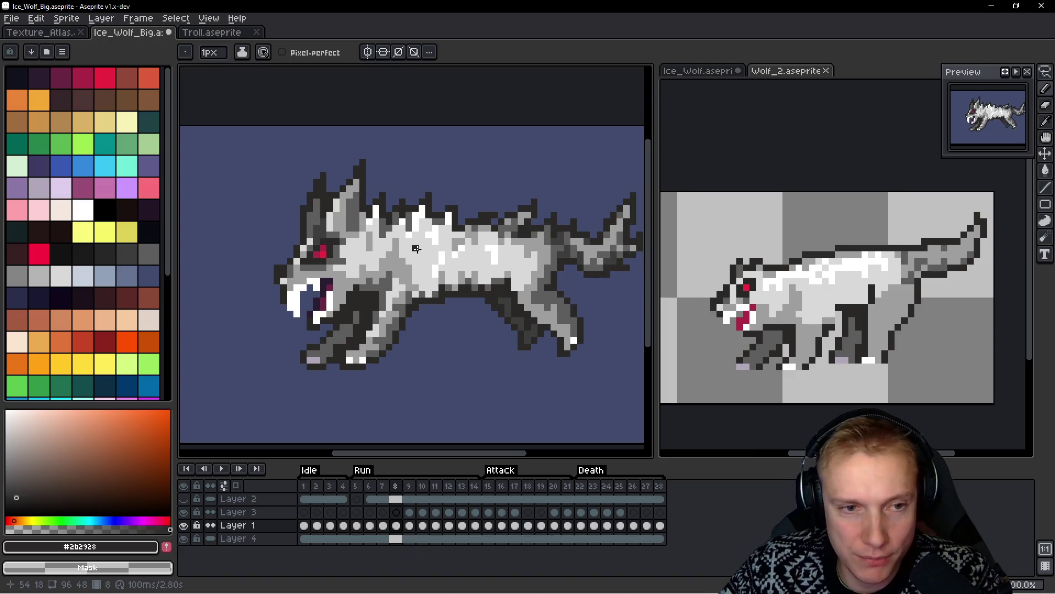
key("q")
mouse_move(462, 138)
left_mouse_down()
mouse_move(263, 219)
mouse_move(480, 368)
mouse_move(479, 219)
mouse_move(407, 156)
mouse_move(417, 132)
left_mouse_up()
left_click_drag(405, 302, 405, 307)
key("Return")
mouse_move(486, 142)
left_mouse_down()
mouse_move(278, 330)
mouse_move(482, 319)
left_mouse_up()
left_click_drag(494, 215, 486, 144)
key("ctrl+d")
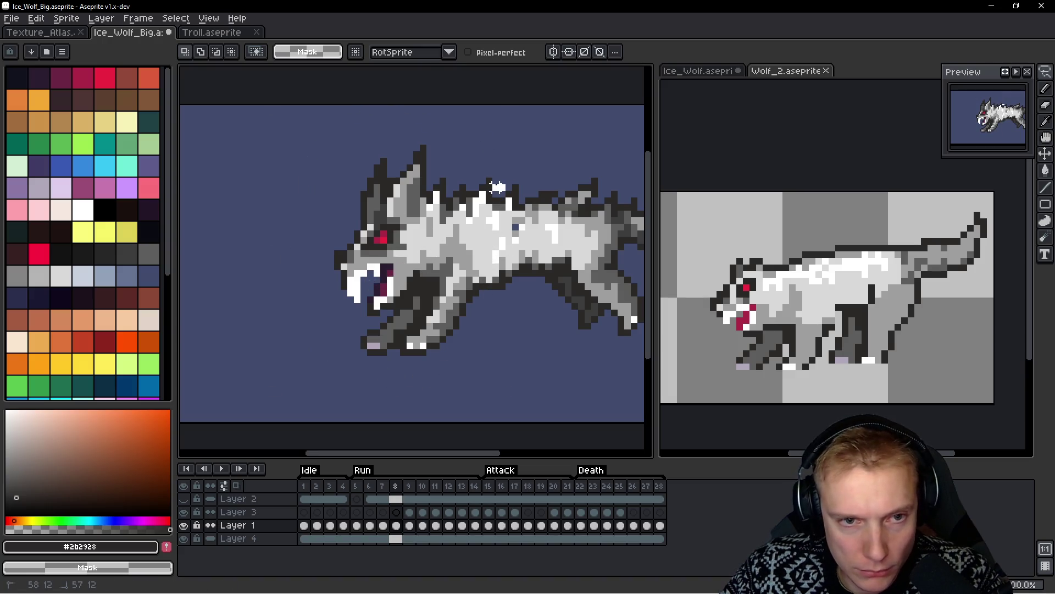
left_click_drag(497, 189, 496, 184)
mouse_move(482, 304)
left_mouse_down()
mouse_move(264, 297)
mouse_move(428, 137)
mouse_move(498, 184)
left_mouse_up()
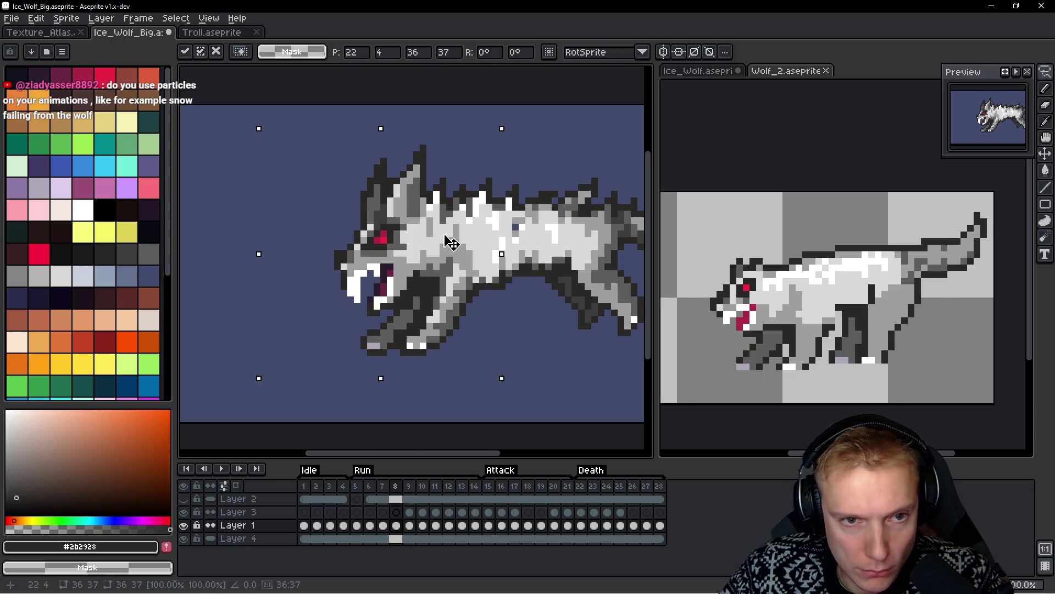
key("b")
Undo stray selection edits and nudge the run frame 8 wolf up one pixel
scroll(503, 270, "up", 4)
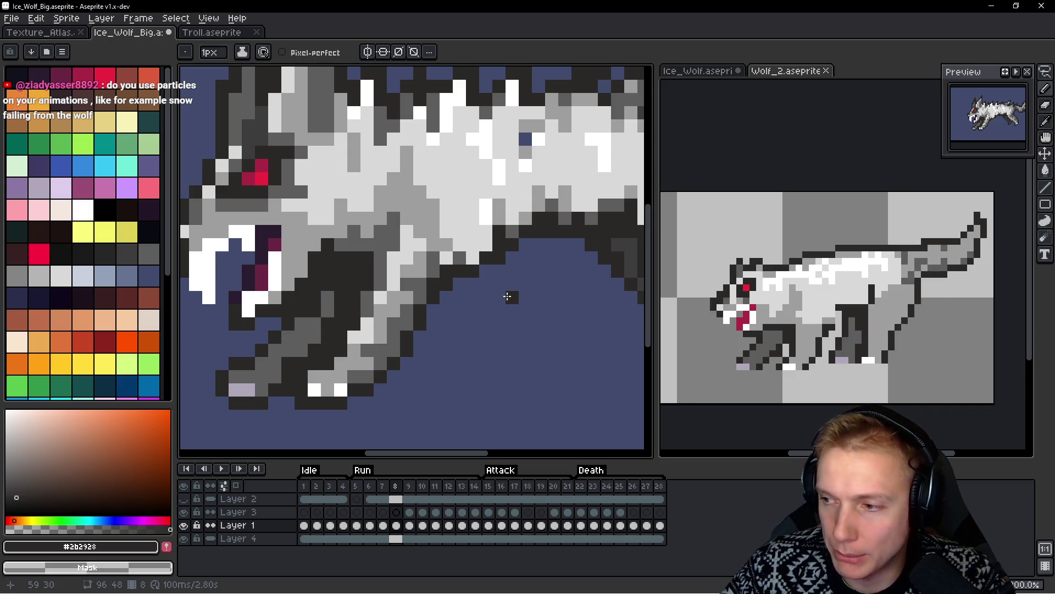
scroll(507, 296, "down", 4)
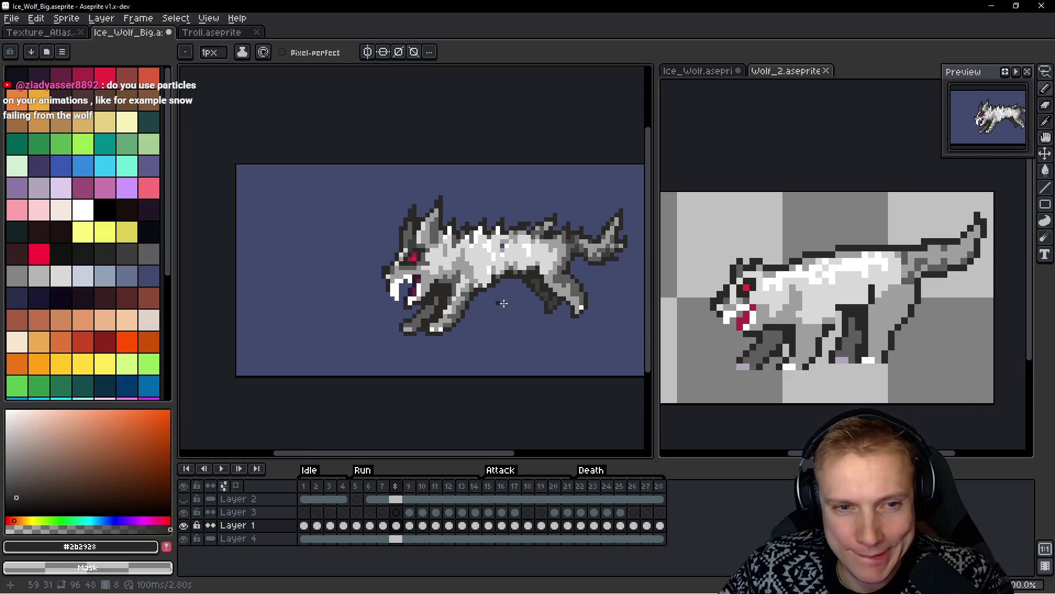
key("Right")
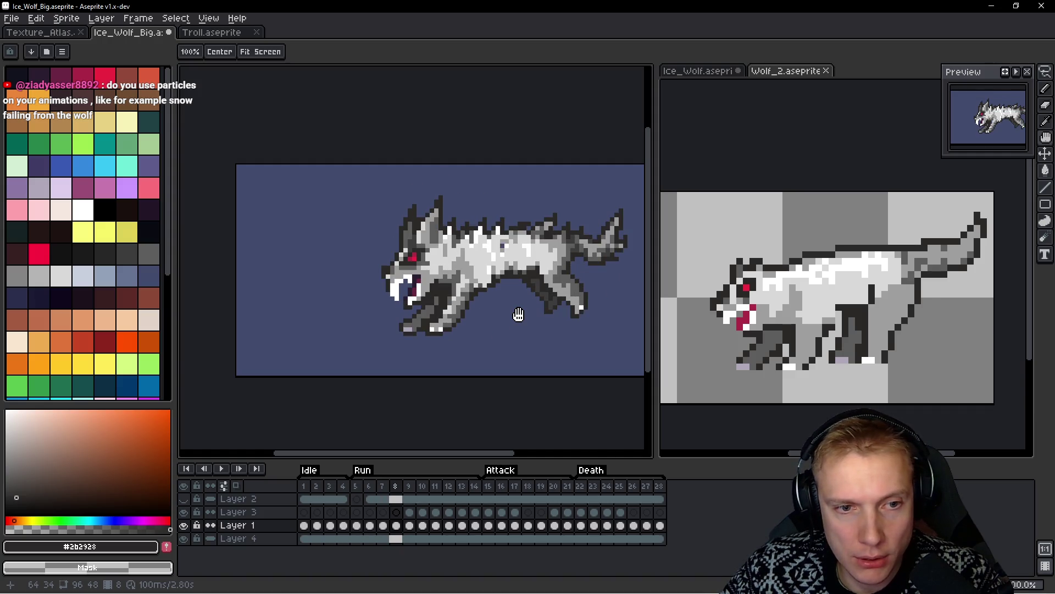
key("Right")
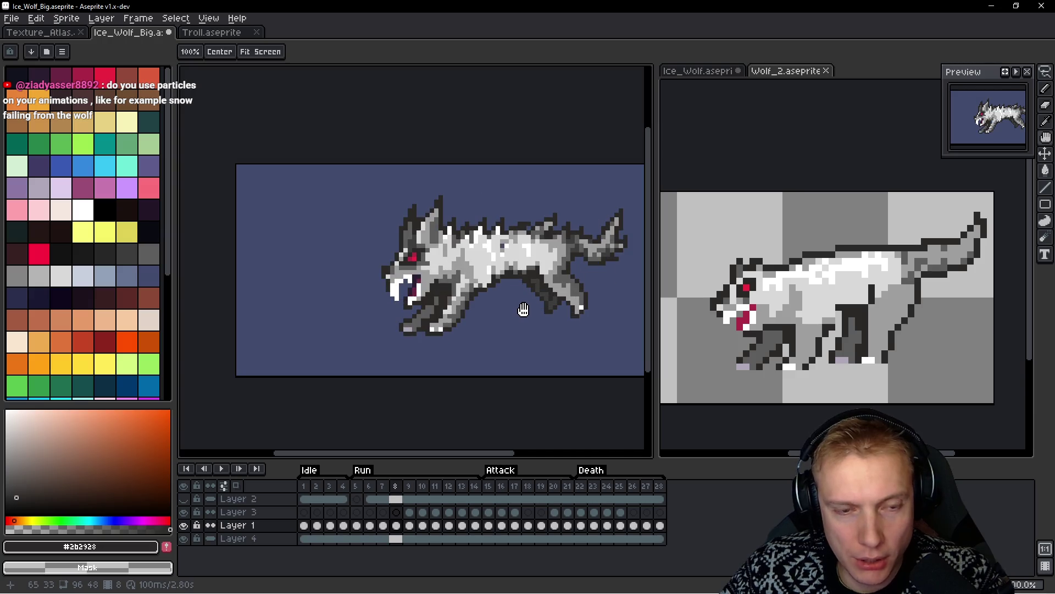
key("v")
key("ctrl+z")
key("ctrl+z")
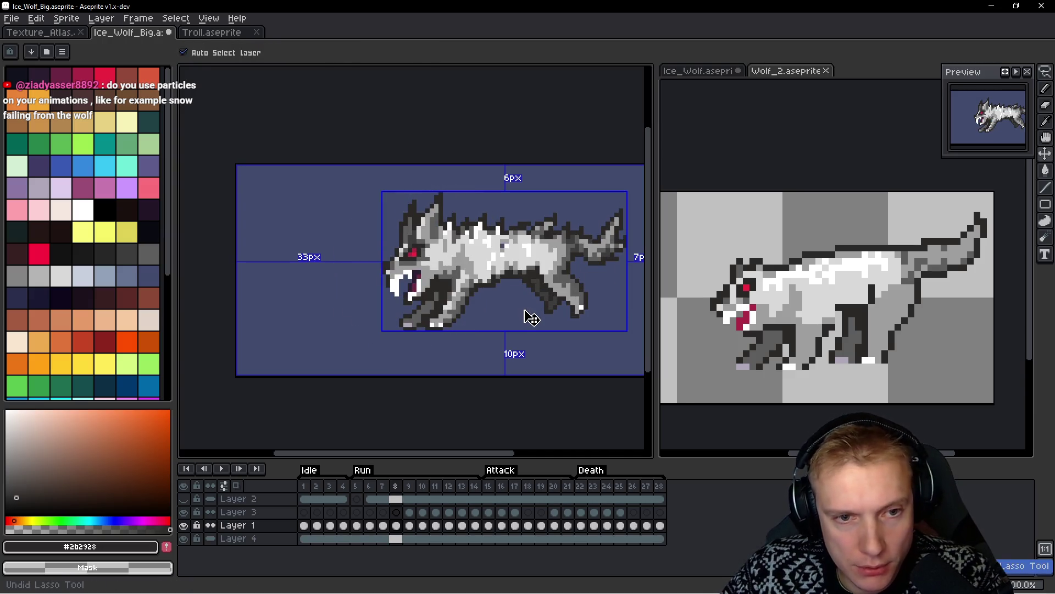
key("ctrl+y")
key("ctrl+z")
key("ctrl+y")
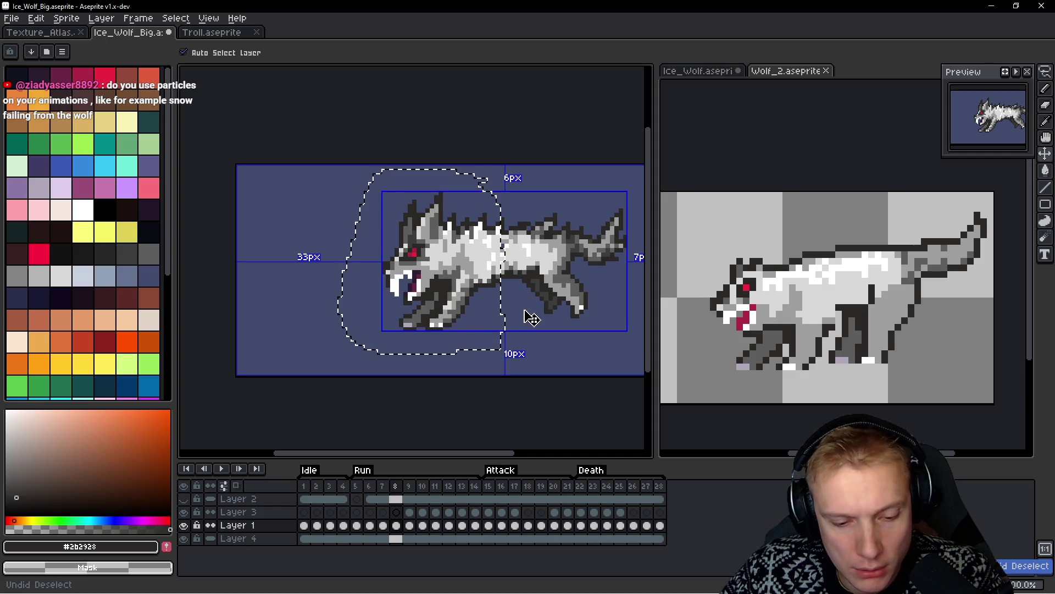
key("q")
key("ctrl+z")
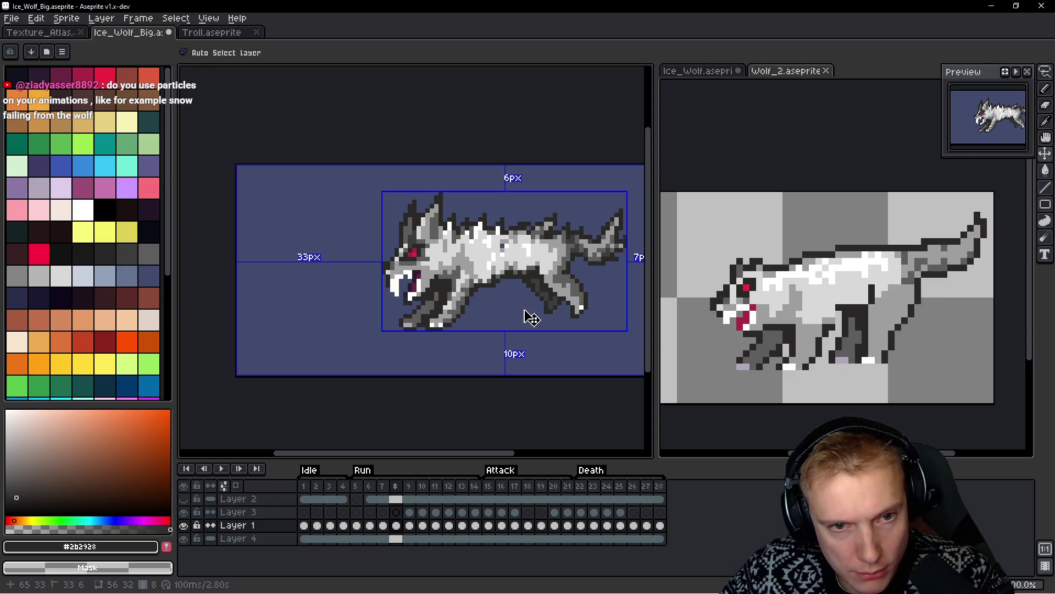
key("b")
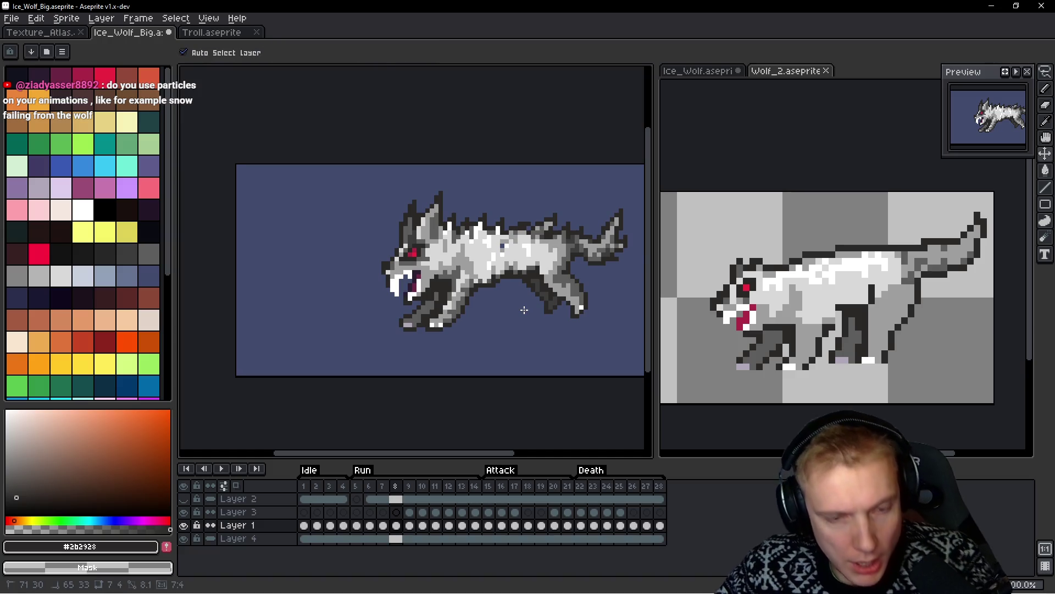
key("ctrl")
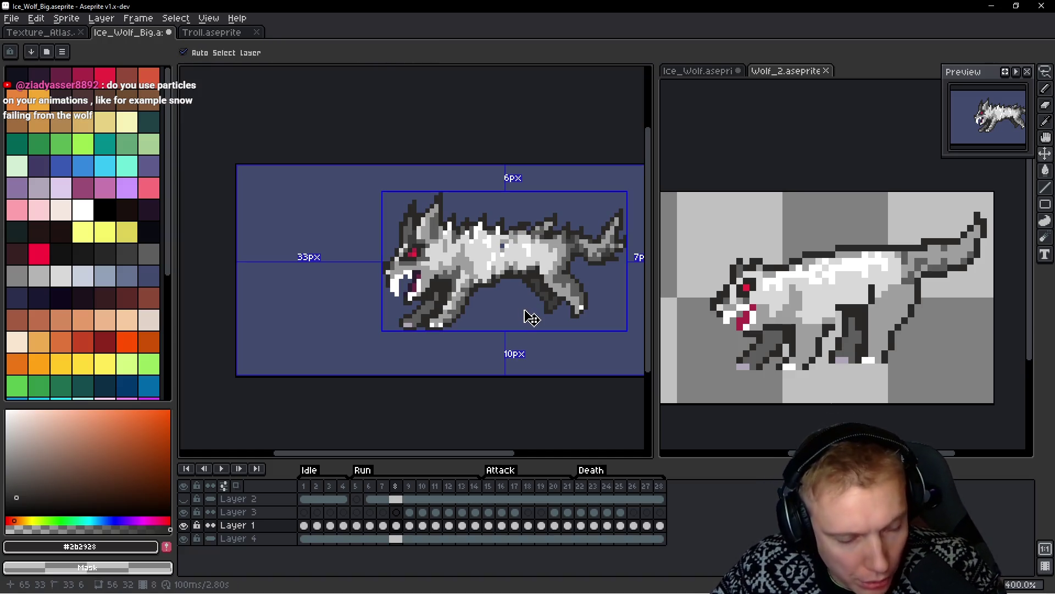
key("ctrl+z")
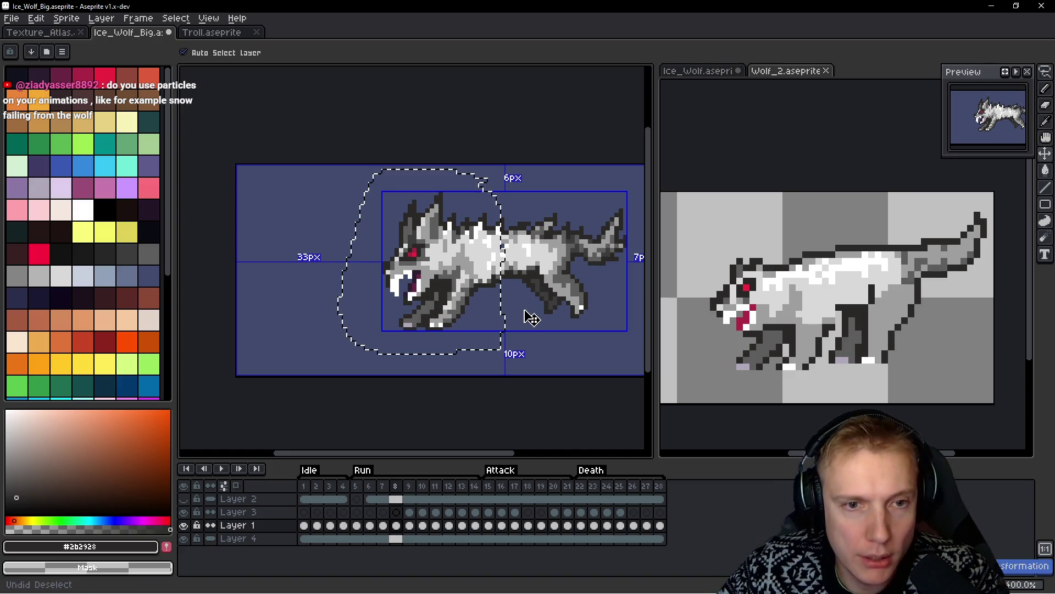
key("ctrl+z")
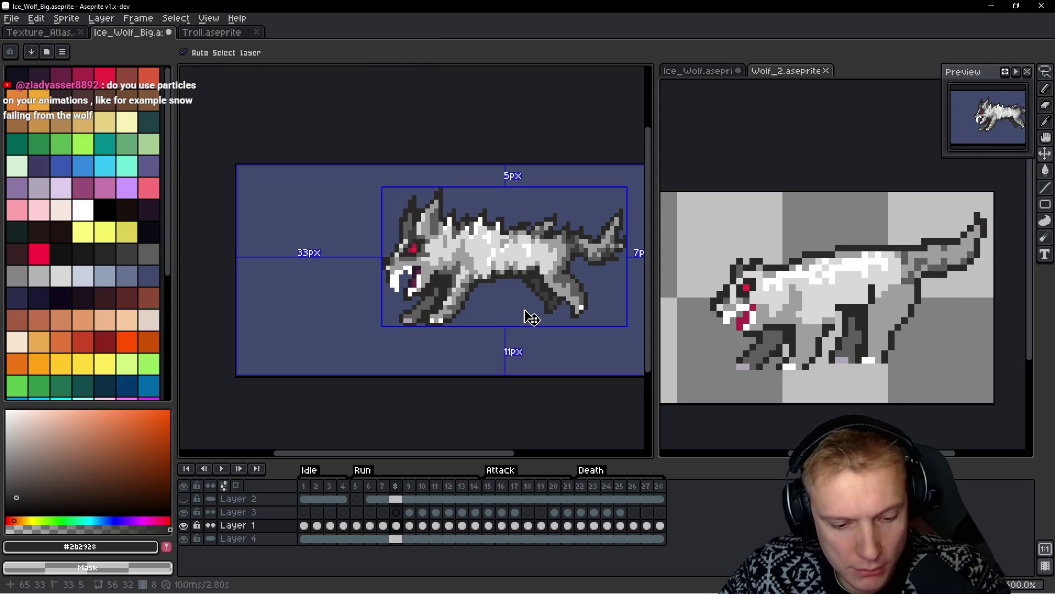
key("ctrl")
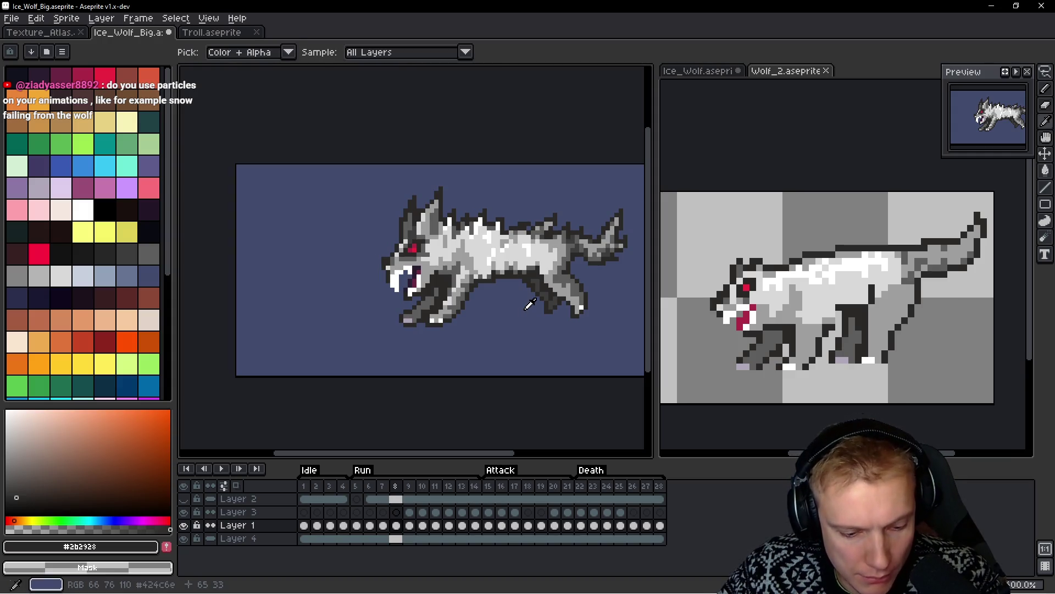
Insert a new frame 9 into the Run animation and compare it with frame 10
key("alt+n")
key("Right")
key("Left")
key("Right")
key("Left")
key("Right")
key("Left")
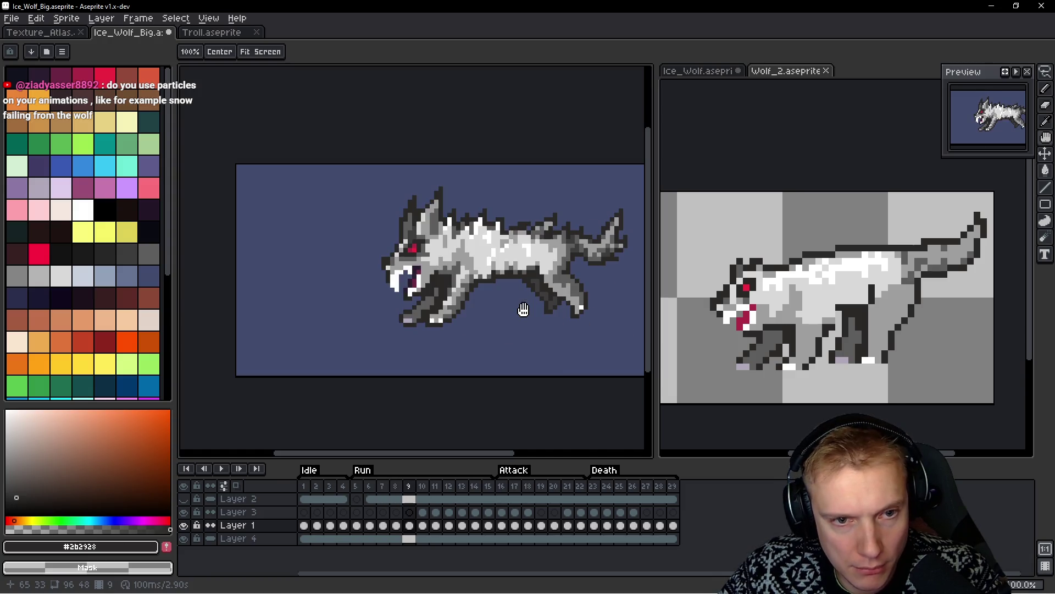
scroll(441, 275, "up", 2)
Lasso the ice wolf's head, shift it slightly, and drop it in place
key("q")
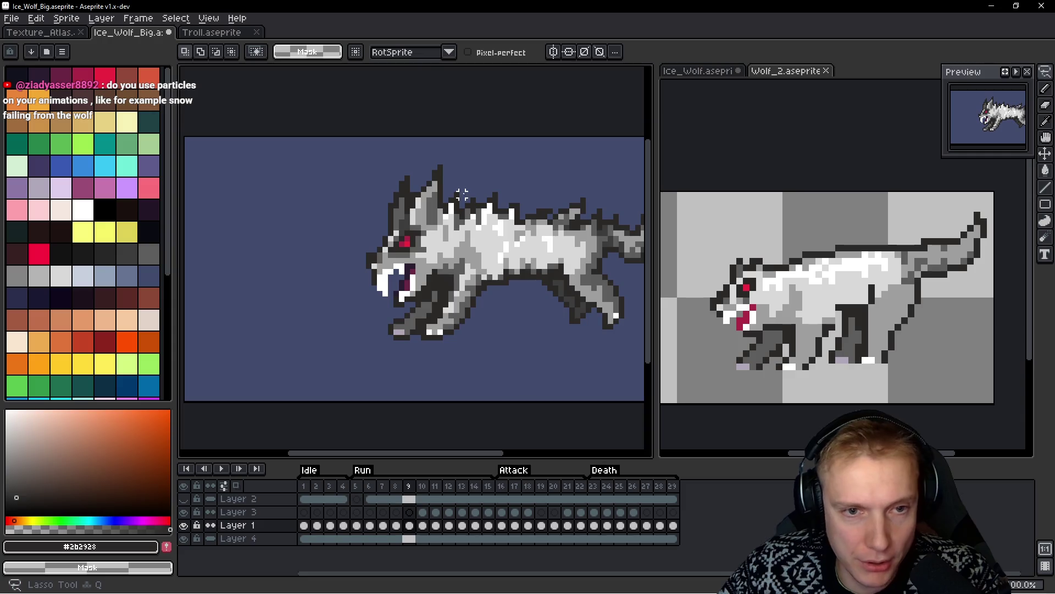
mouse_move(453, 144)
left_mouse_down()
mouse_move(300, 177)
mouse_move(484, 351)
left_mouse_up()
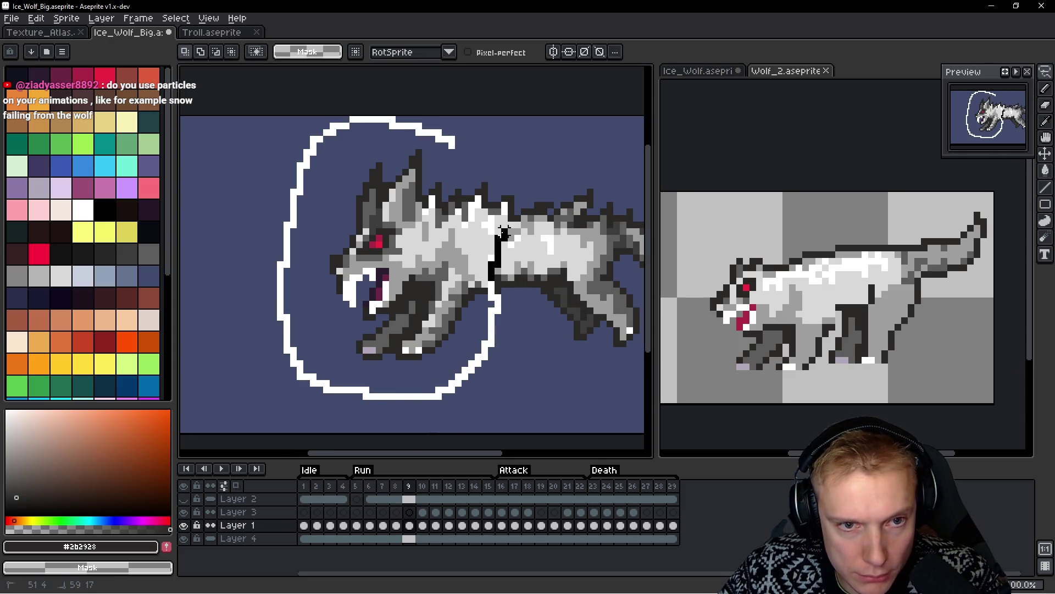
left_click_drag(505, 205, 500, 164)
left_click_drag(412, 277, 418, 281)
key("ctrl+d")
Reselect the wolf's head and adjust its position again
key("b")
mouse_move(461, 146)
left_mouse_down()
mouse_move(287, 308)
mouse_move(458, 318)
left_mouse_up()
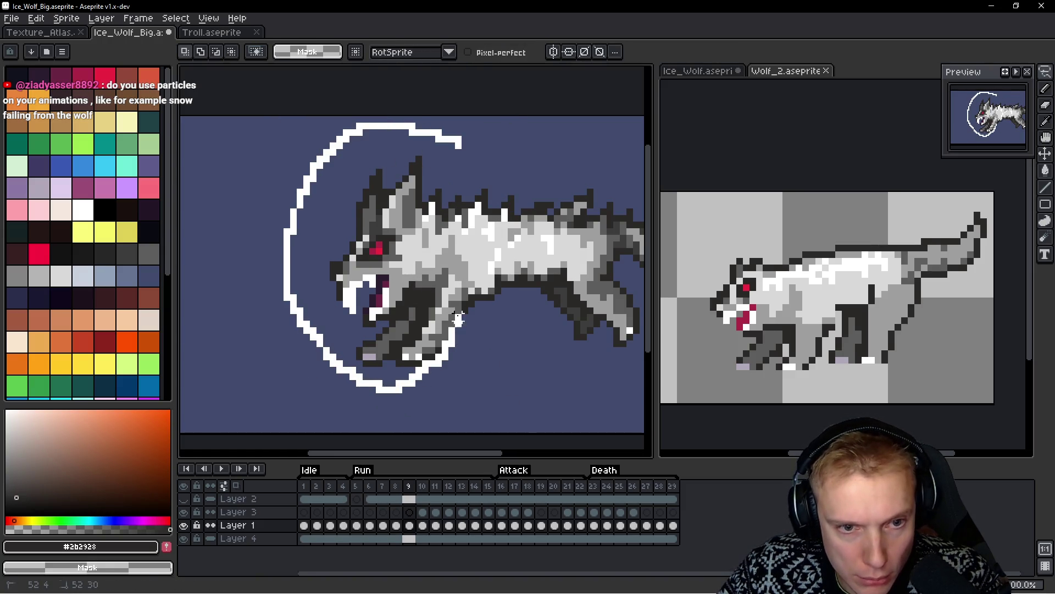
left_click_drag(490, 226, 461, 146)
left_click_drag(407, 278, 410, 278)
scroll(417, 277, "down", 1)
scroll(454, 273, "up", 1)
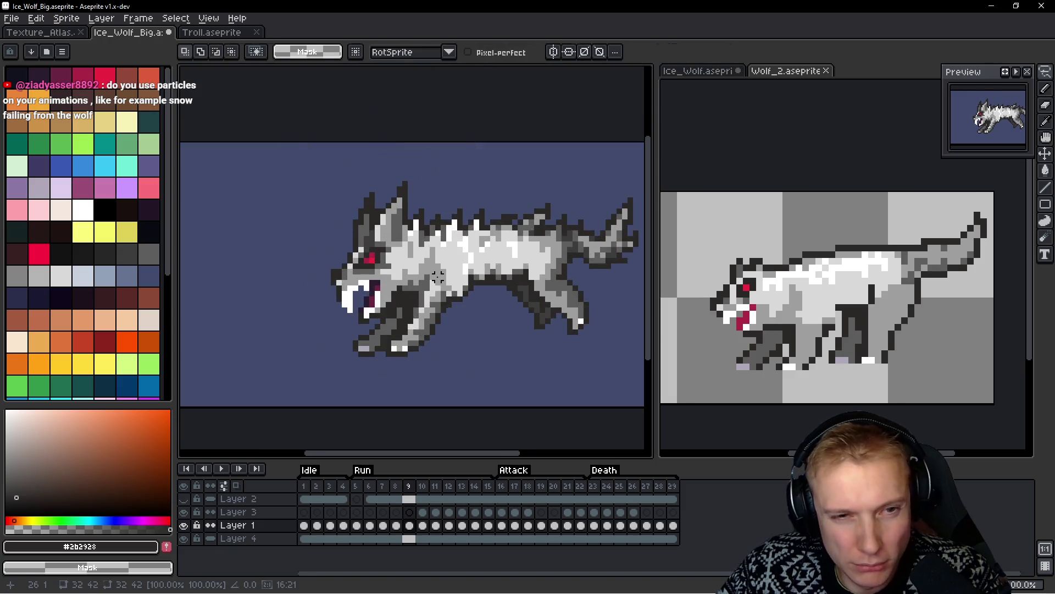
key("ctrl+d")
Lasso the head once more and move it down one pixel
key("b")
mouse_move(436, 159)
left_mouse_down()
mouse_move(256, 306)
mouse_move(418, 377)
left_mouse_up()
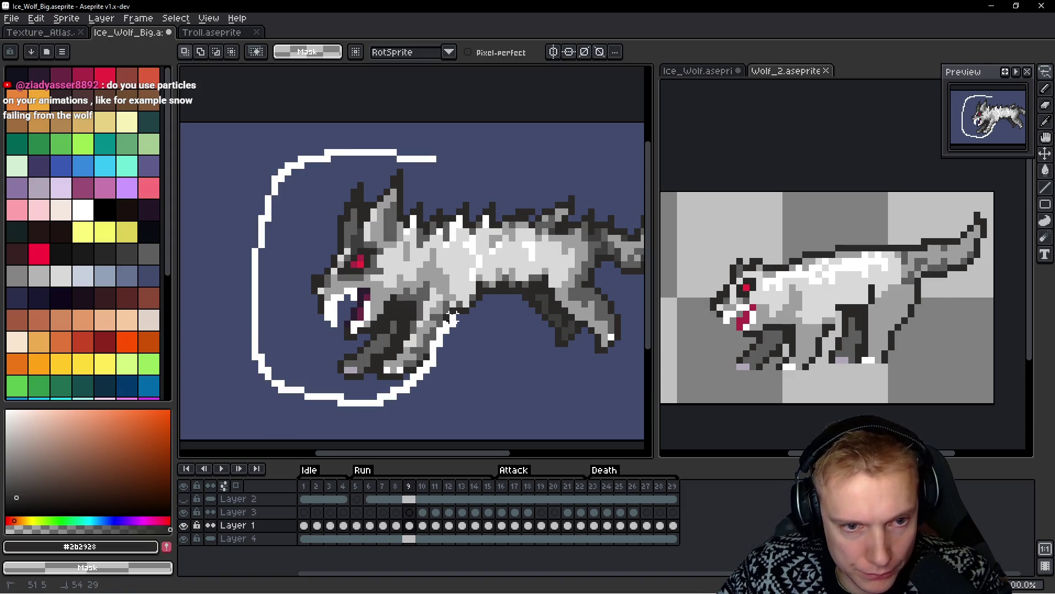
left_click_drag(429, 161, 428, 159)
left_click_drag(357, 302, 355, 309)
key("ctrl+d")
Sample the light grey fur #d9d9d9, then play the run and stop on frame 9
scroll(405, 299, "up", 1)
key("b")
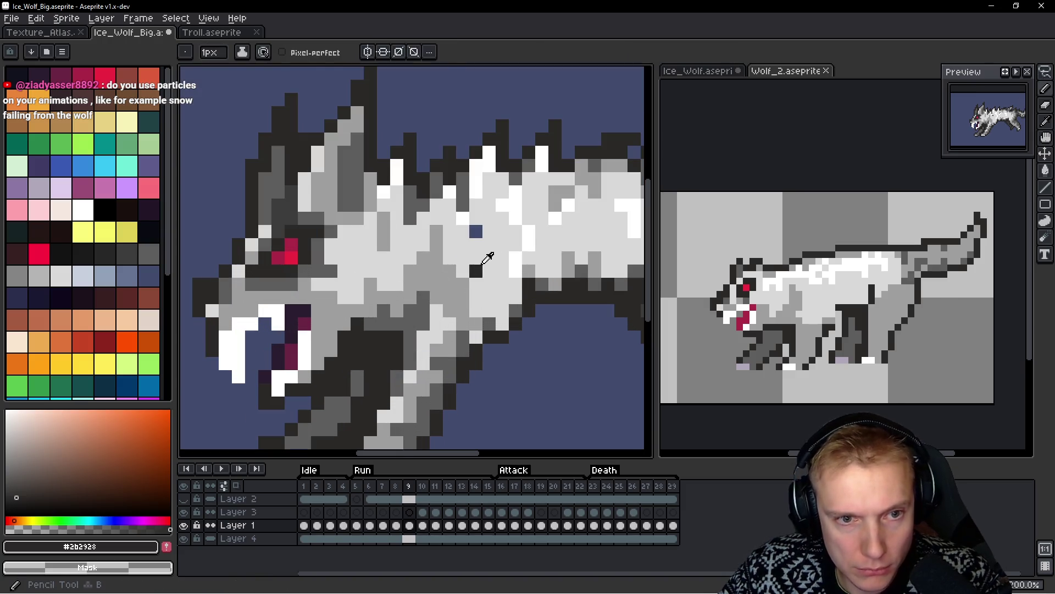
left_click(478, 265, "alt")
scroll(493, 248, "down", 2)
key("space")
key("Return")
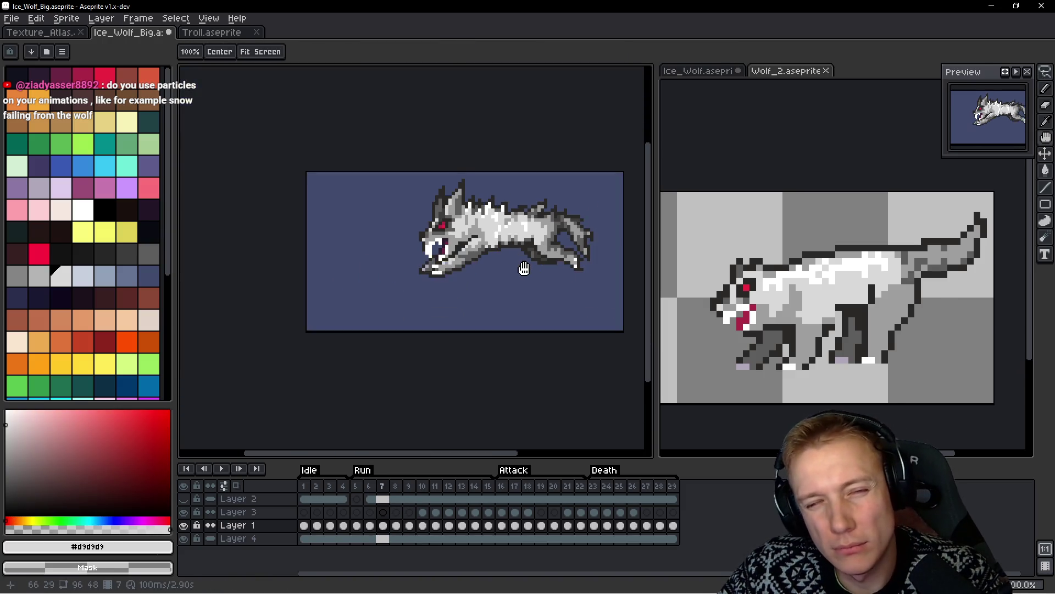
key("Return")
scroll(506, 256, "up", 2)
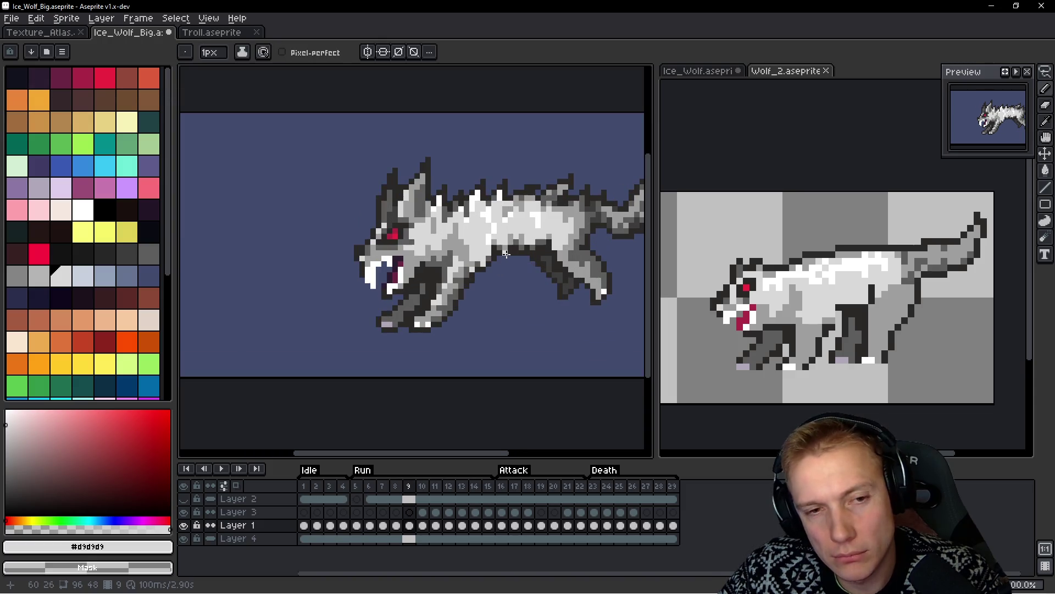
Lasso the head and chest, then commit the transform and drop the selection
key("q")
mouse_move(448, 126)
left_mouse_down()
mouse_move(290, 268)
mouse_move(488, 314)
left_mouse_up()
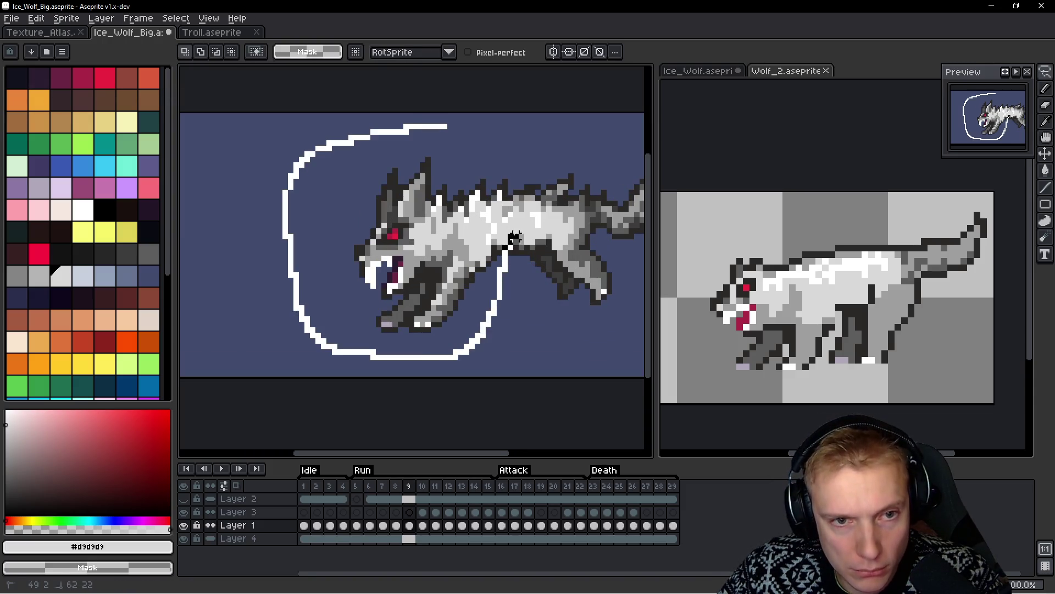
left_click_drag(516, 181, 516, 184)
left_click(422, 249)
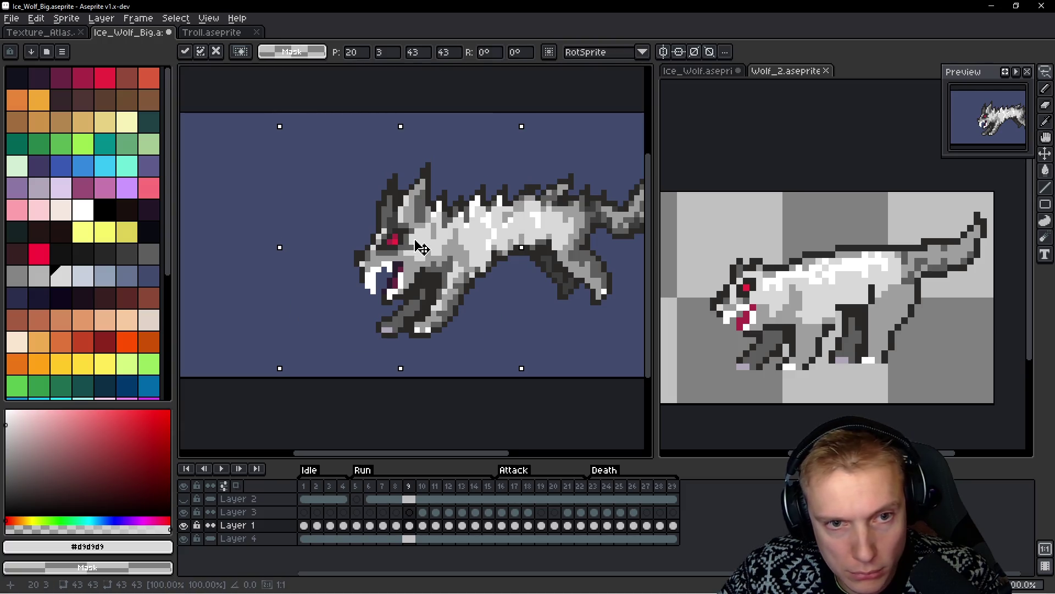
scroll(422, 248, "up", 2)
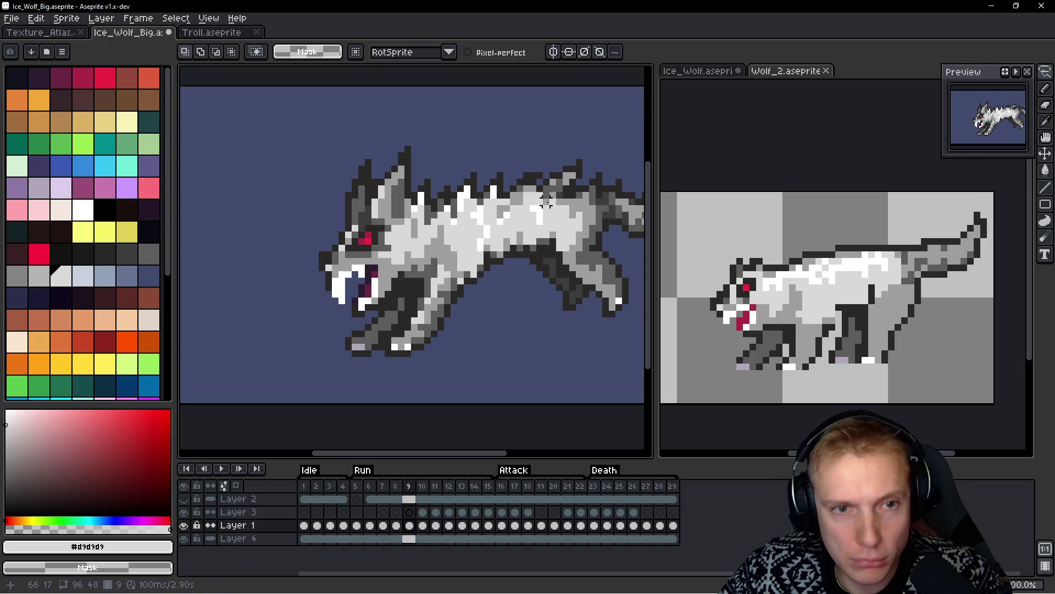
key("comma")
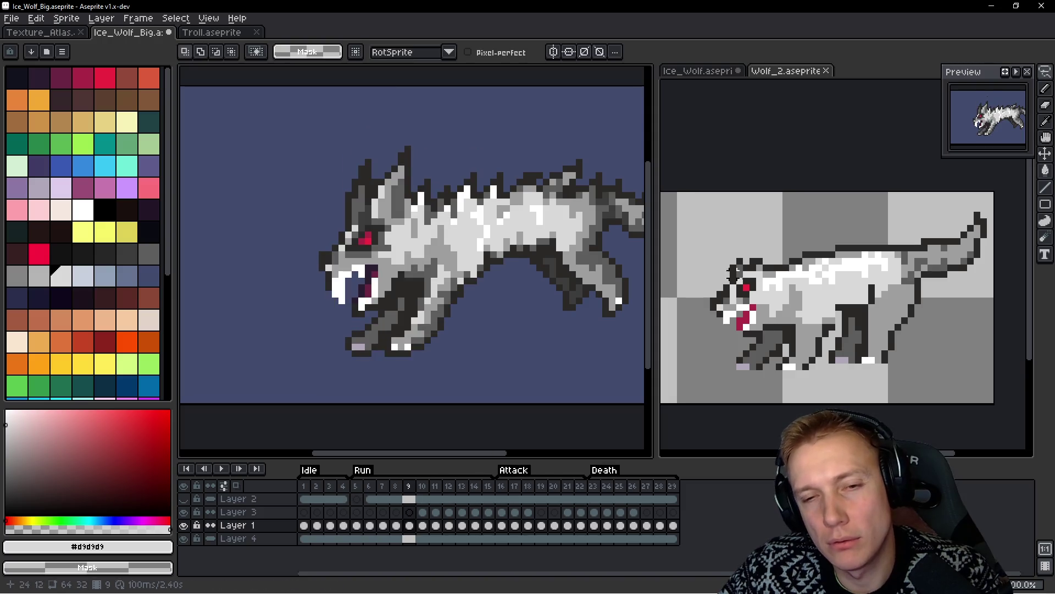
Flip the Wolf_2 reference between frames 8 and 9, ending on frame 9
left_click(796, 279)
key("period")
key("comma")
key("period")
key("comma")
key("period")
Flip the Ice_Wolf_Big sprite between frames 8 and 9, ending on frame 9
left_click(539, 271)
key("comma")
key("period")
key("comma")
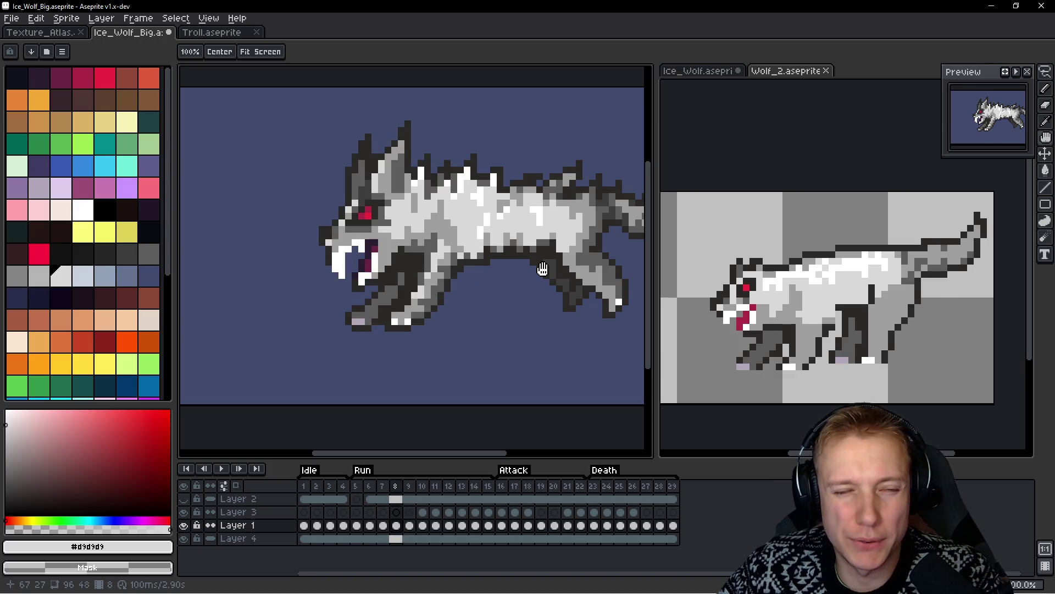
key("period")
key("comma")
key("period")
key("comma")
key("period")
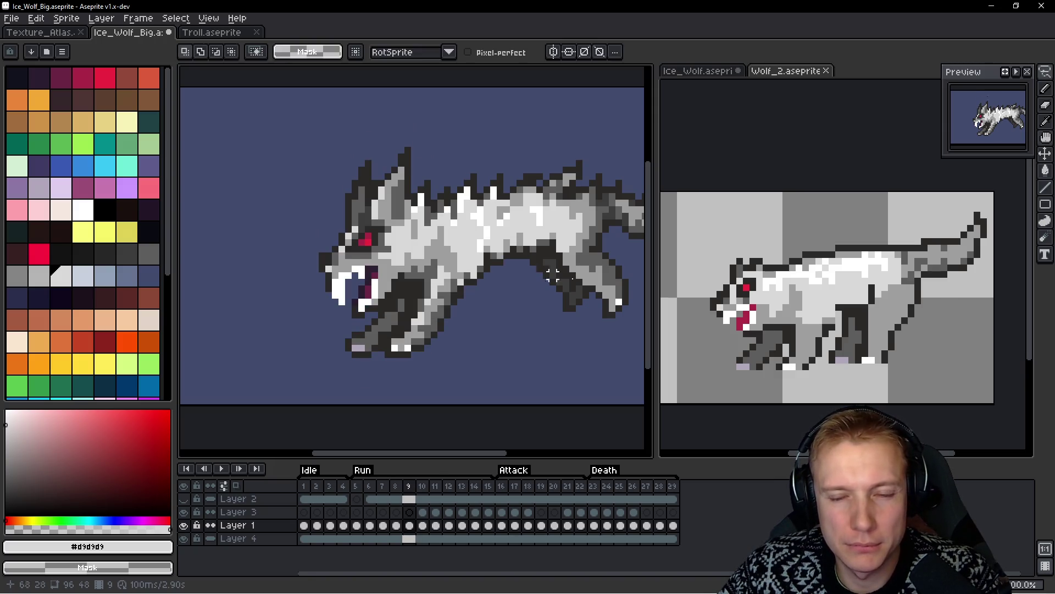
Recheck the reference's frames 8 and 9, landing on frame 9
left_click(806, 311)
key("comma")
key("period")
key("comma")
key("period")
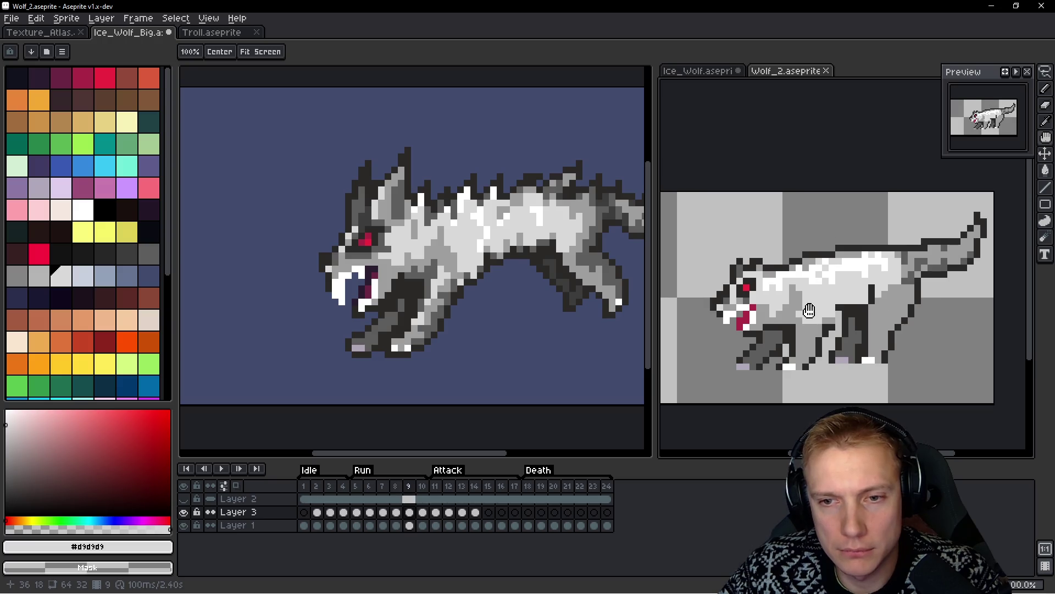
Go to run frame 5, outline the wolf's hind leg, and copy it
left_click_drag(491, 288, 425, 280)
scroll(561, 292, "up", 1)
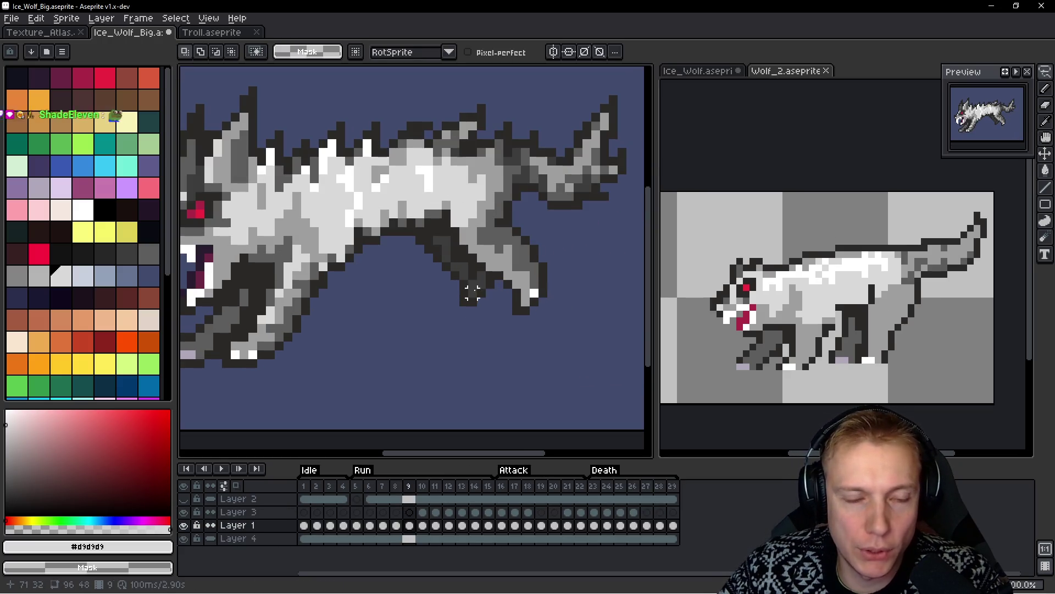
scroll(539, 312, "down", 1)
key("comma")
key("comma")
key("comma")
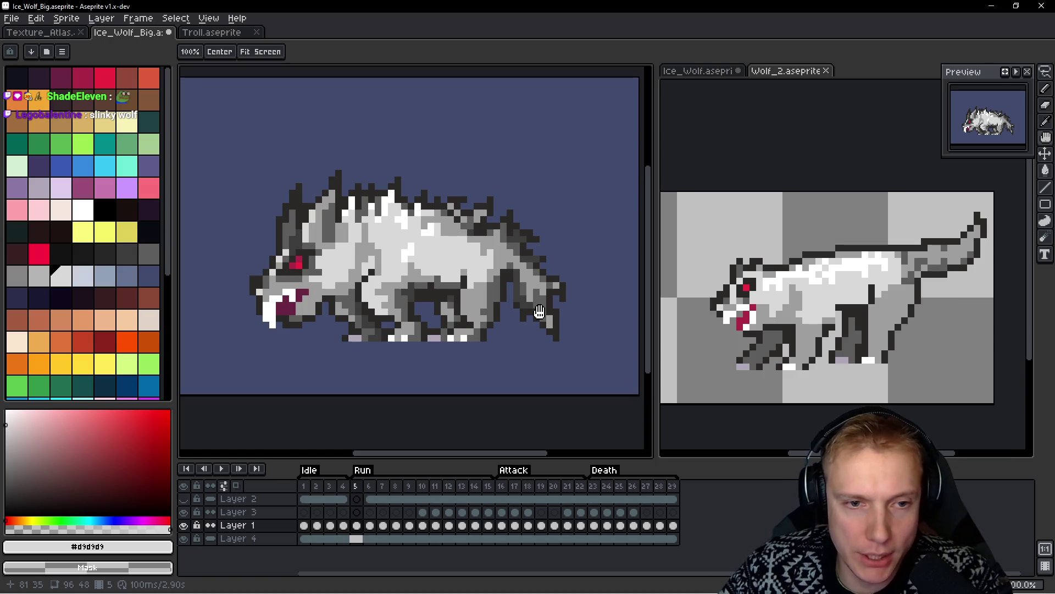
scroll(471, 317, "up", 1)
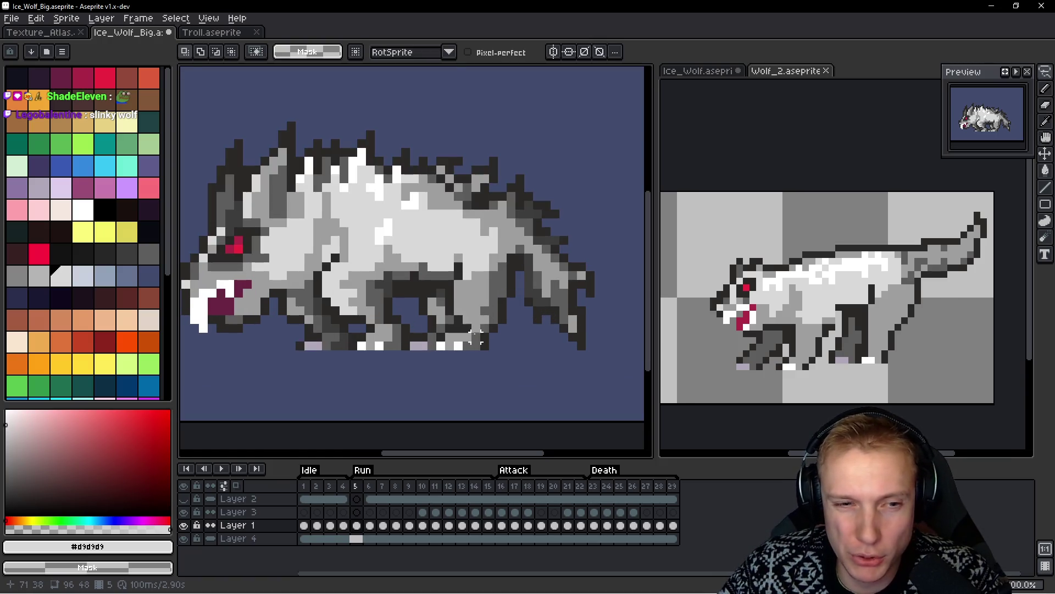
scroll(476, 328, "up", 1)
mouse_move(534, 226)
left_mouse_down()
mouse_move(407, 264)
mouse_move(385, 340)
mouse_move(543, 254)
left_mouse_up()
key("ctrl+d")
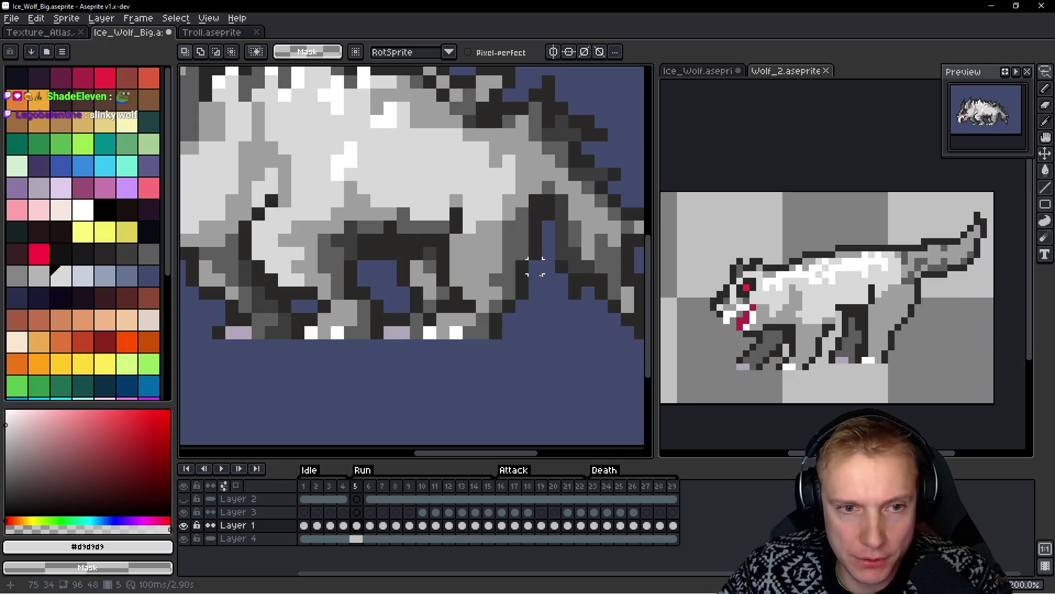
Paste the leg into frame 9 under the belly, stretch it taller, and commit
key("Right")
key("Right")
key("Right")
key("Right")
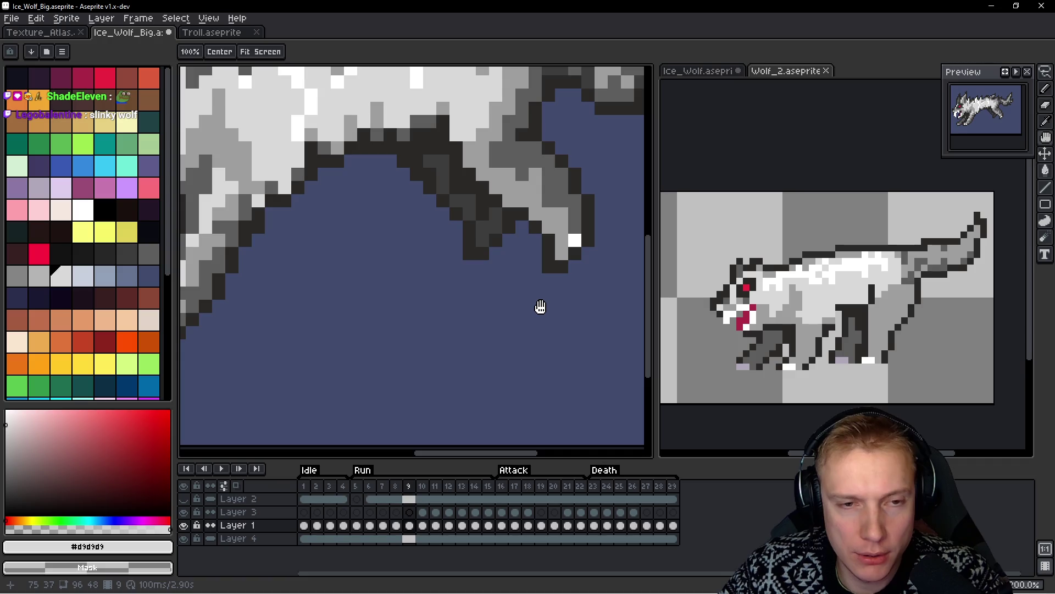
key("ctrl+v")
left_click_drag(498, 288, 488, 281)
mouse_move(484, 243)
left_mouse_down()
mouse_move(486, 205)
mouse_move(471, 235)
mouse_move(478, 292)
mouse_move(493, 262)
left_mouse_up()
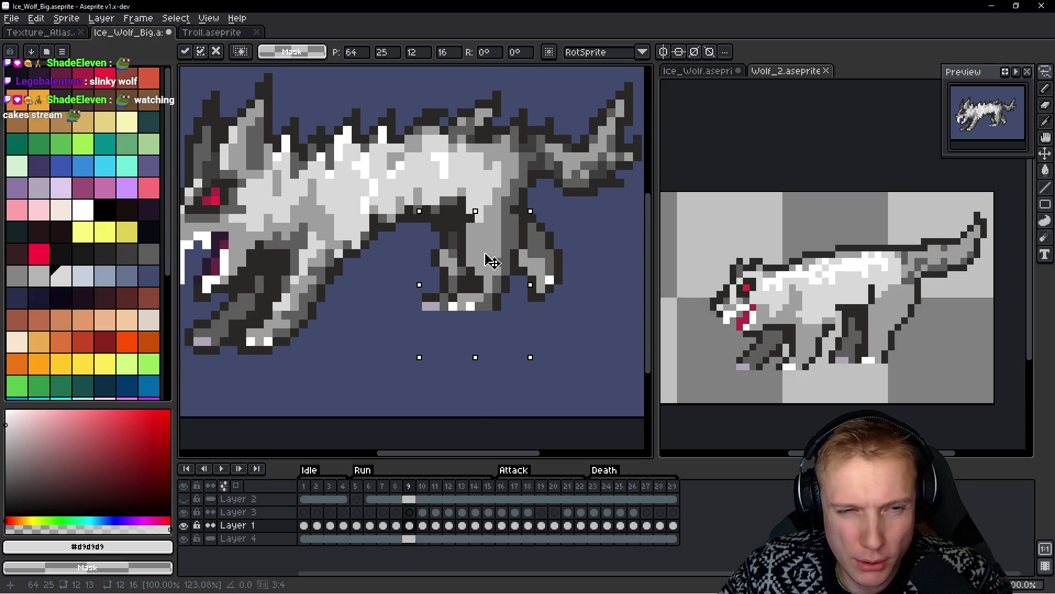
scroll(489, 258, "down", 2)
key("Return")
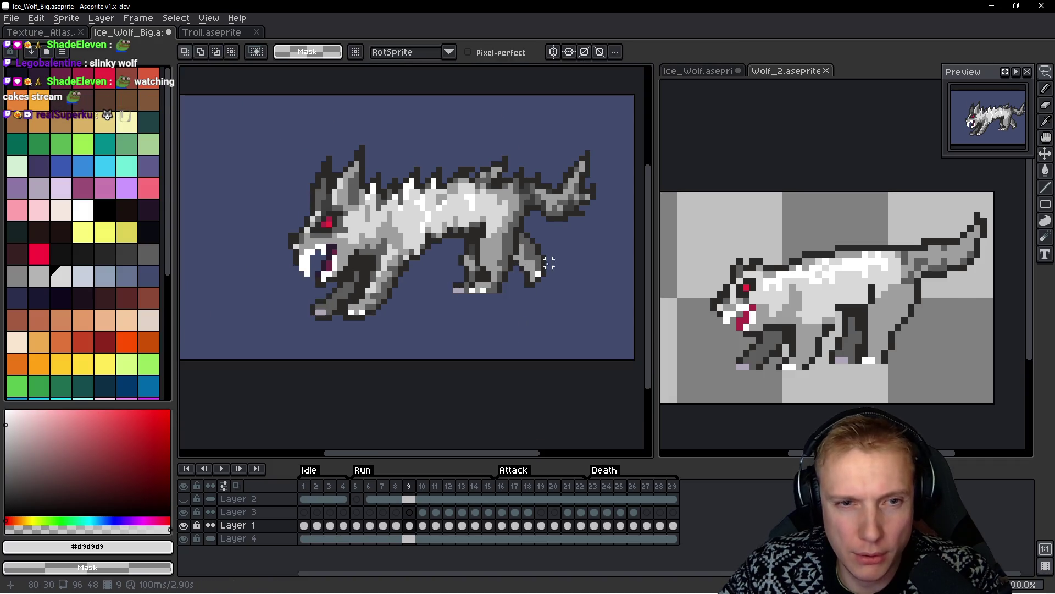
key("h")
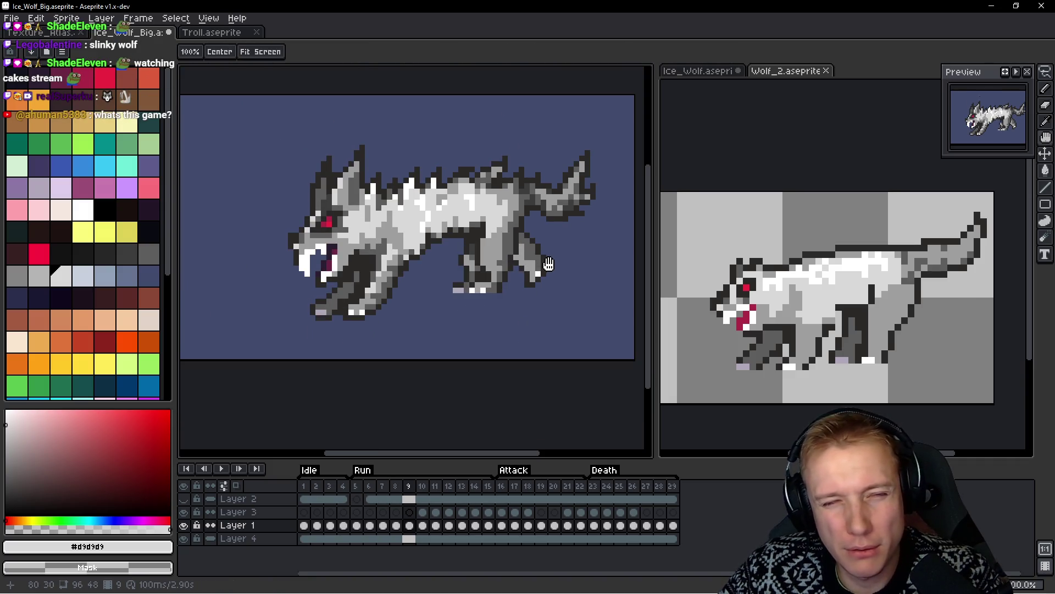
key("b")
scroll(495, 264, "up", 2)
Erase stray dark pixels down the new leg
right_click(434, 252)
mouse_move(432, 239)
left_mouse_down()
mouse_move(432, 291)
mouse_move(451, 352)
mouse_move(473, 368)
left_mouse_up()
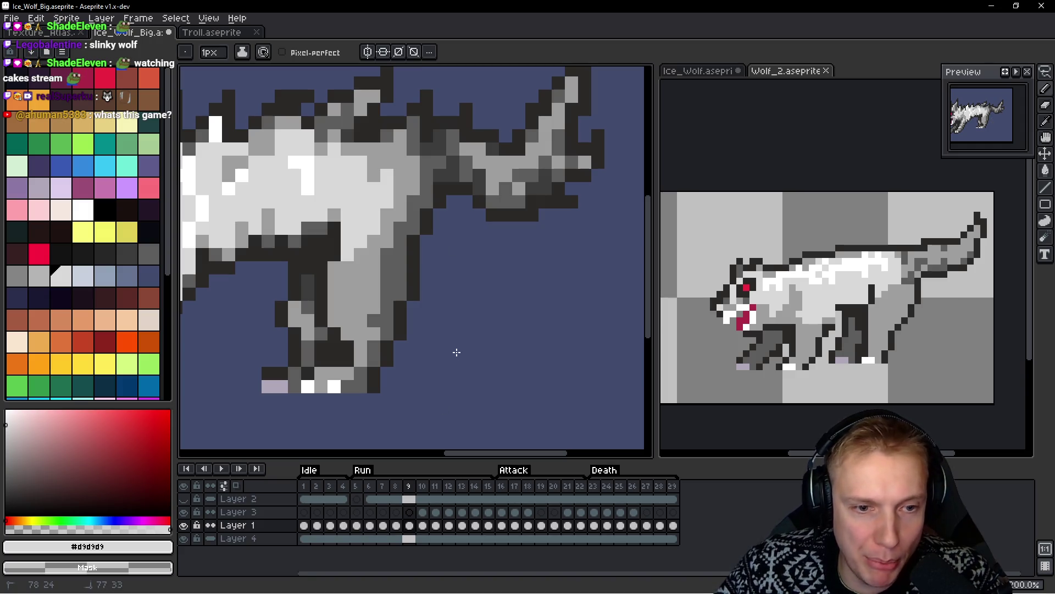
scroll(455, 357, "down", 1)
scroll(456, 357, "down", 1)
key("space")
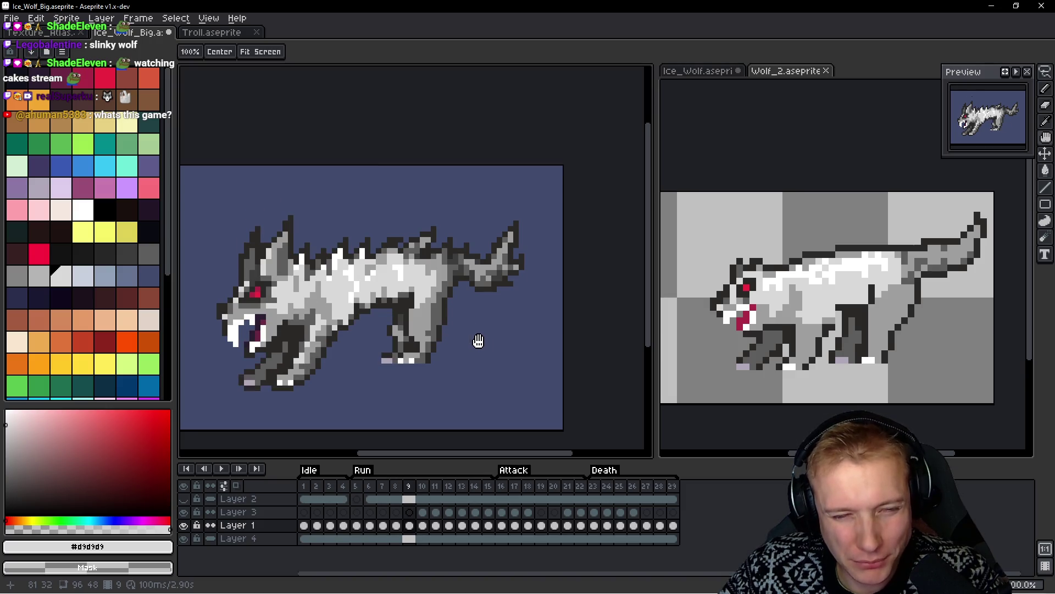
scroll(483, 344, "up", 3)
Repaint leg pixels in mid grey #5d5d5d and darken a light-grey pixel
left_click(415, 361, "alt")
mouse_move(418, 346)
left_mouse_down()
mouse_move(424, 313)
mouse_move(404, 311)
left_mouse_up()
left_click(392, 285)
scroll(396, 308, "down", 3)
scroll(397, 317, "up", 2)
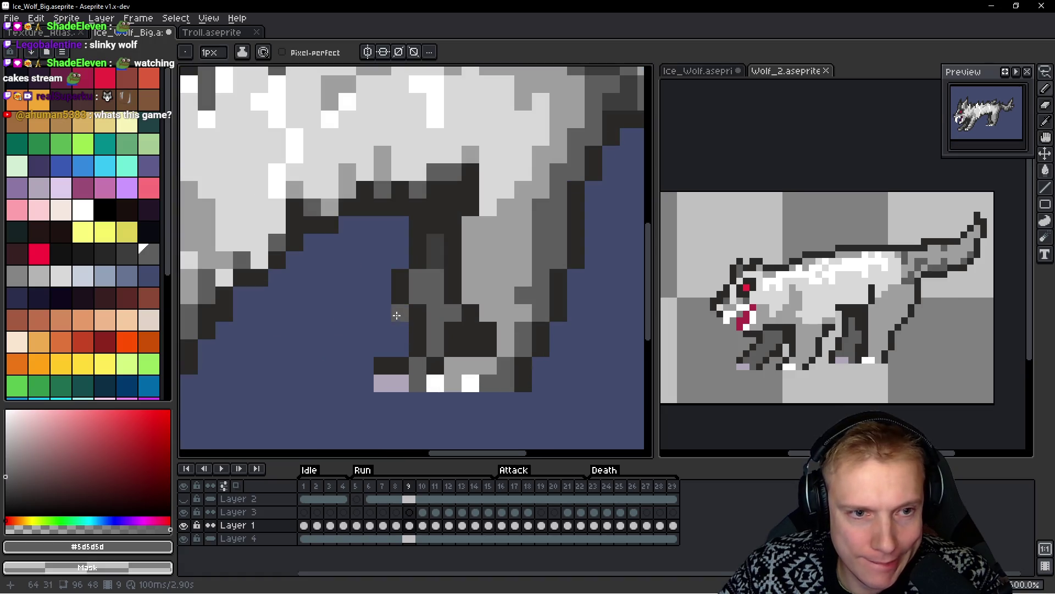
scroll(518, 317, "down", 3)
scroll(451, 340, "up", 3)
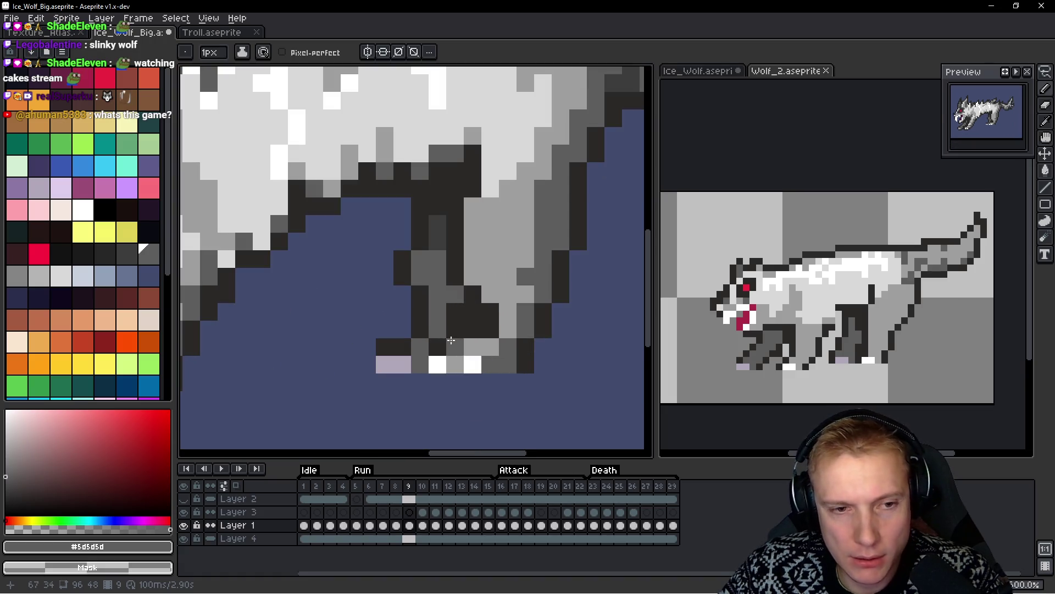
Lasso the lower part of the leg and nudge it one pixel left
key("q")
mouse_move(437, 294)
left_mouse_down()
mouse_move(365, 318)
mouse_move(396, 364)
left_mouse_up()
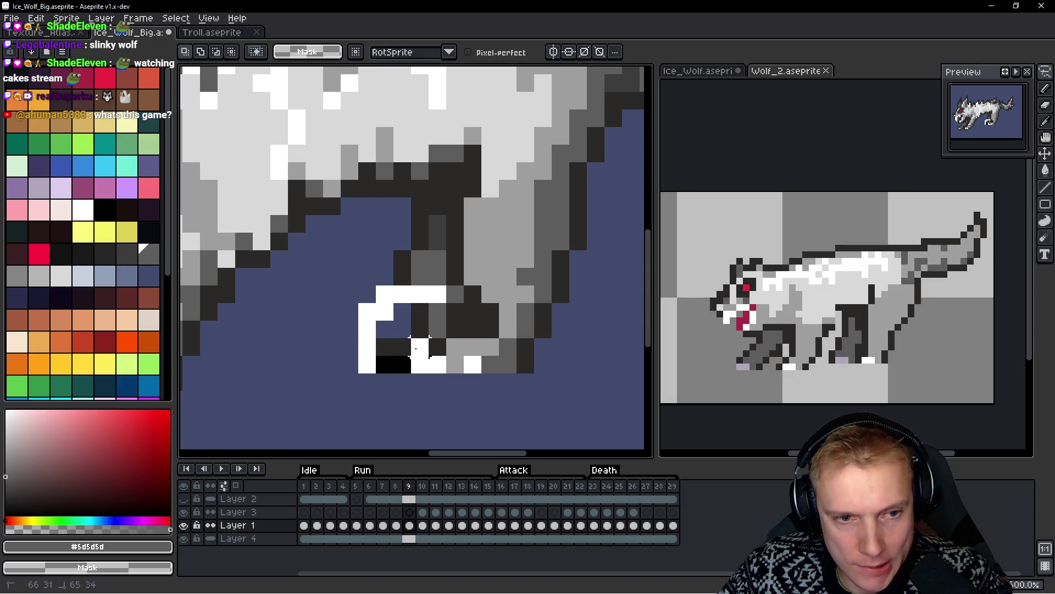
mouse_move(433, 328)
left_mouse_down()
mouse_move(384, 323)
mouse_move(403, 329)
left_mouse_up()
key("b")
Add dark outline pixels, paint mid grey leg pixels, and fill the gap inside the leg
left_click(405, 288, "alt")
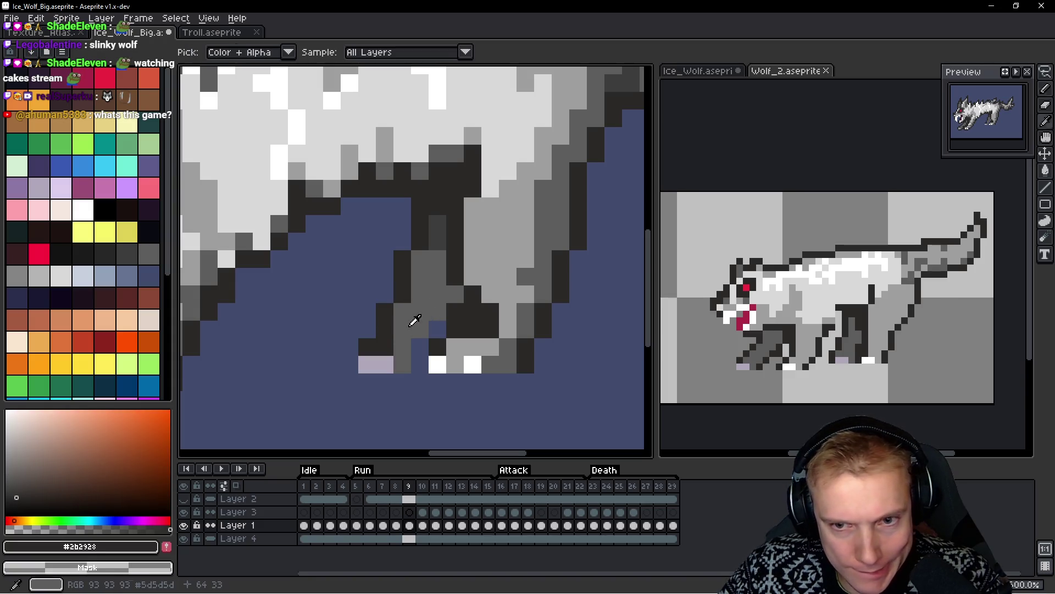
left_click(417, 316, "alt")
left_click(386, 347)
left_click(414, 360)
left_click(437, 329)
scroll(503, 319, "down", 1)
scroll(503, 319, "up", 1)
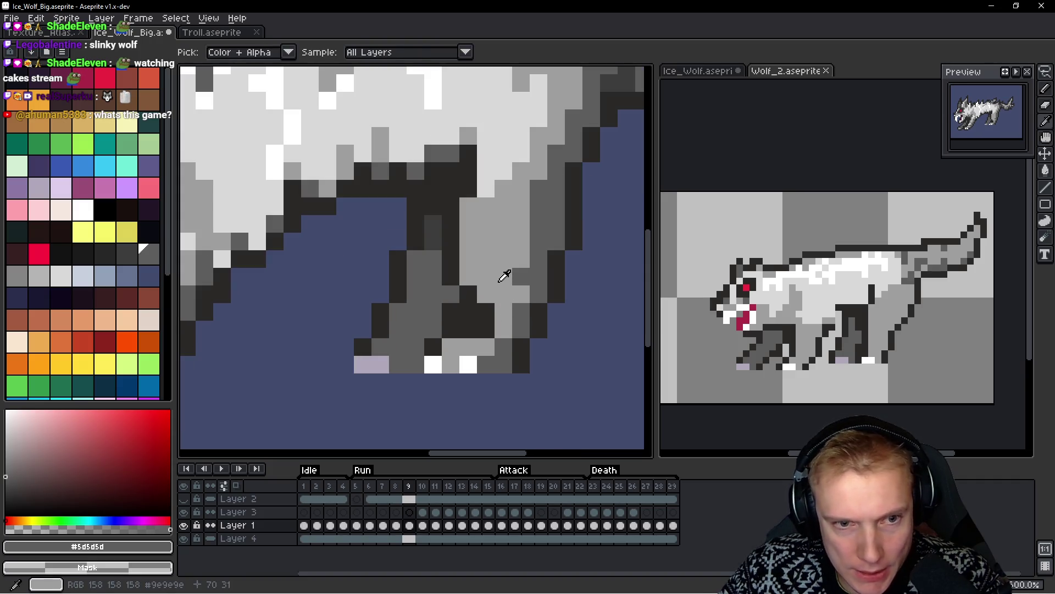
Repaint the leg's dark pixels light grey #9e9e9e, resampling outline #2b2928 and light grey
left_click(506, 279, "alt")
left_click_drag(477, 310, 468, 329)
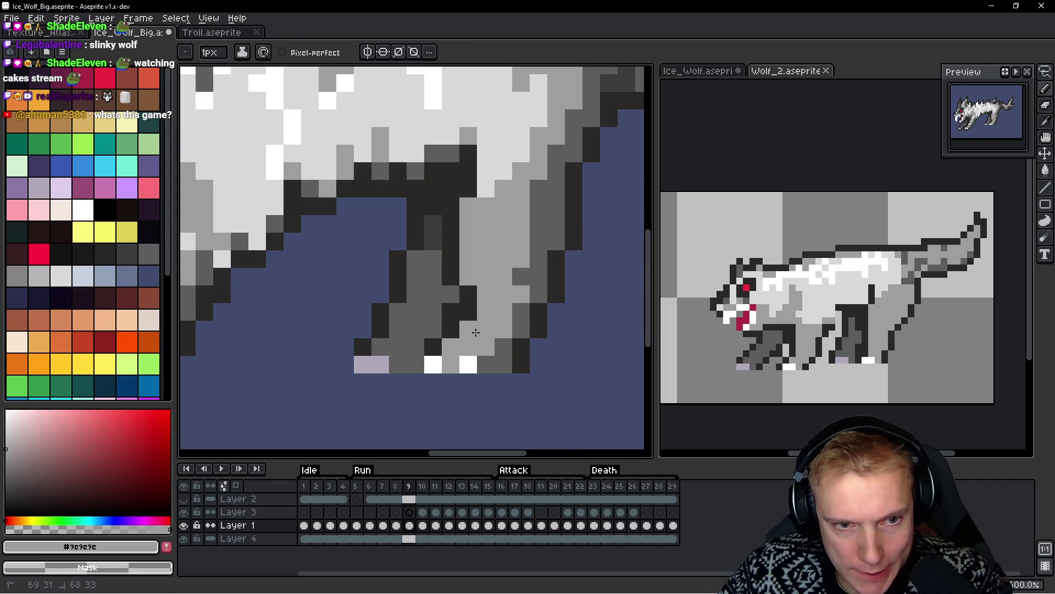
left_click(462, 301, "alt")
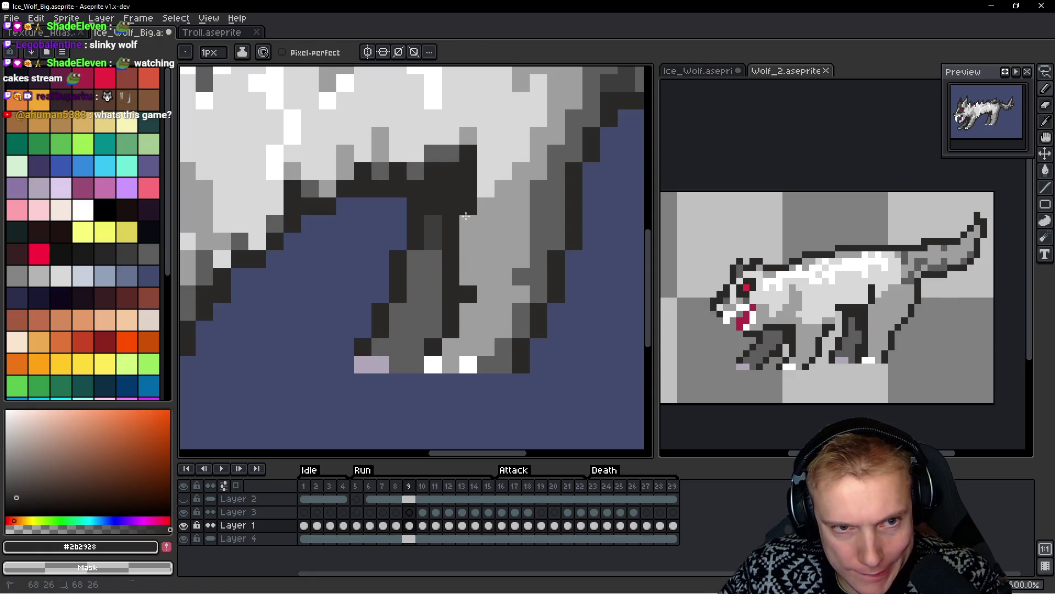
left_click(492, 255, "alt")
scroll(496, 270, "down", 3)
scroll(497, 270, "down", 2)
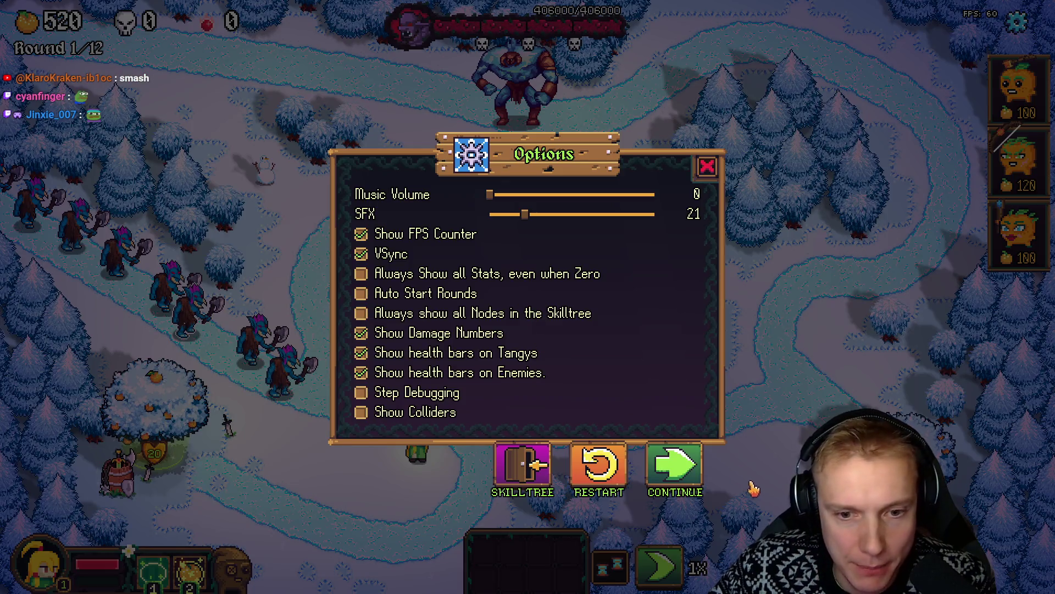
Choose Continue in the game's Options pause dialog to resume play
left_click(702, 465)
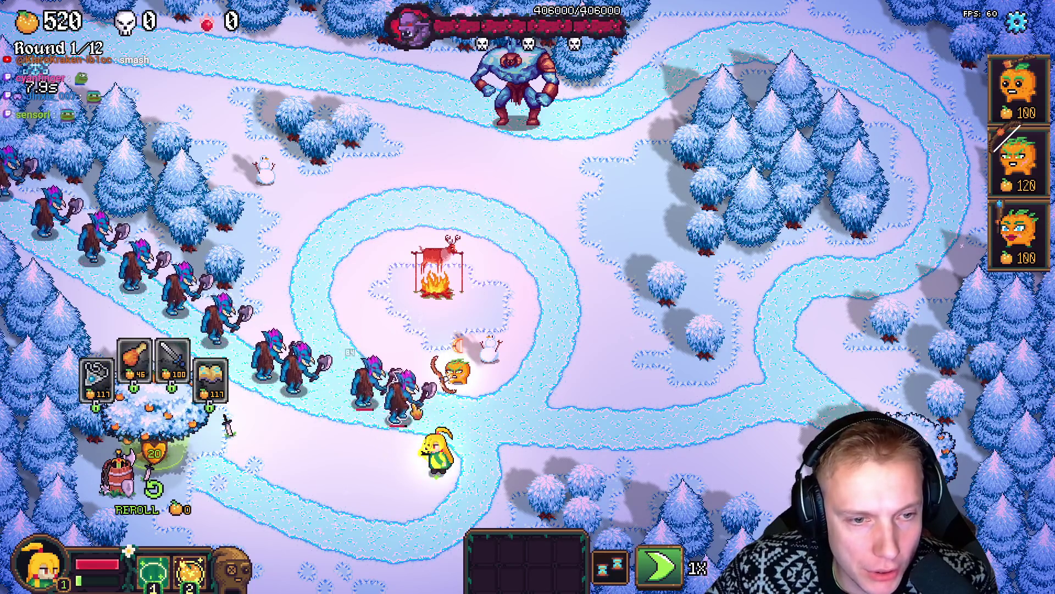
Walk the hero right, place two 100-cost towers, and use the first ability on the trolls
left_click(503, 374)
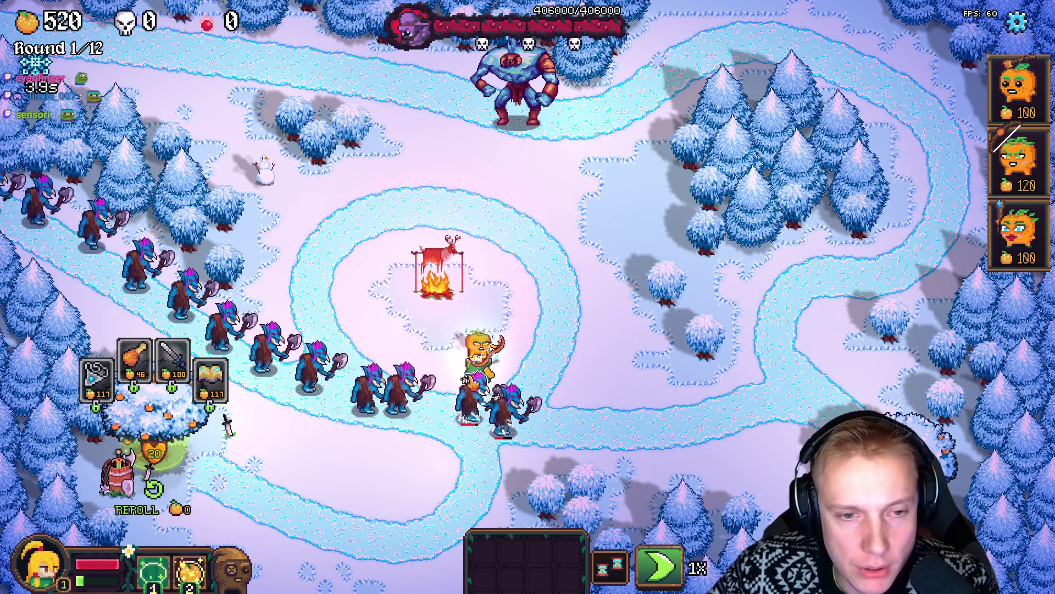
left_click(693, 389)
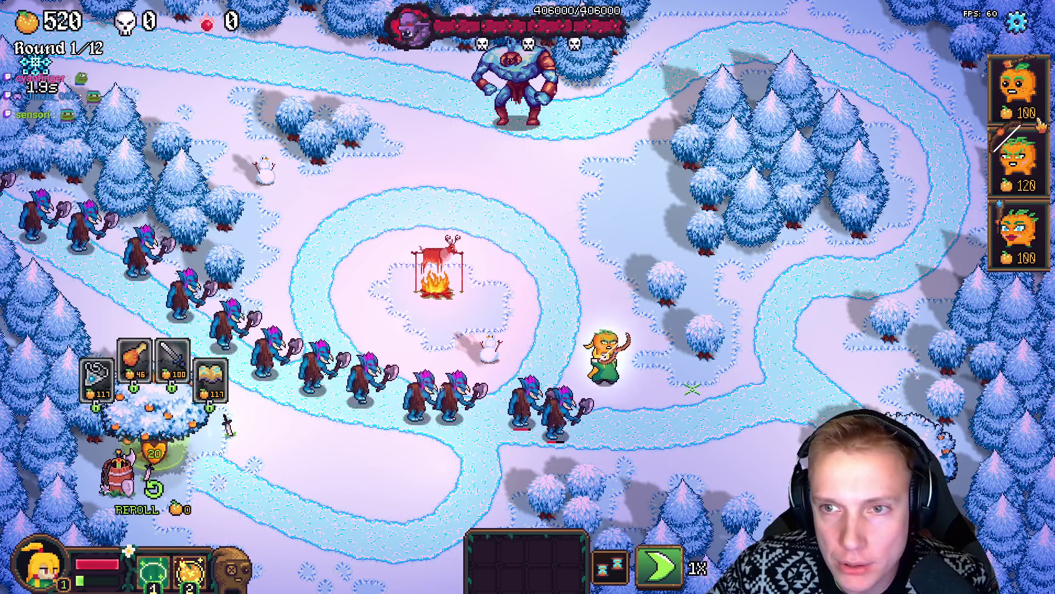
mouse_move(1040, 127)
left_mouse_down()
mouse_move(828, 278)
mouse_move(734, 402)
left_mouse_up()
mouse_move(1017, 231)
left_mouse_down()
mouse_move(755, 396)
mouse_move(742, 374)
left_mouse_up()
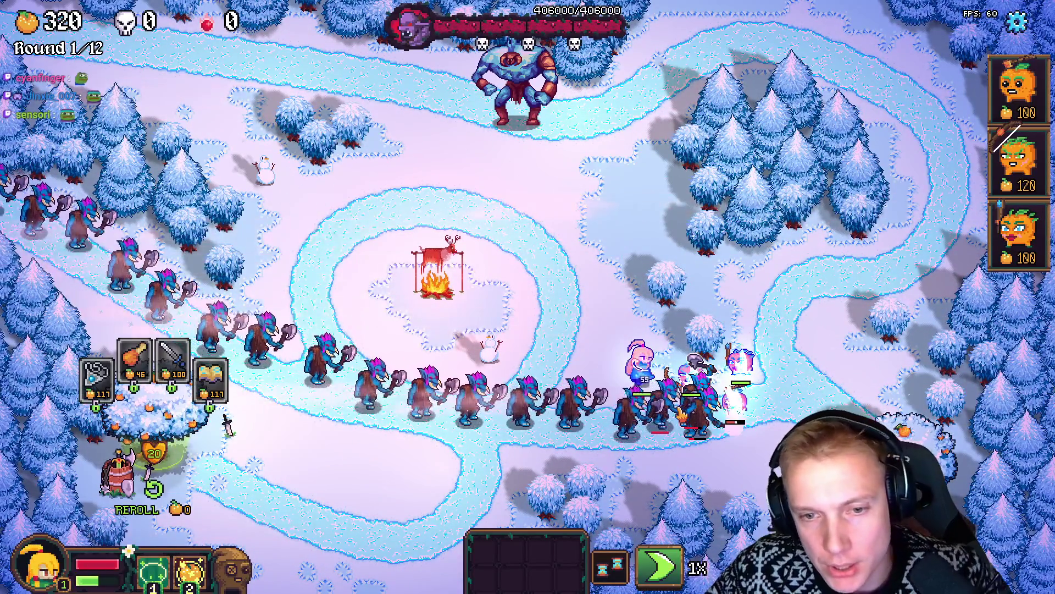
key("1")
left_click(758, 403)
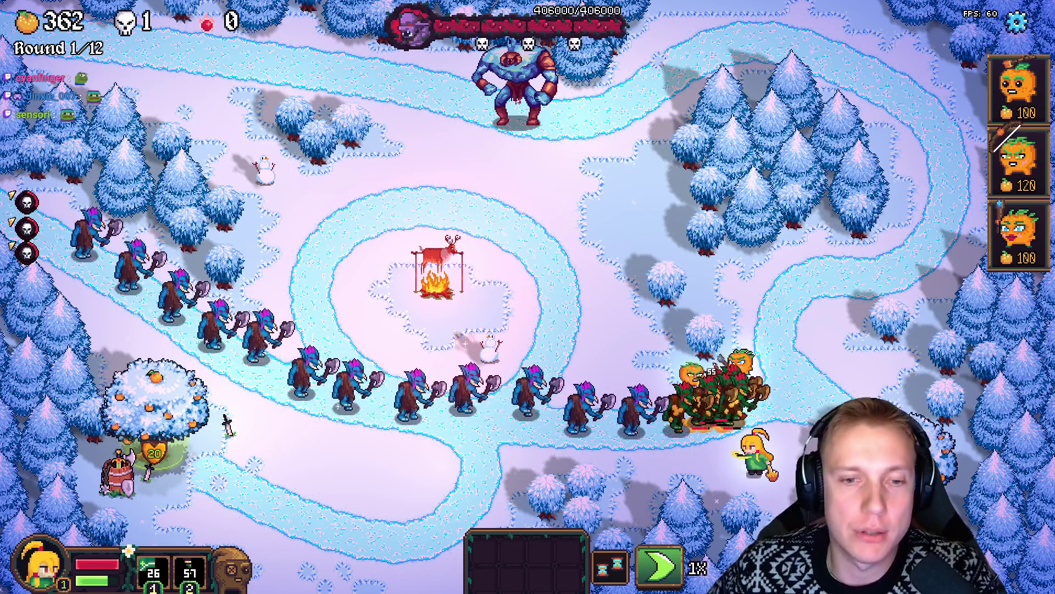
Take the Holy Cross reward from the shop and place a 120-gold tower beside the path
key("Escape")
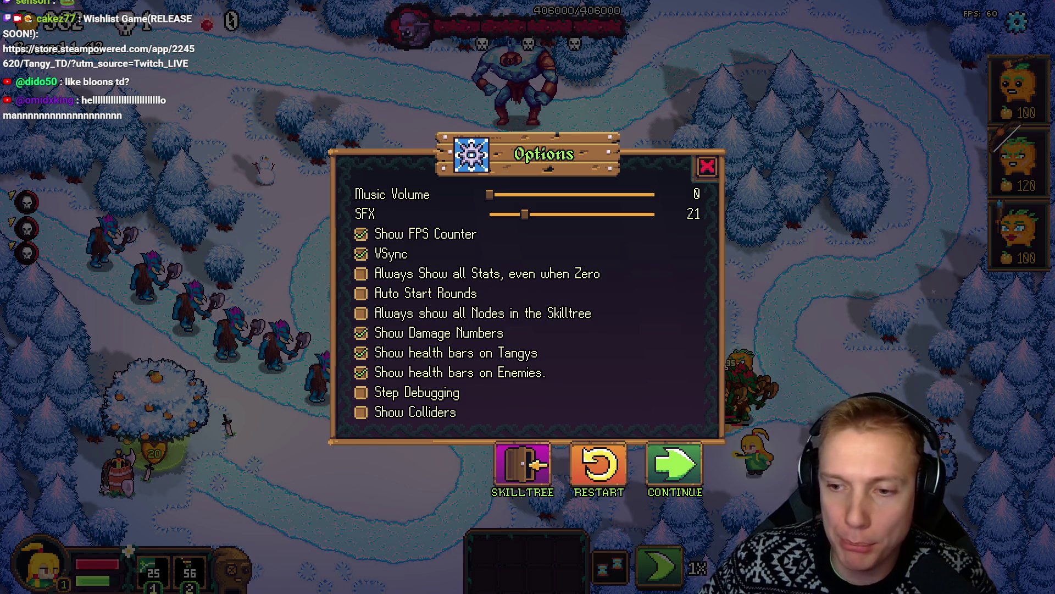
left_click(706, 165)
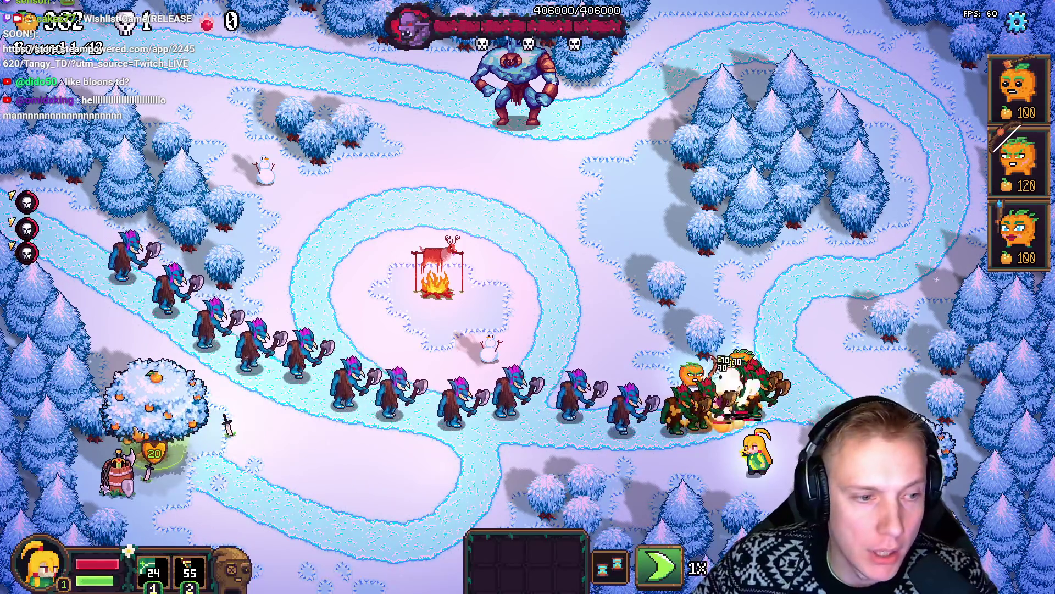
left_click(154, 407)
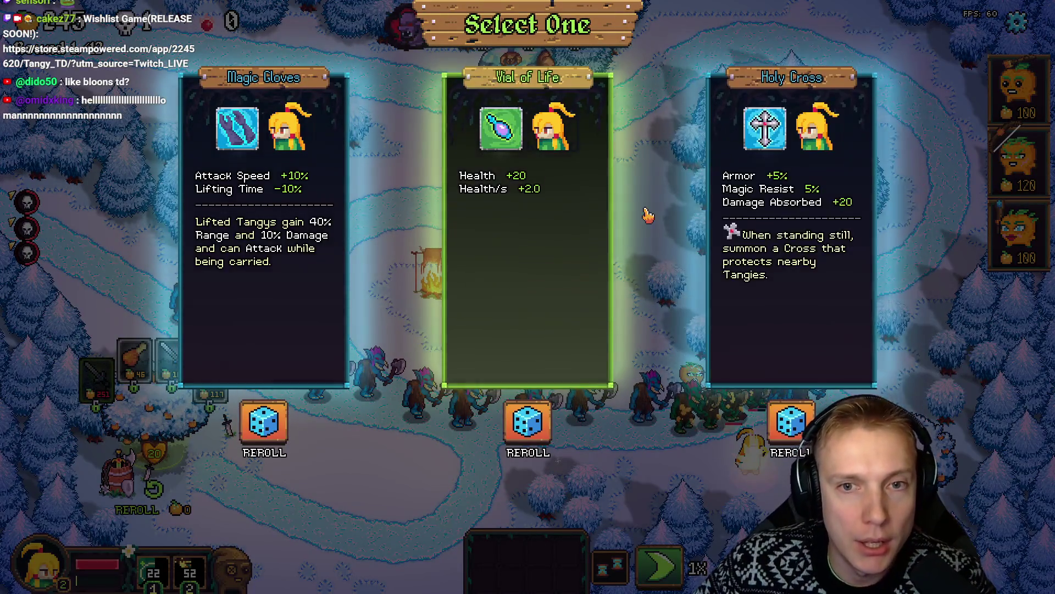
left_click(779, 233)
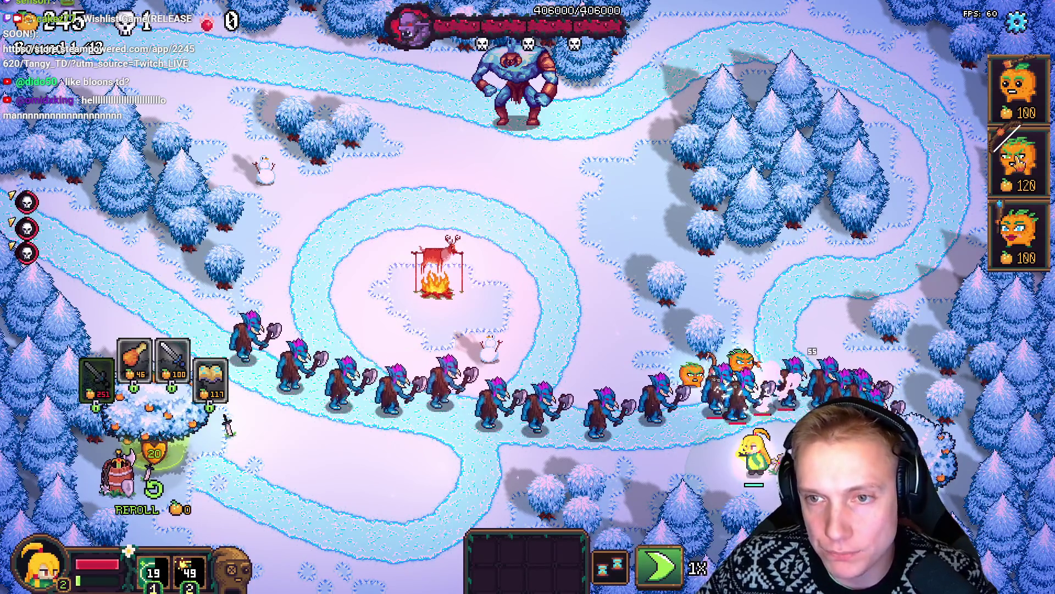
left_click(1020, 159)
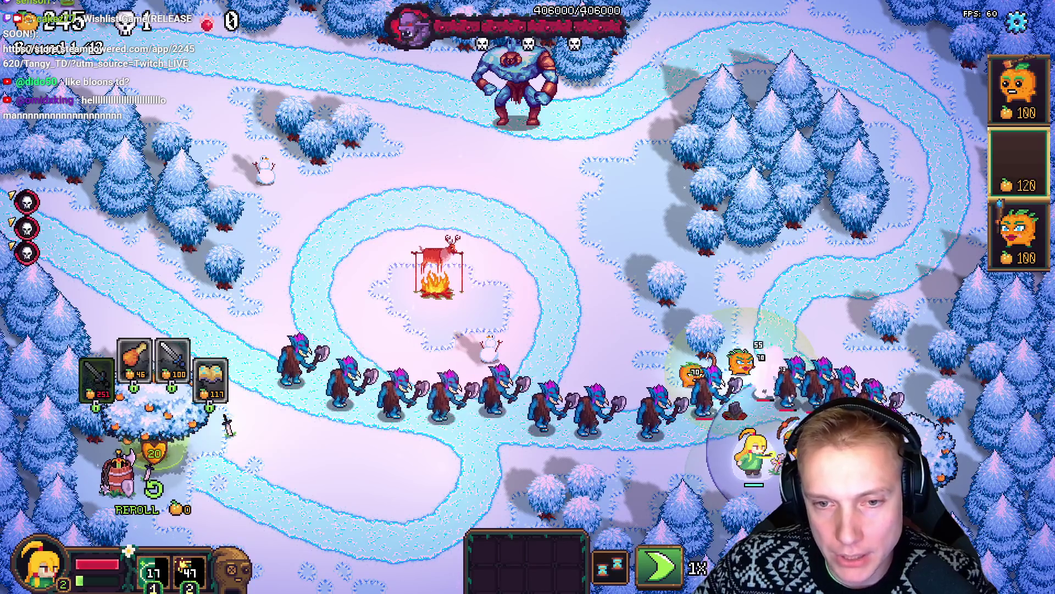
left_click(813, 338)
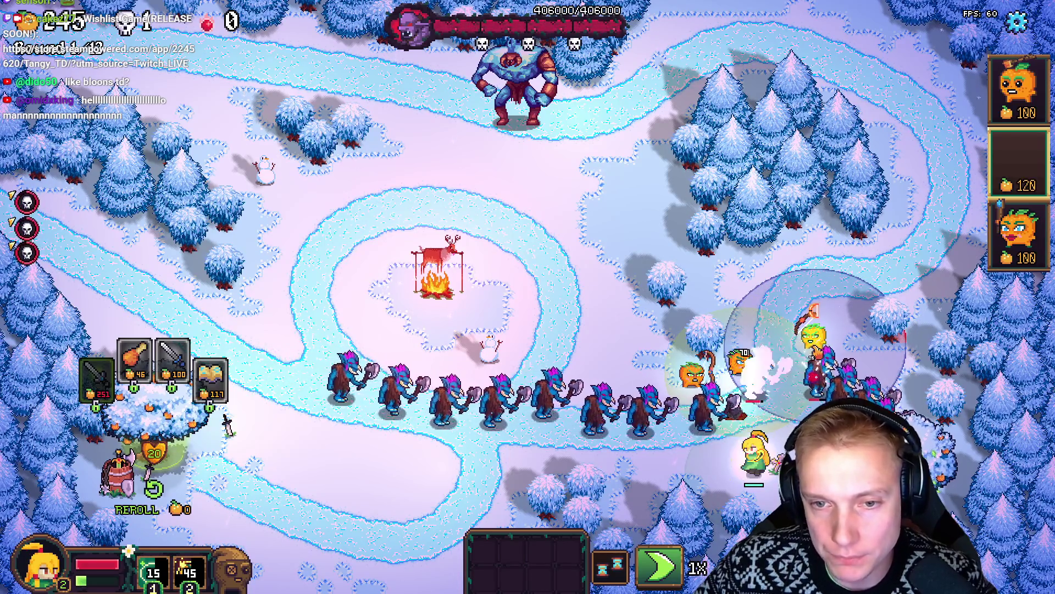
left_click(814, 332)
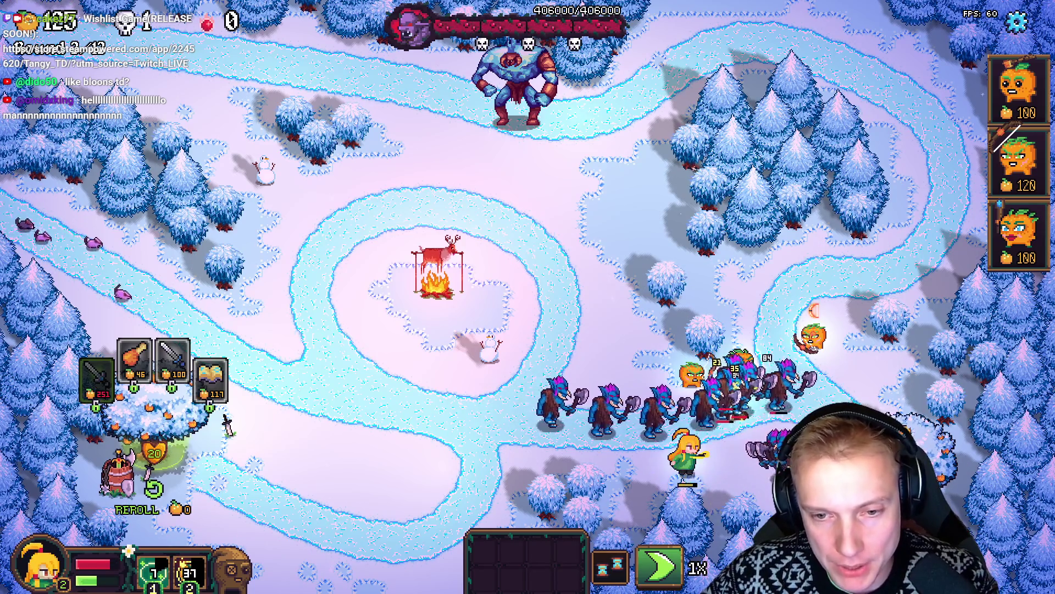
Move the hero left, close the item menu, pause, and switch back to Aseprite
left_click(607, 462)
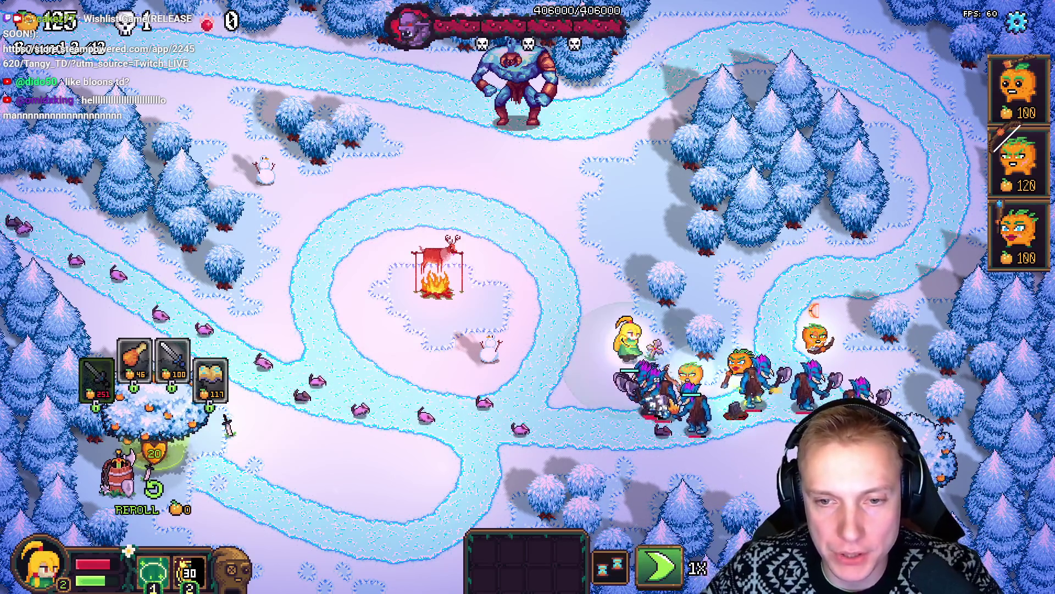
left_click(633, 465)
key("Escape")
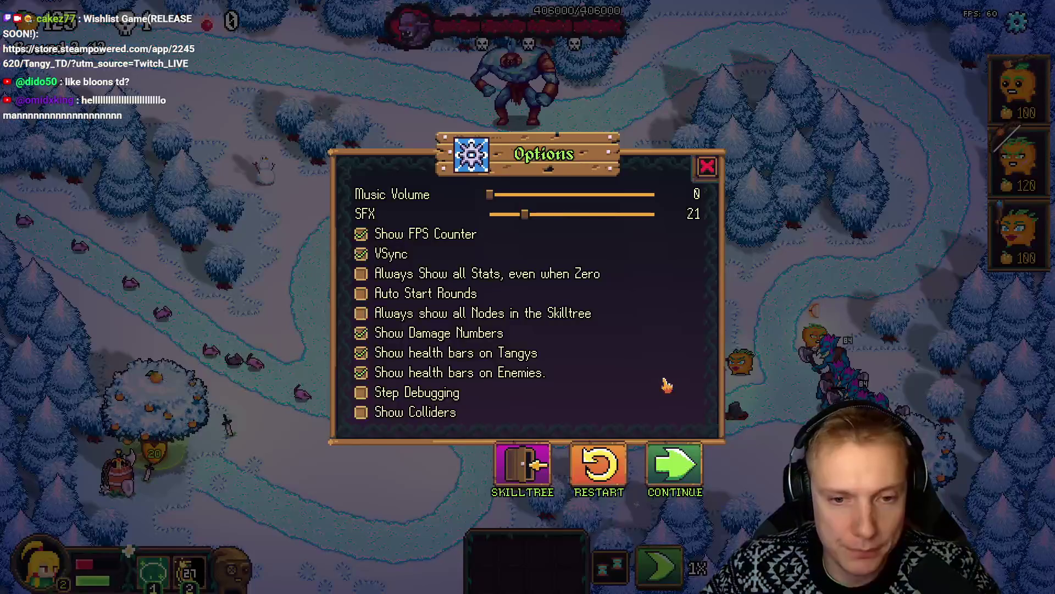
key("alt+Tab")
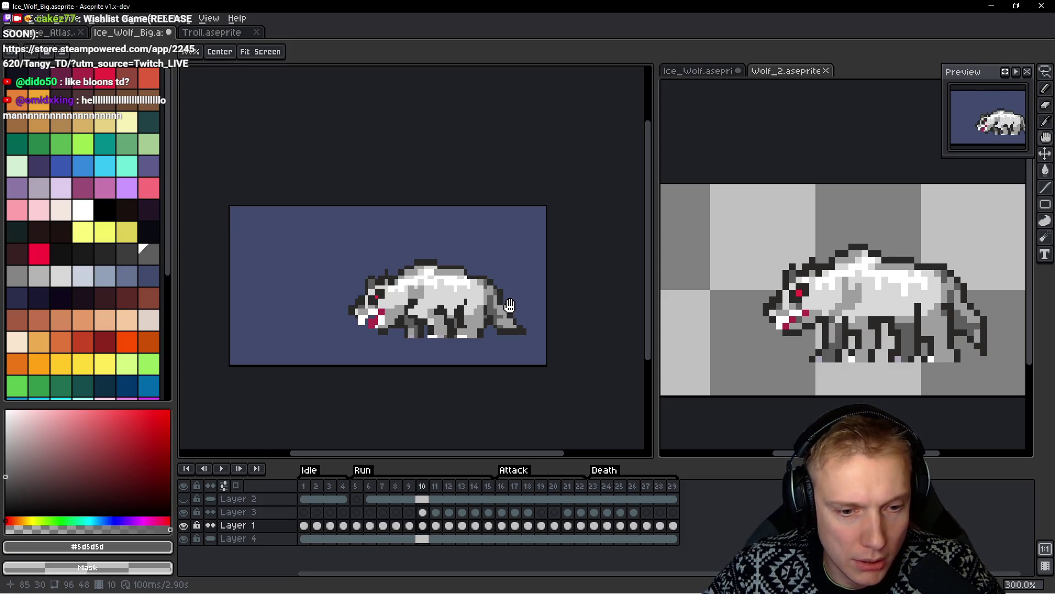
Delete the extra run frames starting at frame 10, then view frame 9
left_click(423, 487)
key("Delete")
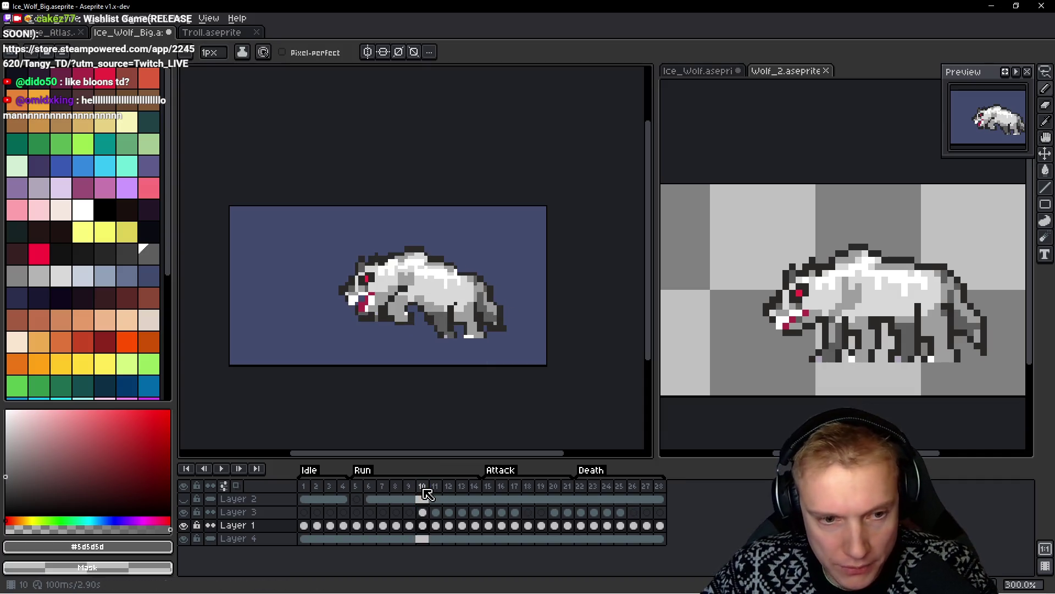
key("Delete")
key("Delete")
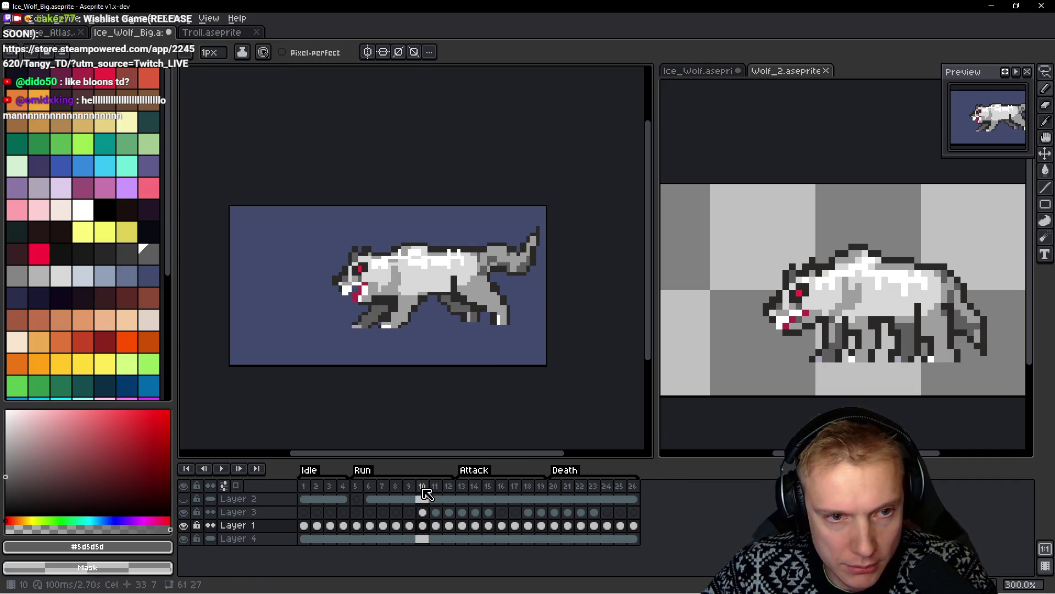
key("Delete")
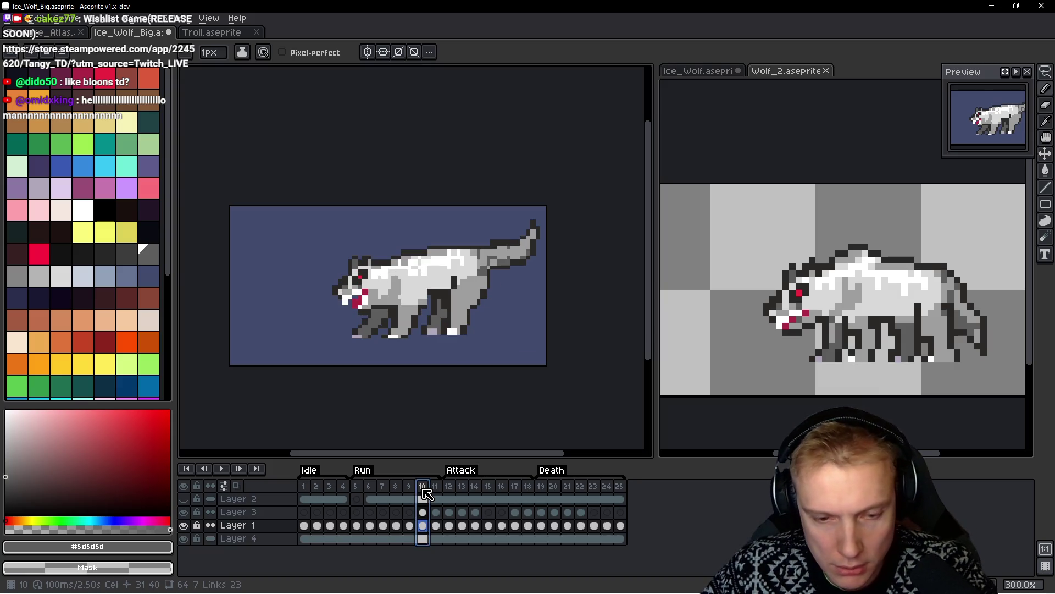
key("Delete")
key("Delete")
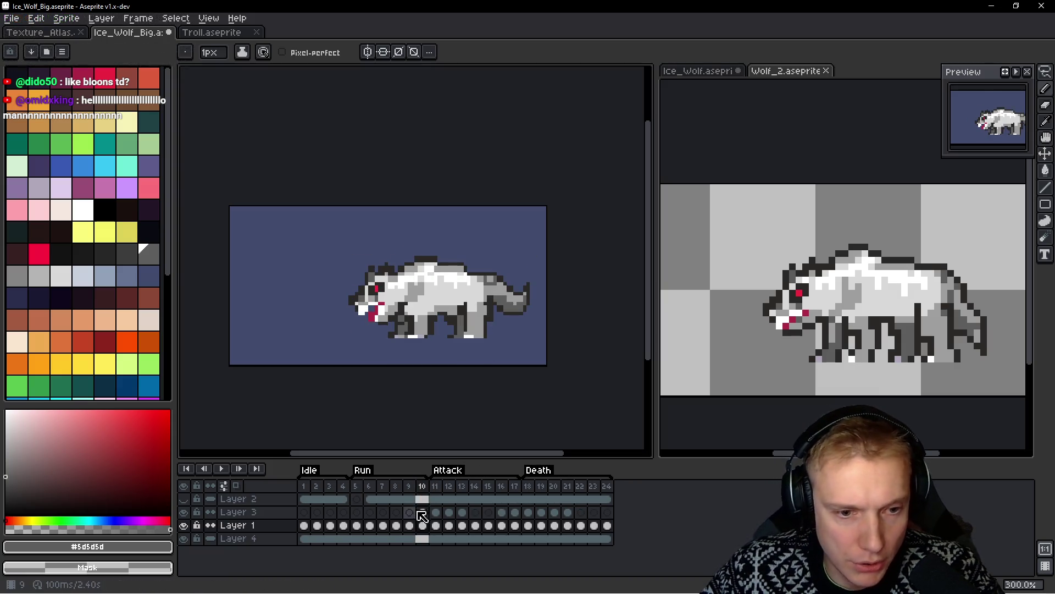
left_click(409, 486)
Step through the Wolf_2 reference run, flipping between two poses to compare
left_click(891, 279)
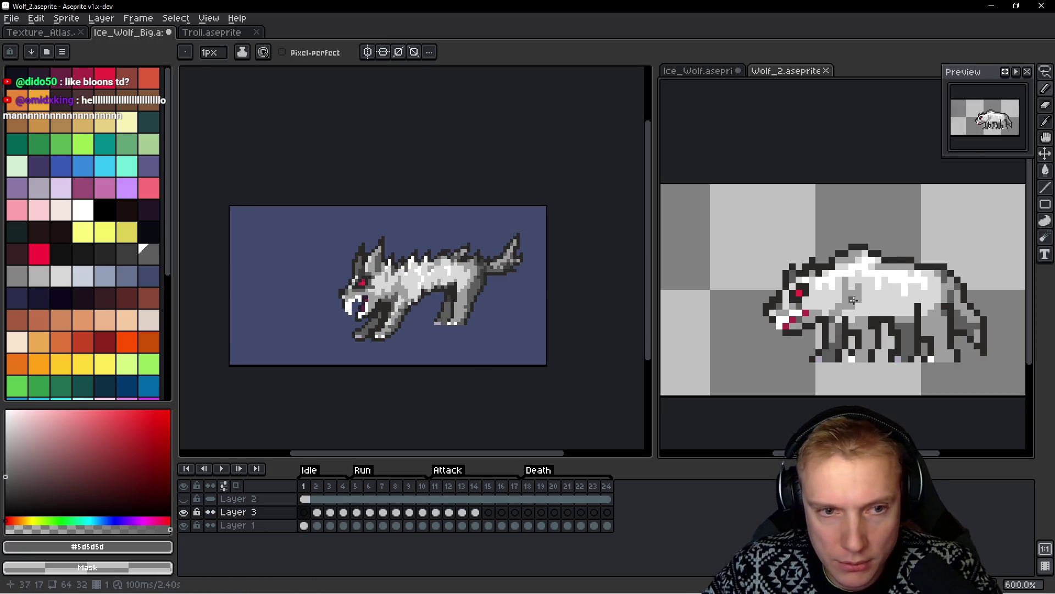
key("Right")
key("Right")
key("Right")
key("Left")
key("Left")
key("Left")
key("Right")
key("Right")
key("Right")
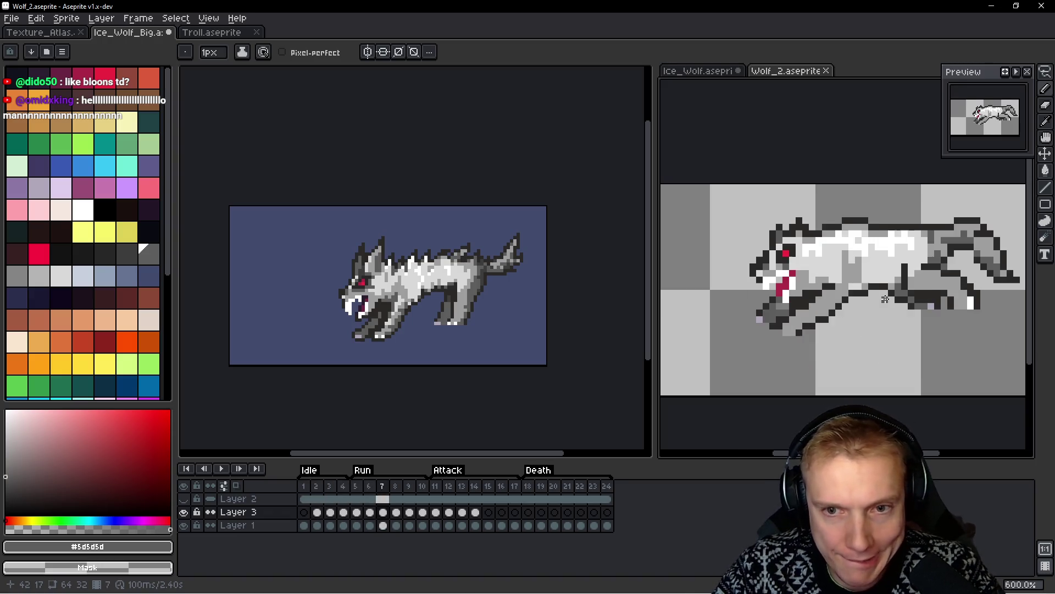
key("Right")
key("Left")
key("Right")
key("Left")
key("Right")
key("Left")
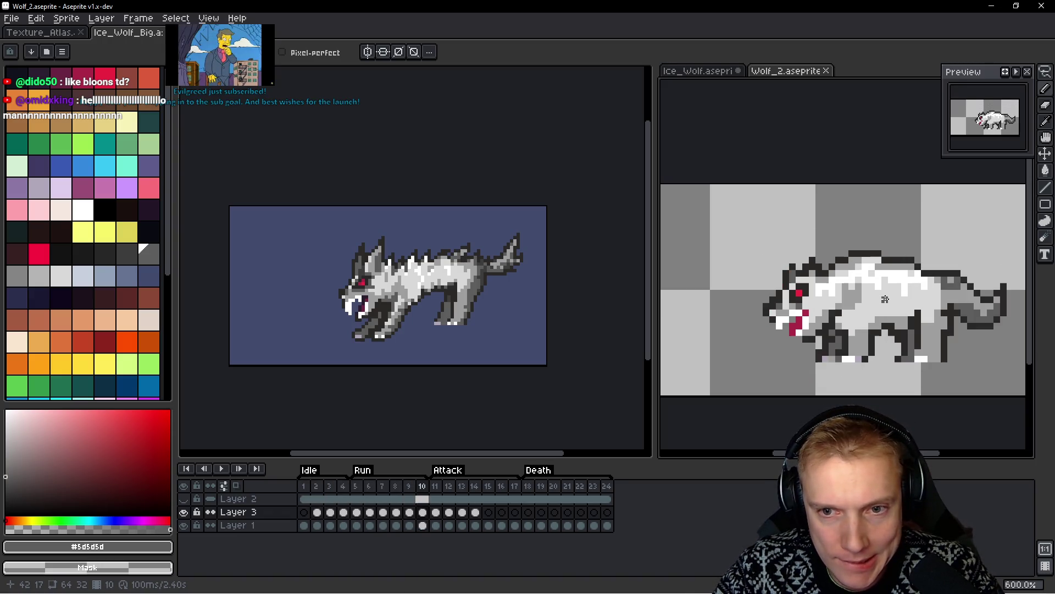
key("Right")
key("Left")
key("Right")
key("Left")
key("Right")
key("Left")
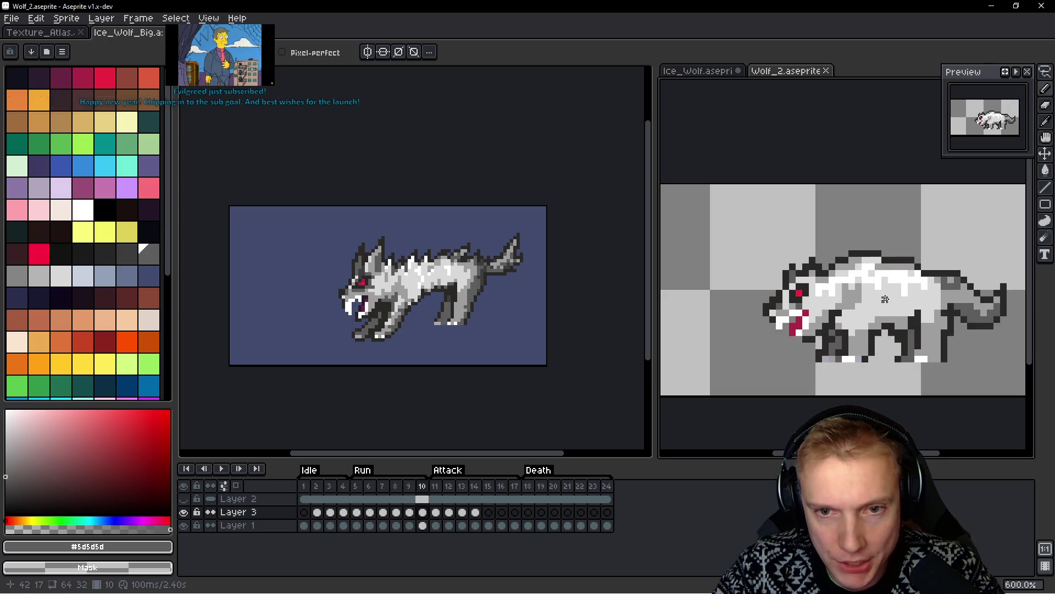
key("Right")
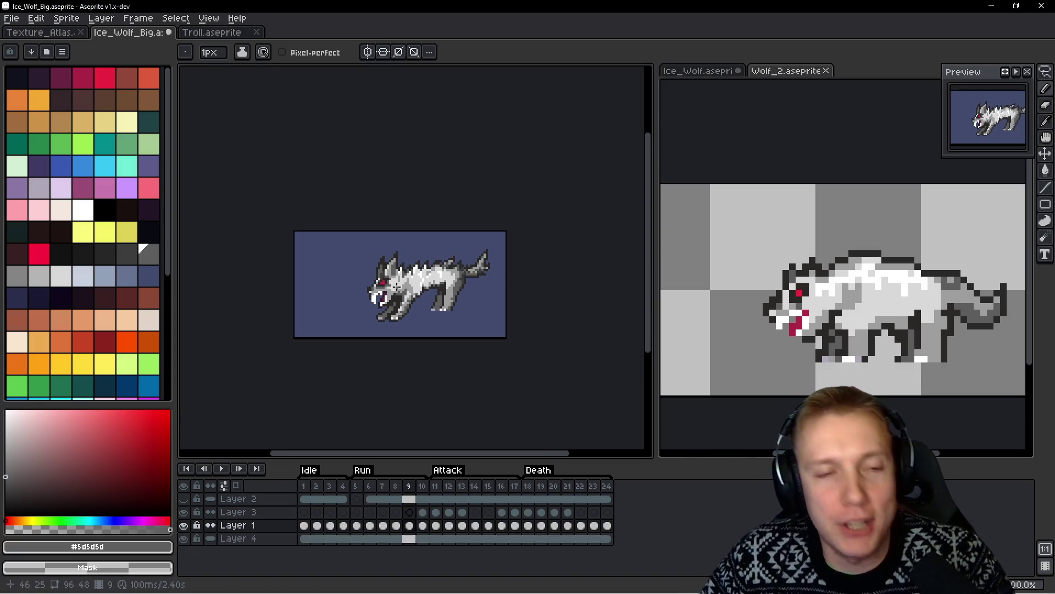
Play the trimmed ice wolf run from frame 1, then again from frame 5
key("Return")
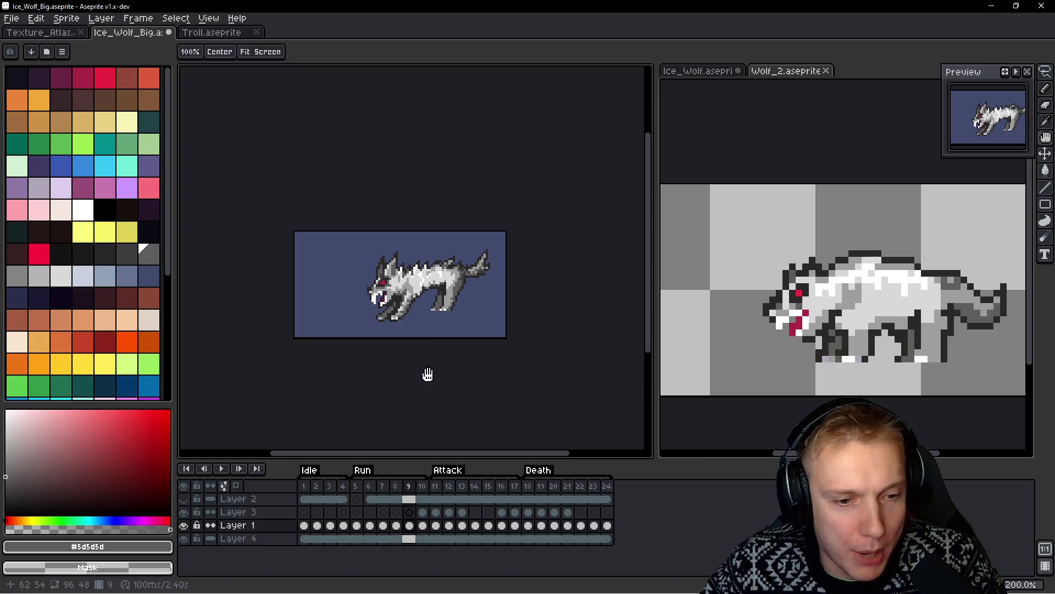
left_click(305, 489)
key("Return")
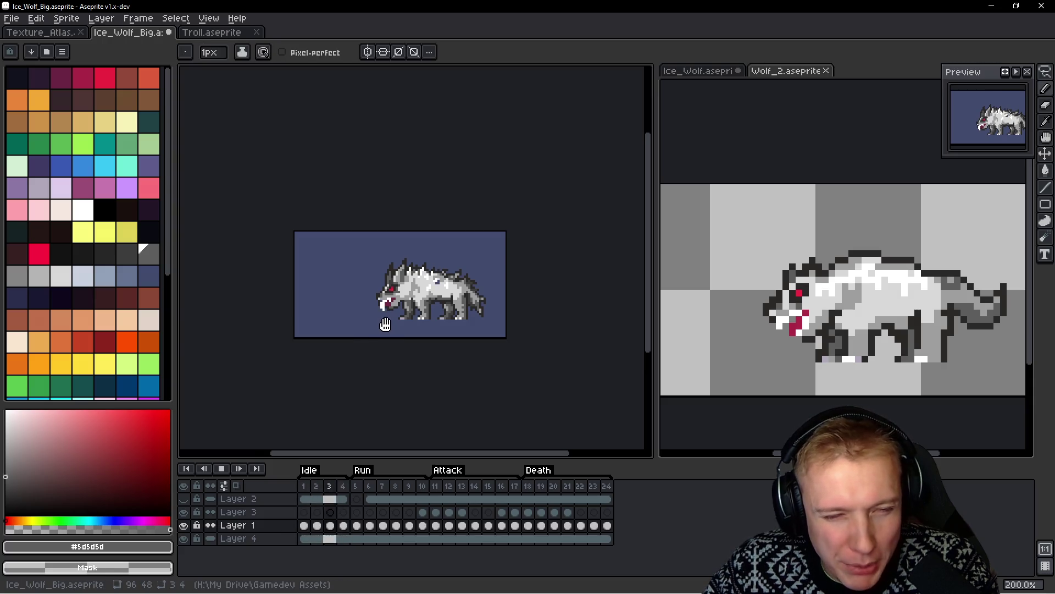
key("Return")
left_click(355, 486)
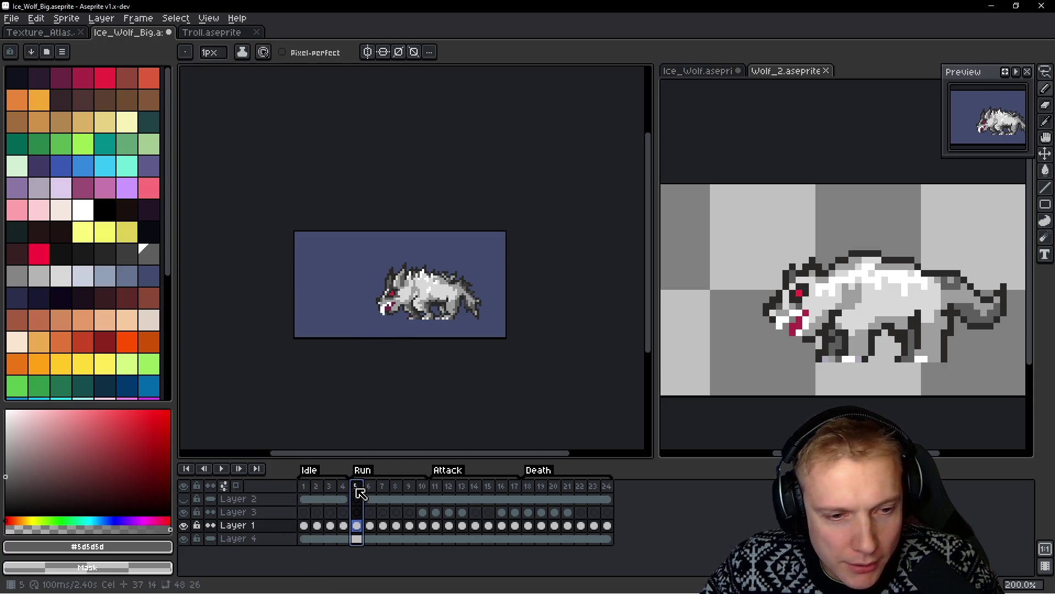
key("Return")
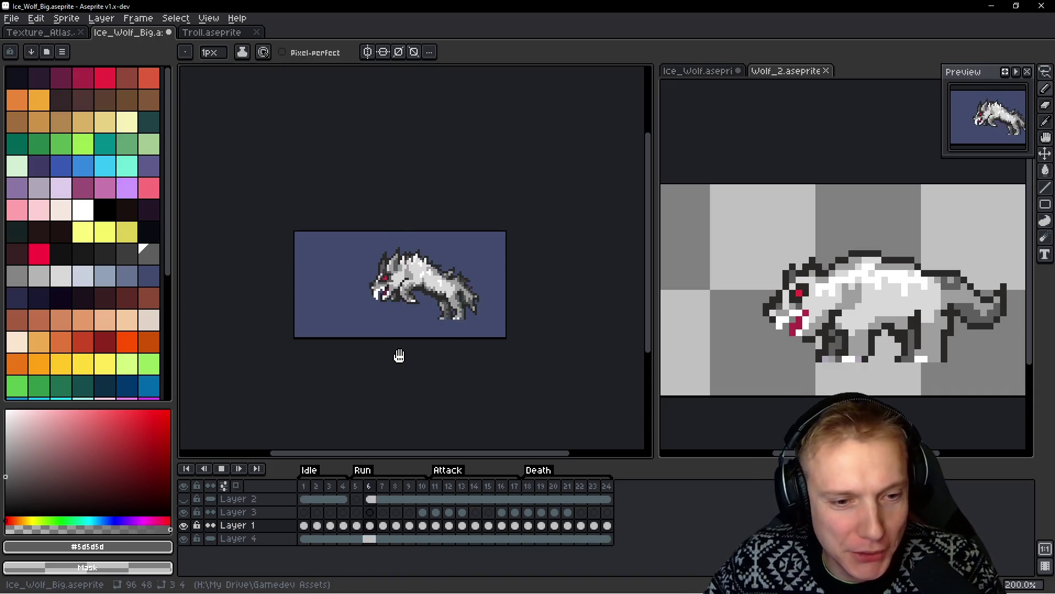
key("Return")
Zoom the ice wolf to 400% on frame 10, then step the Wolf_2 reference to frame 5
key("space")
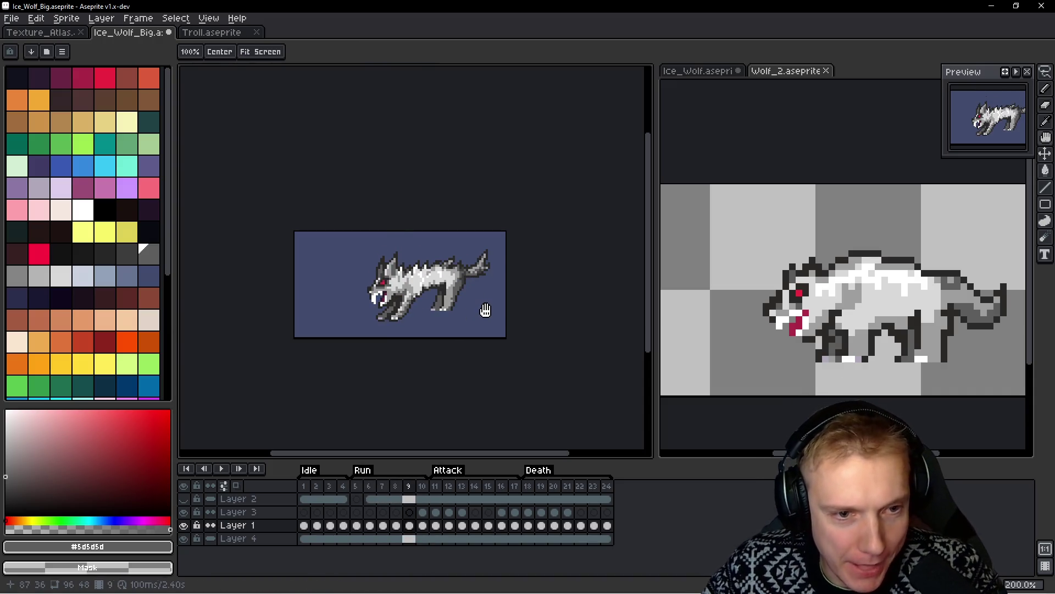
scroll(453, 298, "up", 2)
key("Left")
key("Left")
key("Left")
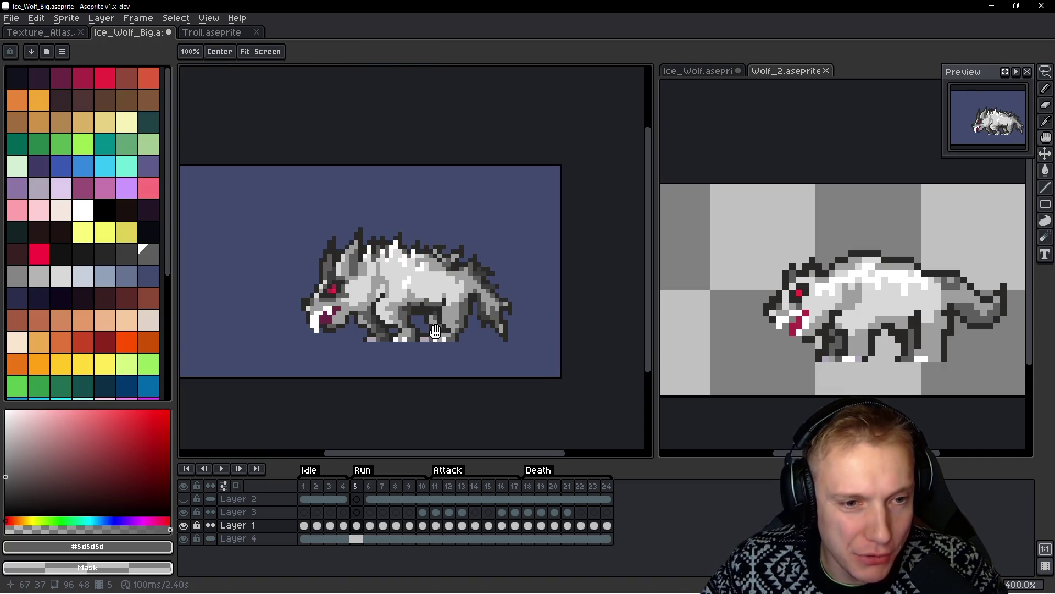
key("b")
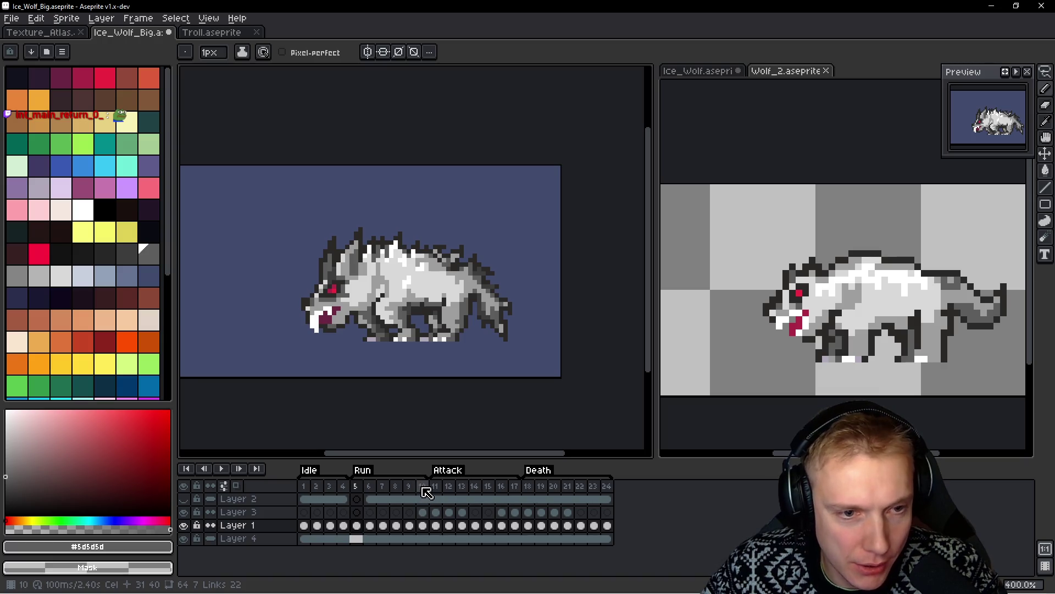
left_click(423, 487)
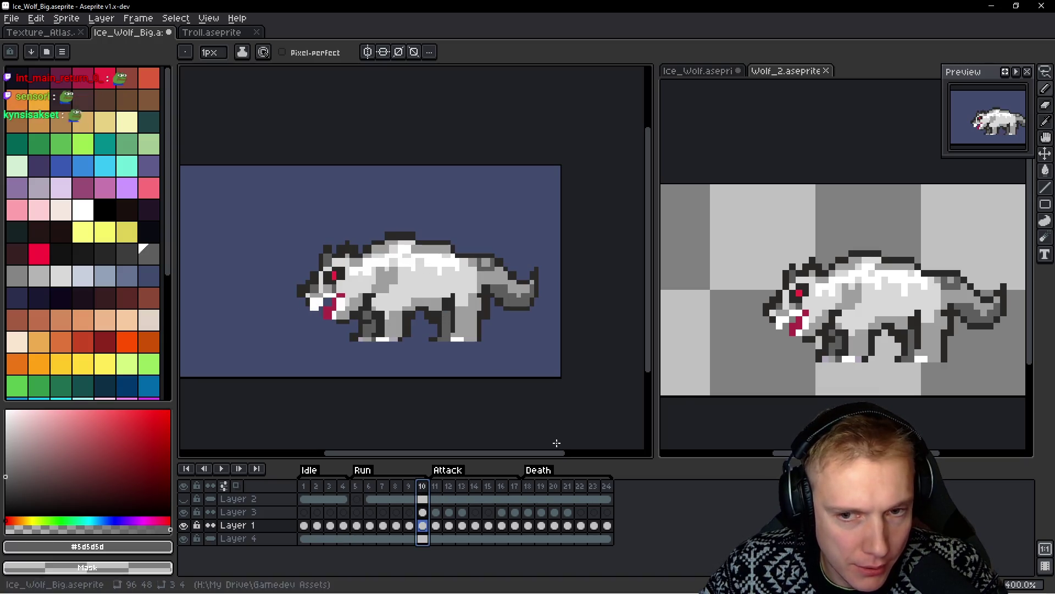
left_click(951, 300)
key("h")
key("Left")
key("Left")
key("Left")
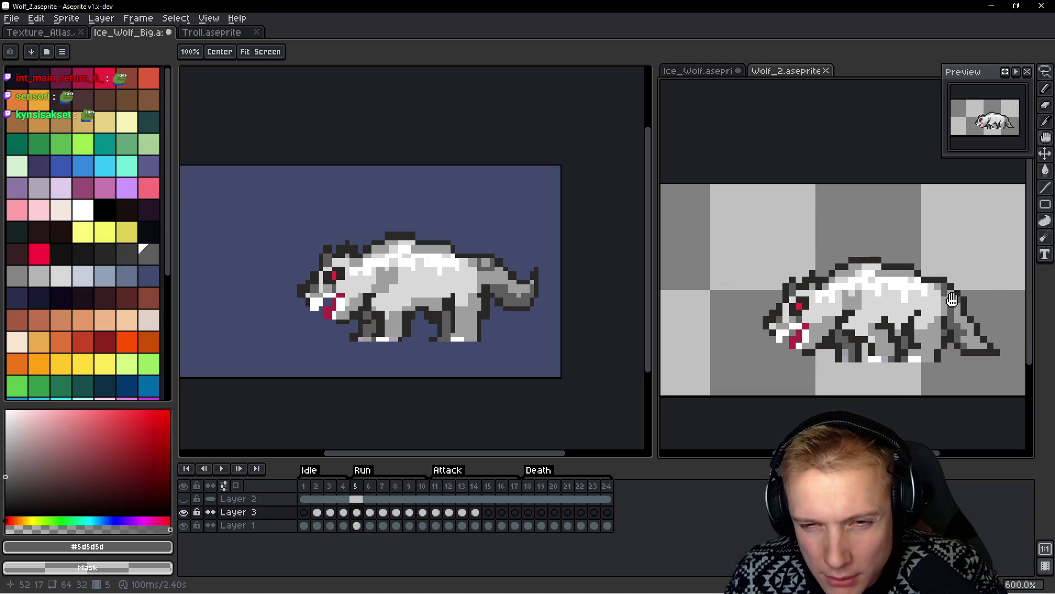
key("Return")
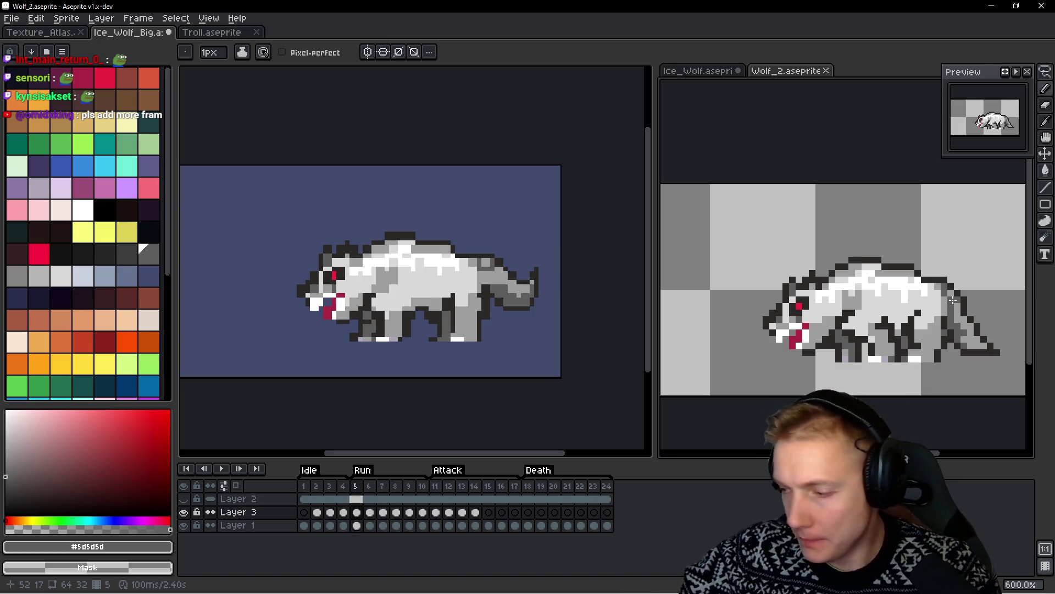
key("h")
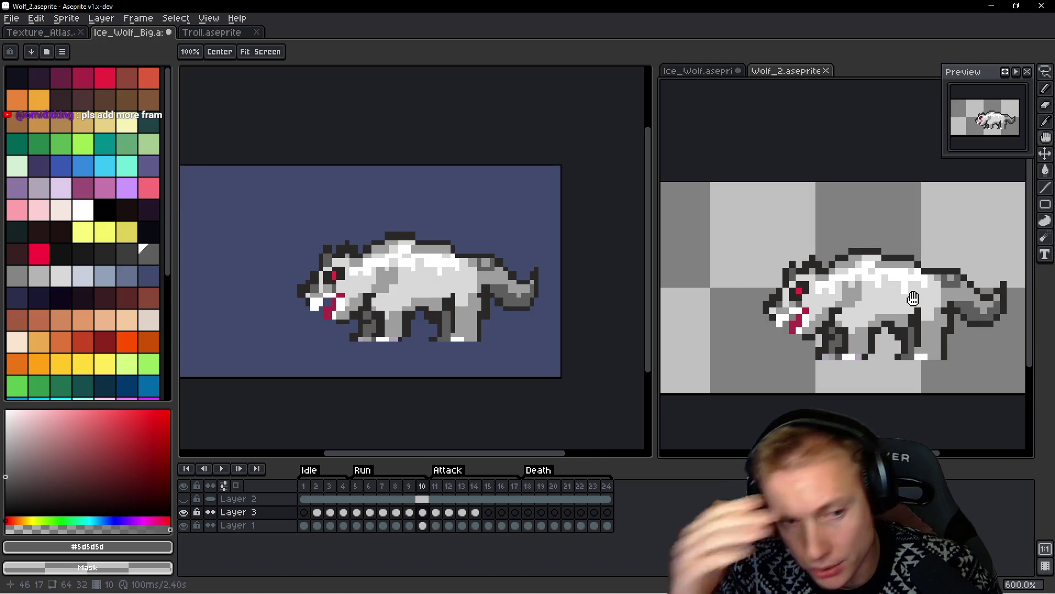
Insert a copy of frame 5, move it to just before frame 11, and replay the run
left_click_drag(482, 302, 503, 297)
key("Return")
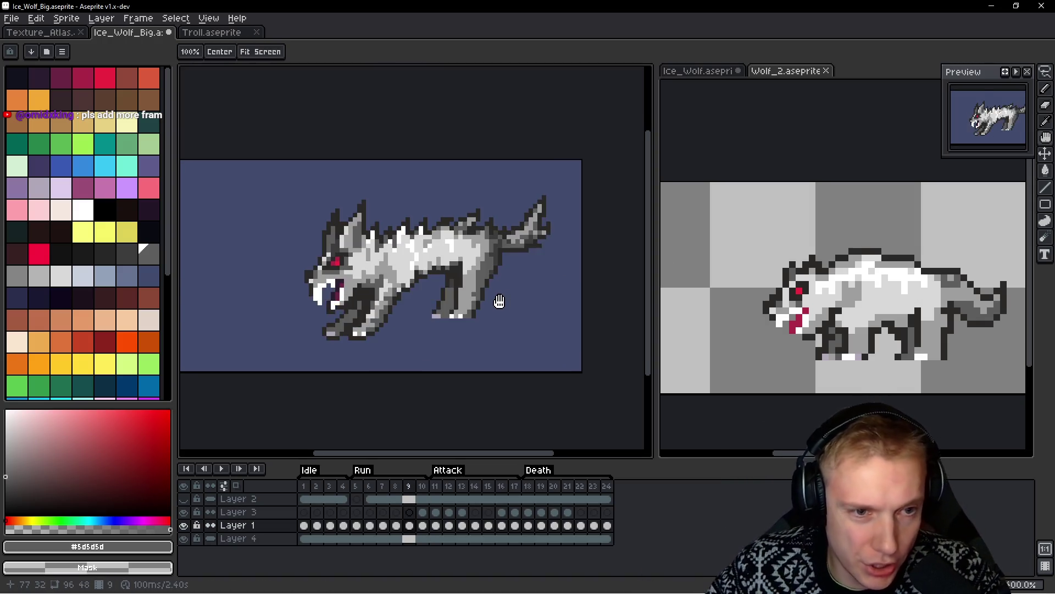
key("Return")
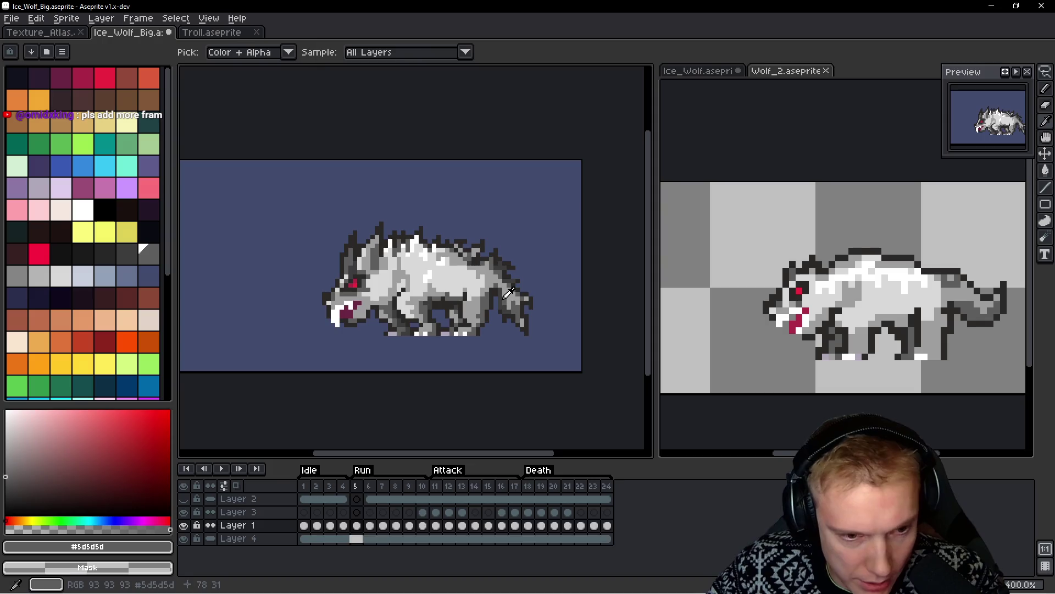
key("alt+n")
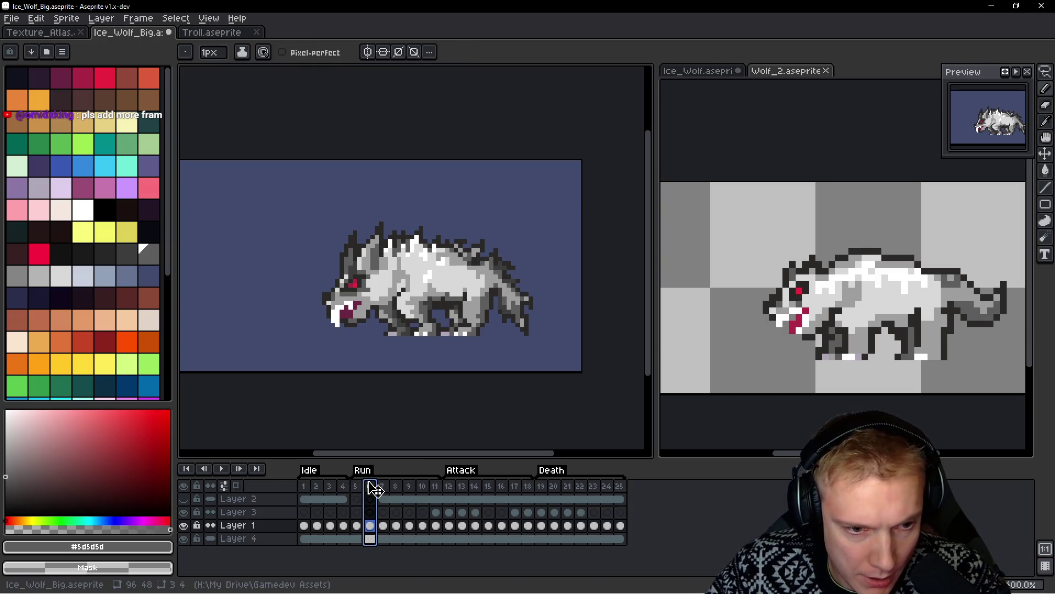
mouse_move(373, 490)
left_mouse_down()
mouse_move(442, 491)
mouse_move(431, 499)
mouse_move(407, 488)
mouse_move(425, 490)
left_mouse_up()
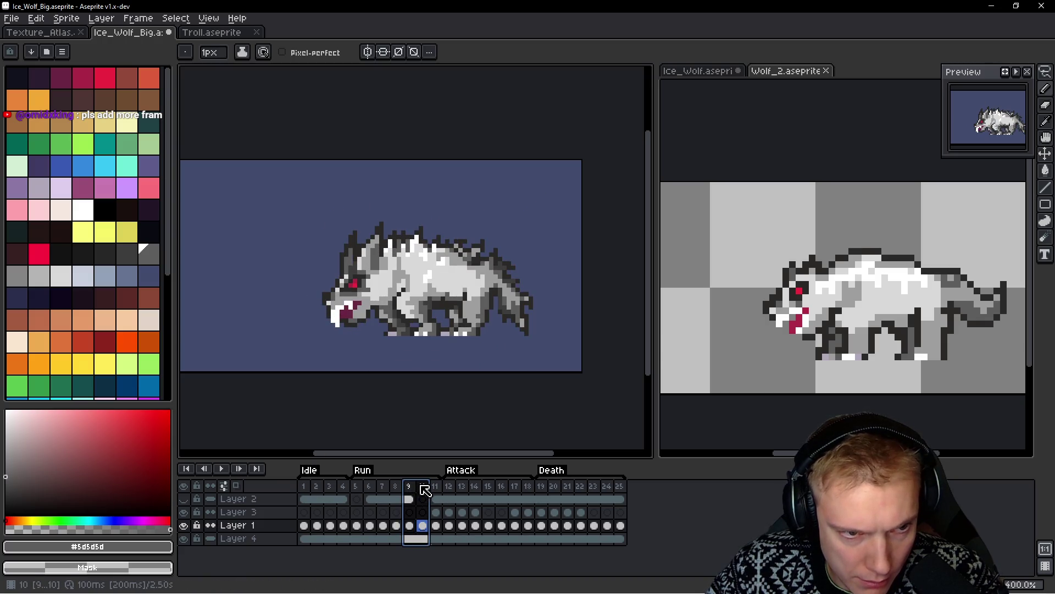
left_click(418, 490)
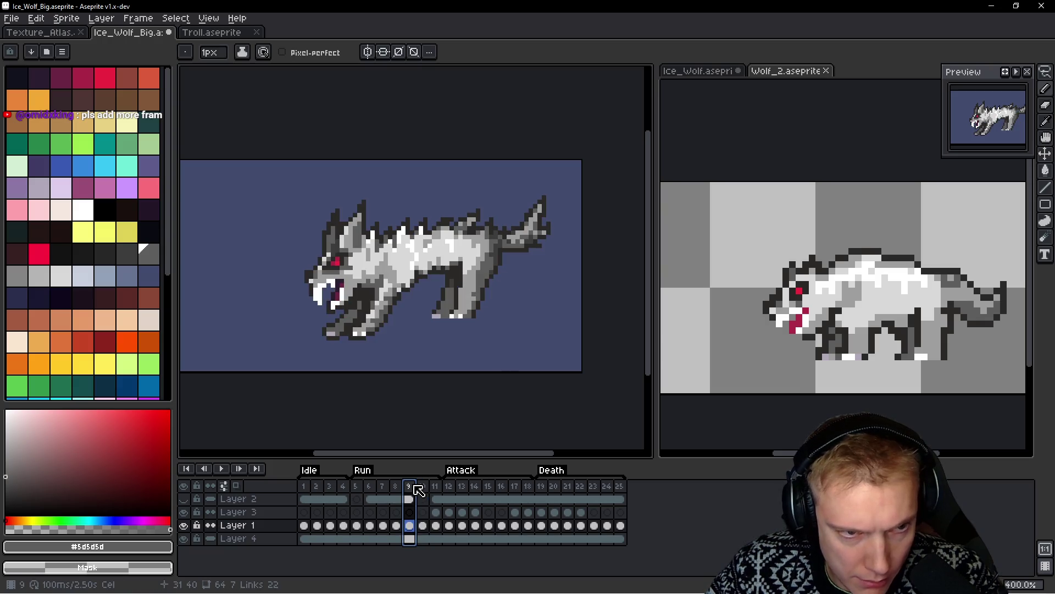
key("Return")
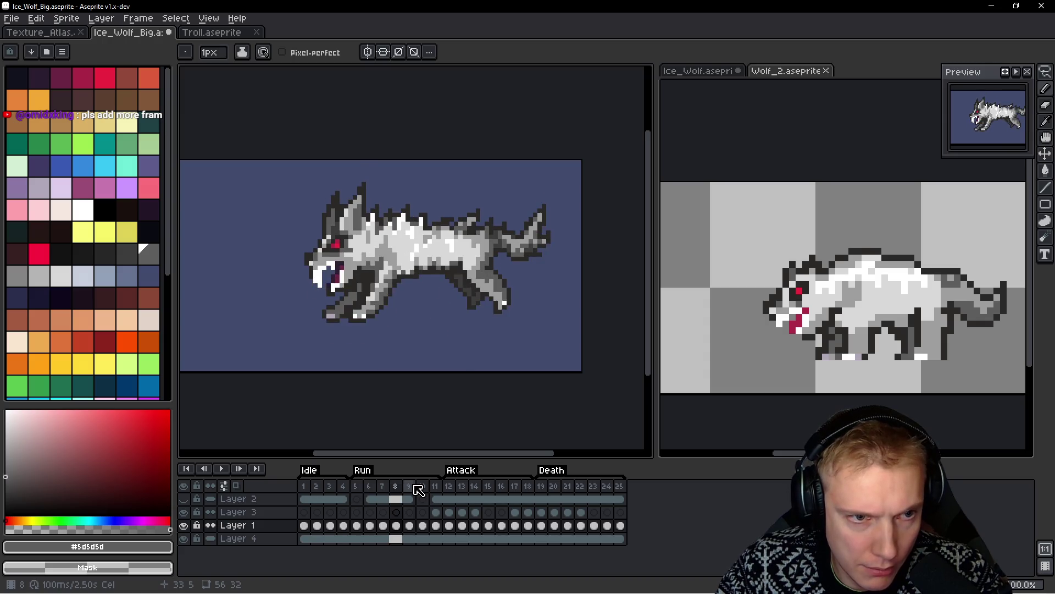
Show Layer 2's black ground bar and link its cels across all frames
left_click(792, 300)
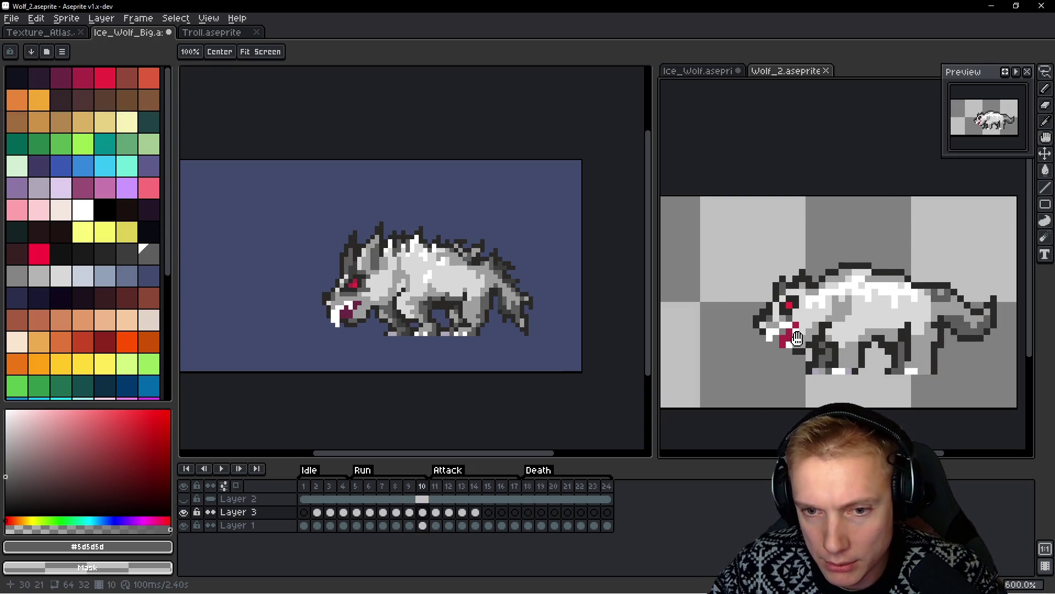
left_click(488, 286)
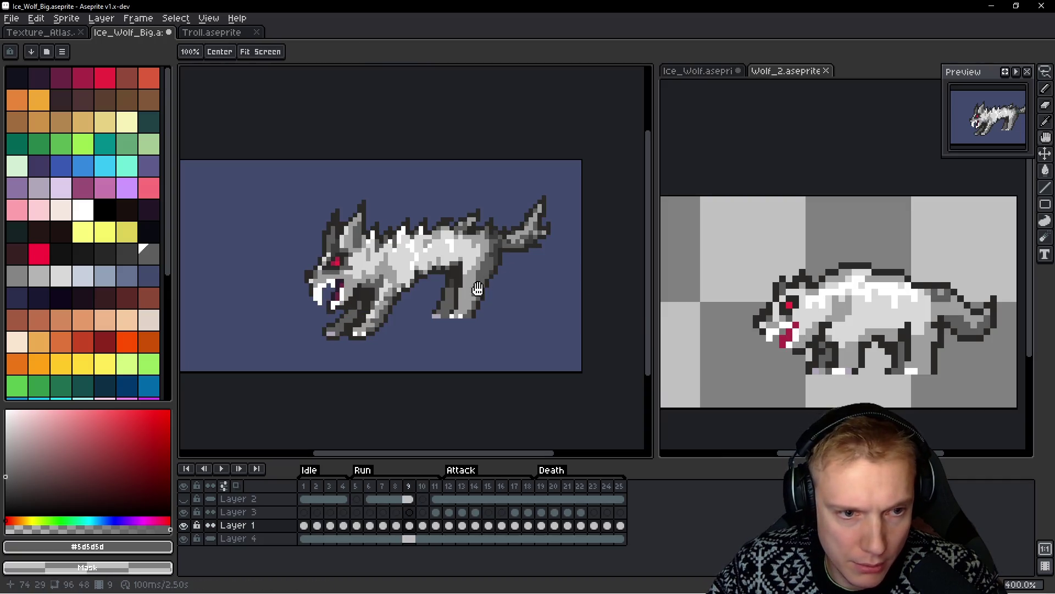
scroll(352, 342, "up", 3)
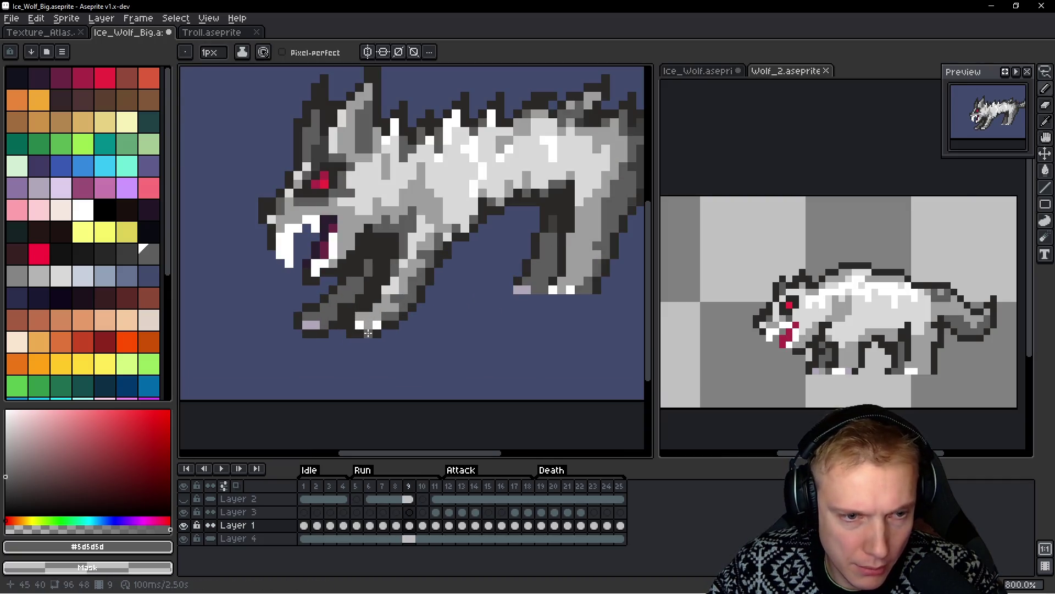
scroll(368, 332, "down", 1)
left_click(186, 500)
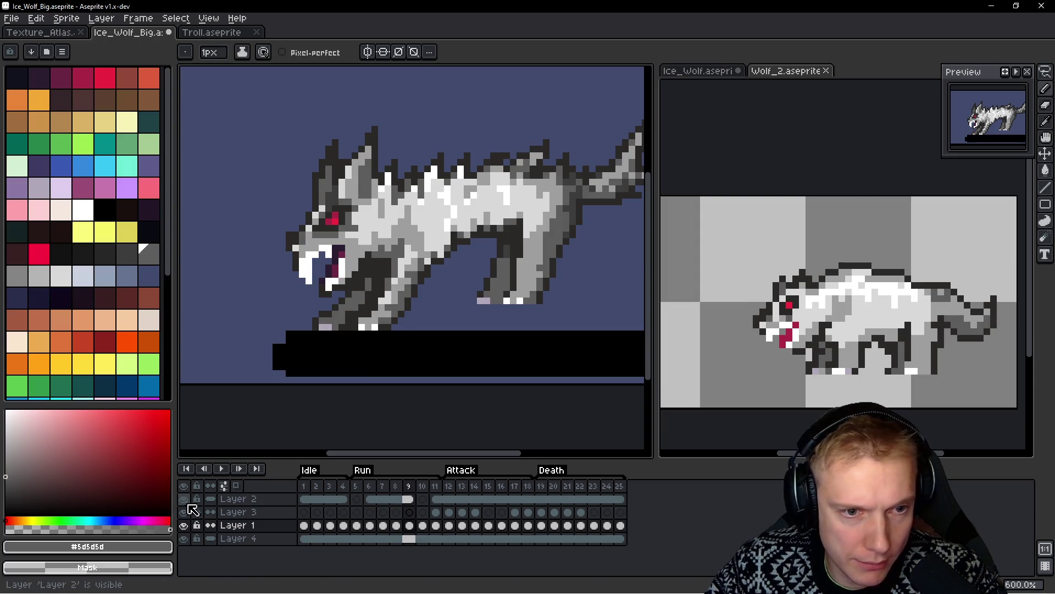
scroll(502, 285, "down", 1)
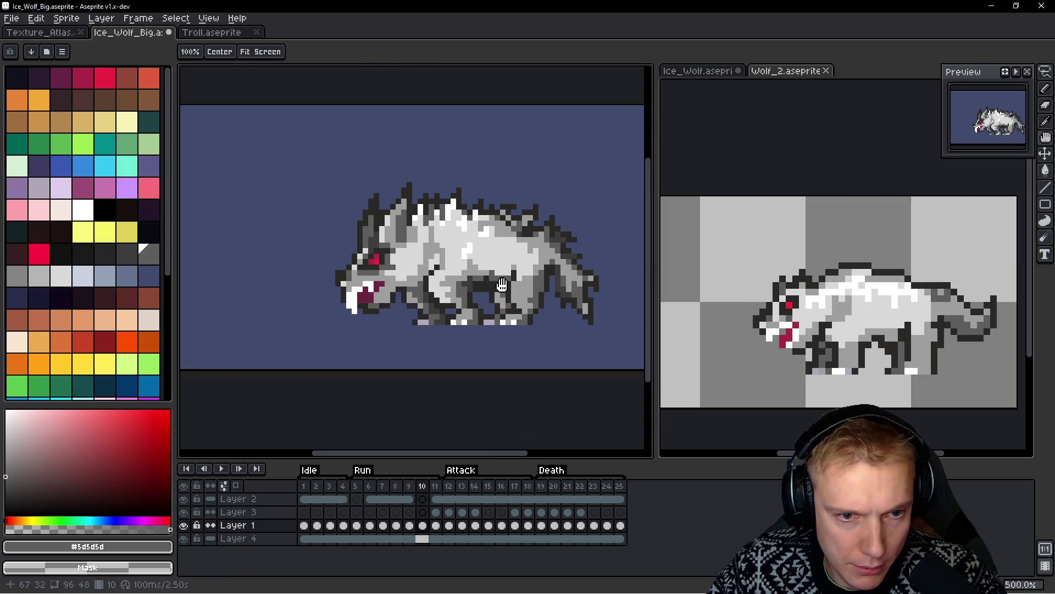
mouse_move(306, 500)
left_mouse_down()
mouse_move(563, 511)
mouse_move(619, 501)
left_mouse_up()
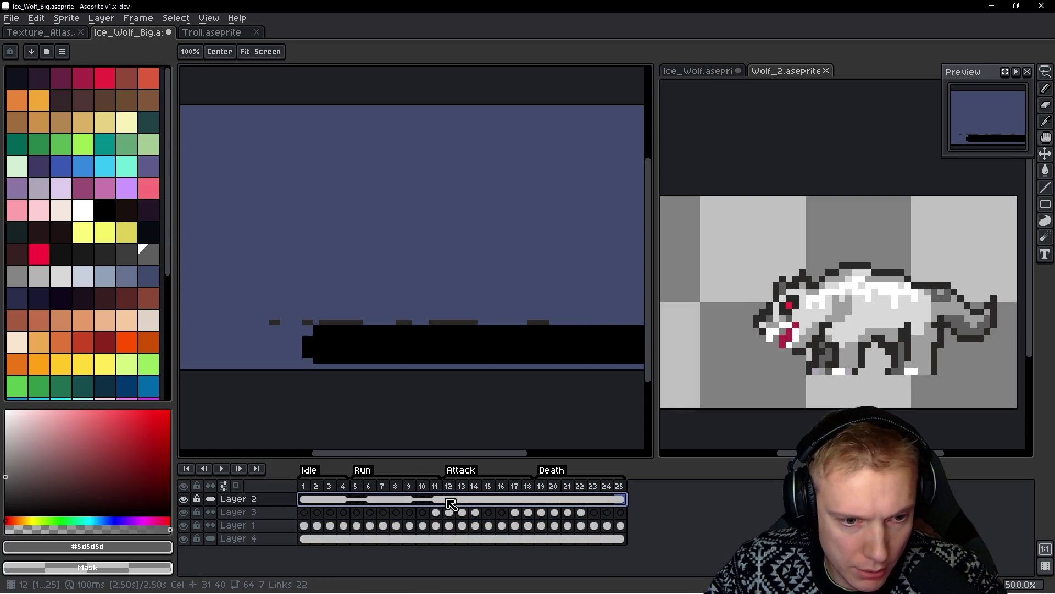
right_click(446, 500)
left_click(466, 548)
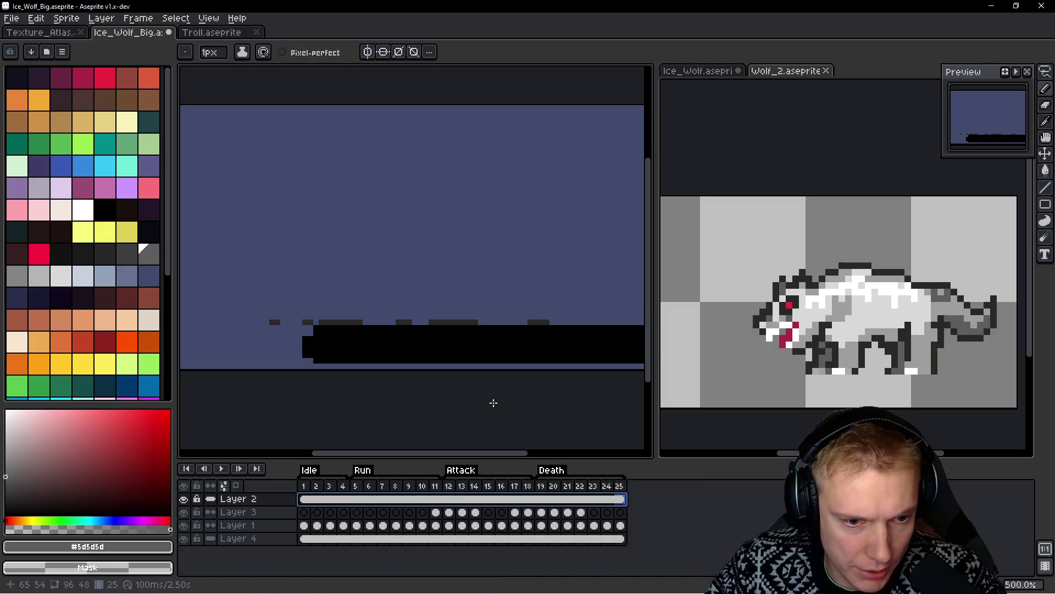
scroll(483, 278, "down", 1)
Jump to frame 6 and step through run frames 6 to 9
key("alt+g")
type("6")
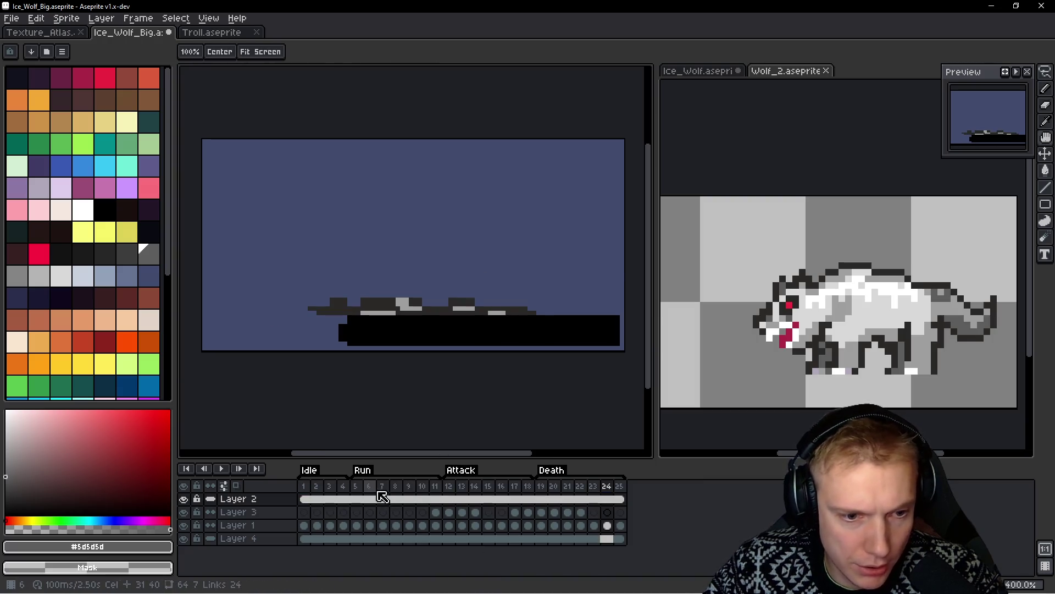
key("Return")
key("Right")
key("Left")
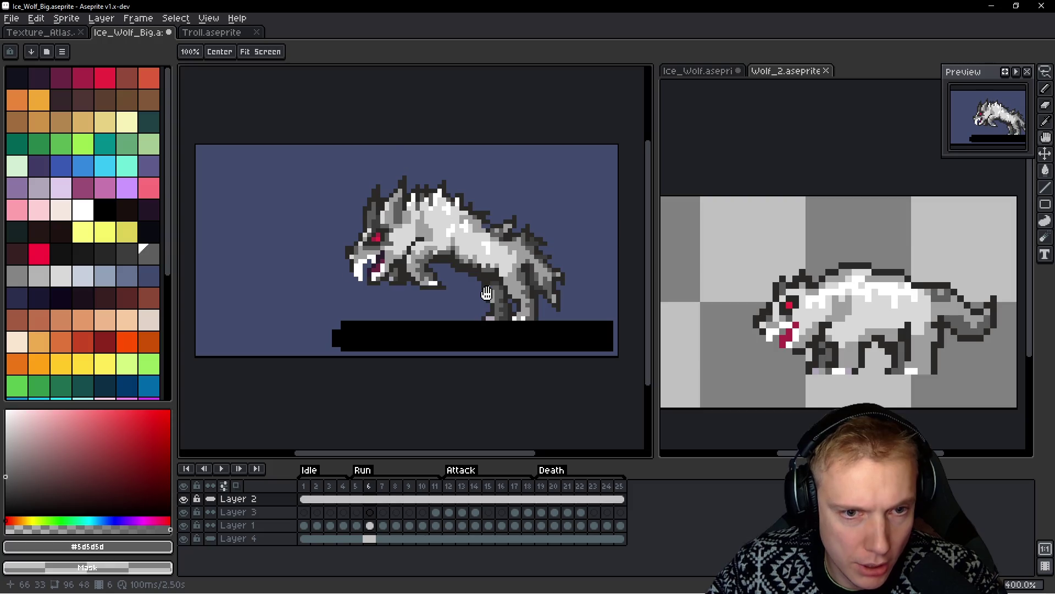
key("Right")
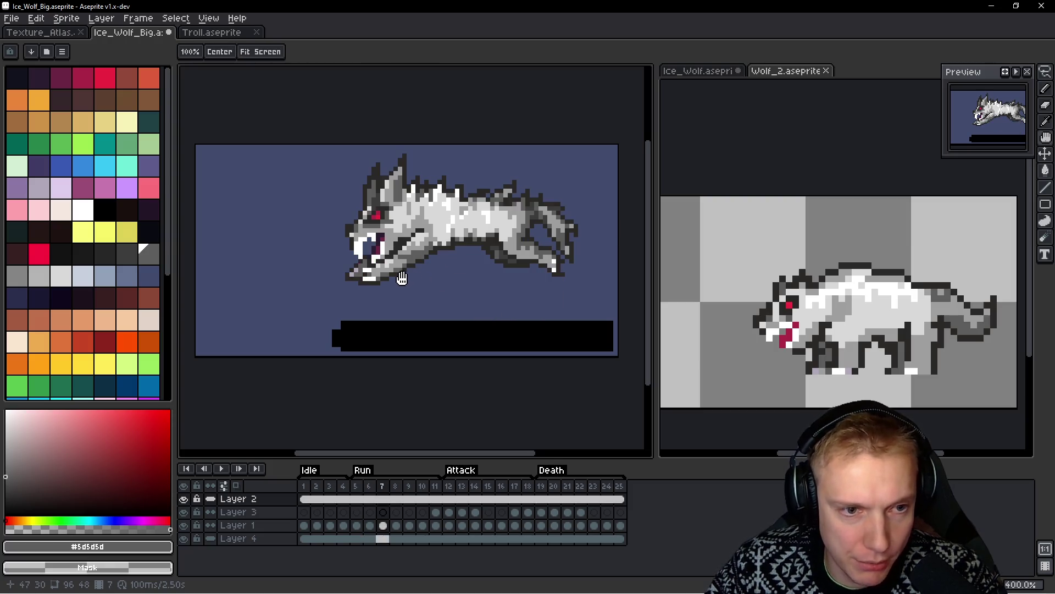
key("Right")
key("Right")
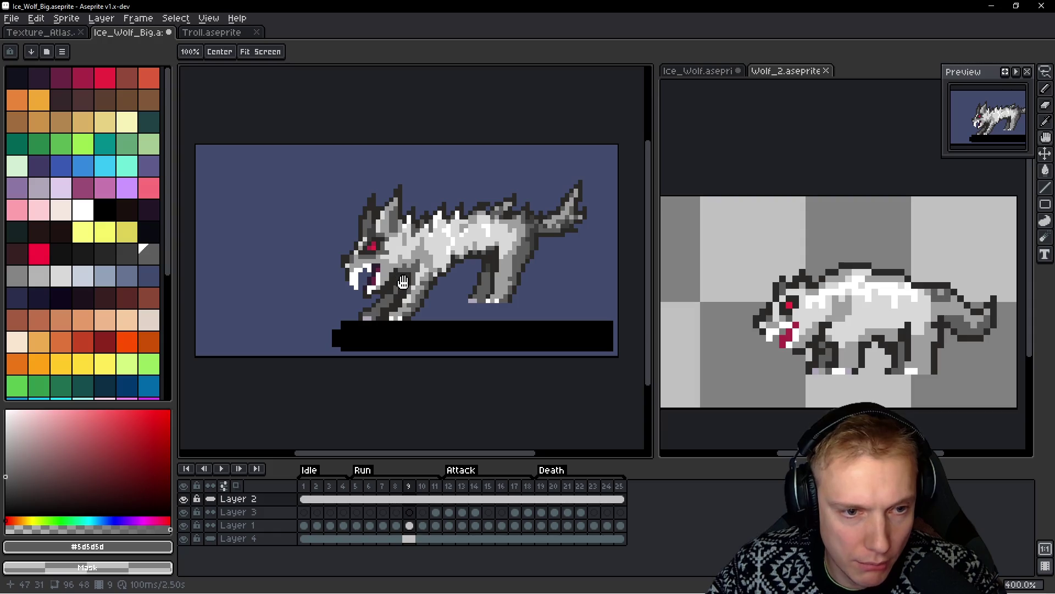
key("Right")
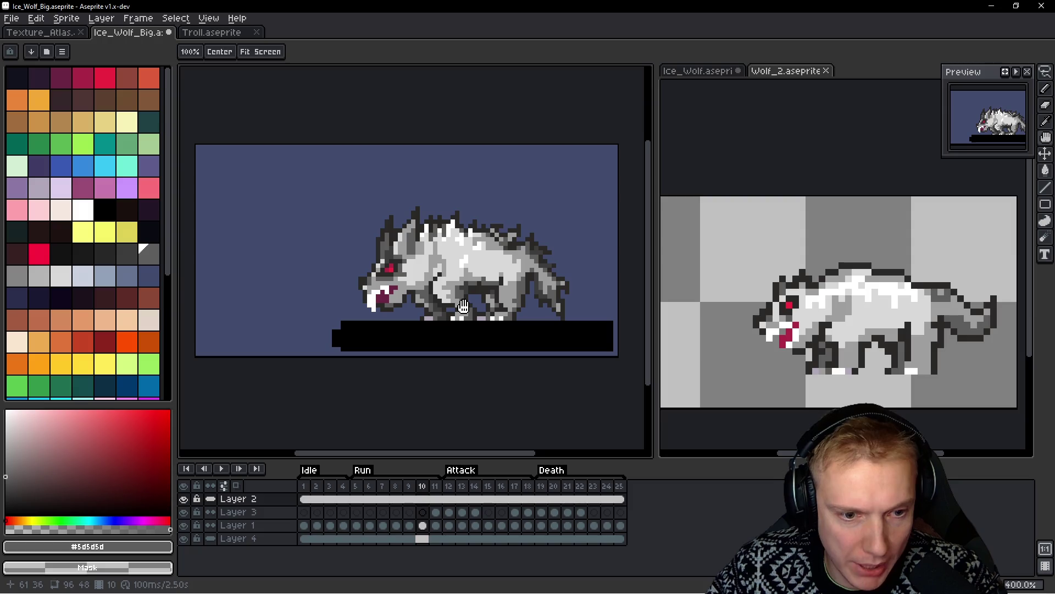
Delete frame 11, then select frame 3 in the timeline
left_click(440, 491)
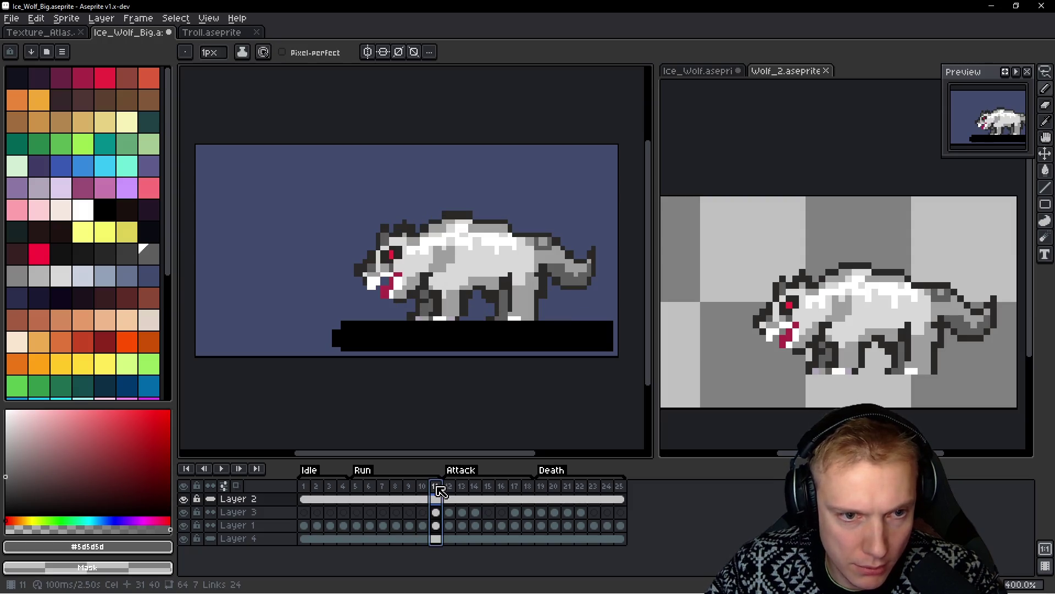
key("Delete")
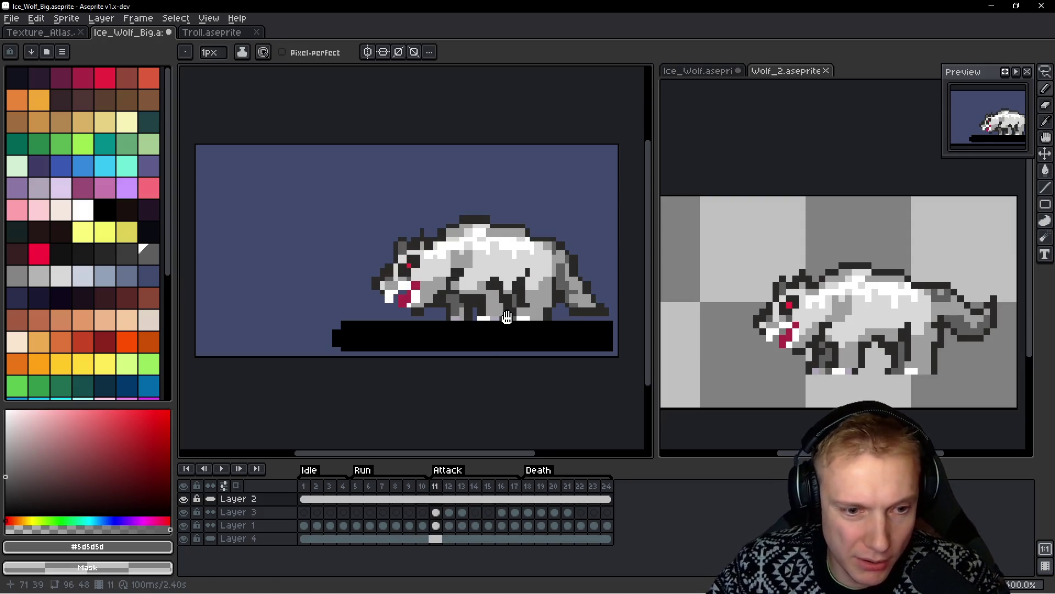
key("space")
left_click(426, 506)
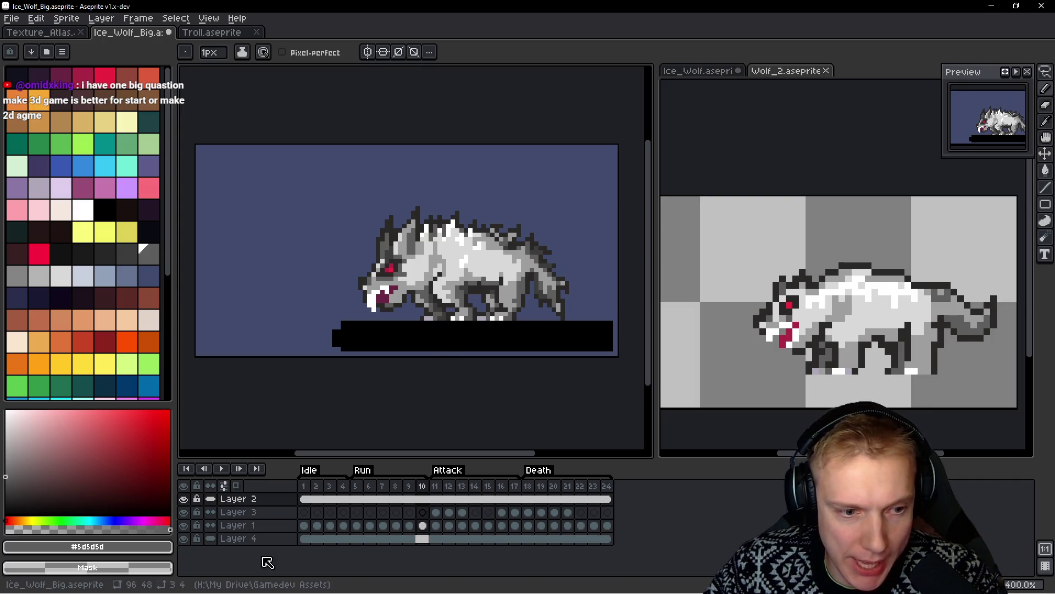
mouse_move(343, 488)
left_mouse_down()
mouse_move(325, 495)
mouse_move(334, 496)
left_mouse_up()
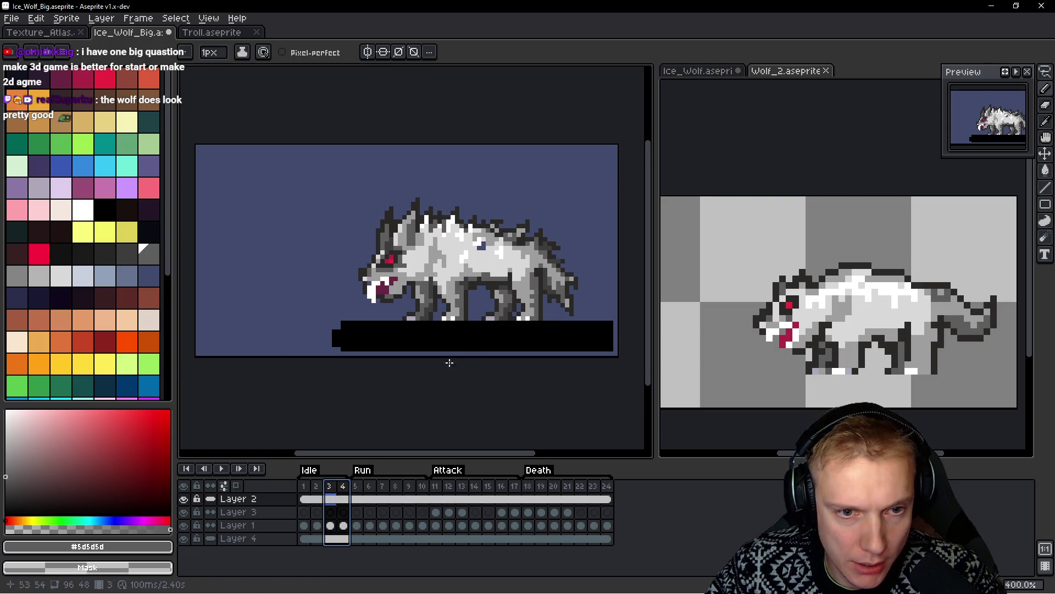
scroll(521, 306, "up", 1)
left_click(329, 499)
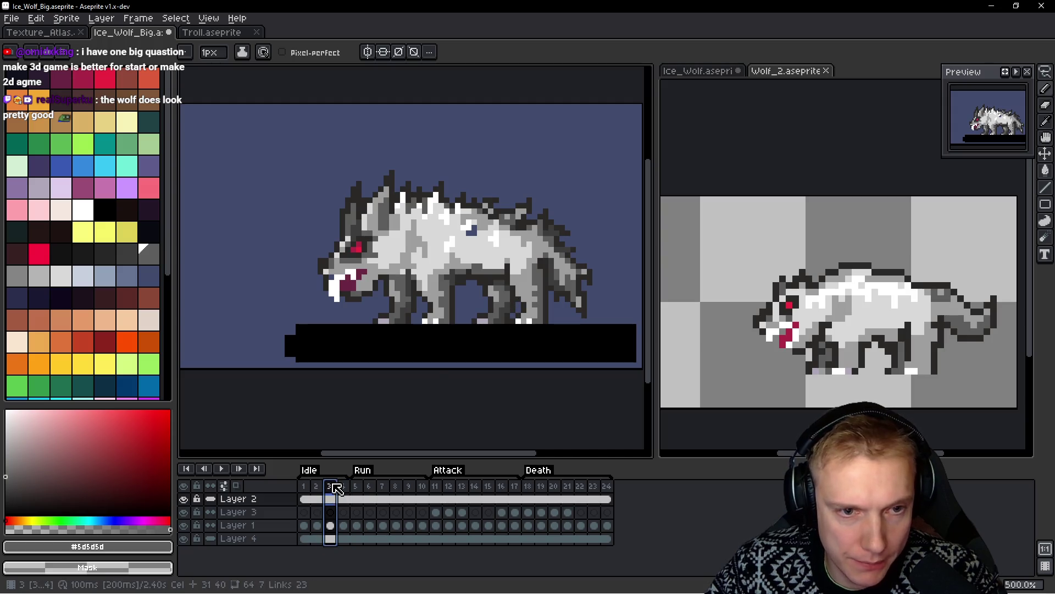
Lasso the ice wolf's legs on the current frame, then clear the selection
left_click_drag(480, 359, 459, 368)
key("q")
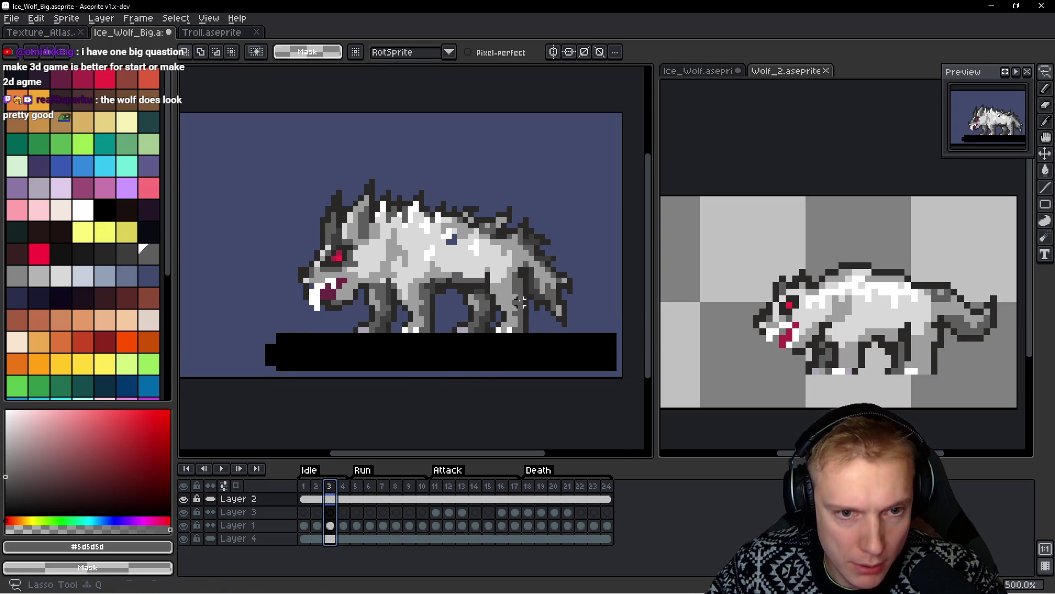
scroll(520, 302, "up", 2)
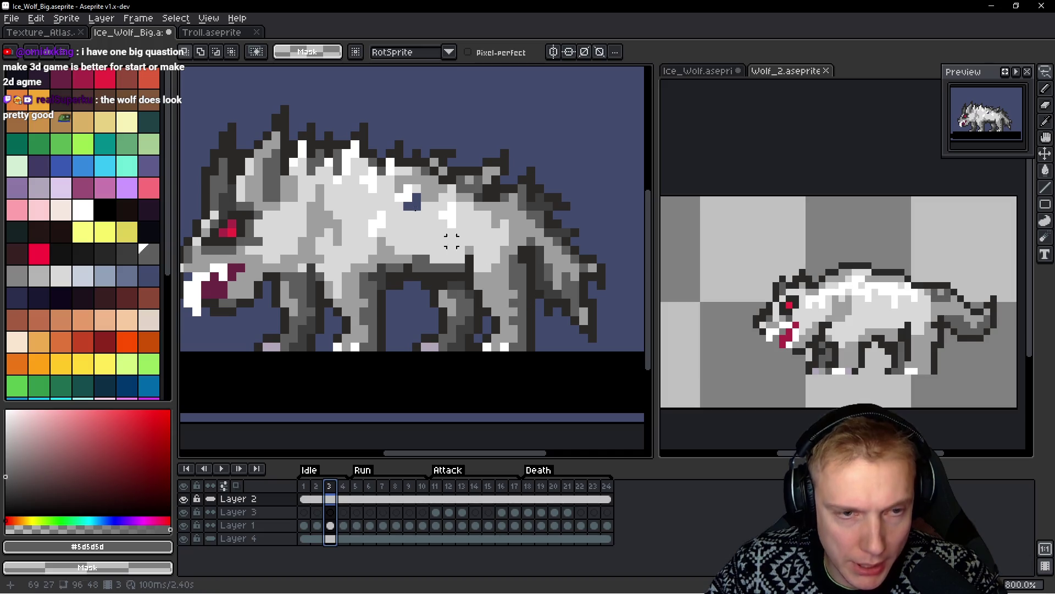
mouse_move(530, 329)
left_mouse_down()
mouse_move(523, 278)
mouse_move(445, 259)
mouse_move(301, 259)
mouse_move(242, 335)
mouse_move(454, 392)
mouse_move(504, 391)
mouse_move(544, 338)
mouse_move(536, 312)
left_mouse_up()
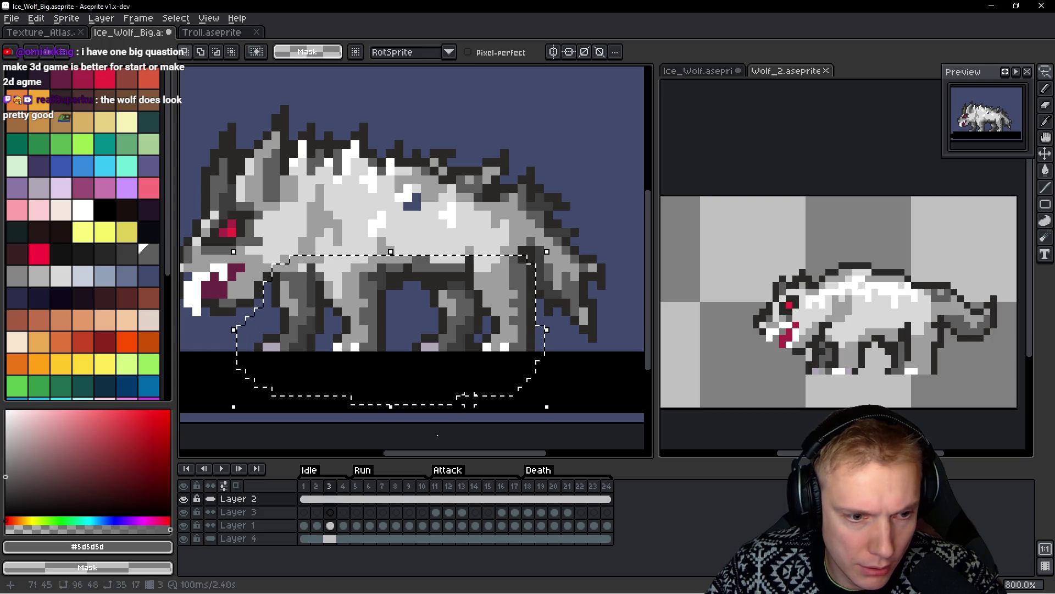
key("Down")
key("Down")
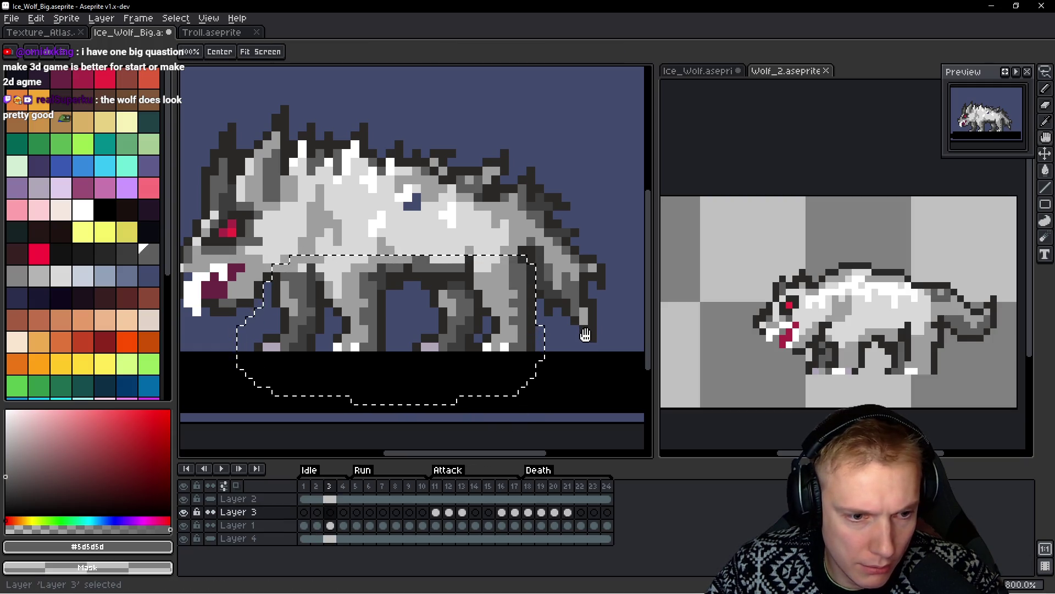
key("ctrl+d")
Step to frame 10, redo the leg selection transform there, and deselect
key("Right")
key("Right")
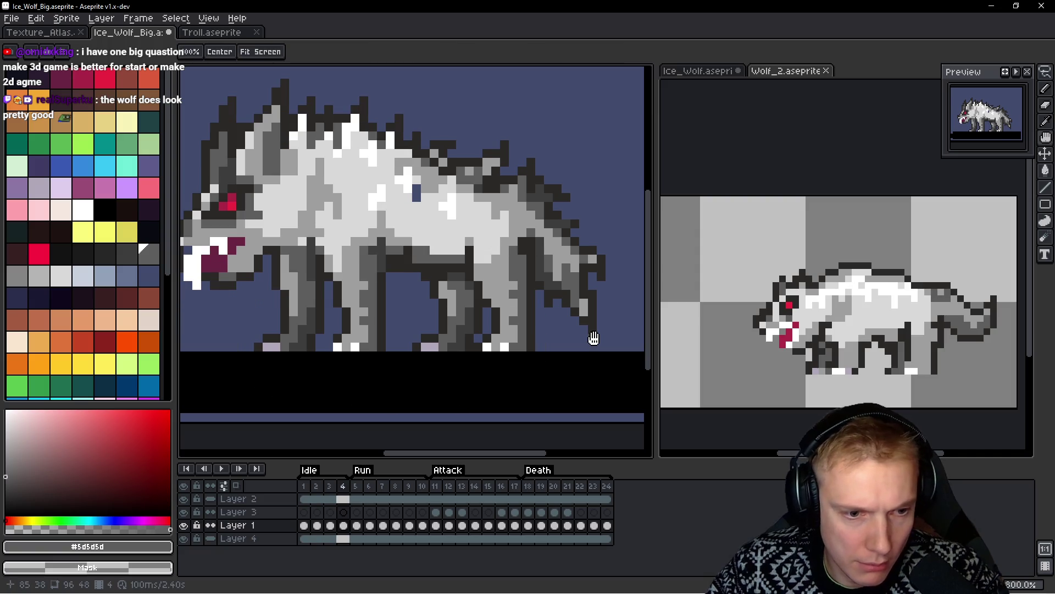
key("Right")
key("Right")
key("Right")
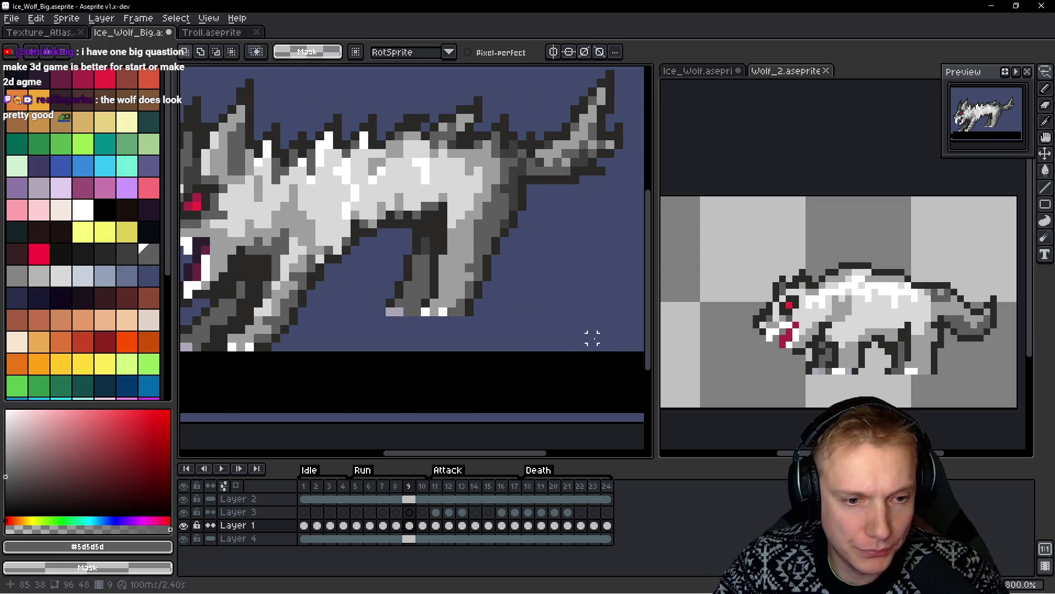
key("ctrl+shift+d")
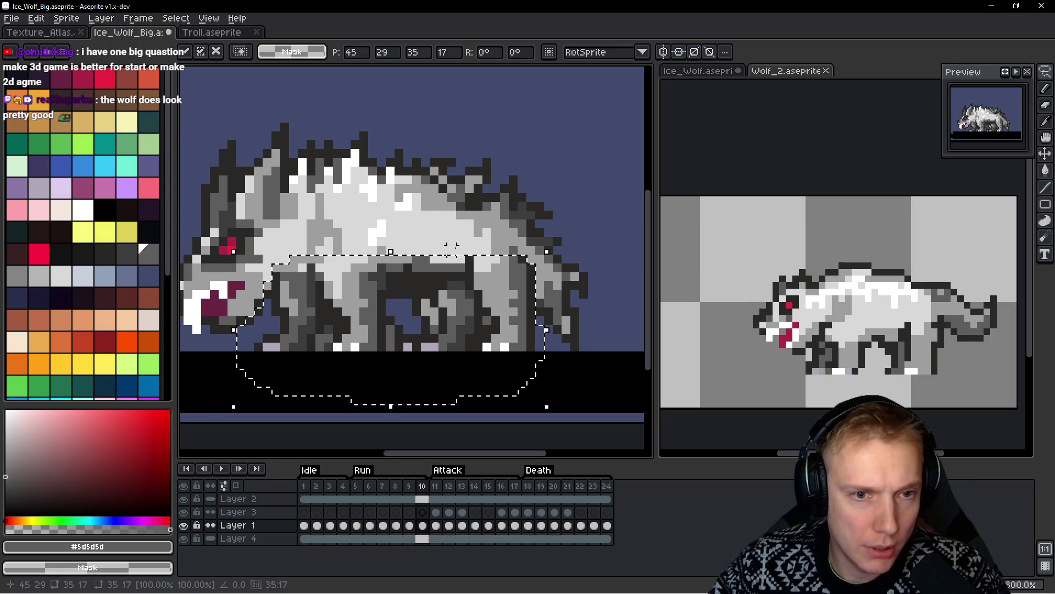
key("ctrl+z")
left_click(478, 288)
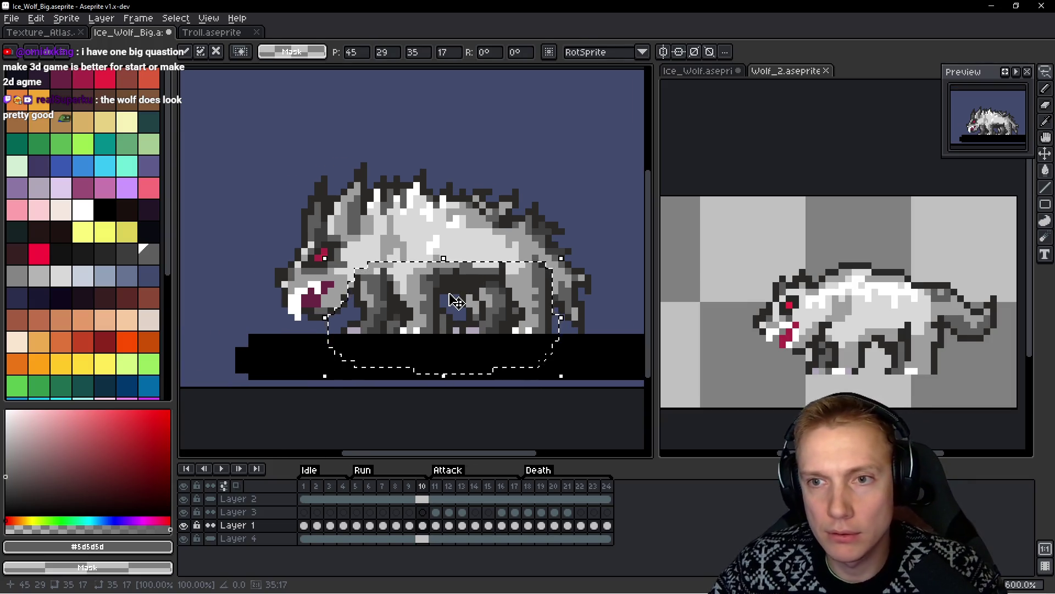
key("ctrl+d")
key("Left")
Play the Wolf_2 reference run from frame 10, then return to Ice_Wolf_Big
key("Left")
left_click(763, 302)
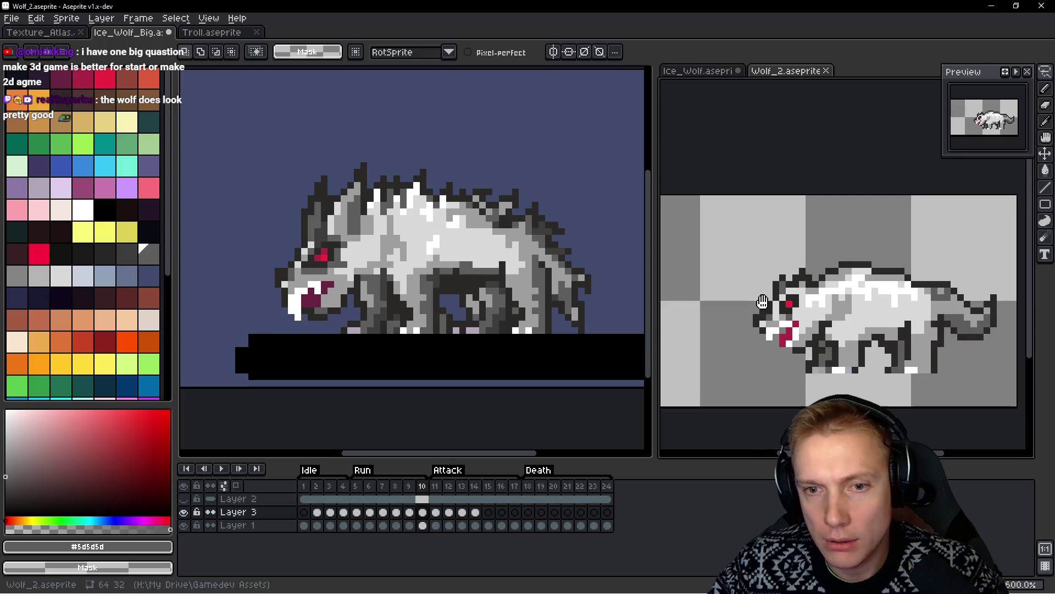
key("Left")
key("Right")
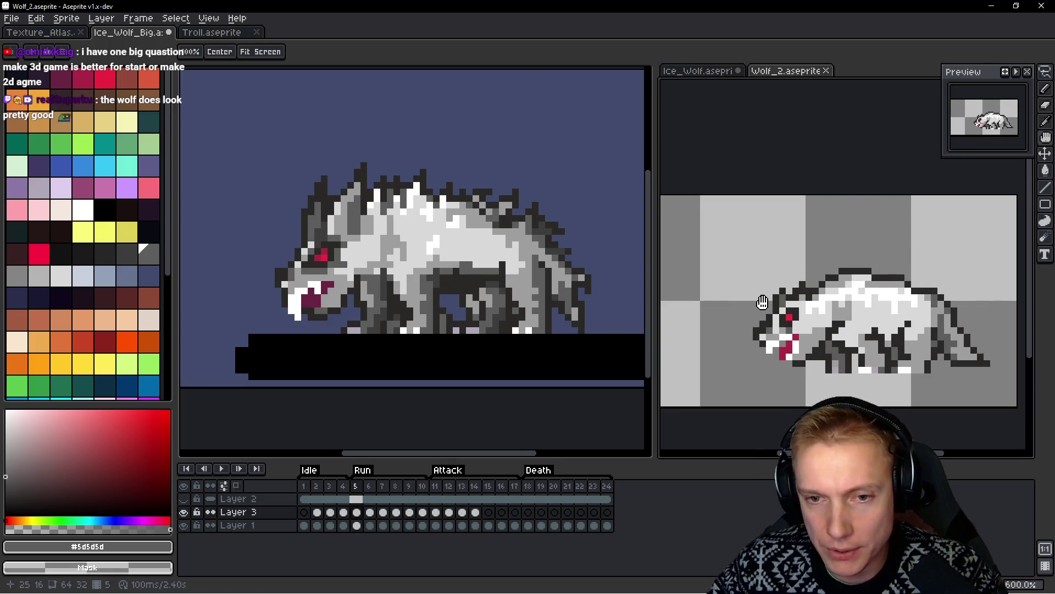
key("Return")
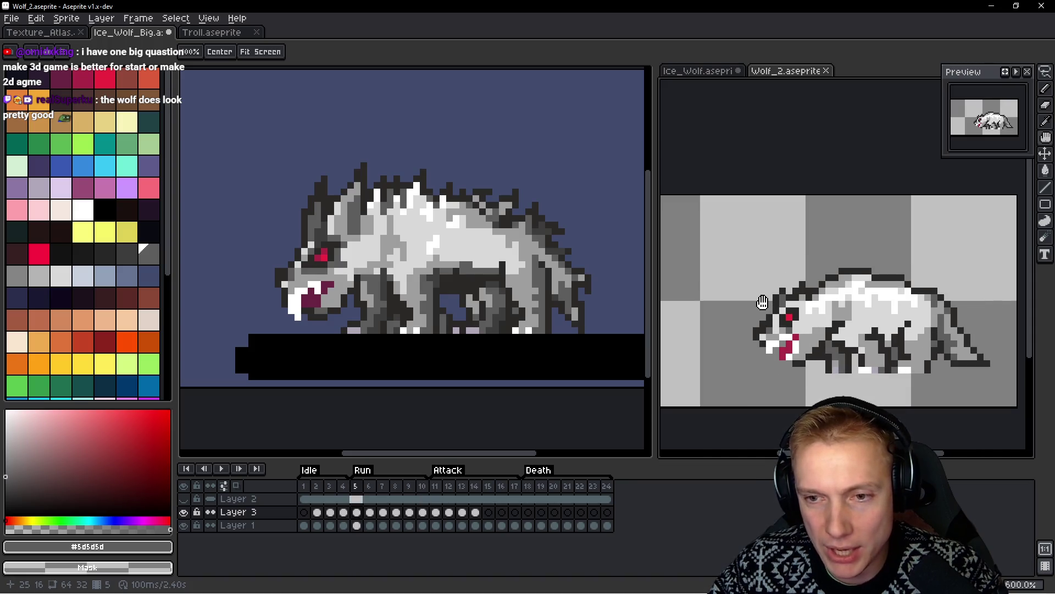
key("m")
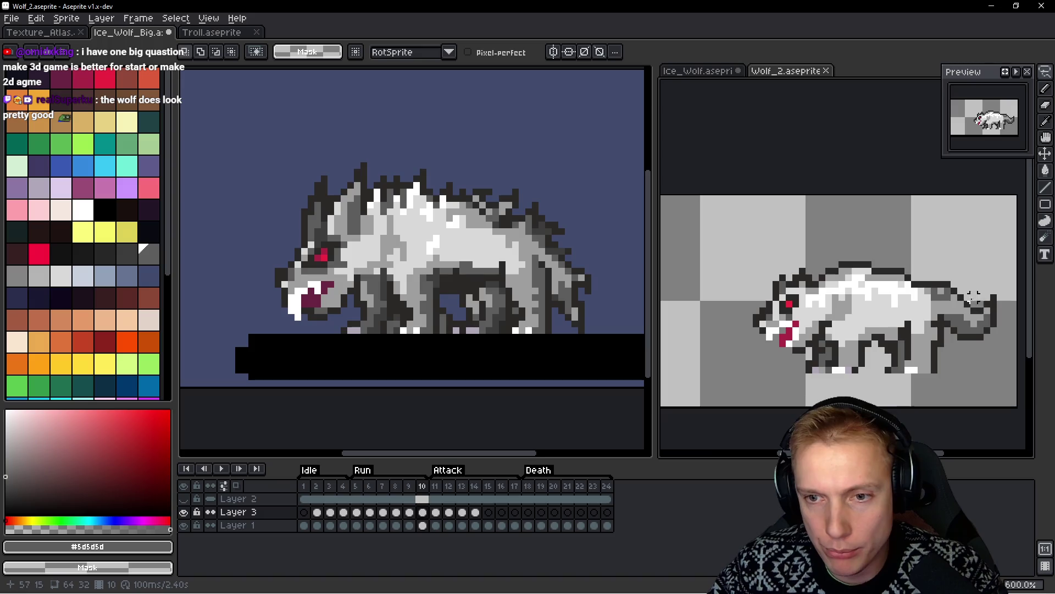
left_click(483, 271)
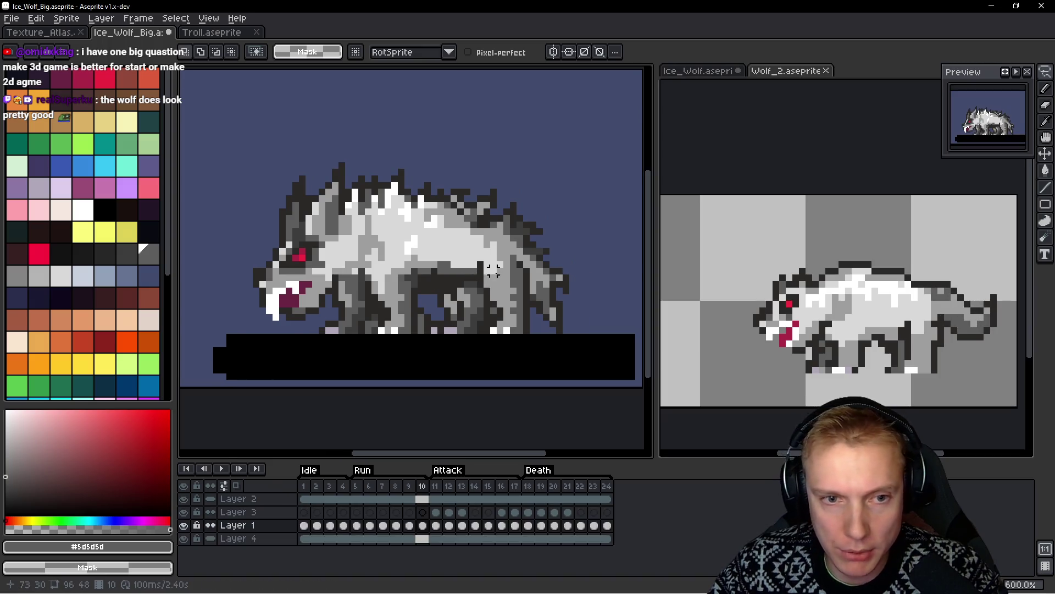
Copy frame 9's tail and paste it onto frame 10, attached to the body
key("h")
key("Right")
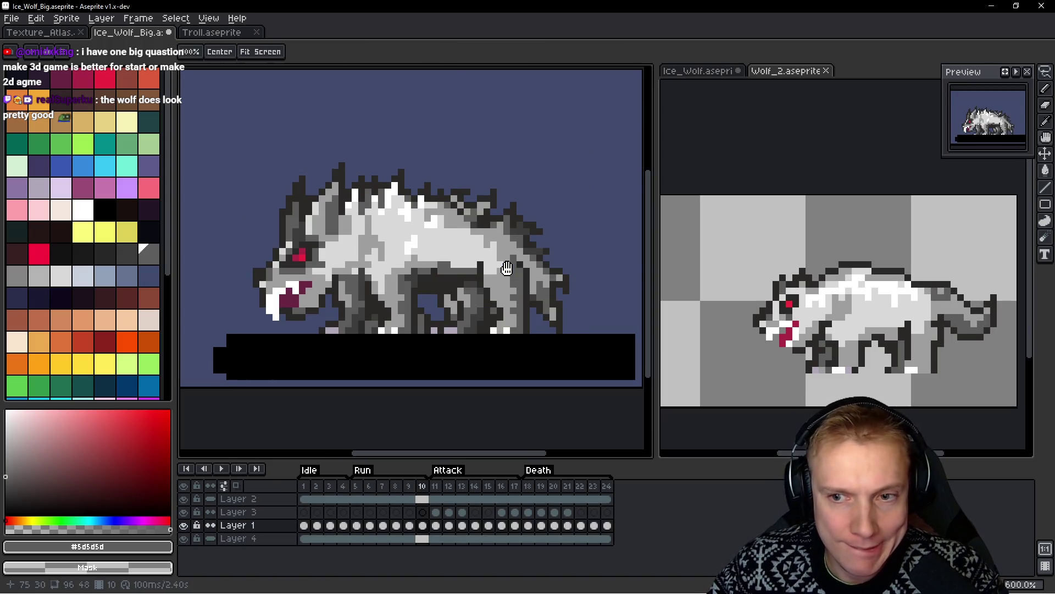
key("Left")
key("q")
scroll(612, 104, "up", 1)
mouse_move(613, 105)
left_mouse_down()
mouse_move(534, 107)
mouse_move(506, 184)
mouse_move(620, 126)
mouse_move(615, 110)
left_mouse_up()
key("ctrl+d")
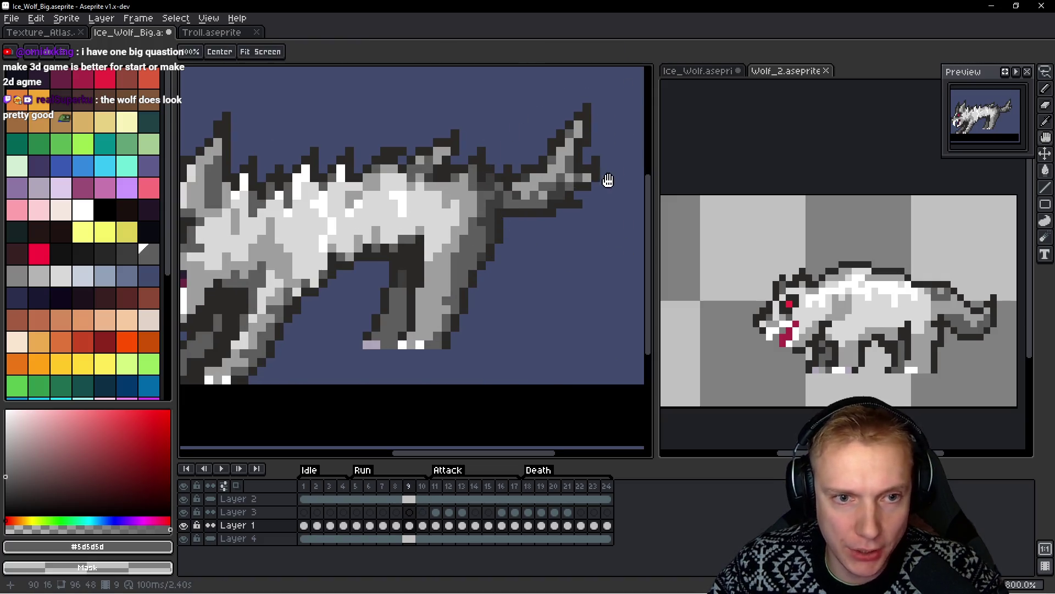
key("Right")
key("ctrl+v")
mouse_move(583, 214)
left_mouse_down()
mouse_move(587, 283)
mouse_move(584, 266)
mouse_move(600, 286)
left_mouse_up()
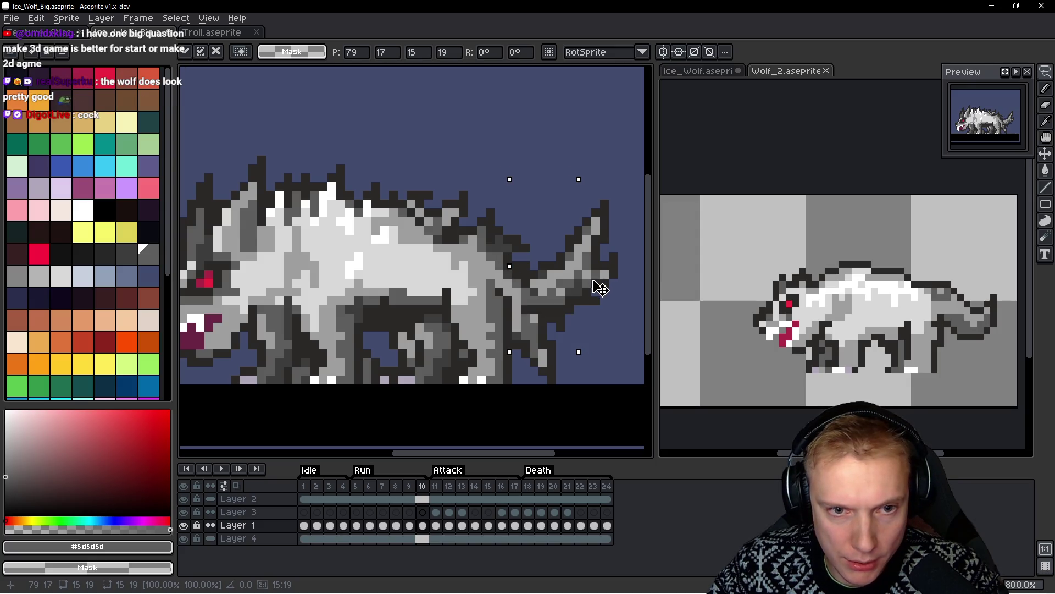
key("Return")
Preview the run, then redraw the rear leg pixels below the tail with the 1px pencil
scroll(605, 253, "down", 2)
key("Return")
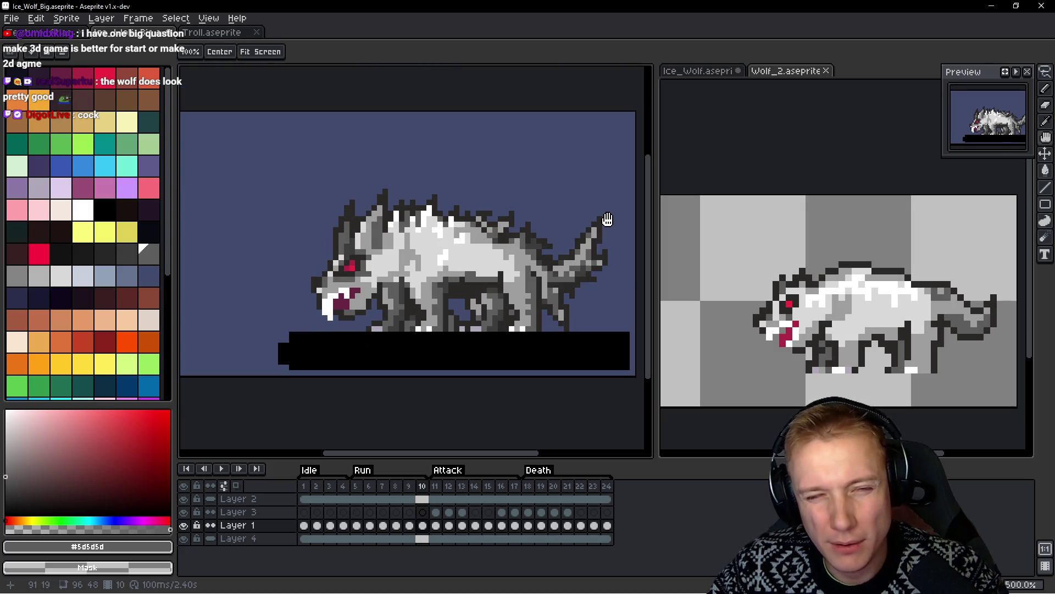
scroll(582, 314, "up", 4)
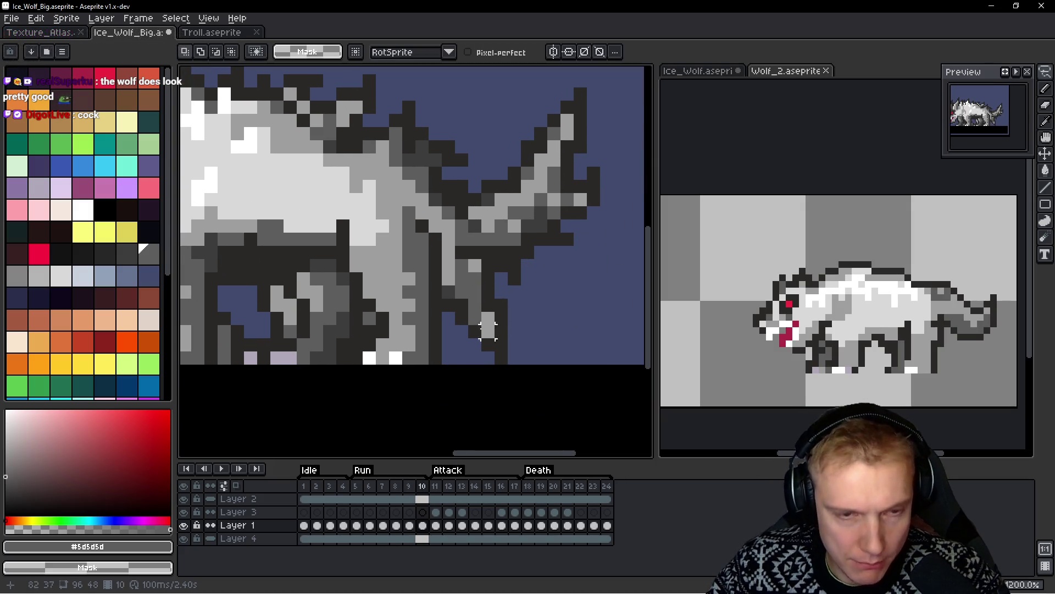
key("b")
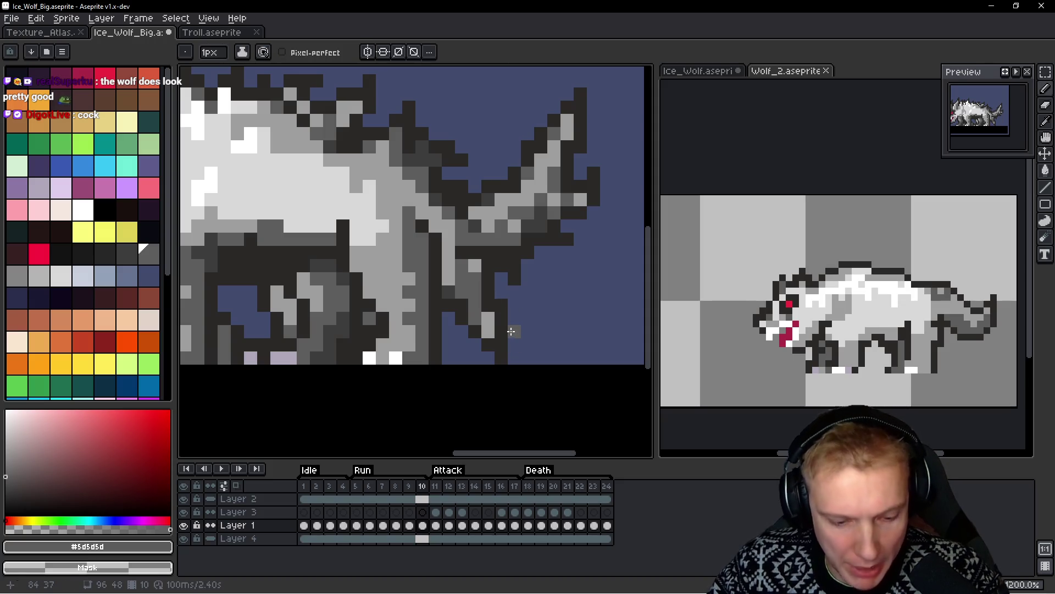
mouse_move(512, 332)
left_mouse_down()
mouse_move(489, 264)
mouse_move(462, 270)
mouse_move(452, 306)
mouse_move(472, 309)
mouse_move(502, 337)
mouse_move(500, 328)
left_mouse_up()
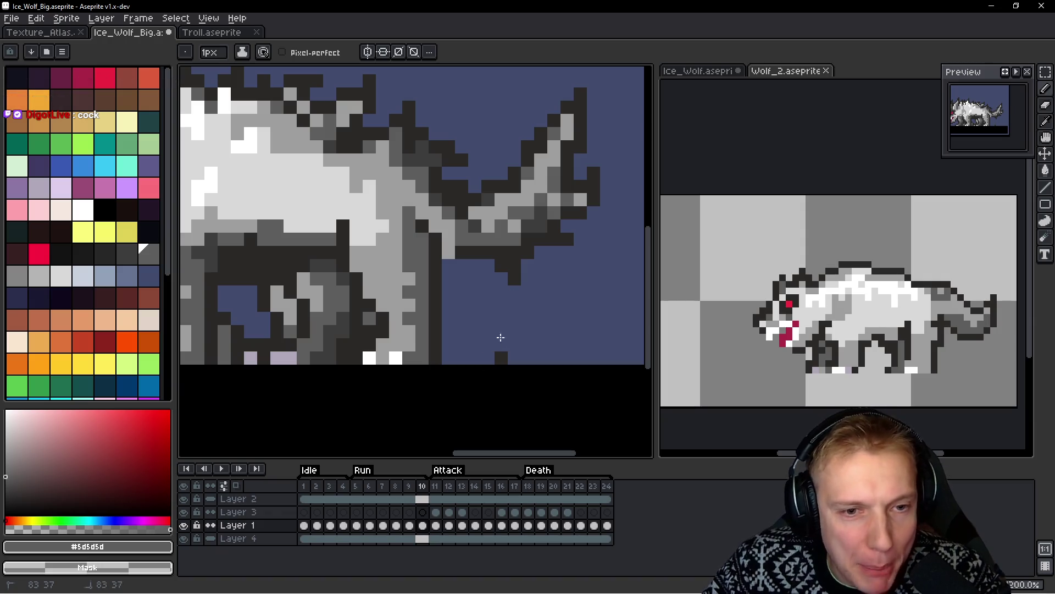
scroll(495, 337, "up", 3)
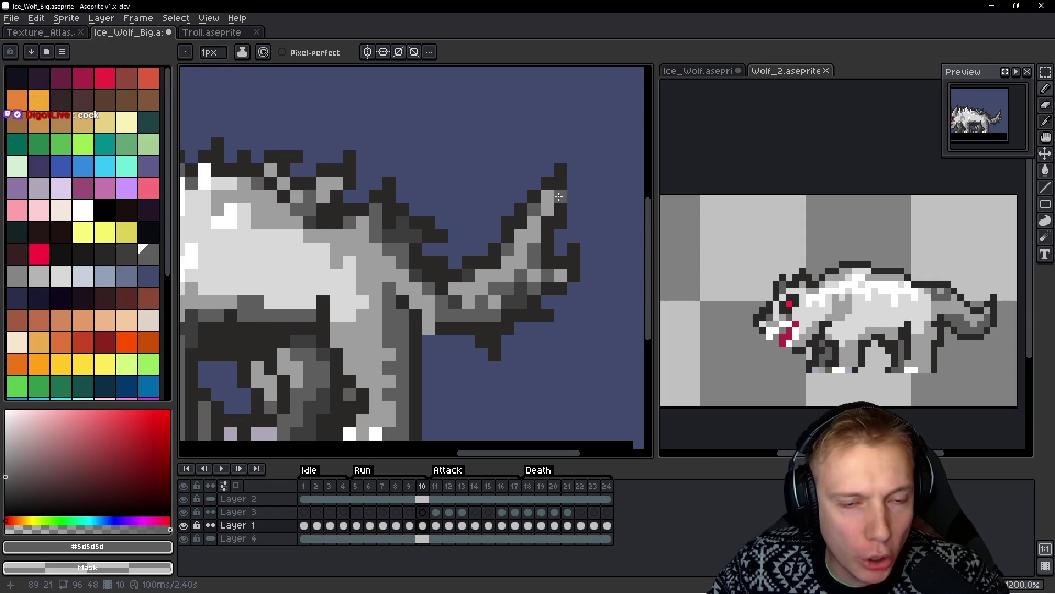
Shift the selected tail up and left, comparing it against frame 9
key("q")
mouse_move(591, 158)
left_mouse_down()
mouse_move(473, 217)
mouse_move(448, 272)
mouse_move(435, 360)
mouse_move(600, 183)
mouse_move(596, 165)
left_mouse_up()
left_click_drag(533, 332, 522, 329)
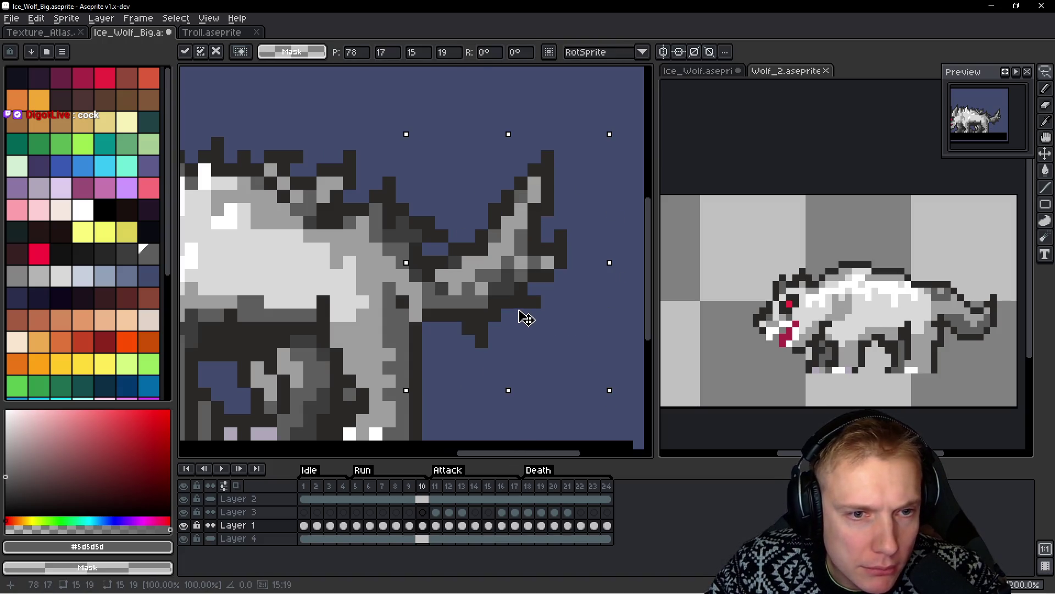
scroll(526, 317, "down", 2)
key("comma")
key("period")
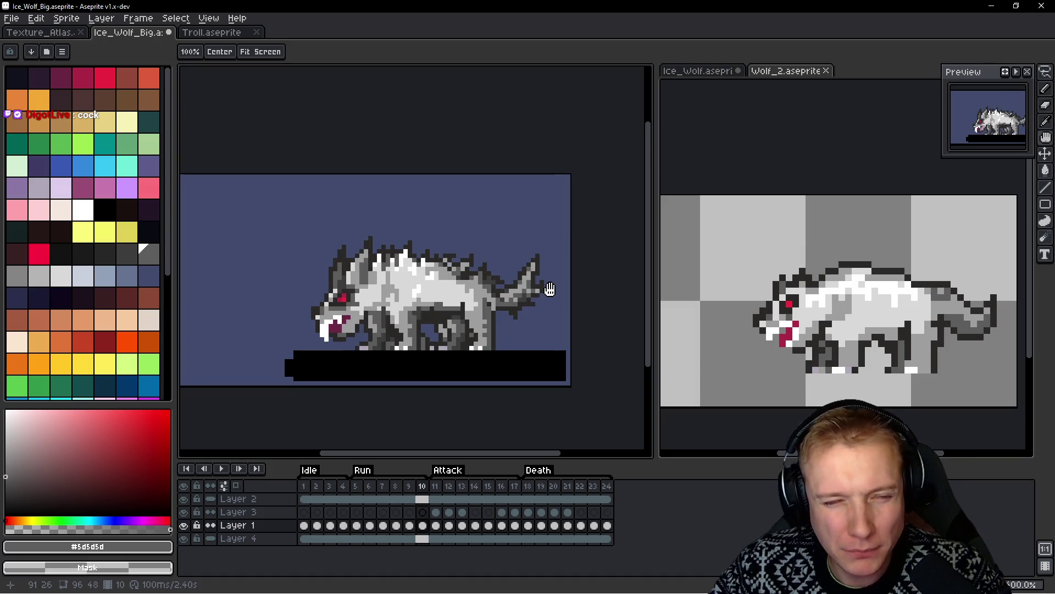
scroll(538, 293, "up", 1)
mouse_move(588, 204)
left_mouse_down()
mouse_move(529, 161)
mouse_move(471, 276)
mouse_move(484, 320)
mouse_move(585, 360)
left_mouse_up()
scroll(549, 285, "down", 1)
key("comma")
key("period")
Shade the tail base with dark greys #3d3d3d and #2b2928, then lasso the back spikes
scroll(554, 286, "up", 1)
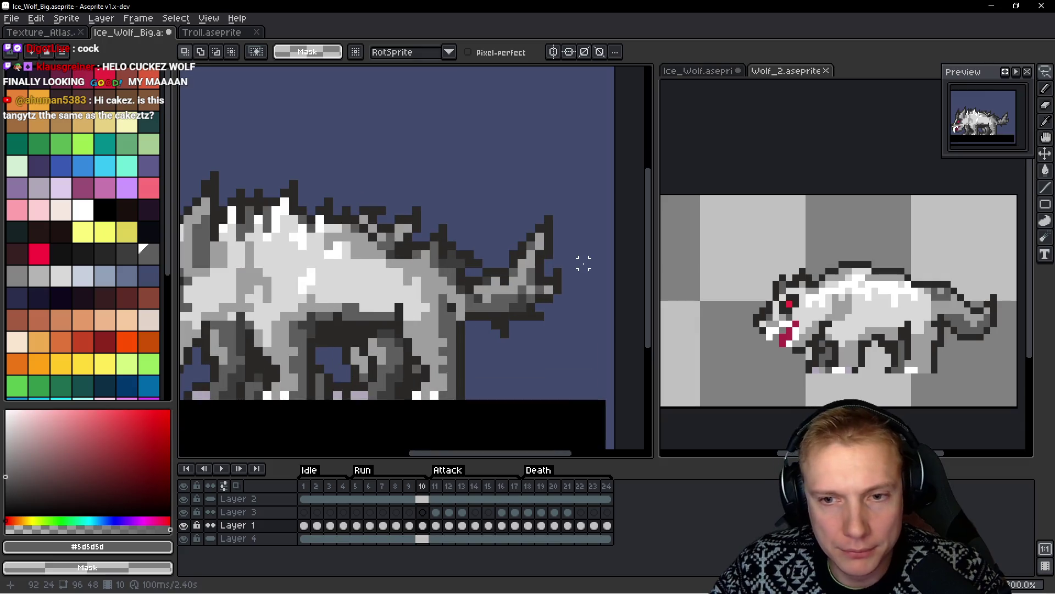
scroll(531, 281, "up", 3)
key("b")
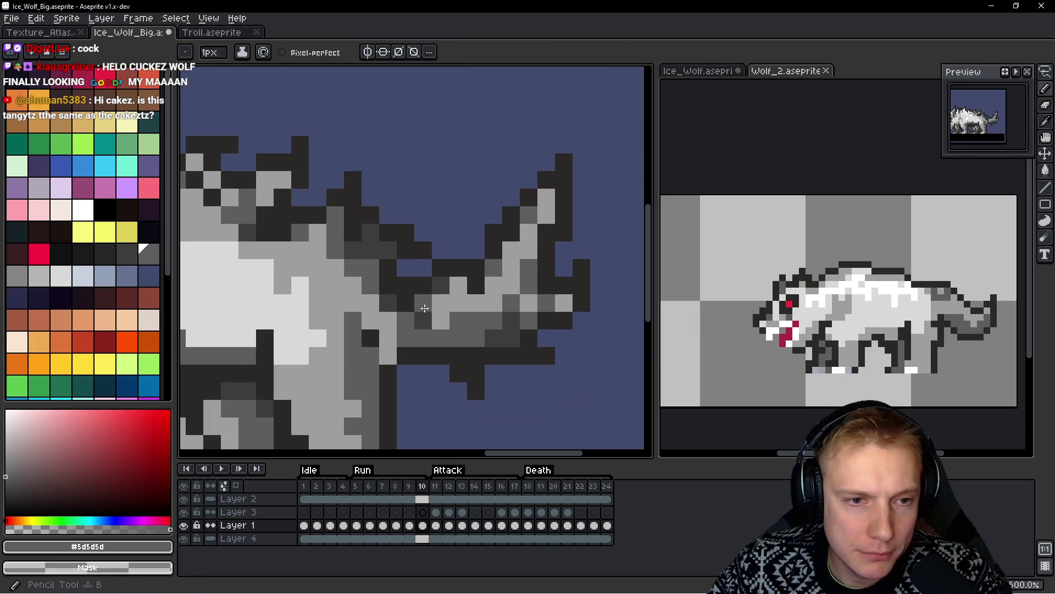
left_click(416, 274, "alt")
left_click_drag(416, 274, 411, 266)
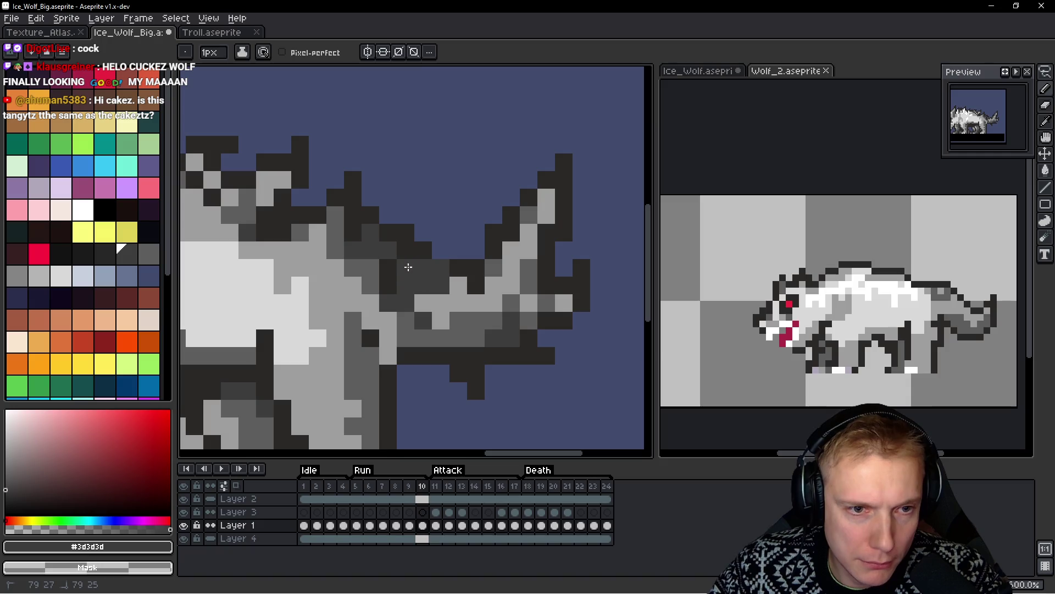
left_click(425, 231, "alt")
left_click_drag(441, 233, 441, 269)
left_click(441, 286)
scroll(471, 274, "down", 4)
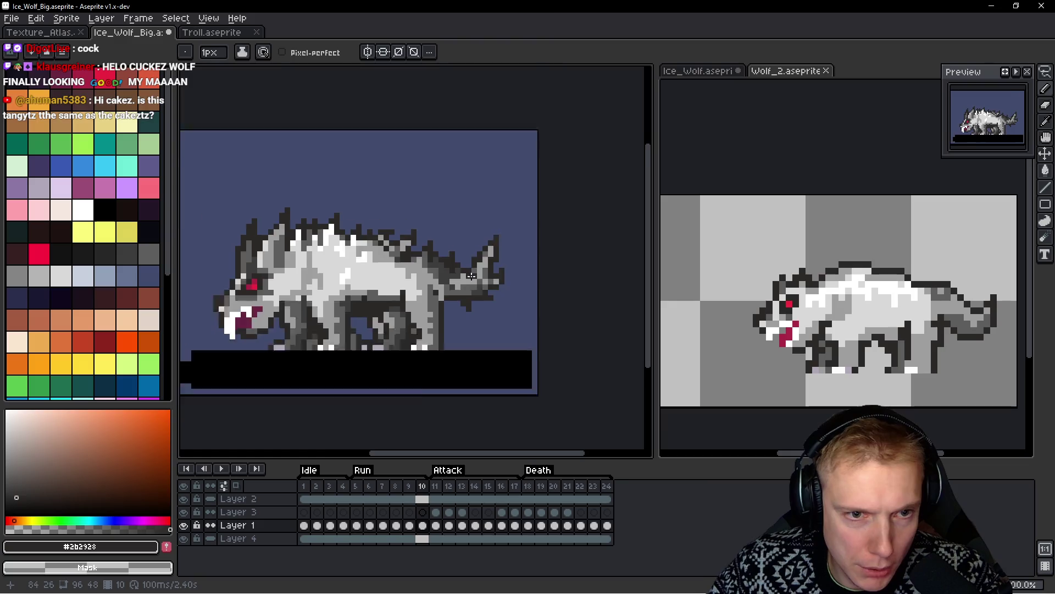
scroll(471, 275, "down", 3)
scroll(510, 302, "up", 2)
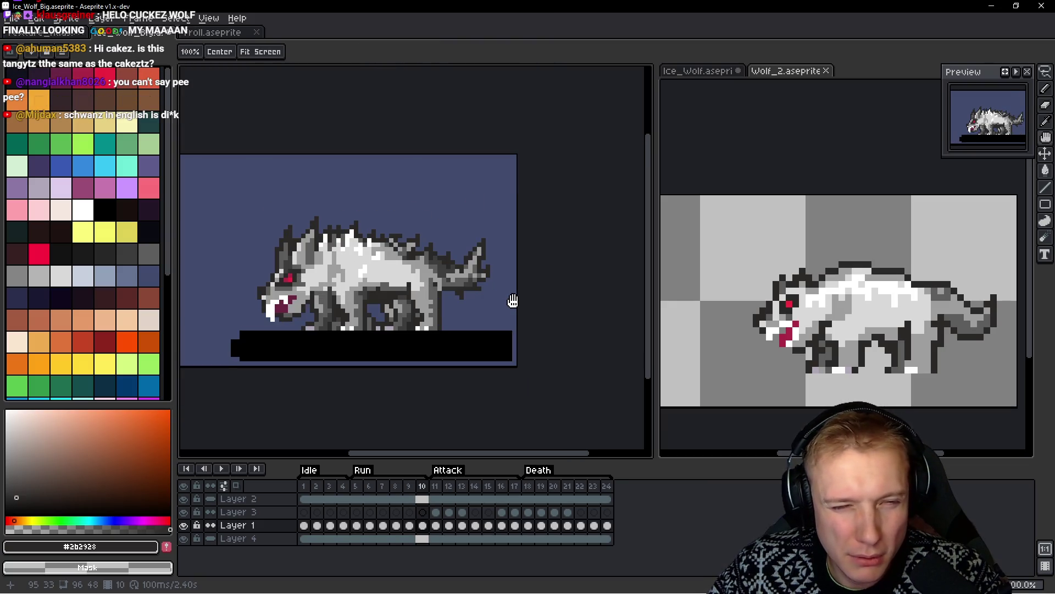
scroll(513, 300, "up", 3)
mouse_move(455, 242)
left_mouse_down()
mouse_move(409, 231)
mouse_move(406, 202)
mouse_move(367, 240)
mouse_move(439, 287)
mouse_move(467, 252)
left_mouse_up()
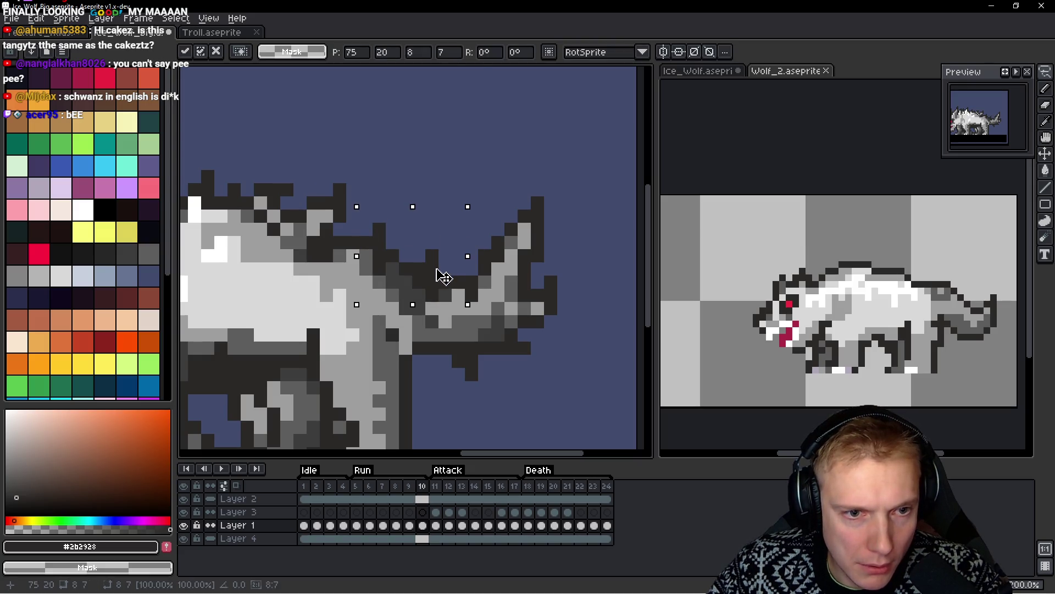